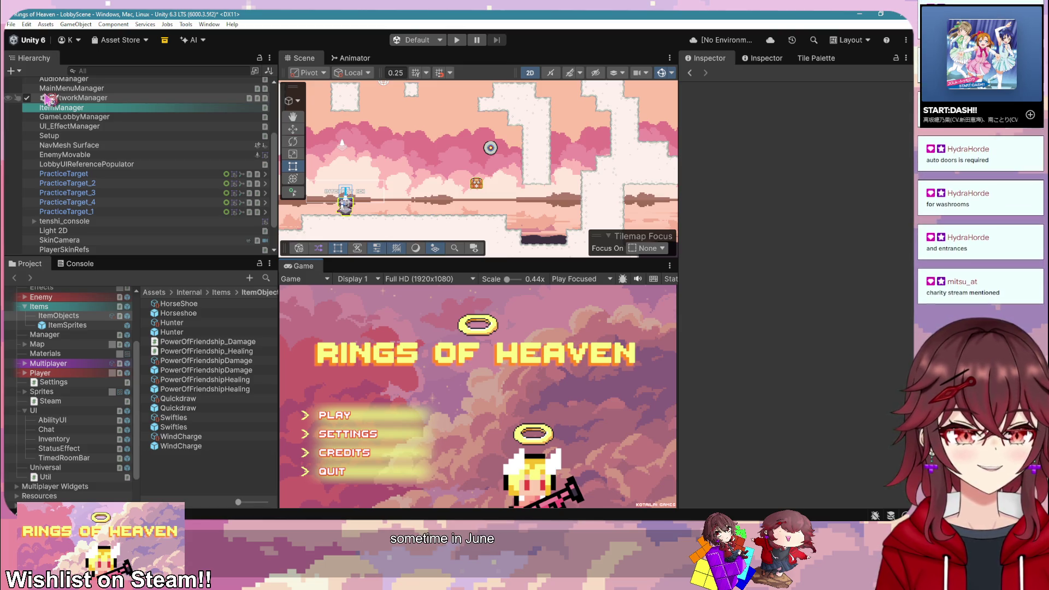
# Open a File Explorer window with Win+E and send it away to another screen
pyautogui.press('super+e')
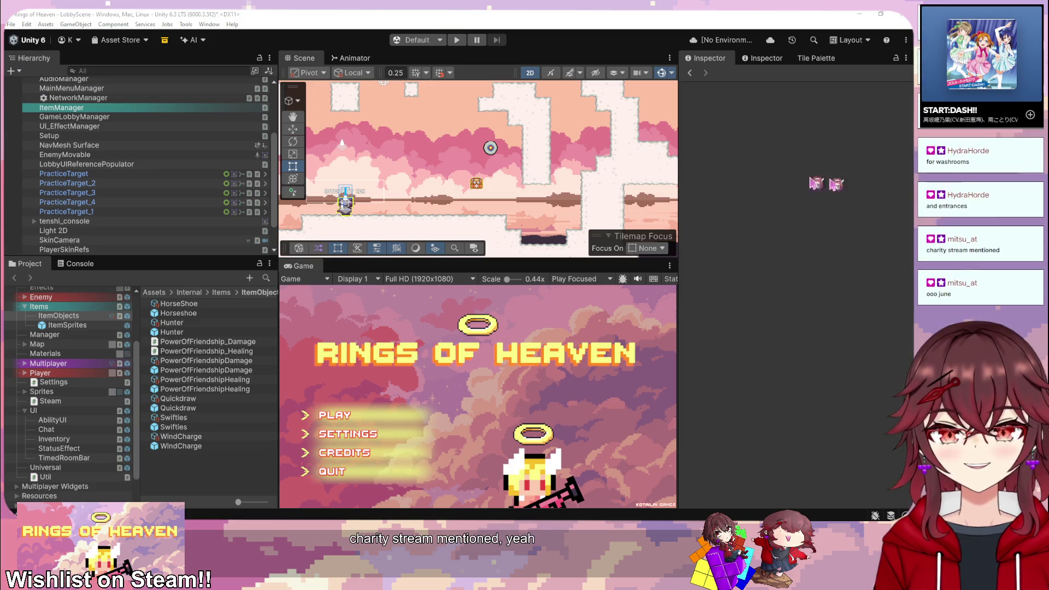
pyautogui.press('super+shift+Right')
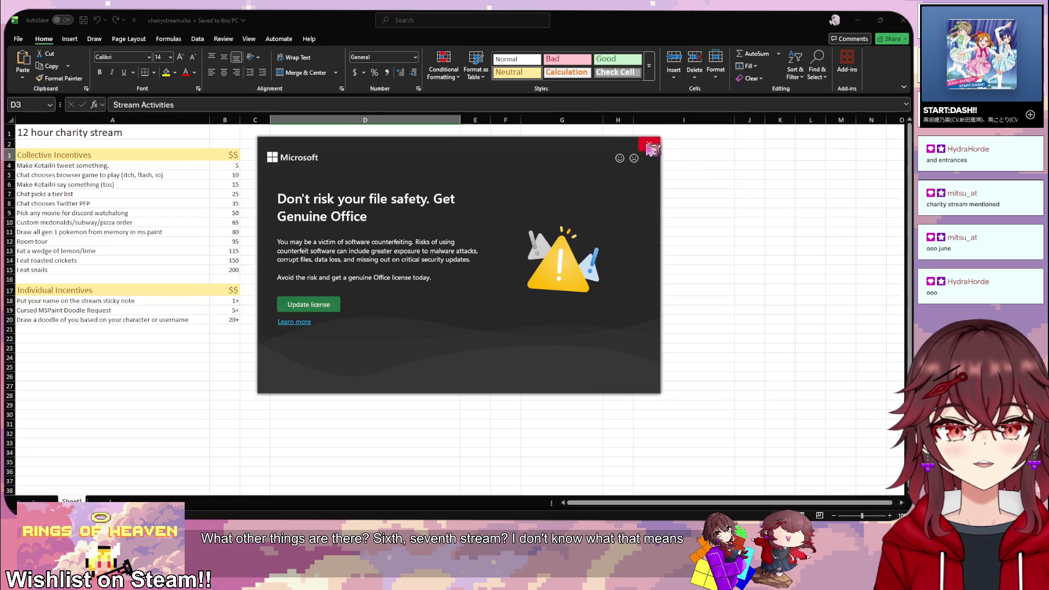
# Close the Get Genuine Office warning and view Discord's prize pool donations image full size
pyautogui.click(651, 146)
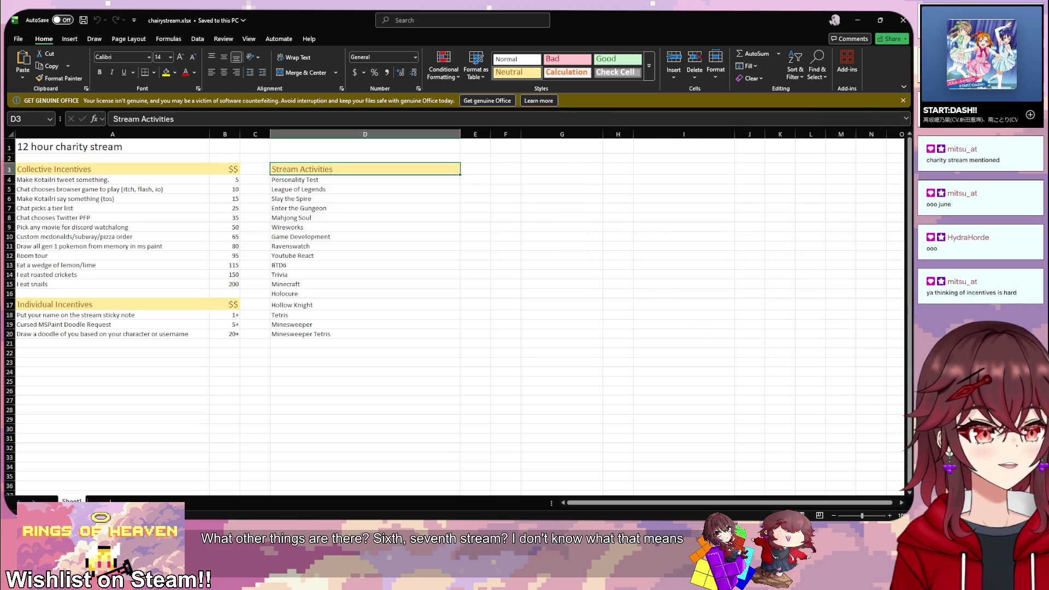
pyautogui.hotkey('alt', 'Tab')
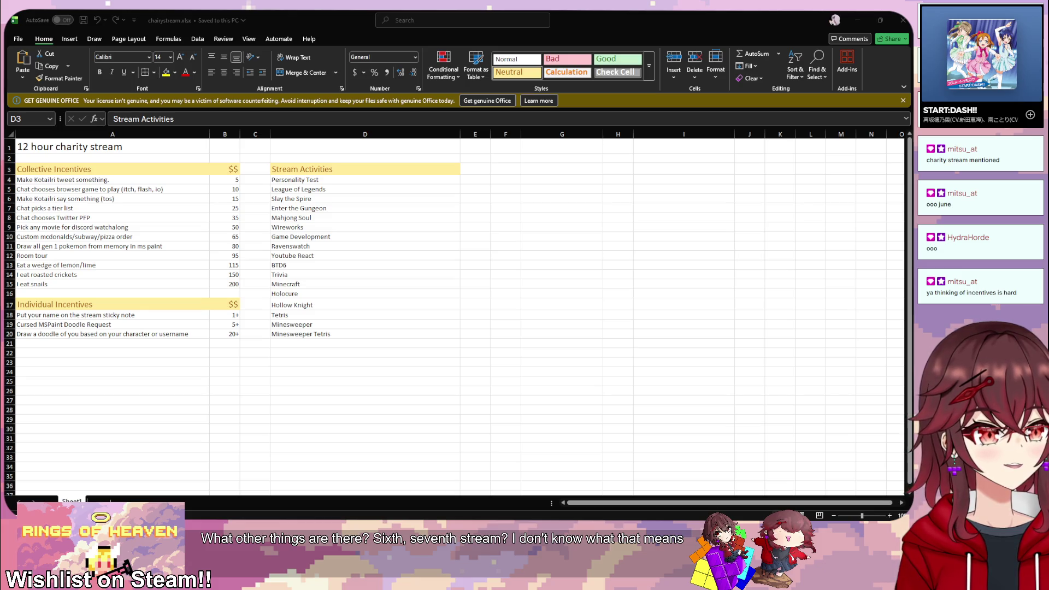
pyautogui.hotkey('alt', 'Tab')
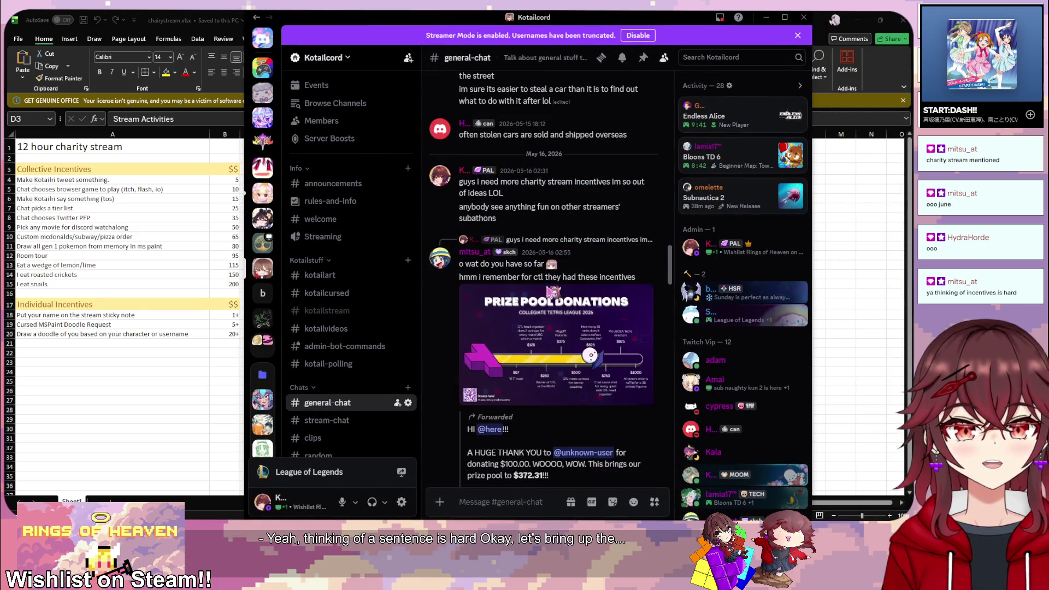
pyautogui.click(555, 330)
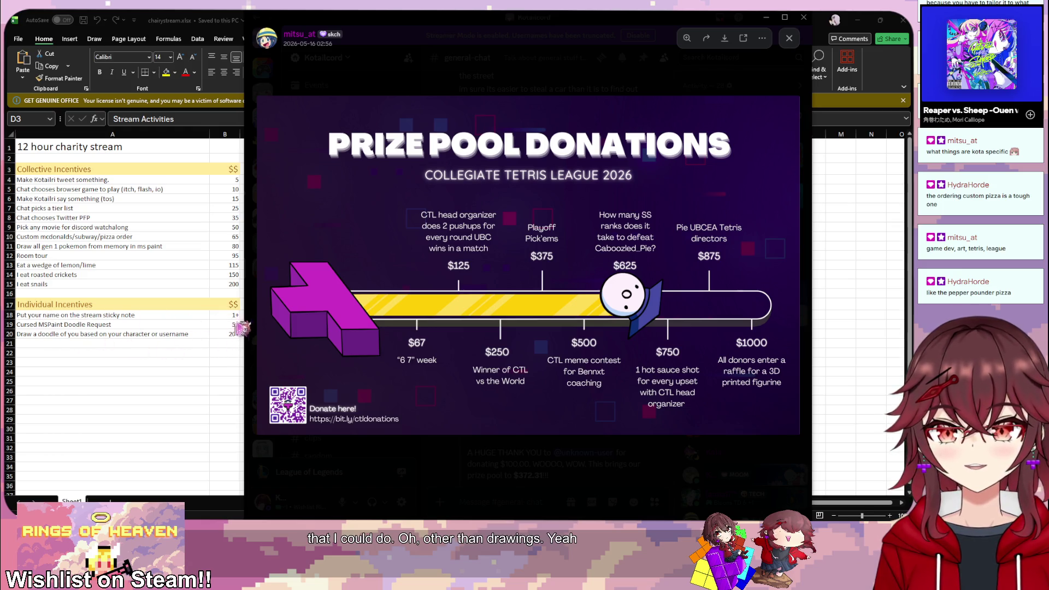
pyautogui.click(490, 480)
pyautogui.scroll(15, 527, 371)
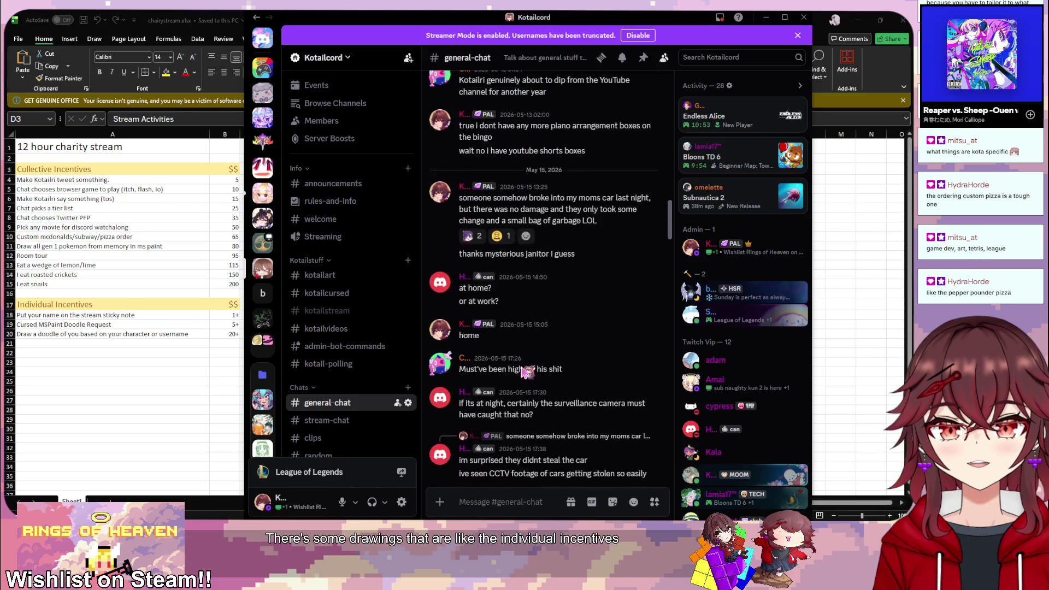
pyautogui.scroll(-15, 530, 372)
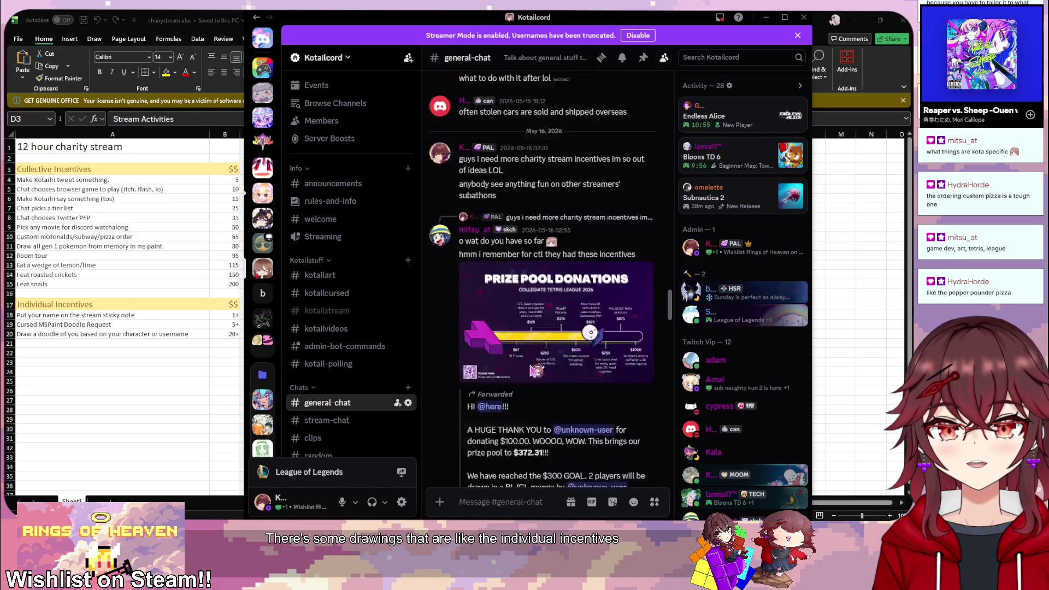
pyautogui.scroll(-5, 535, 371)
pyautogui.click(529, 365)
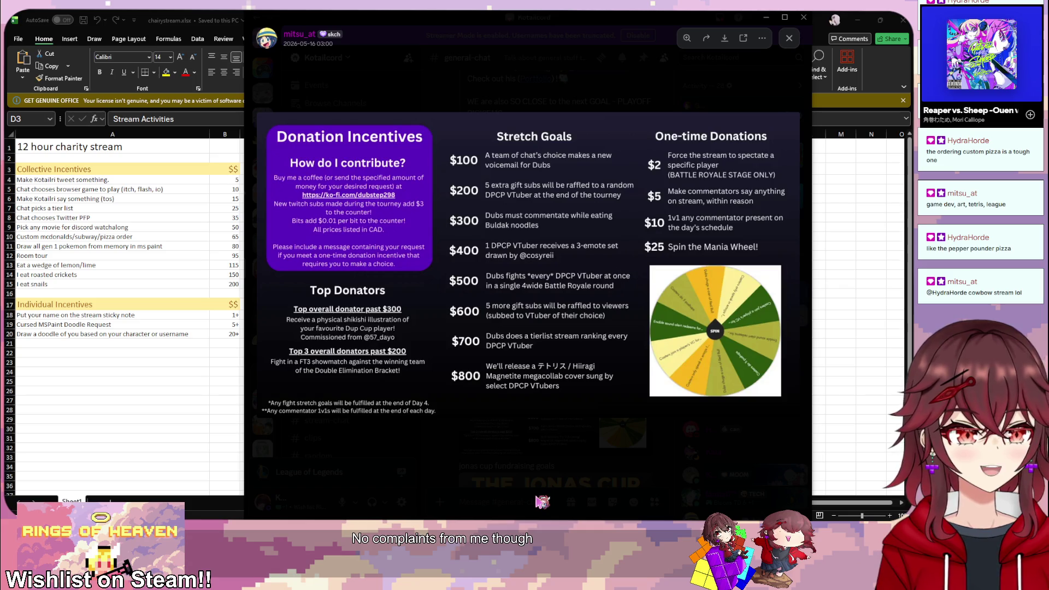
# Return to the chairystream.xlsx spreadsheet in Excel
pyautogui.click(91, 237)
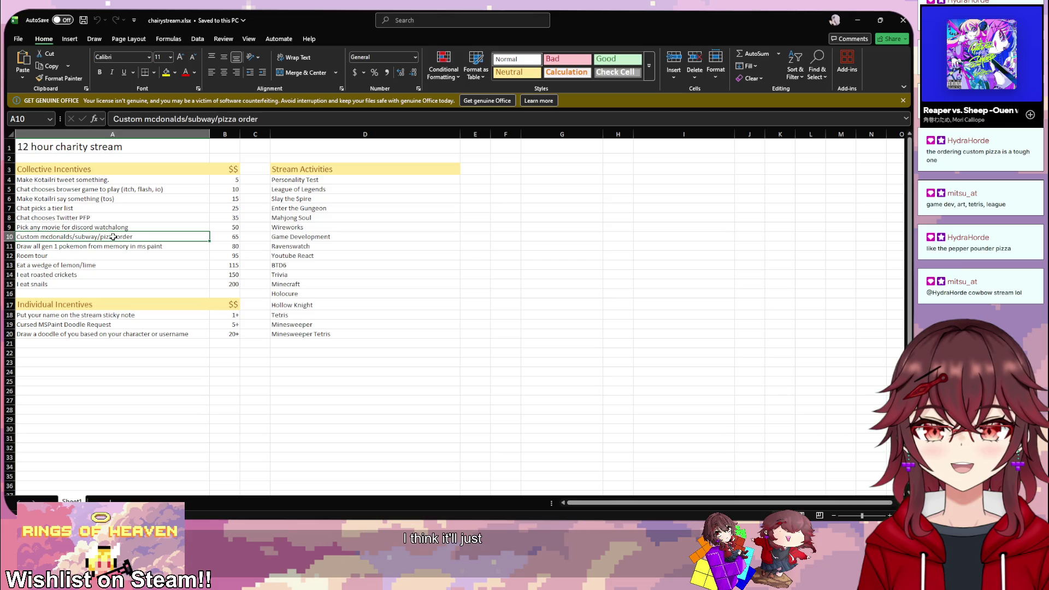
# Edit cell A10 to read 'Custom mcdonalds order', then return to the first collective incentive
pyautogui.doubleClick(114, 237)
pyautogui.press('Delete')
pyautogui.press('BackSpace')
pyautogui.press('BackSpace')
pyautogui.press('BackSpace')
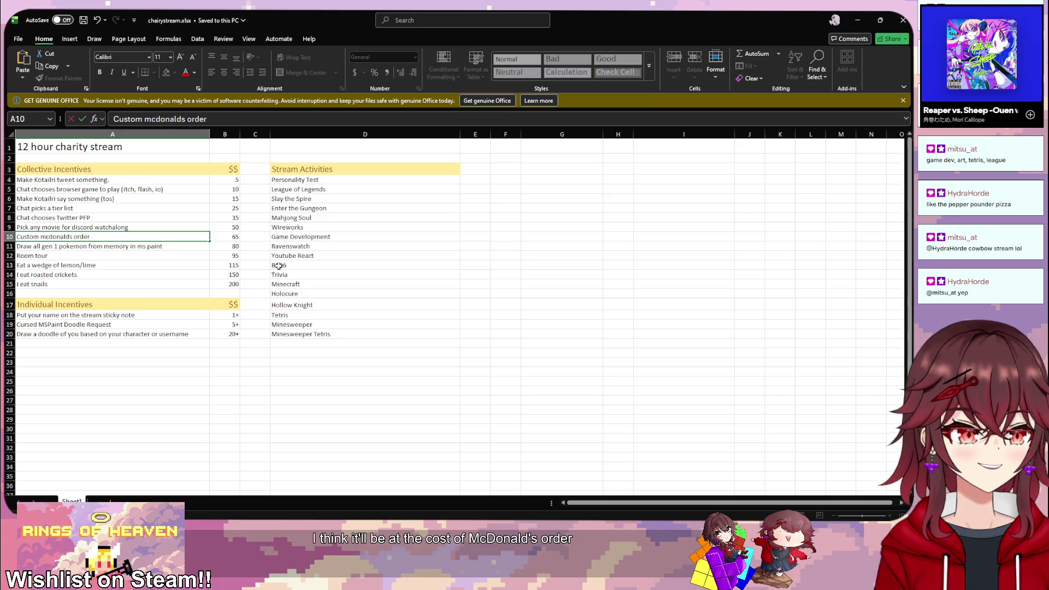
pyautogui.click(91, 359)
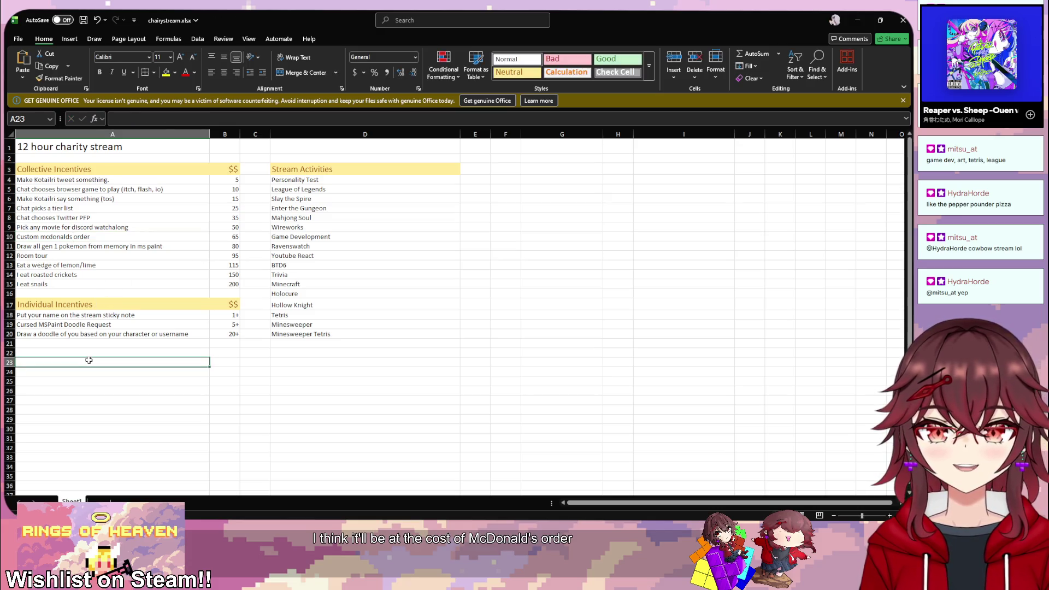
pyautogui.click(92, 353)
pyautogui.click(94, 347)
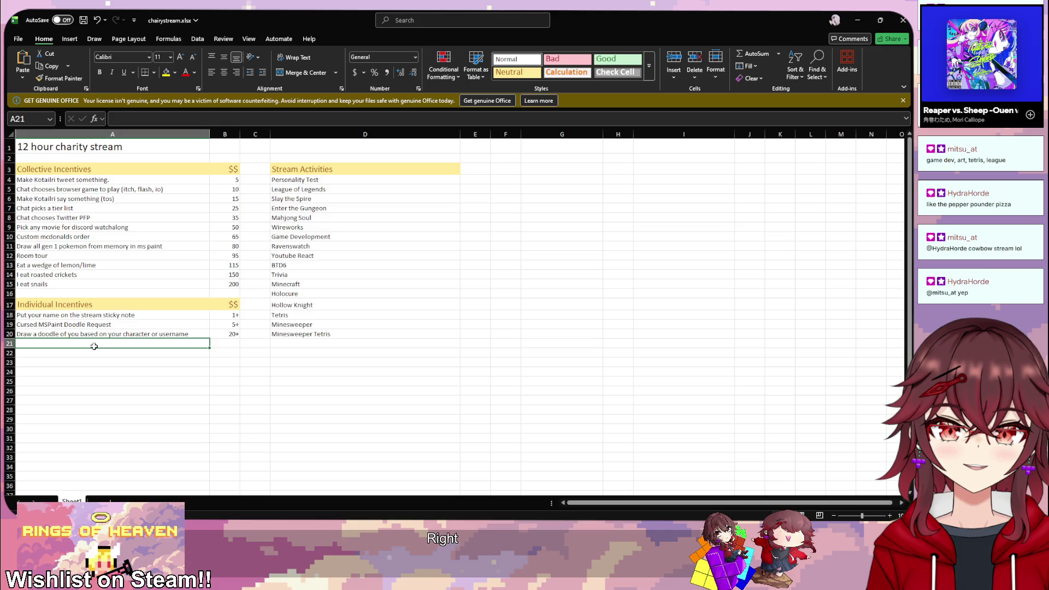
pyautogui.click(88, 181)
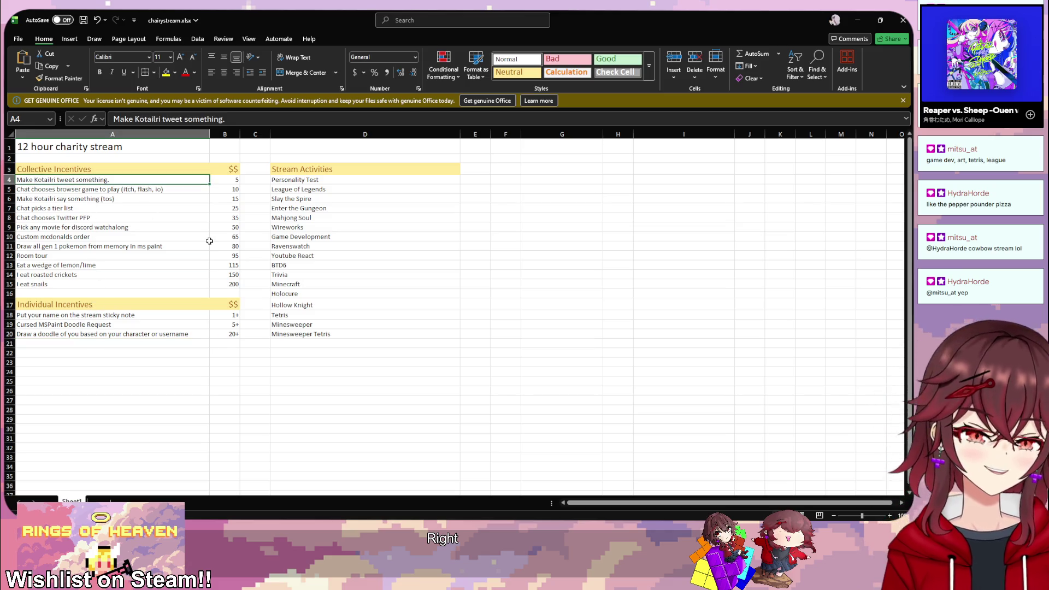
pyautogui.press('Down')
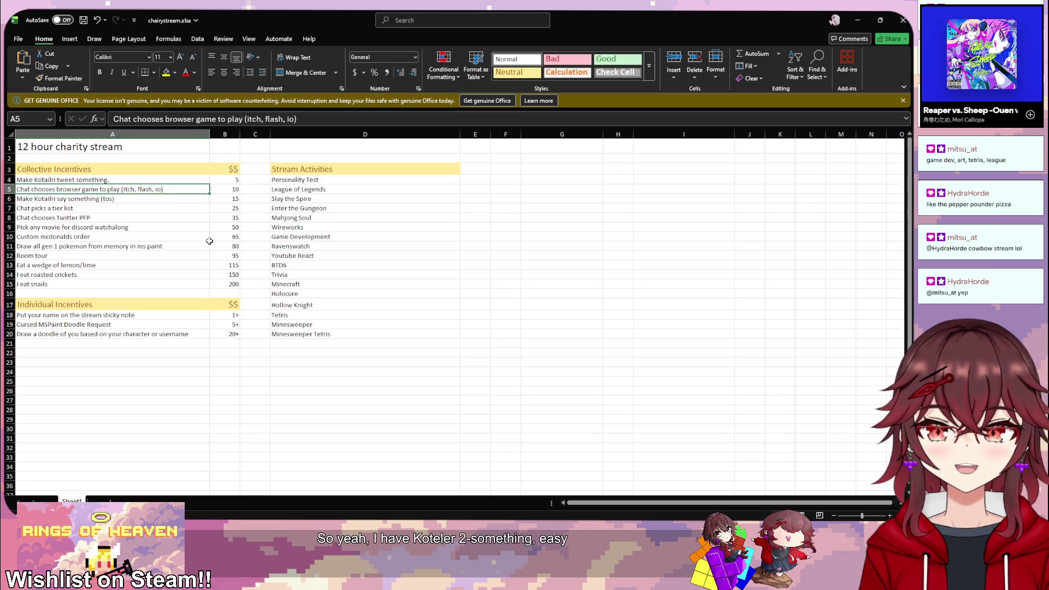
pyautogui.press('Down')
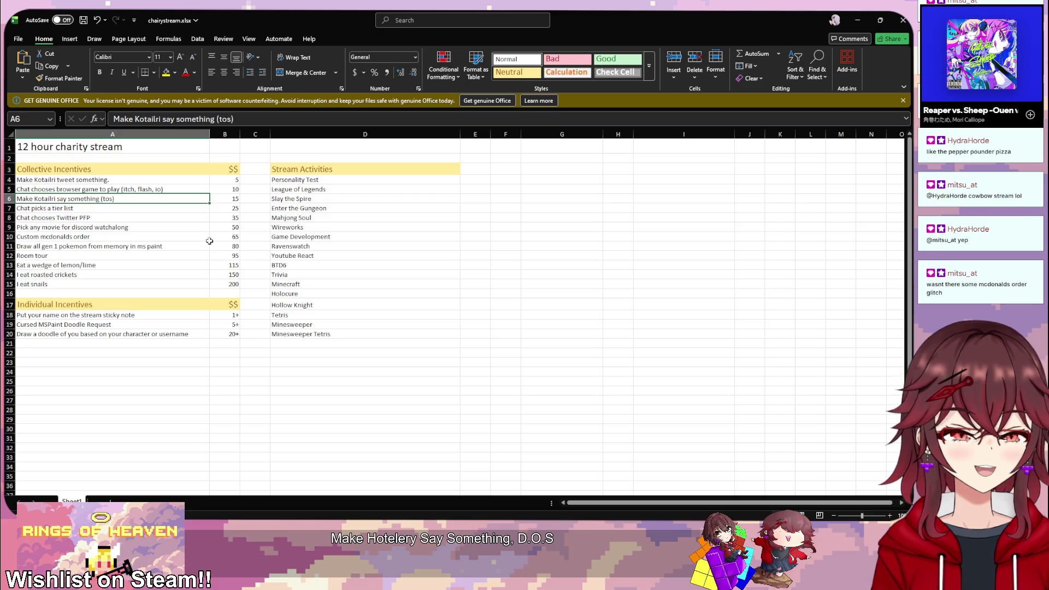
pyautogui.press('Down')
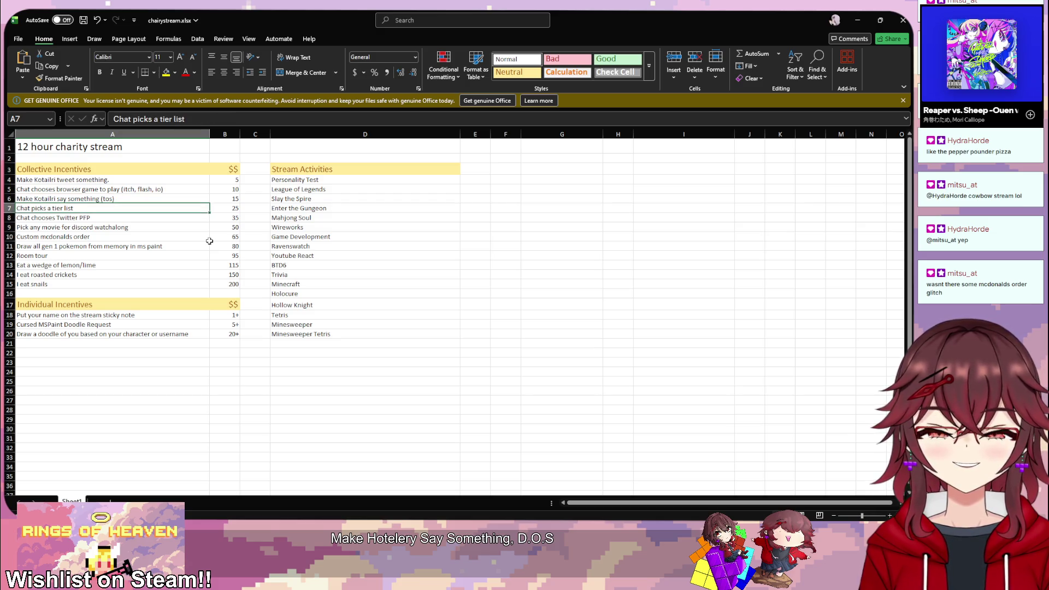
pyautogui.press('Down')
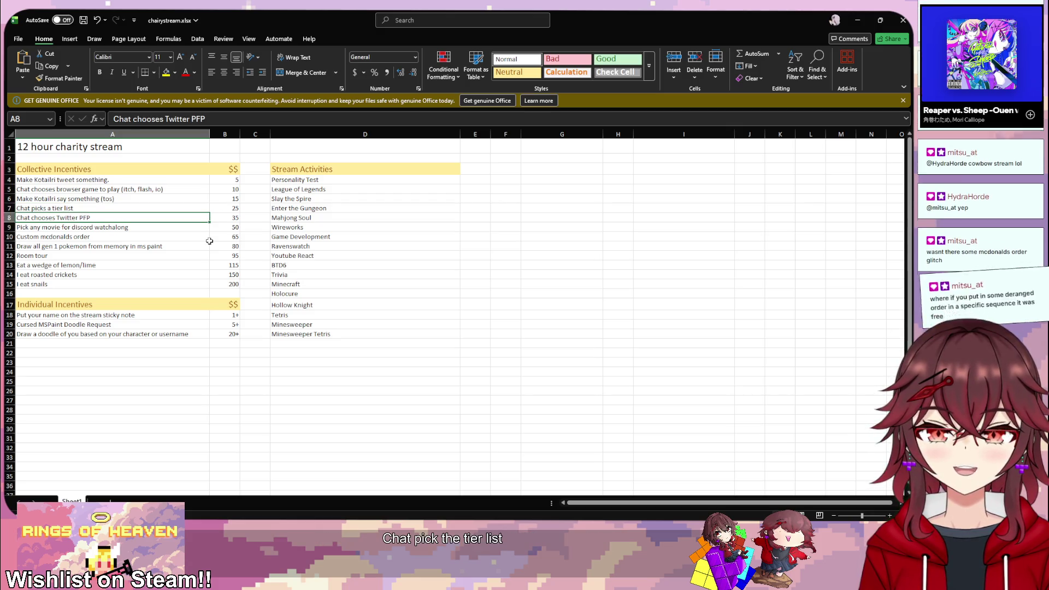
pyautogui.press('Down')
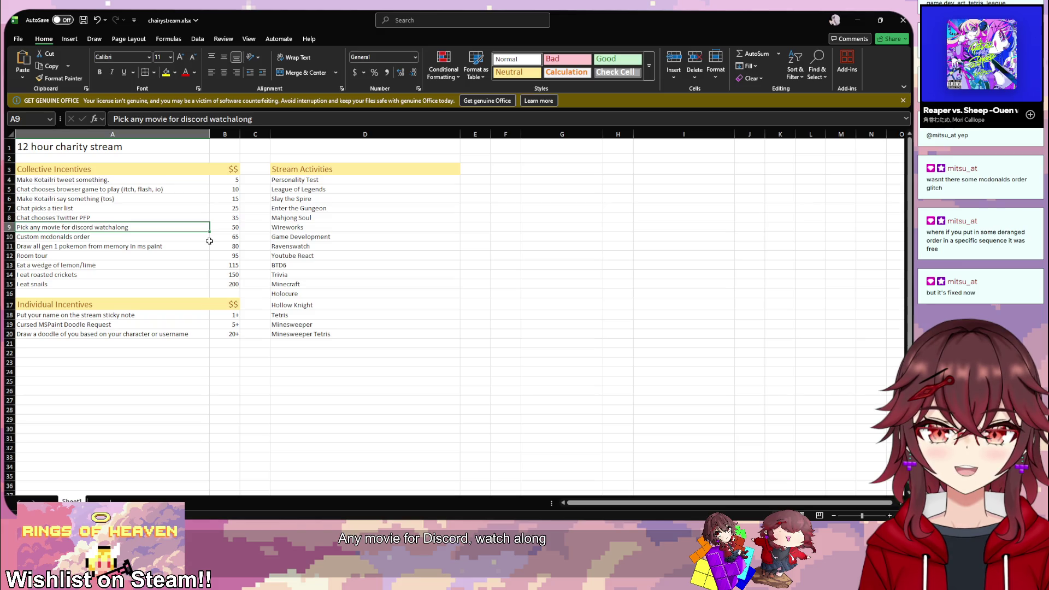
pyautogui.click(209, 241)
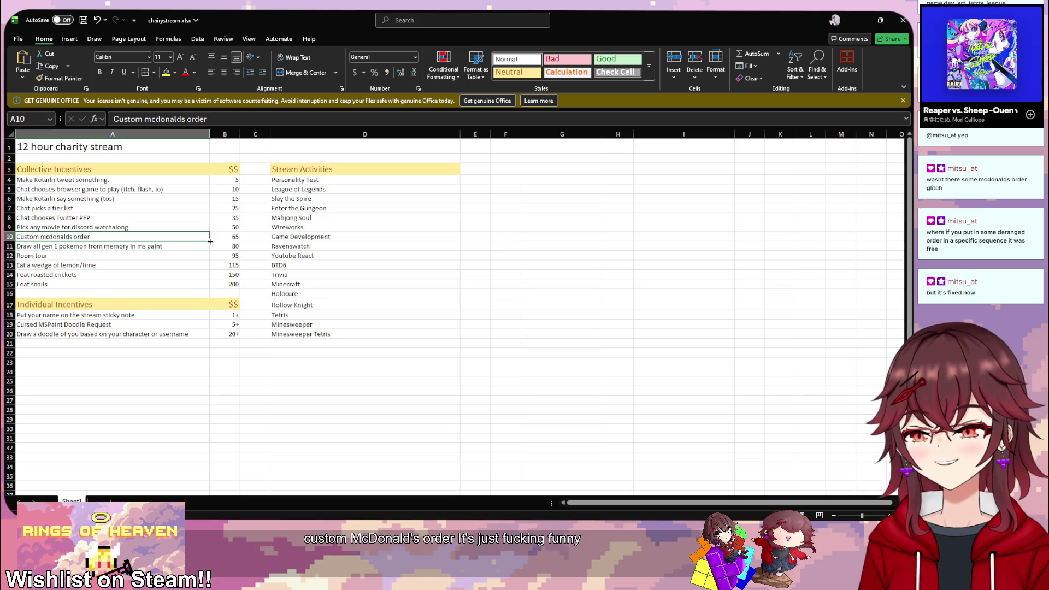
pyautogui.click(210, 242)
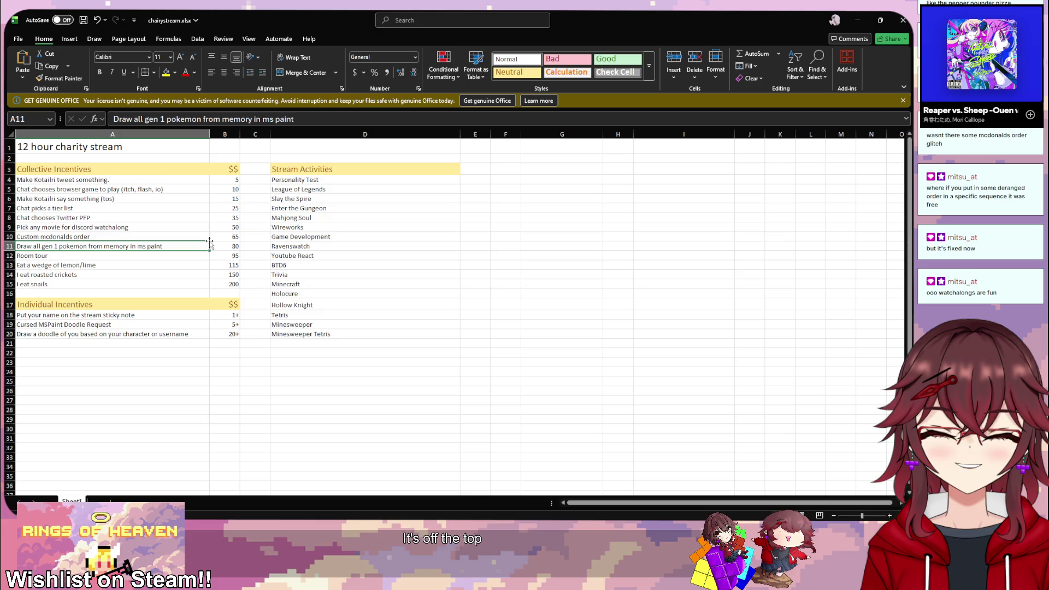
pyautogui.press('Up')
pyautogui.press('Down')
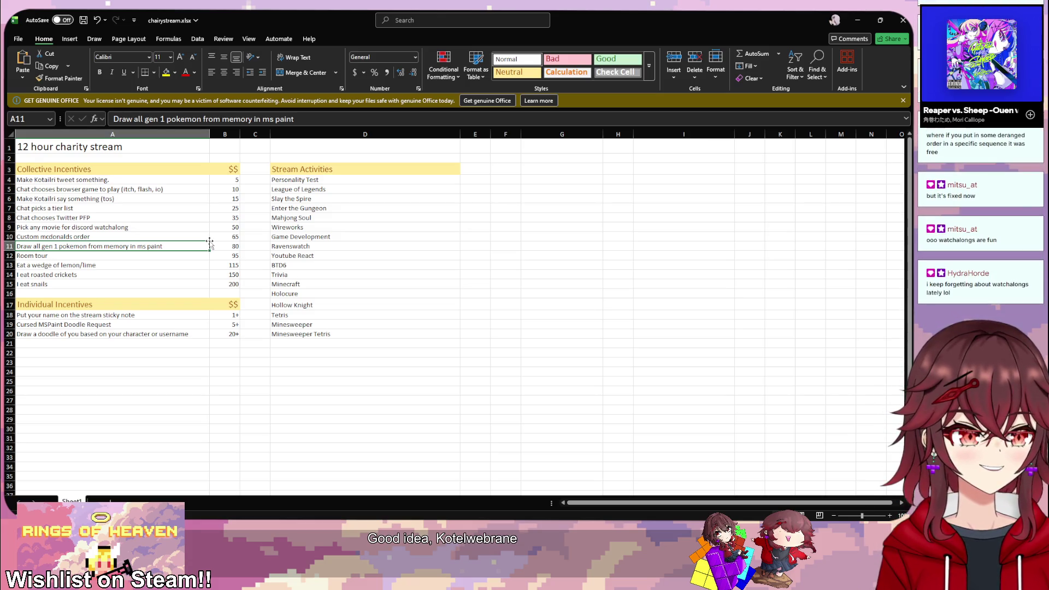
pyautogui.press('Down')
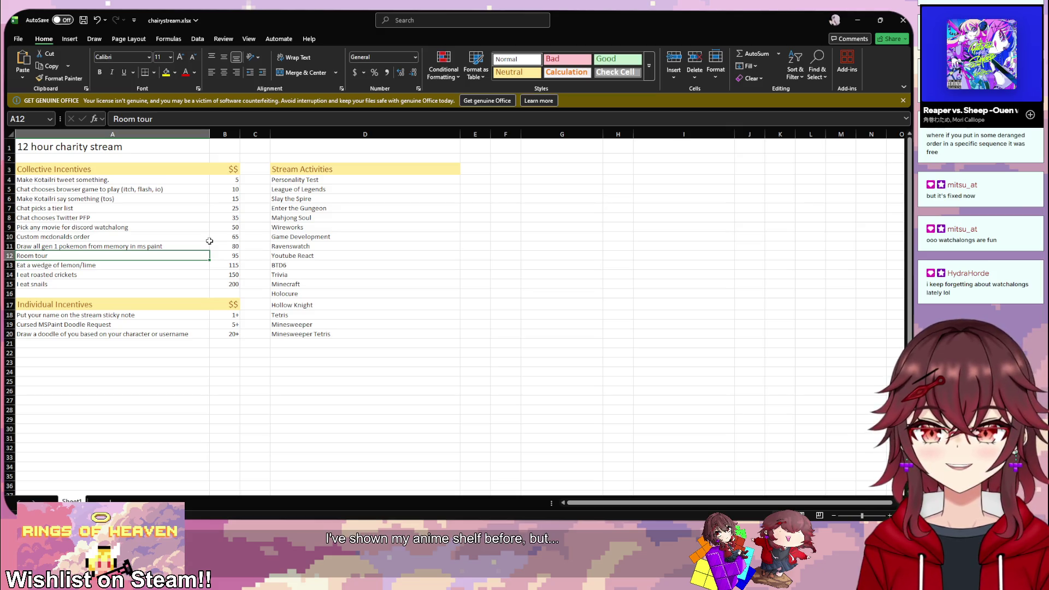
pyautogui.press('Down')
pyautogui.press('Down')
pyautogui.press('Down')
pyautogui.press('Up')
pyautogui.press('Up')
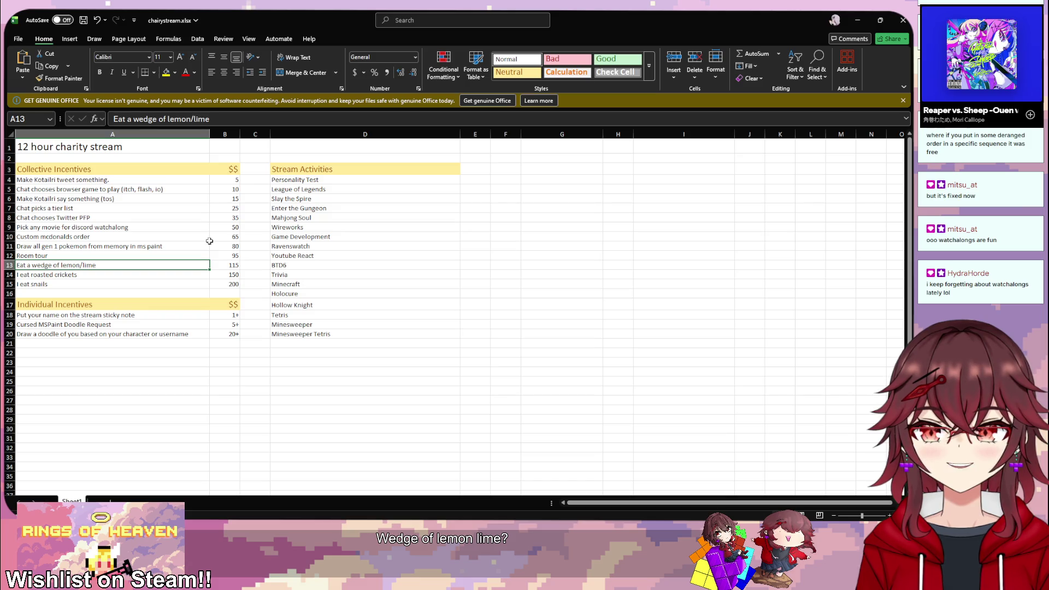
pyautogui.press('Down')
pyautogui.press('Down')
pyautogui.press('Up')
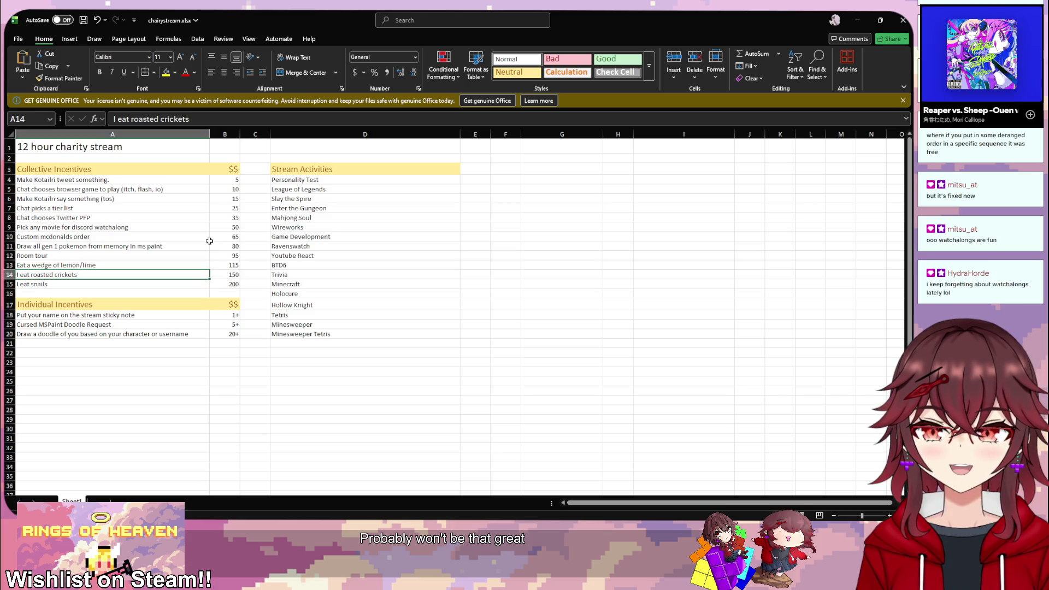
pyautogui.press('Down')
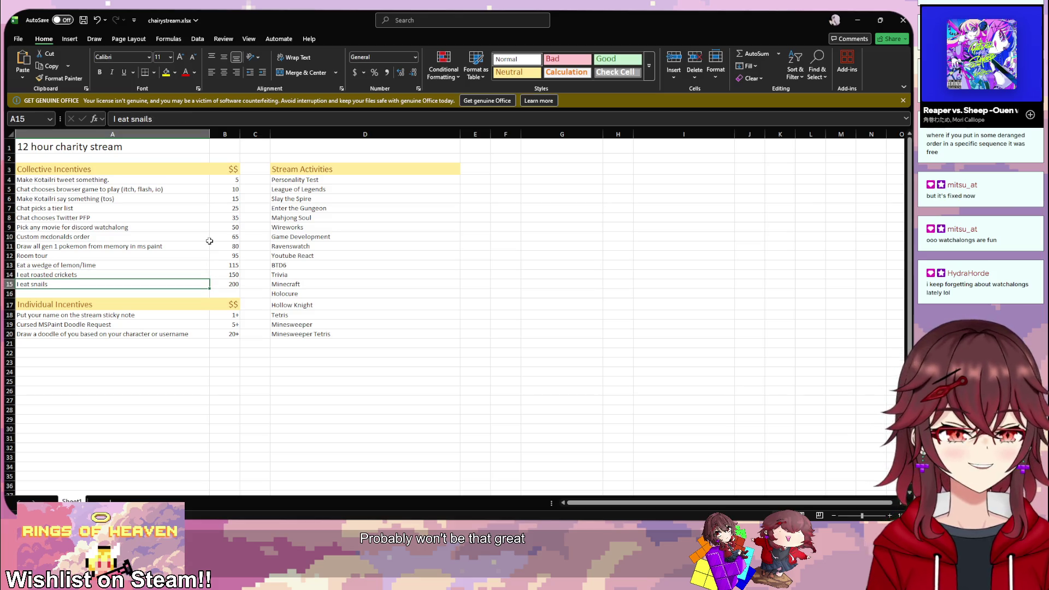
pyautogui.press('Up')
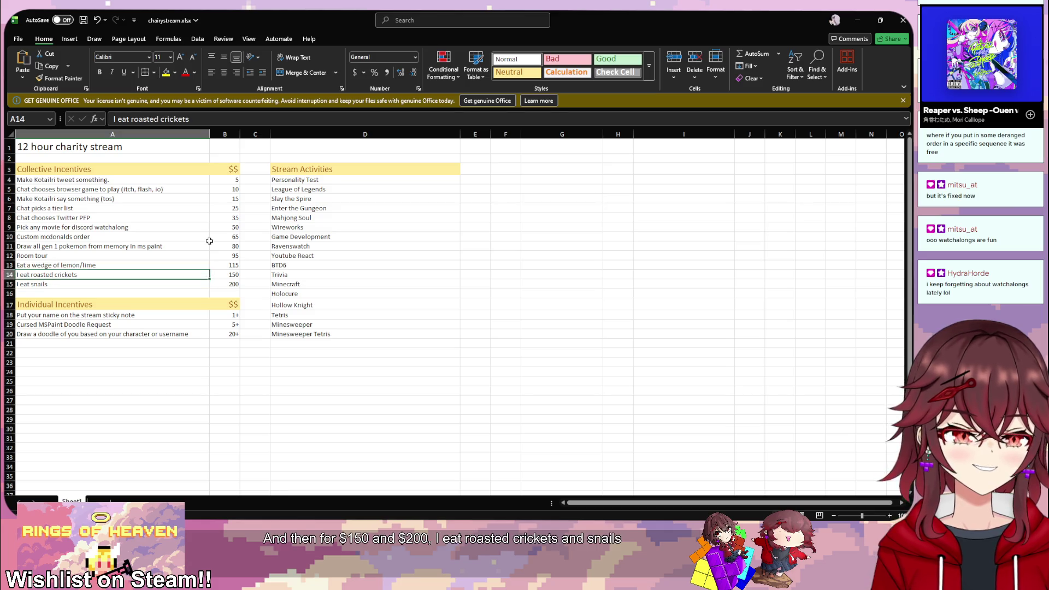
pyautogui.press('Down')
pyautogui.press('Up')
pyautogui.press('Down')
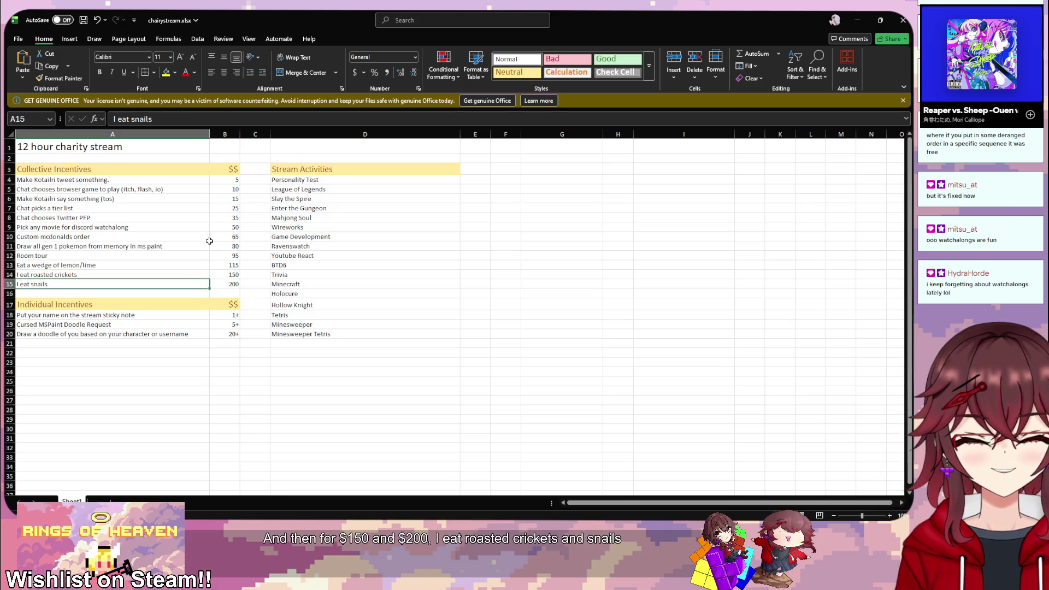
pyautogui.press('Down')
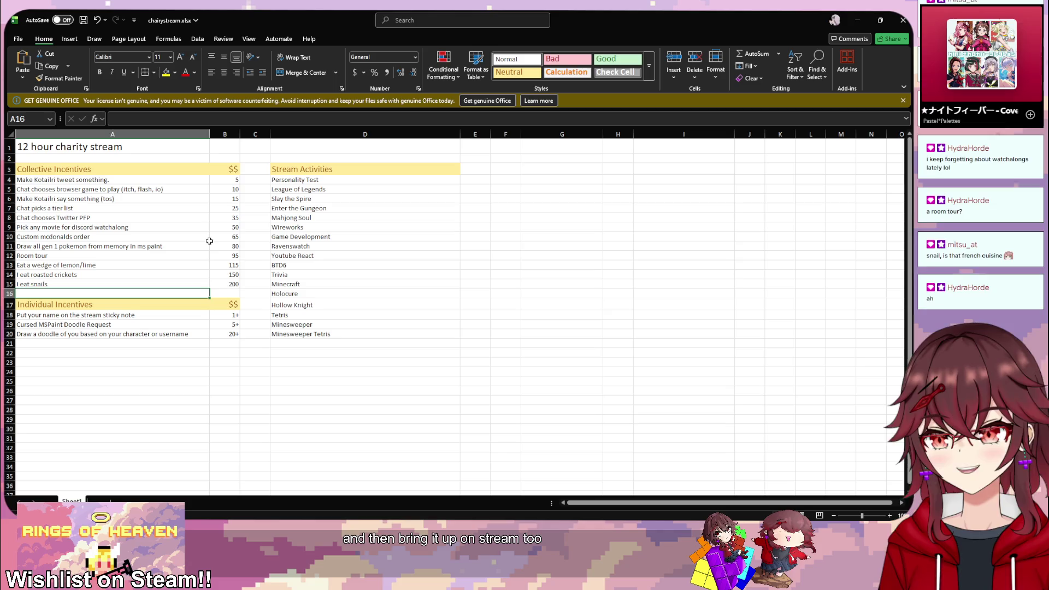
pyautogui.press('Up')
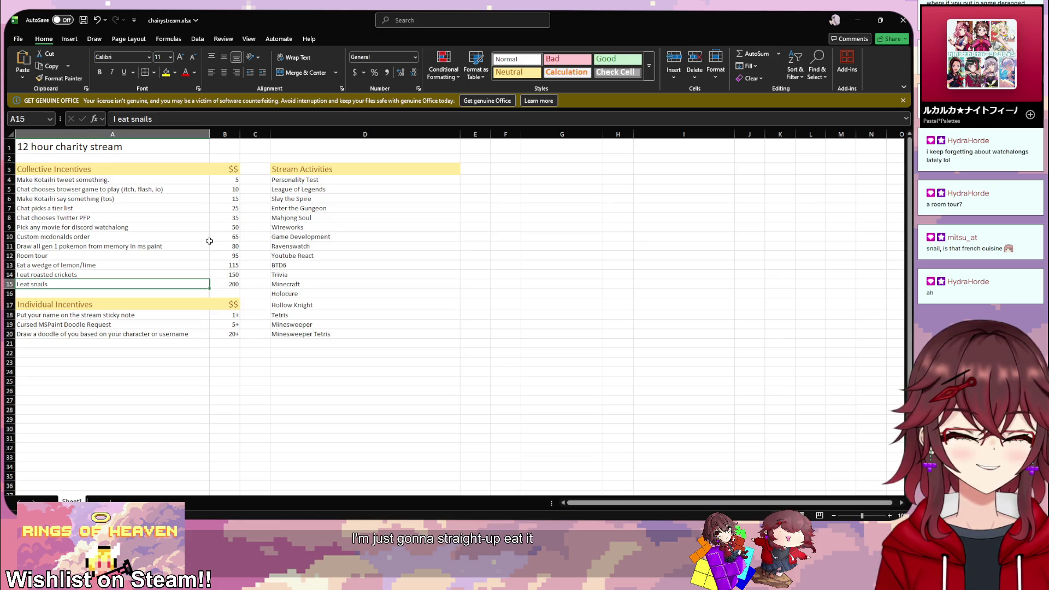
pyautogui.press('Up')
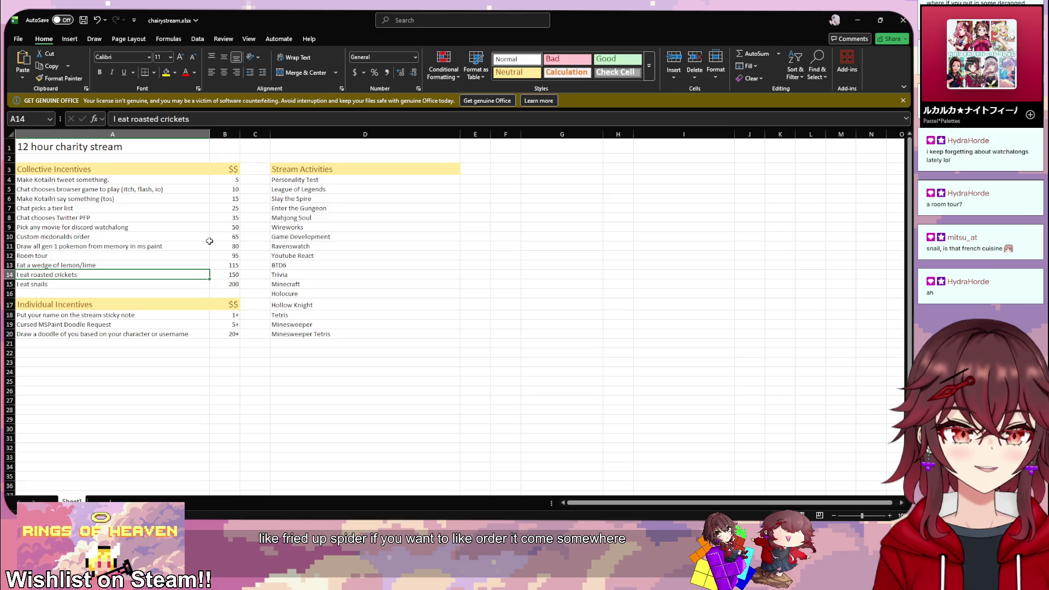
pyautogui.moveTo(354, 167); pyautogui.dragTo(352, 336)
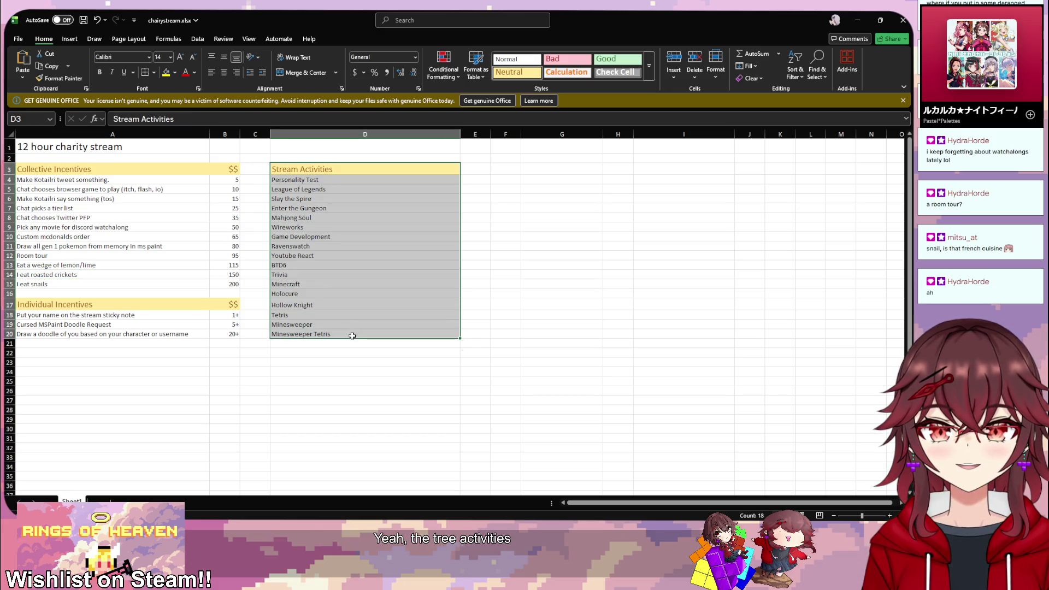
# Review the Stream Activities and incentive entries by selecting them, ending on the sticky-note incentive
pyautogui.click(298, 157)
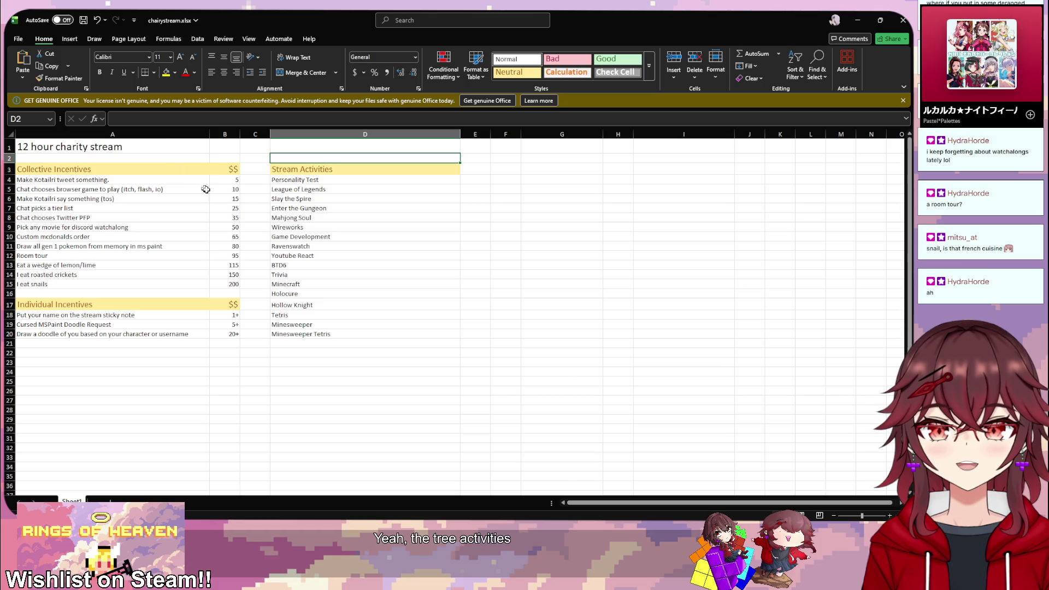
pyautogui.moveTo(356, 166); pyautogui.dragTo(368, 335)
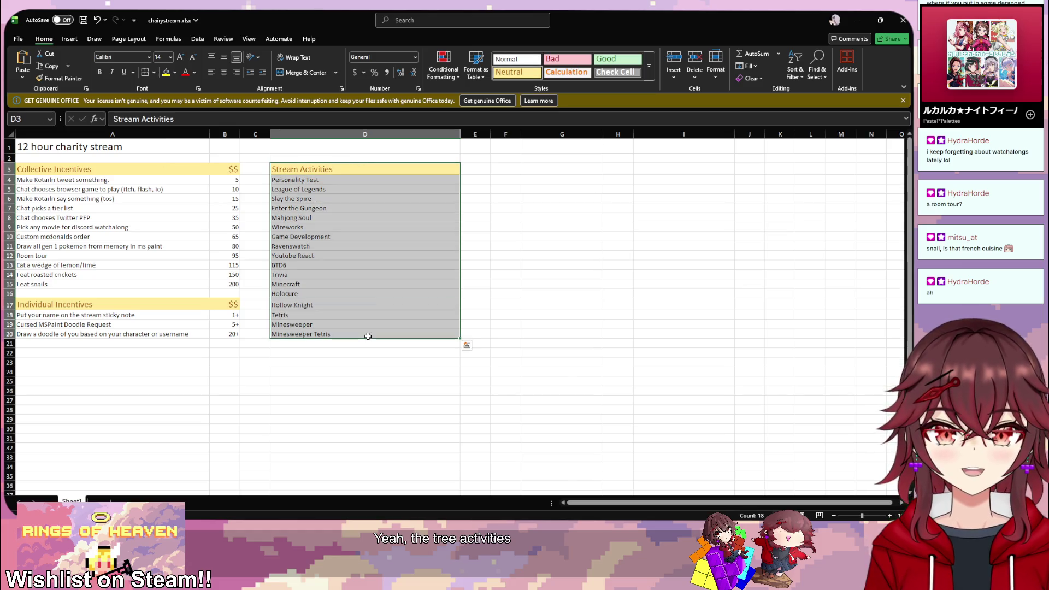
pyautogui.click(362, 345)
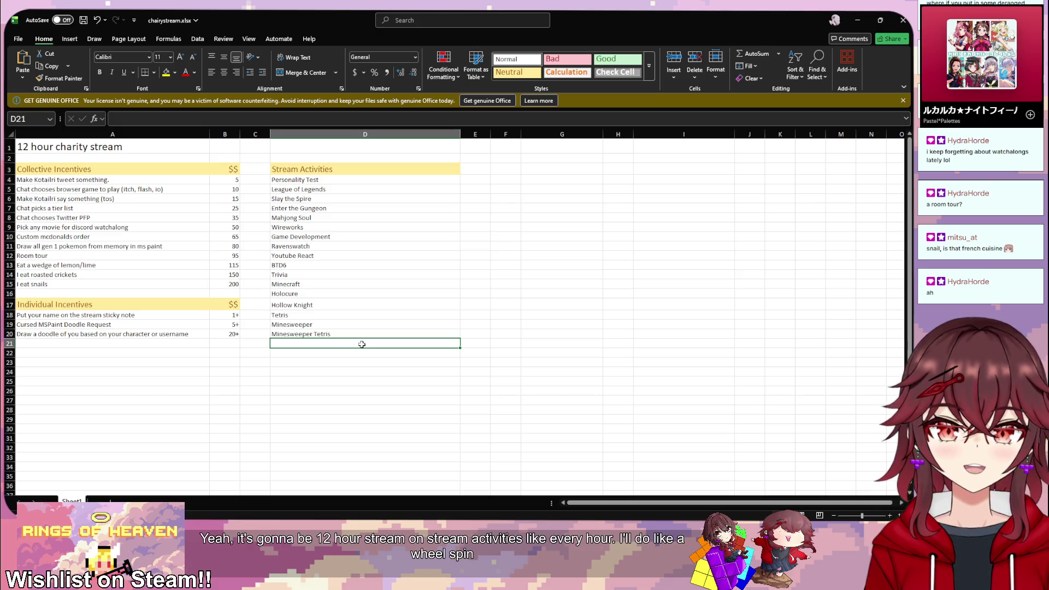
pyautogui.click(112, 211)
pyautogui.click(107, 236)
pyautogui.click(107, 247)
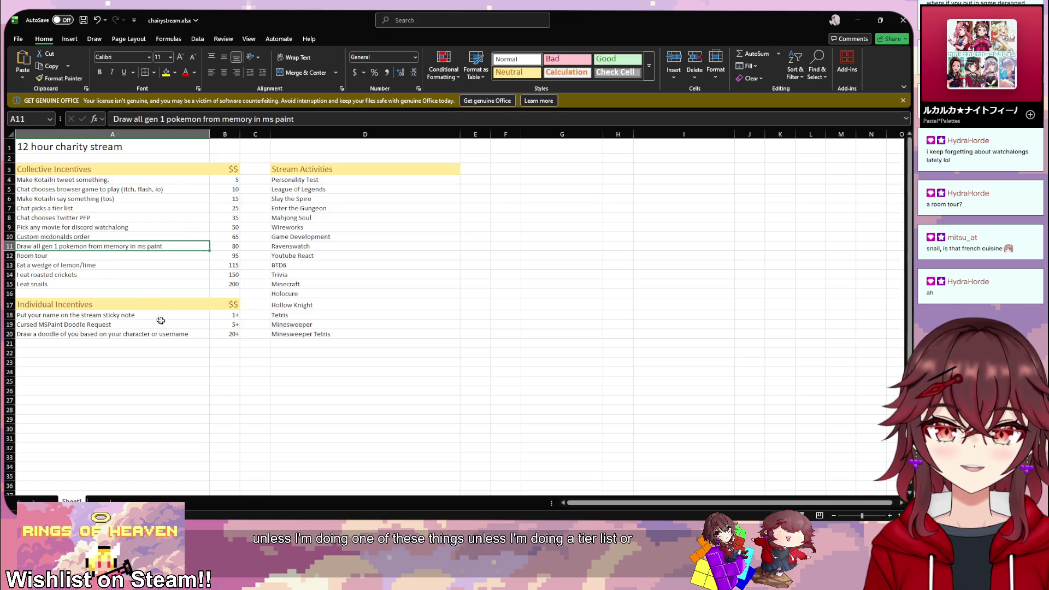
pyautogui.click(305, 380)
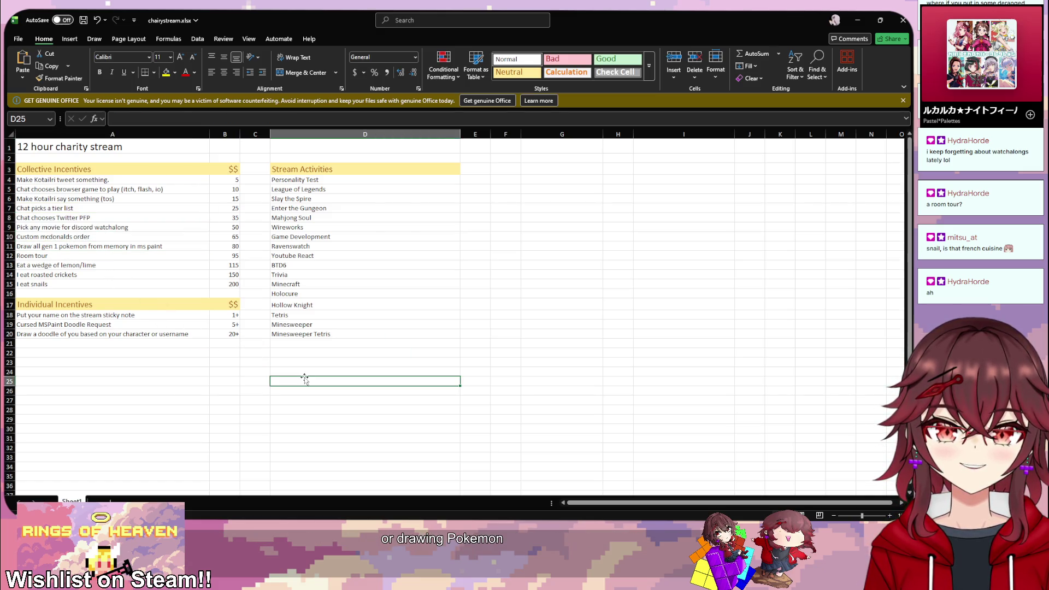
pyautogui.moveTo(394, 336); pyautogui.dragTo(403, 161)
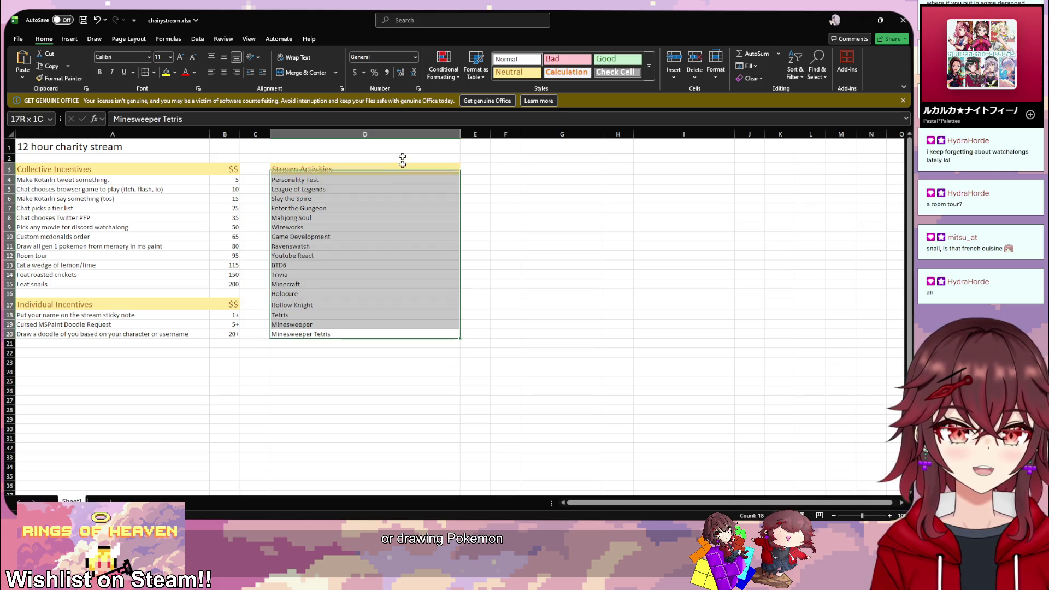
pyautogui.click(384, 372)
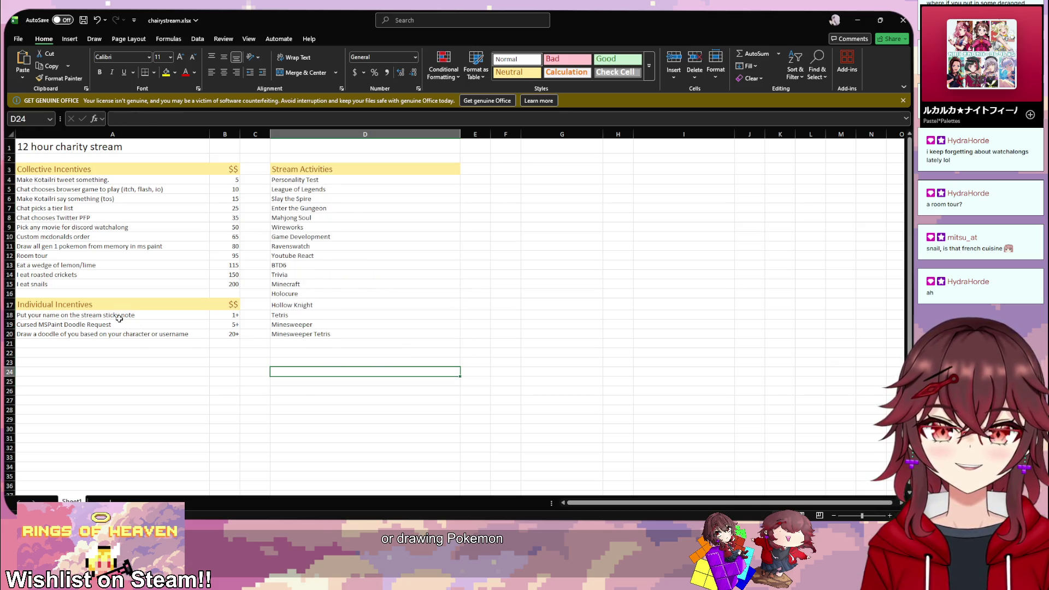
pyautogui.moveTo(118, 319); pyautogui.dragTo(117, 334)
pyautogui.click(141, 369)
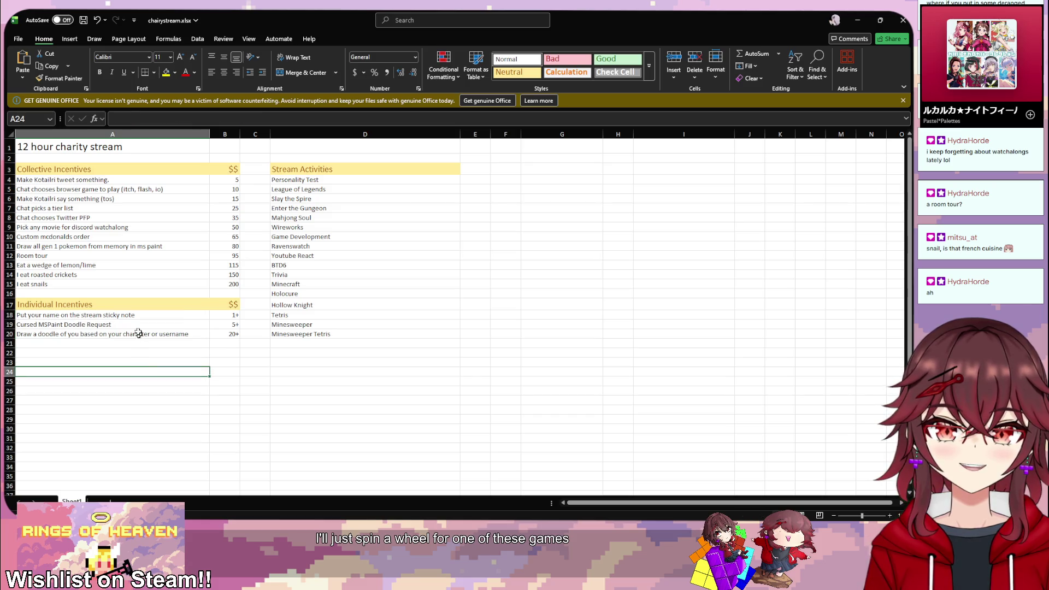
pyautogui.click(133, 313)
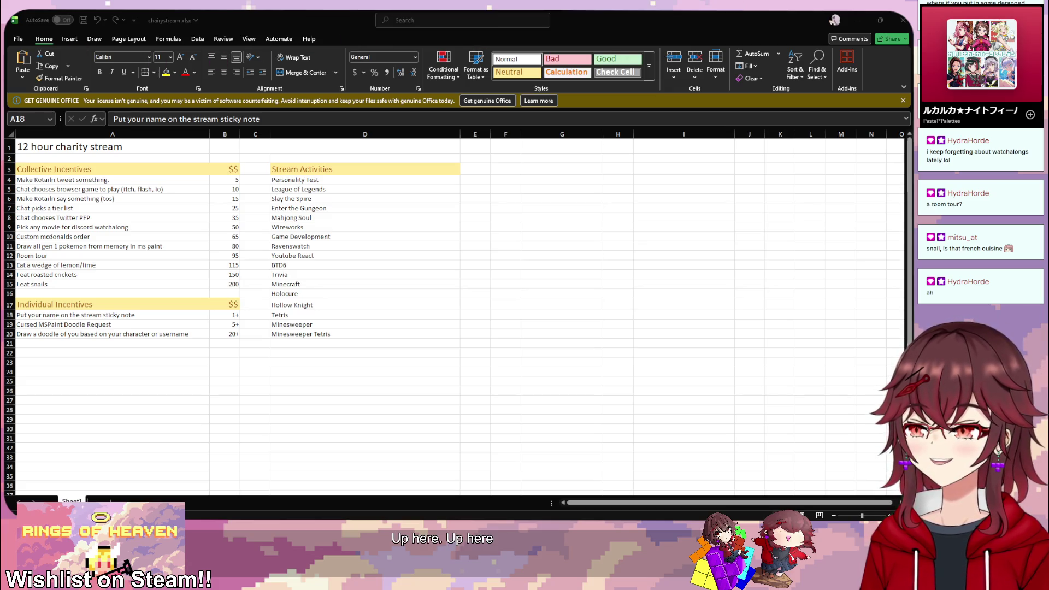
# Restore down Excel, close Discord's Donation Incentives image, and minimize Discord
pyautogui.press('super+Down')
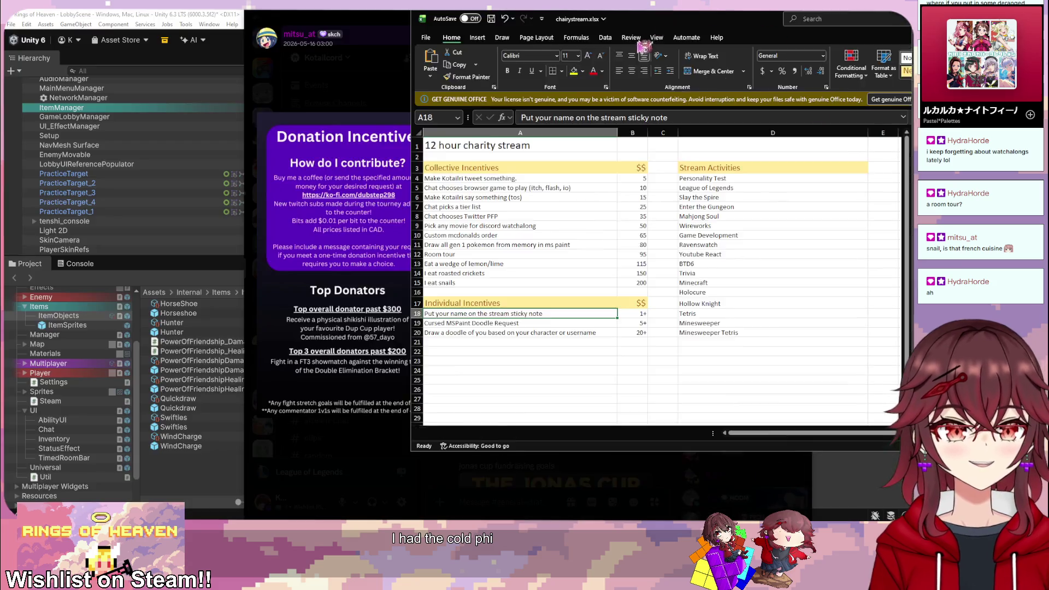
pyautogui.click(724, 102)
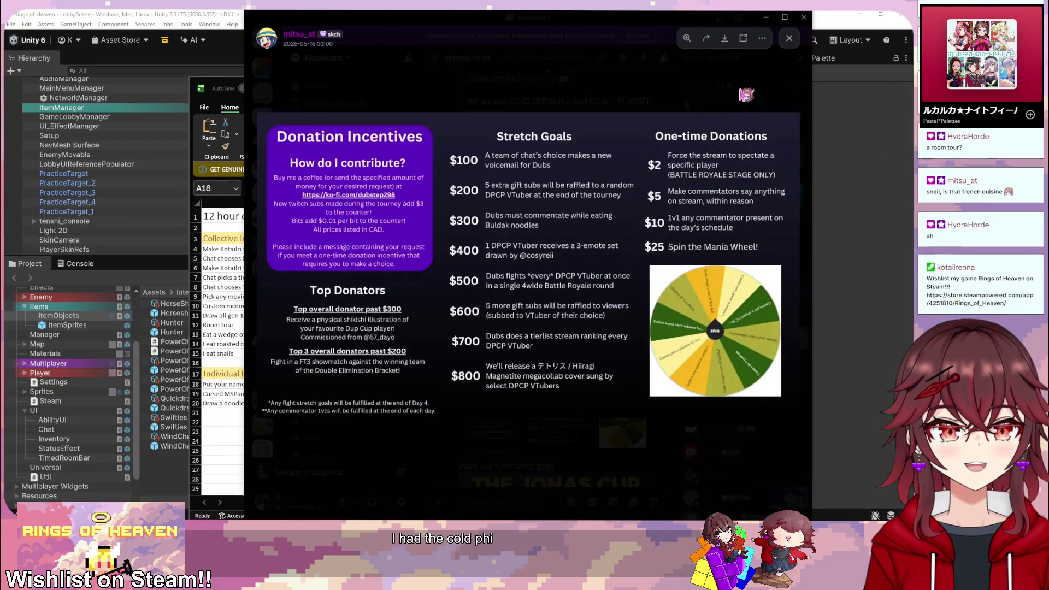
pyautogui.press('Escape')
pyautogui.scroll(-5, 616, 166)
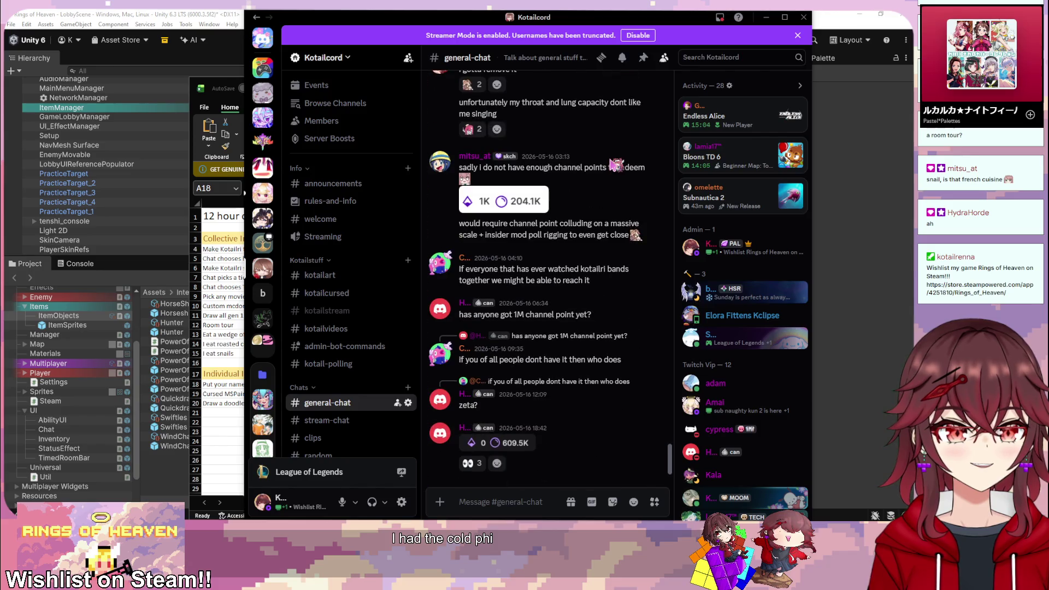
pyautogui.click(766, 17)
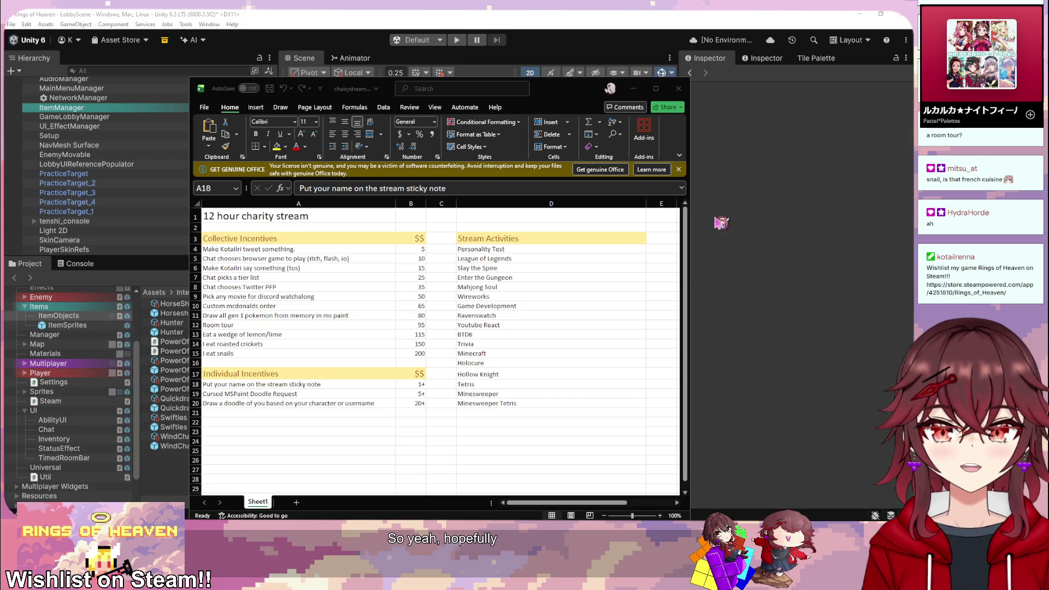
# Close the chairystream workbook, bringing up the save-changes prompt
pyautogui.click(679, 89)
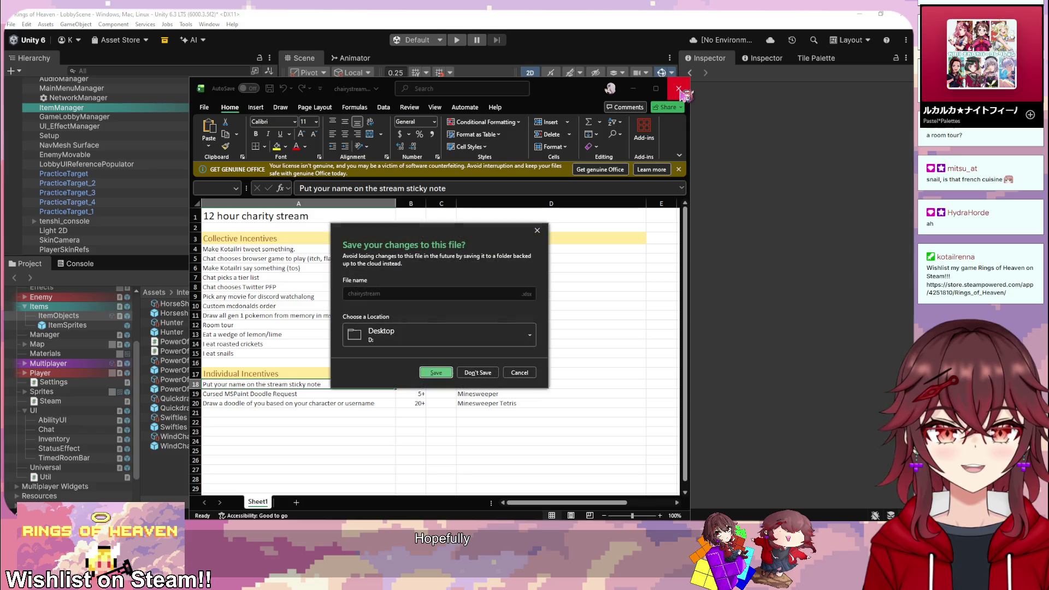
# Save the chairystream changes so the workbook closes
pyautogui.click(436, 377)
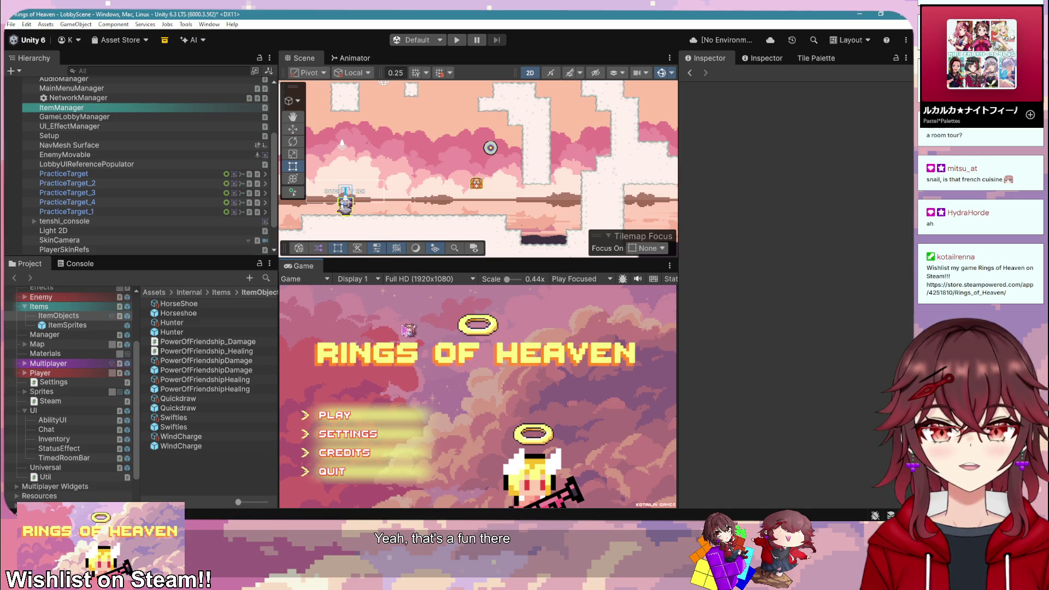
# Inspect the HorseShoe and Swifties item settings, then bring up the Steam library
pyautogui.click(227, 304)
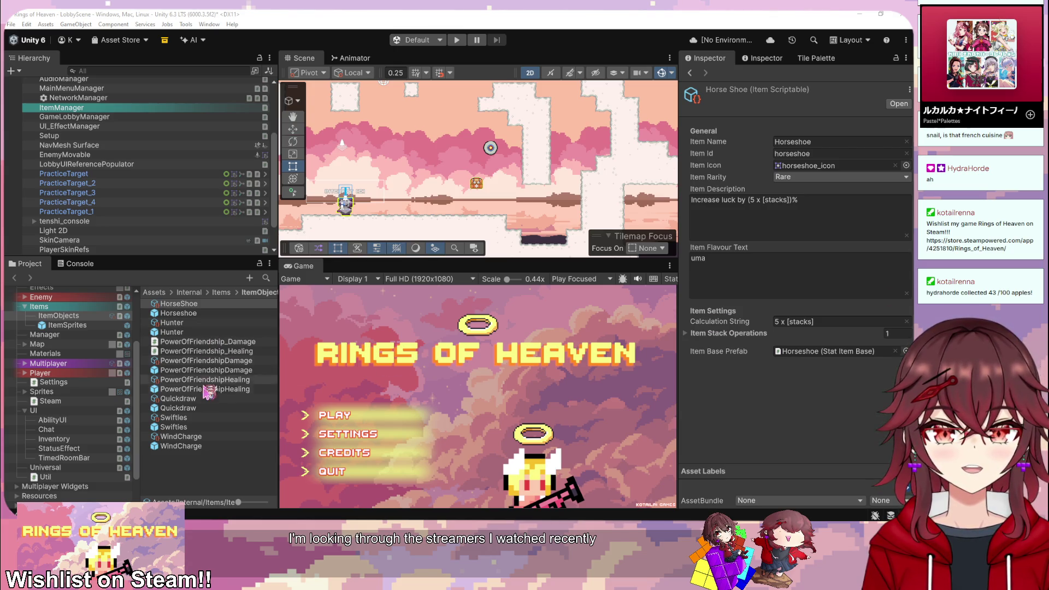
pyautogui.click(207, 418)
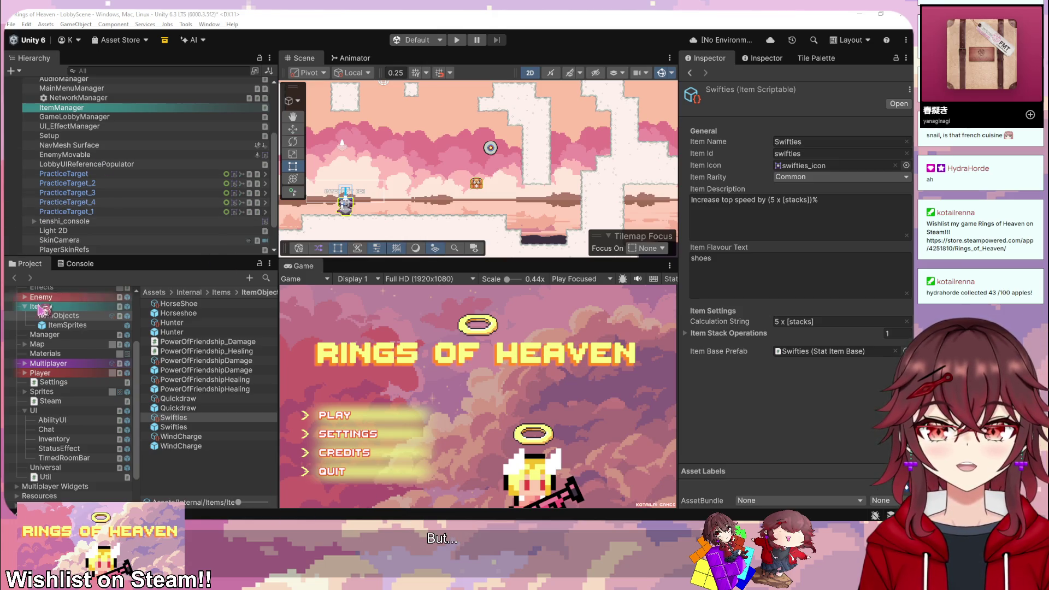
pyautogui.hotkey('alt', 'Tab')
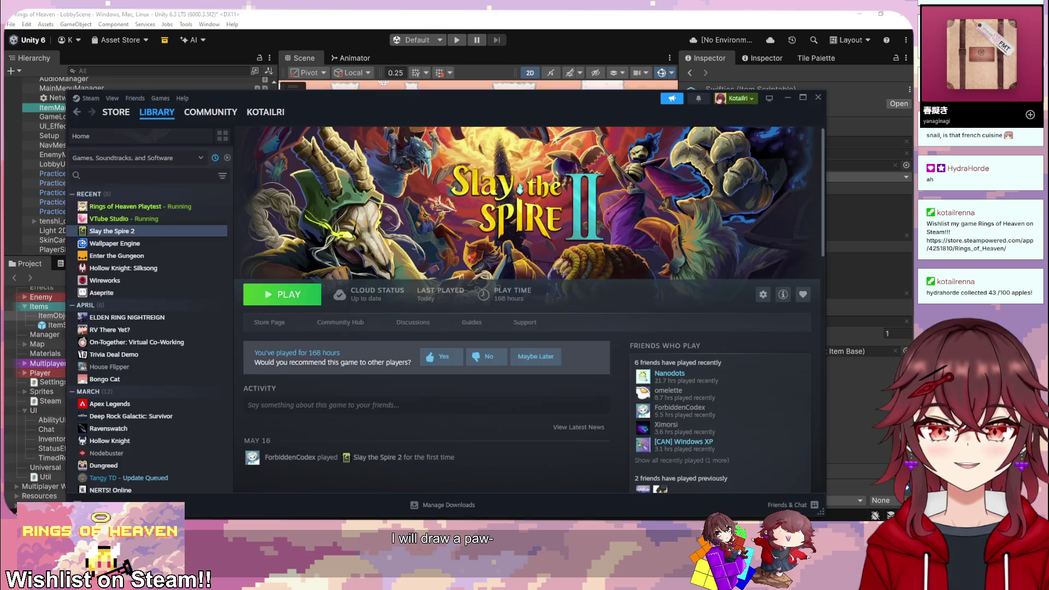
# Launch Aseprite from Steam and select the swifties_icon sprite in Unity's Project panel
pyautogui.doubleClick(120, 293)
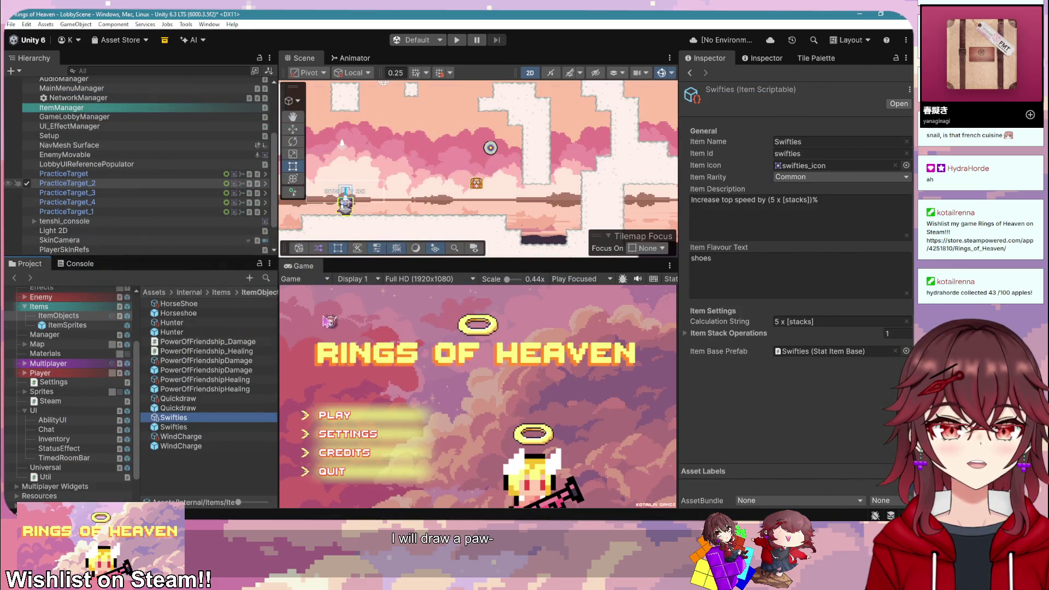
pyautogui.click(815, 165)
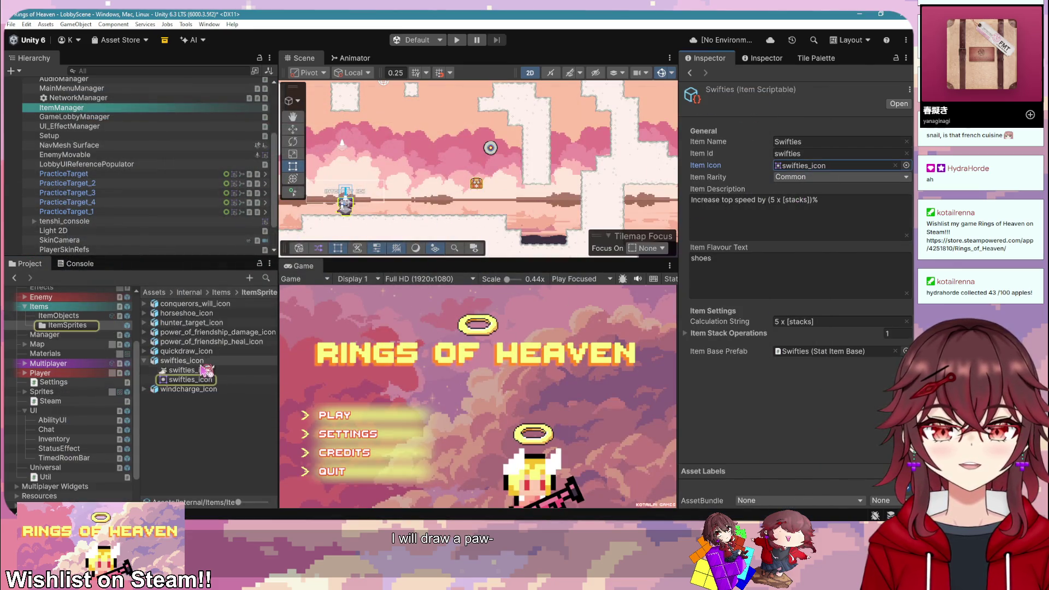
pyautogui.click(202, 363)
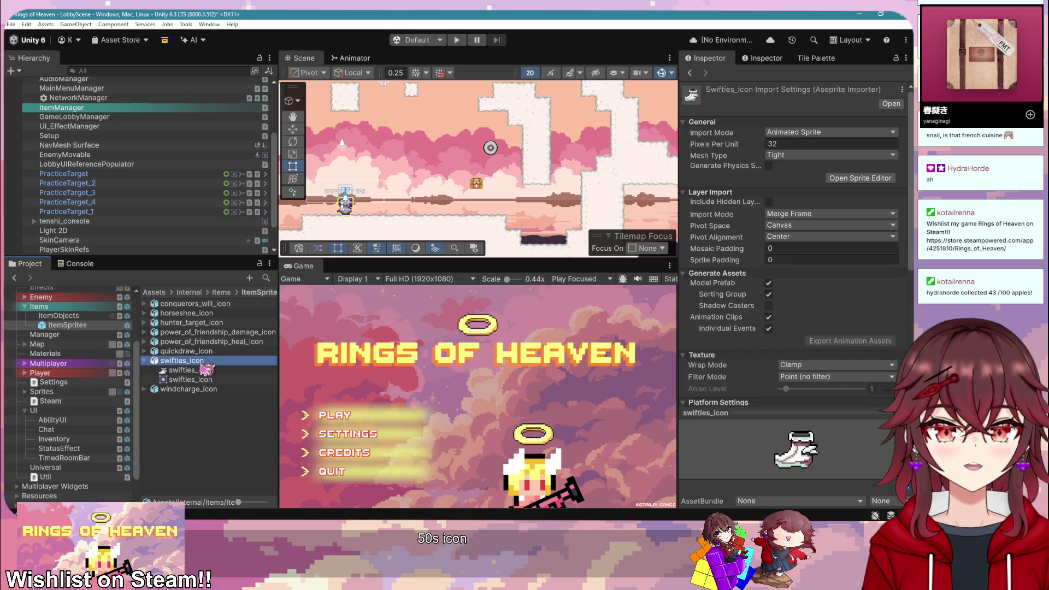
pyautogui.click(144, 361)
pyautogui.click(203, 394)
pyautogui.click(203, 362)
# Duplicate swifties_icon, rename the copy paw_icon, and open it in Aseprite
pyautogui.hotkey('ctrl', 'c')
pyautogui.hotkey('ctrl', 'v')
pyautogui.write('paw_icon')
pyautogui.press('Return')
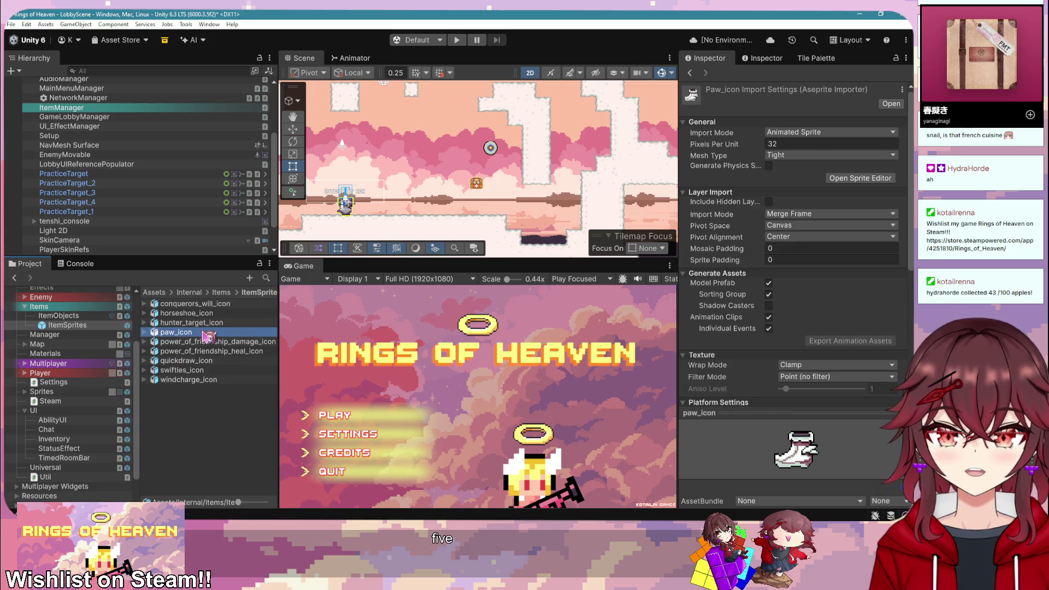
pyautogui.doubleClick(209, 334)
pyautogui.scroll(4, 565, 222)
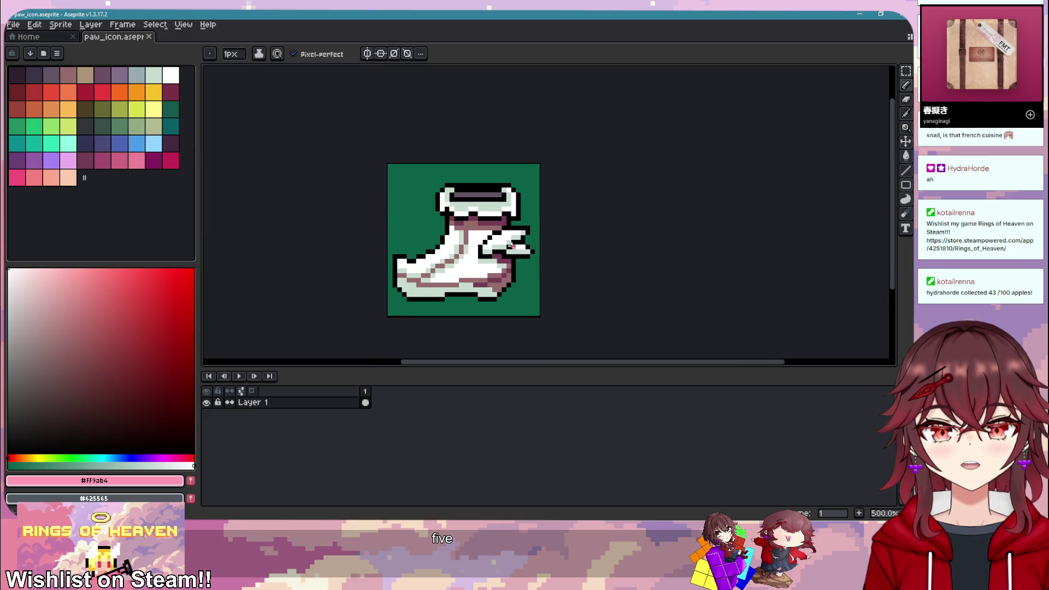
# Strike a black line through the old boot sprite, wipe the whole canvas, and switch to the pencil
pyautogui.scroll(1, 516, 246)
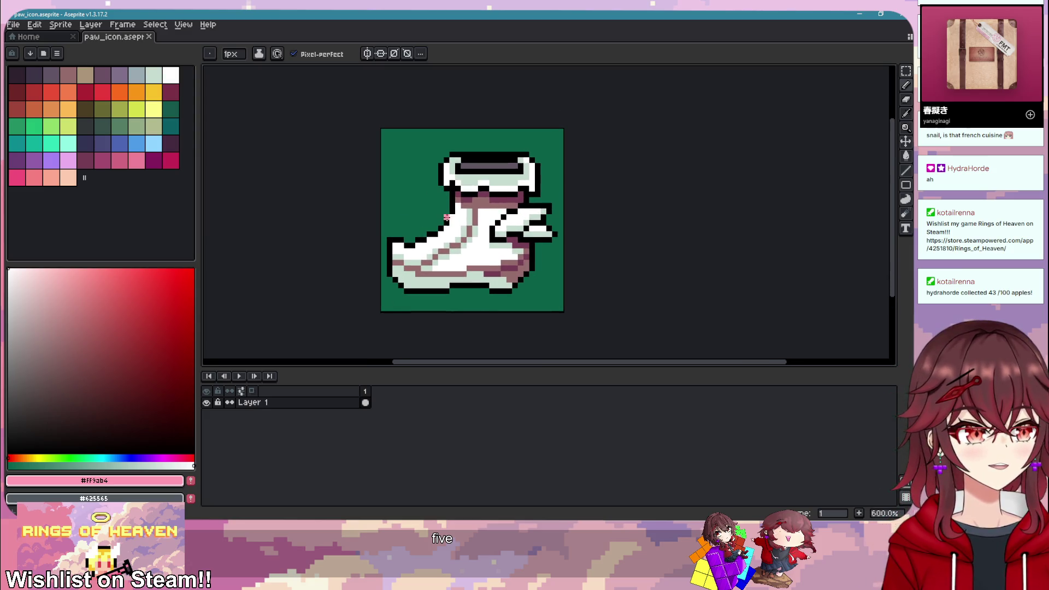
pyautogui.scroll(1, 455, 217)
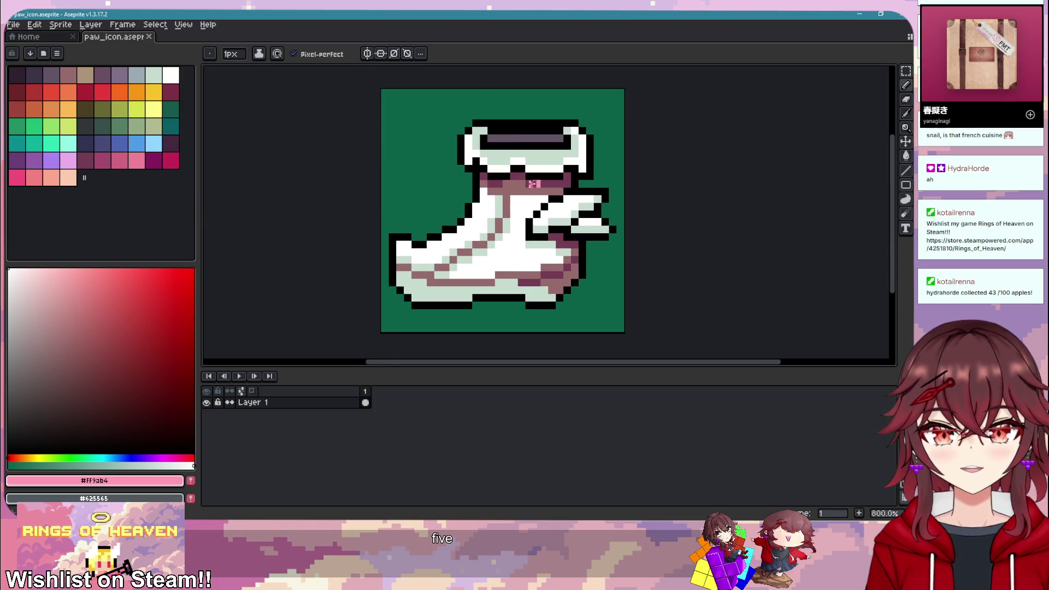
pyautogui.keyDown('alt'); pyautogui.click(516, 120); pyautogui.keyUp('alt')
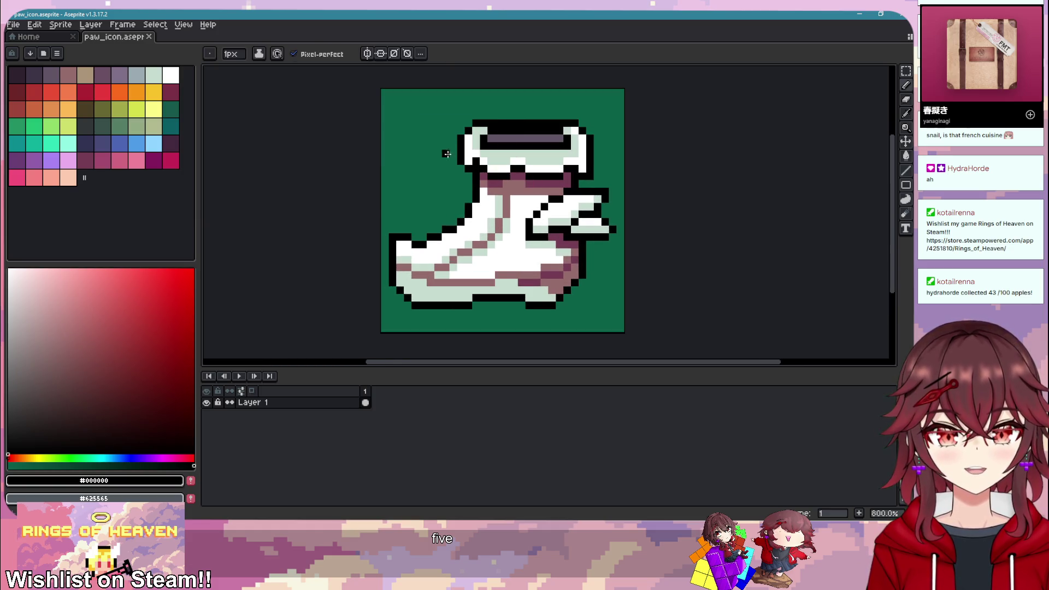
pyautogui.click(384, 99)
pyautogui.keyDown('shift'); pyautogui.click(612, 306); pyautogui.keyUp('shift')
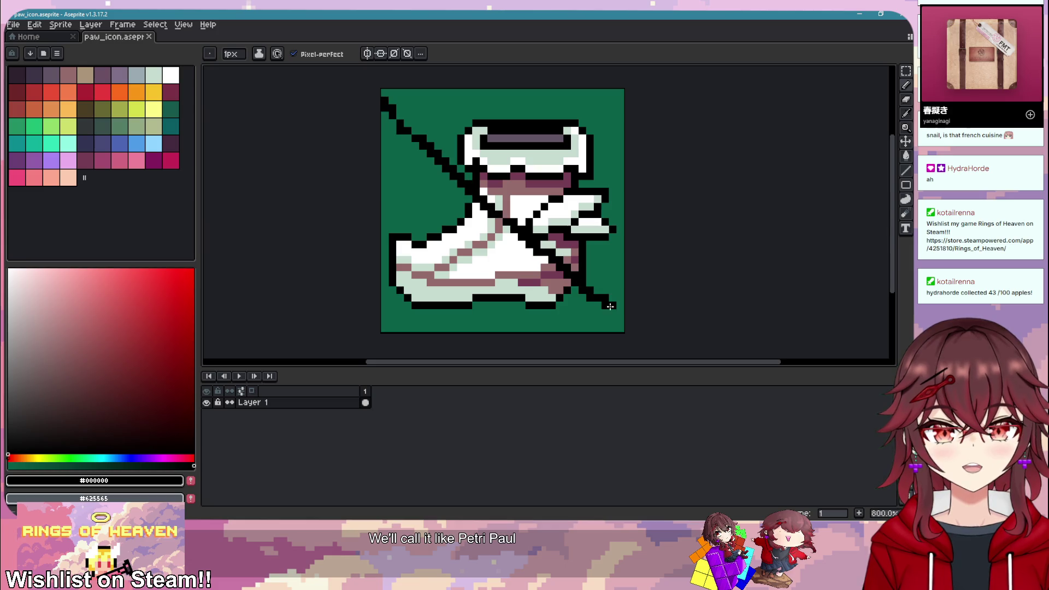
pyautogui.press('m')
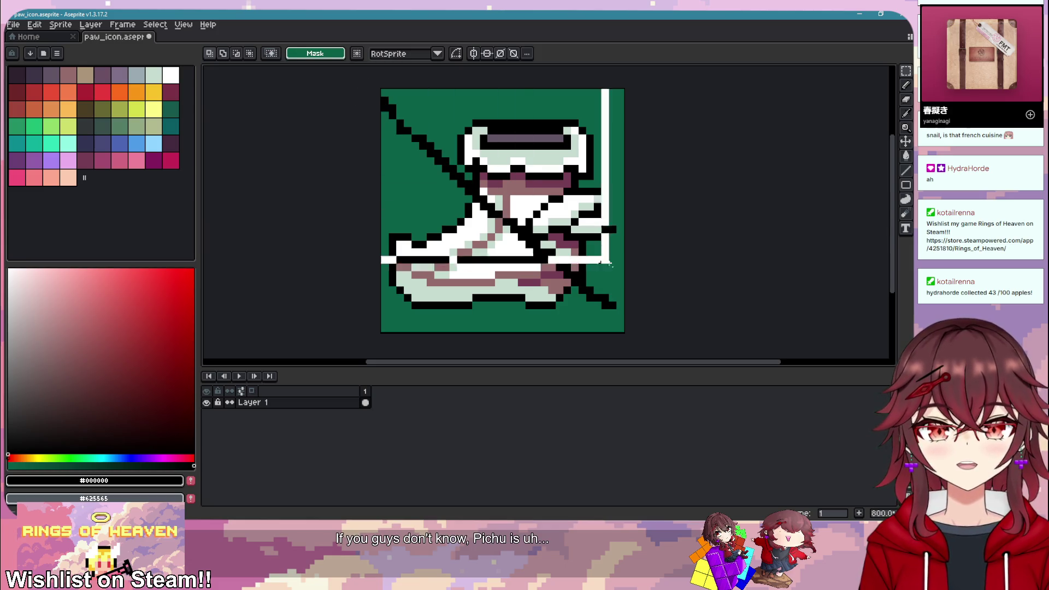
pyautogui.hotkey('ctrl', 'a')
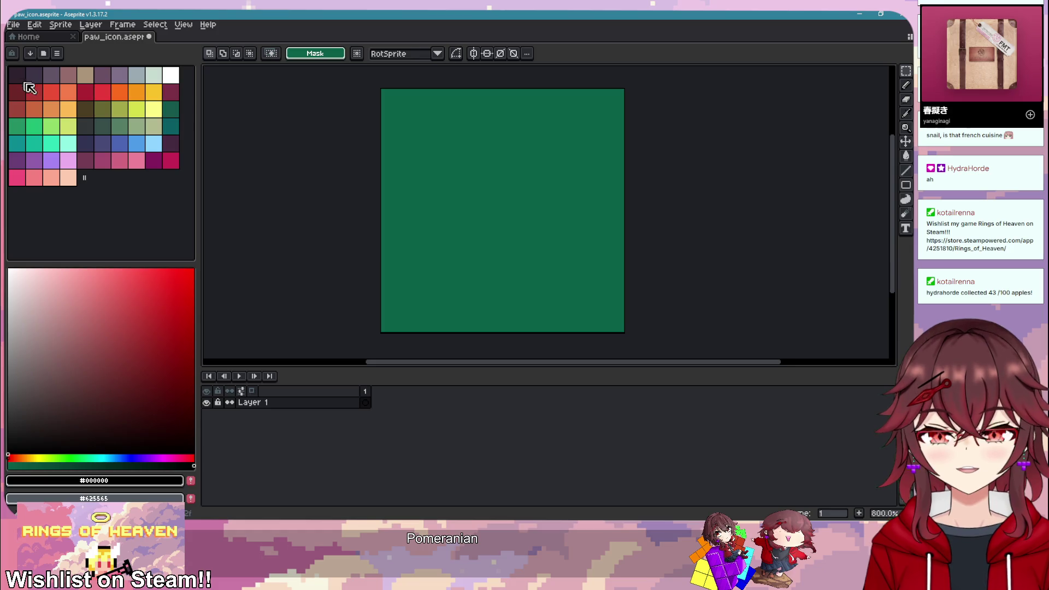
pyautogui.press('b')
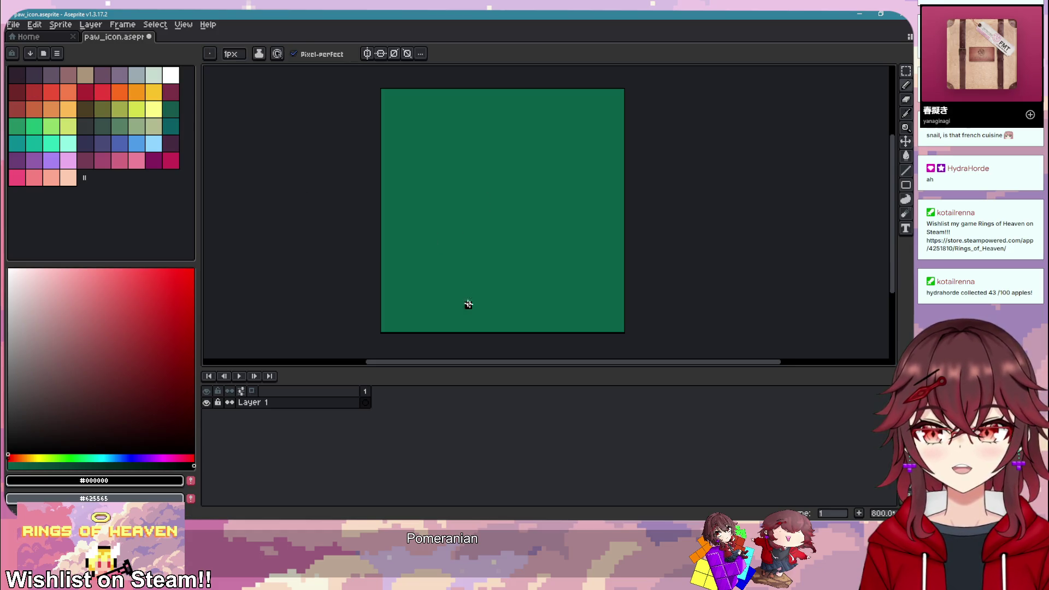
# Sketch a rough black dome-shaped pad with three toe loops around it
pyautogui.moveTo(520, 275)
pyautogui.mouseDown()
pyautogui.moveTo(541, 311)
pyautogui.moveTo(568, 298)
pyautogui.mouseUp()
pyautogui.hotkey('ctrl', 'z')
pyautogui.moveTo(446, 284)
pyautogui.mouseDown()
pyautogui.moveTo(452, 250)
pyautogui.moveTo(519, 290)
pyautogui.moveTo(468, 282)
pyautogui.mouseUp()
pyautogui.moveTo(427, 181); pyautogui.dragTo(442, 190)
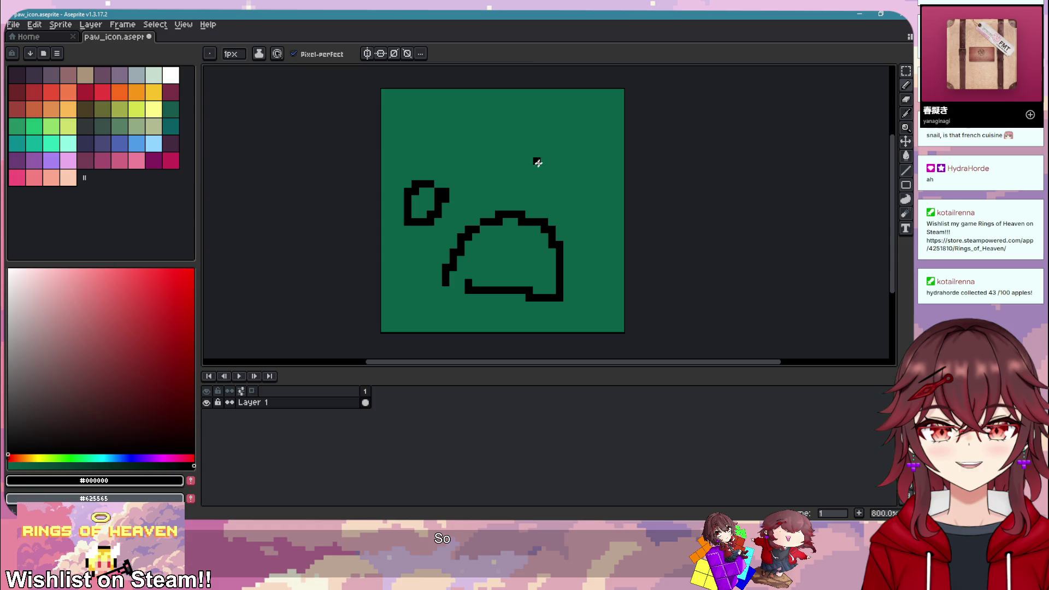
pyautogui.moveTo(541, 155); pyautogui.dragTo(560, 137)
pyautogui.moveTo(612, 207); pyautogui.dragTo(621, 224)
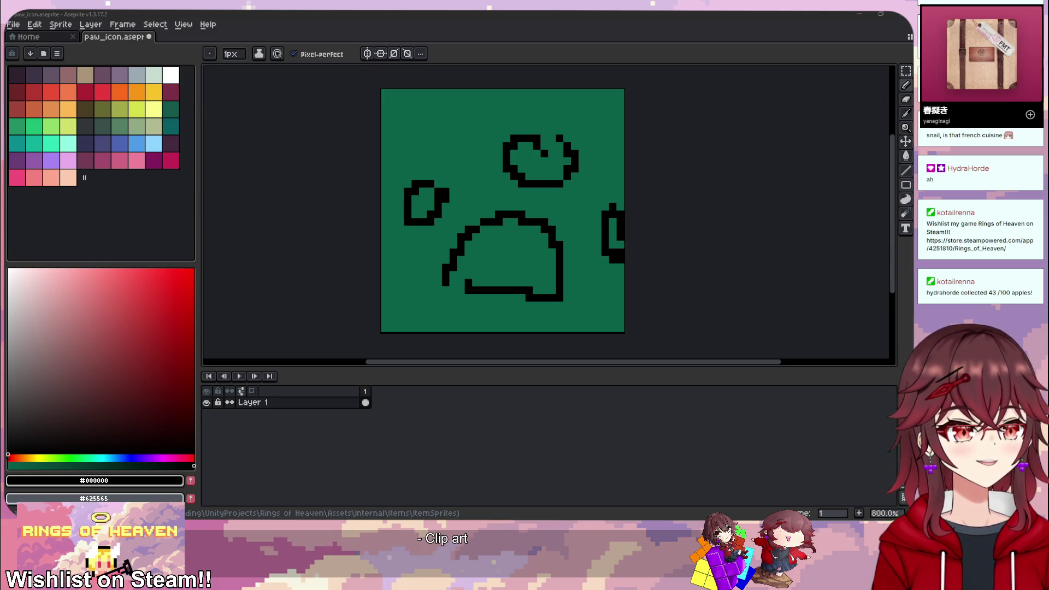
# Open the Dog Paw Clipart reference in Google Images, then return to Aseprite
pyautogui.hotkey('alt', 'Tab')
pyautogui.scroll(-2, 516, 259)
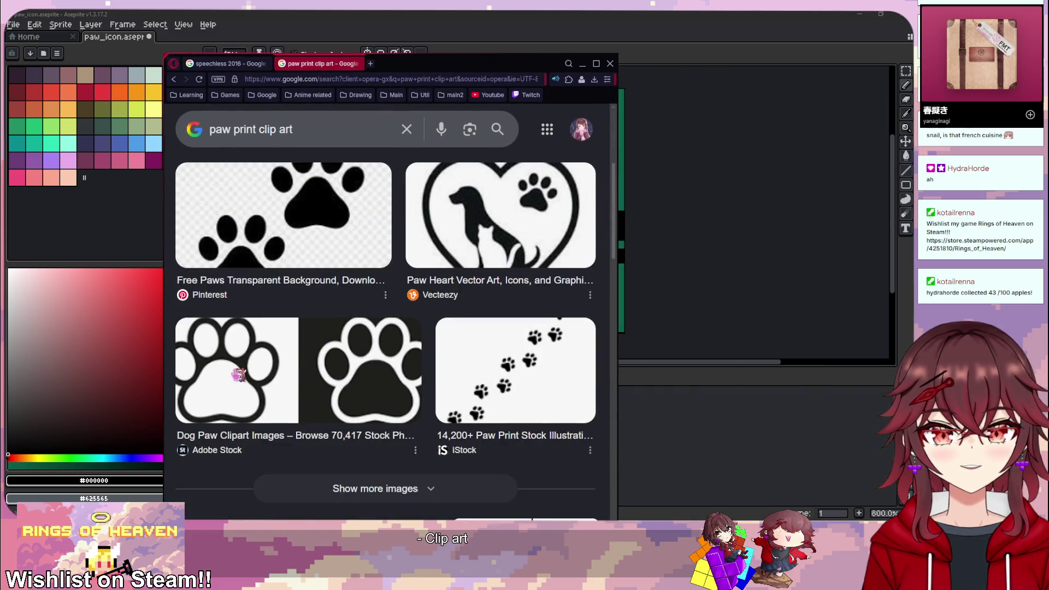
pyautogui.click(241, 369)
pyautogui.moveTo(501, 68); pyautogui.dragTo(713, 83)
pyautogui.hotkey('alt', 'Tab')
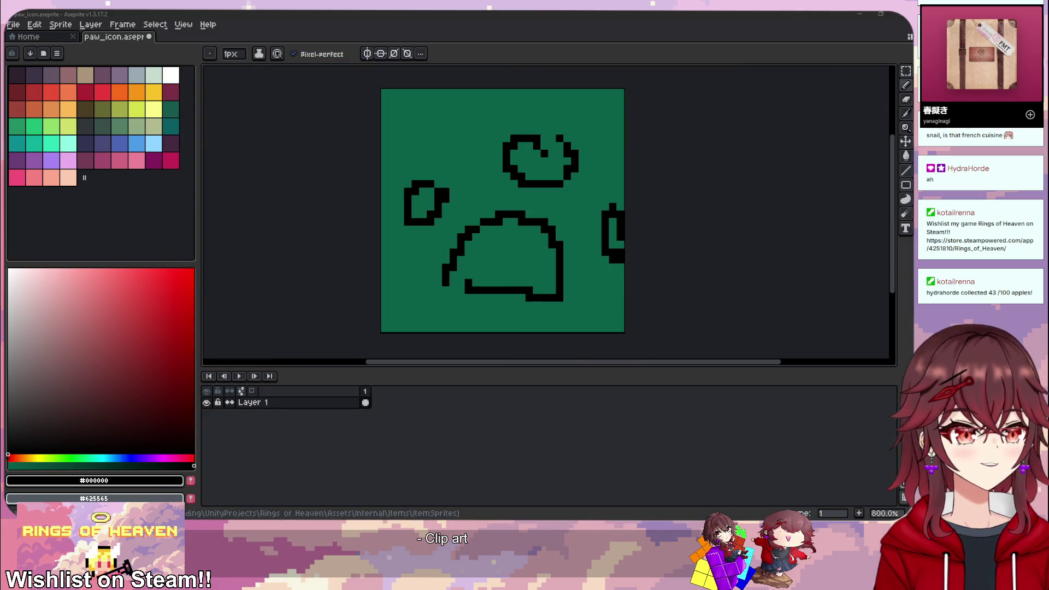
# Clear the rough sketch and turn on vertical mirror symmetry for pencil drawing
pyautogui.moveTo(648, 234); pyautogui.dragTo(543, 231)
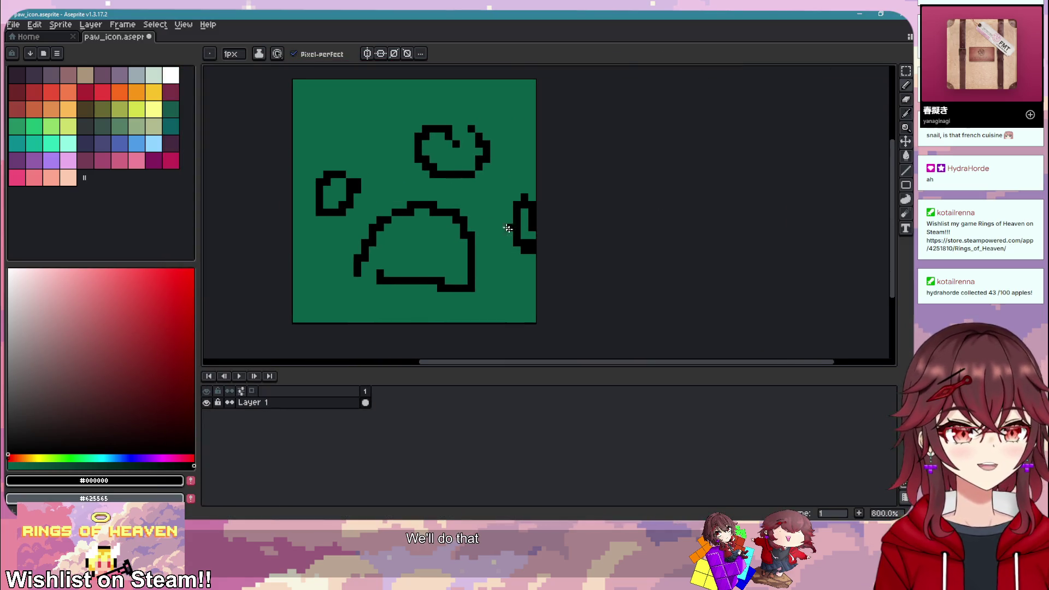
pyautogui.press('m')
pyautogui.hotkey('ctrl', 'a')
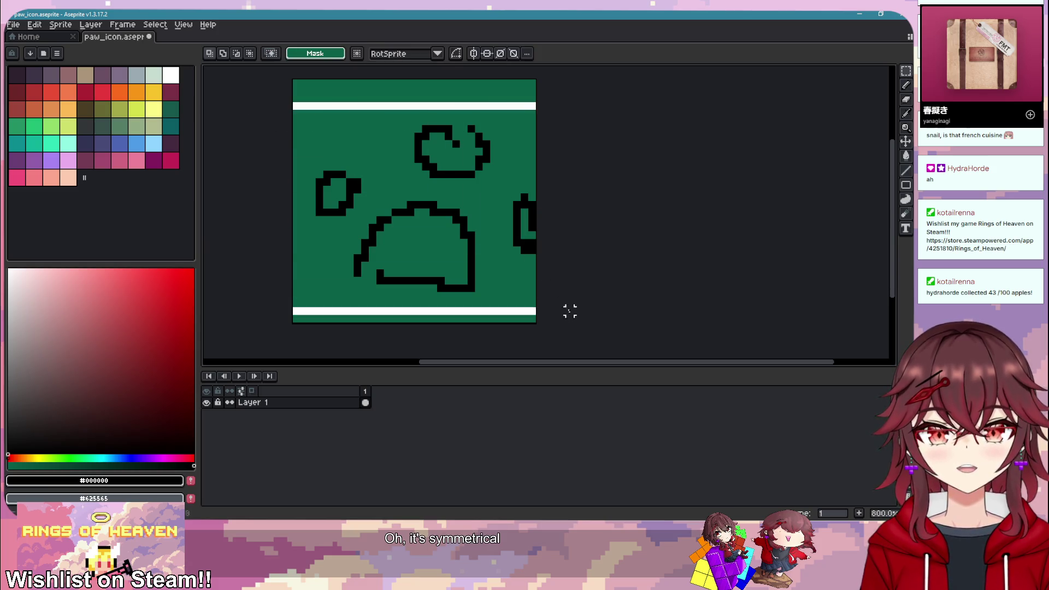
pyautogui.press('Delete')
pyautogui.click(474, 53)
pyautogui.press('b')
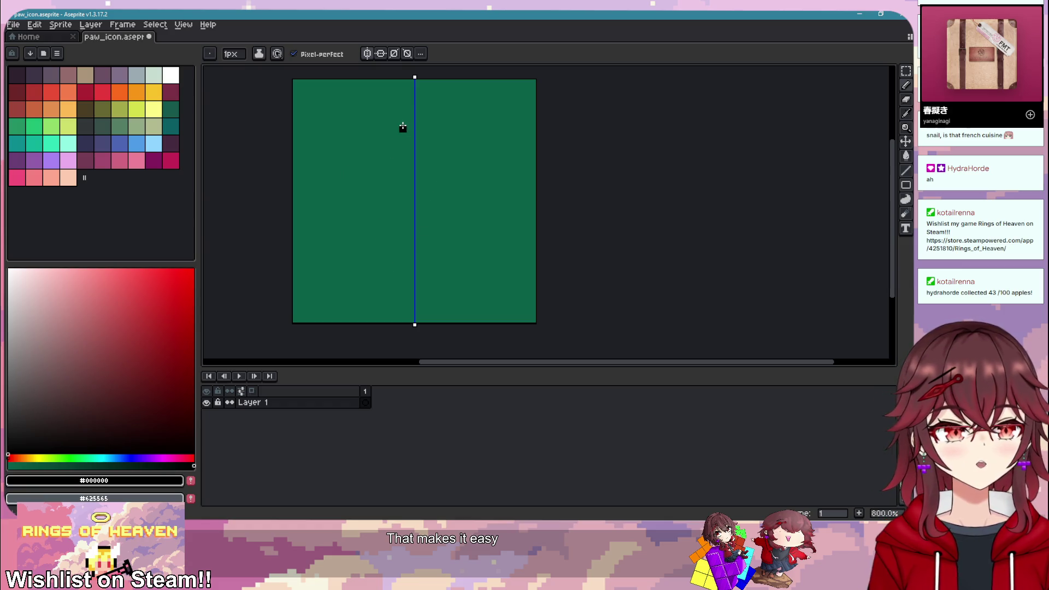
# Draw the mirrored outline of the central toes and fix pixels at the centre bar
pyautogui.scroll(2, 403, 128)
pyautogui.moveTo(413, 140)
pyautogui.mouseDown()
pyautogui.moveTo(346, 122)
pyautogui.moveTo(353, 216)
pyautogui.moveTo(408, 179)
pyautogui.moveTo(414, 116)
pyautogui.mouseUp()
pyautogui.scroll(-4, 420, 159)
pyautogui.scroll(4, 408, 188)
pyautogui.rightClick(416, 175)
pyautogui.click(424, 154)
pyautogui.click(428, 153)
# Clean up the toes' top outline row and erase their inner corner pixels
pyautogui.scroll(-2, 417, 159)
pyautogui.scroll(4, 414, 199)
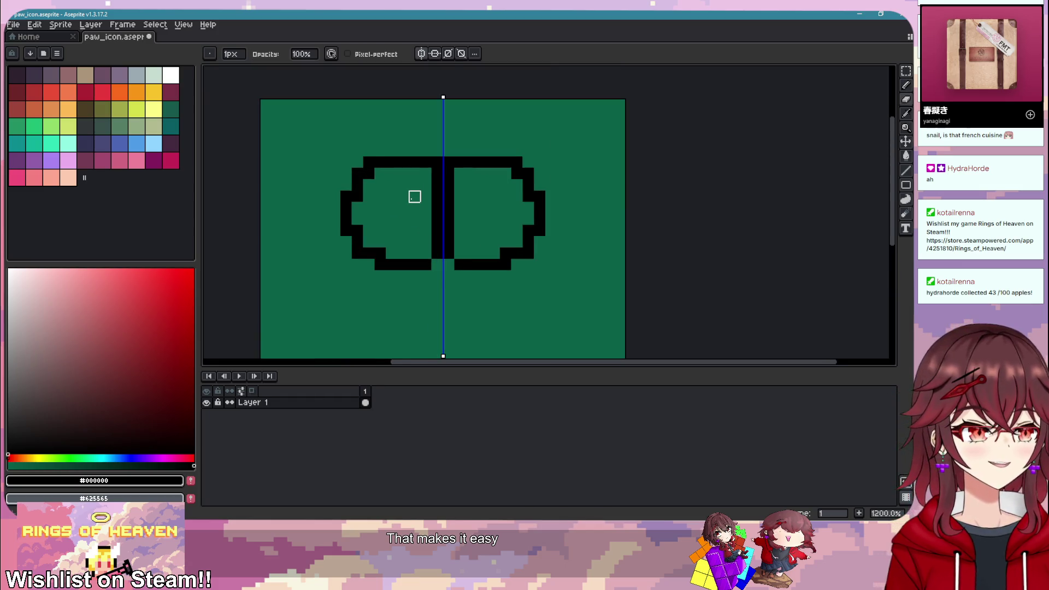
pyautogui.moveTo(415, 147)
pyautogui.mouseDown()
pyautogui.moveTo(430, 150)
pyautogui.moveTo(369, 135)
pyautogui.mouseUp()
pyautogui.rightClick(369, 150)
pyautogui.rightClick(353, 164)
pyautogui.rightClick(339, 196)
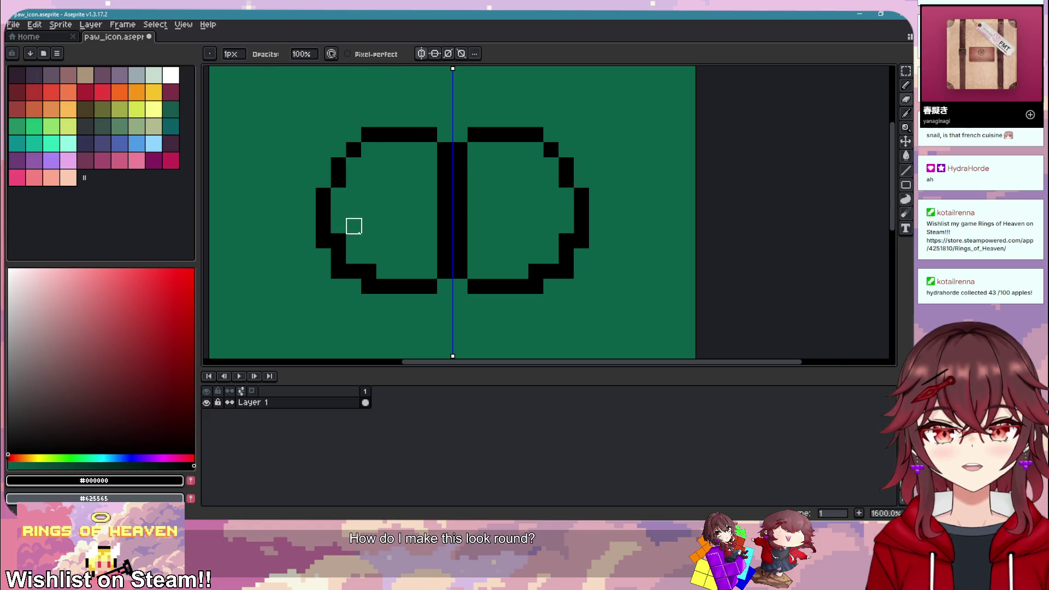
pyautogui.scroll(-4, 353, 226)
pyautogui.scroll(2, 345, 259)
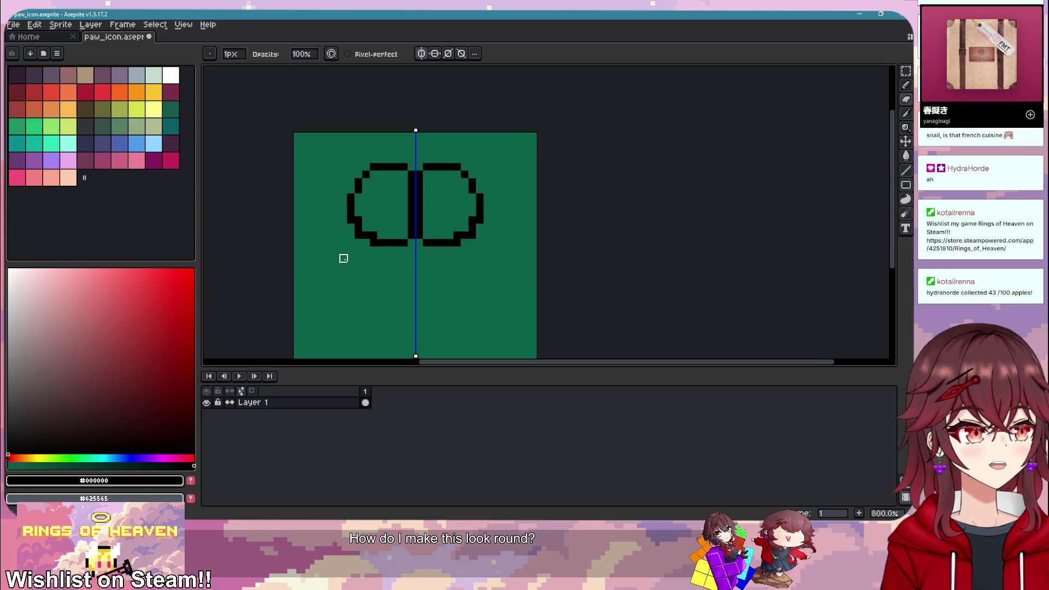
# Draw the curved outer toes on both sides and smooth their bottom curves
pyautogui.press('b')
pyautogui.moveTo(336, 211)
pyautogui.mouseDown()
pyautogui.moveTo(311, 228)
pyautogui.moveTo(354, 274)
pyautogui.mouseUp()
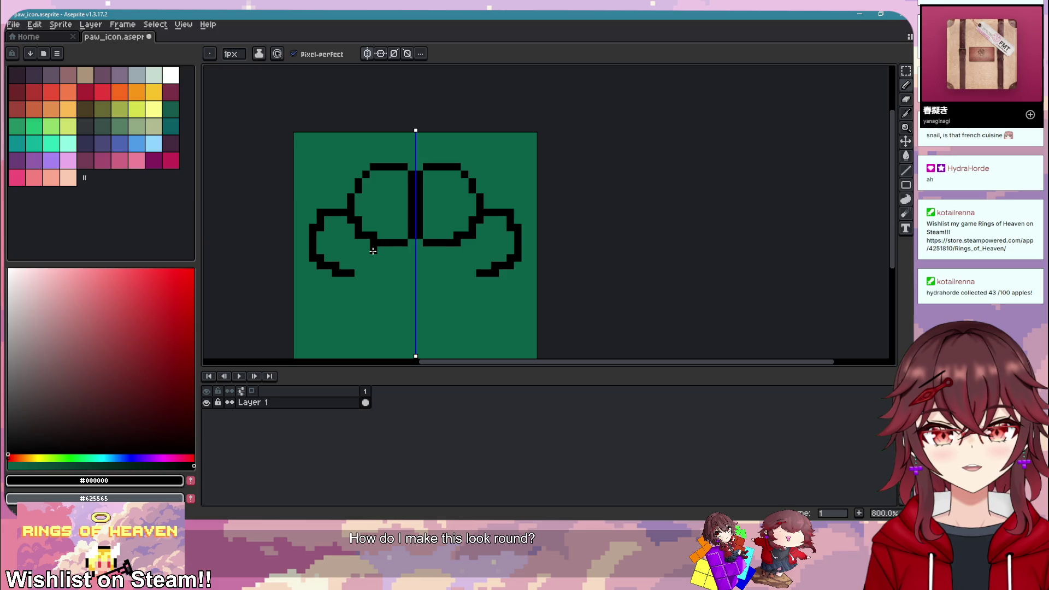
pyautogui.press('e')
pyautogui.click(321, 213)
pyautogui.press('b')
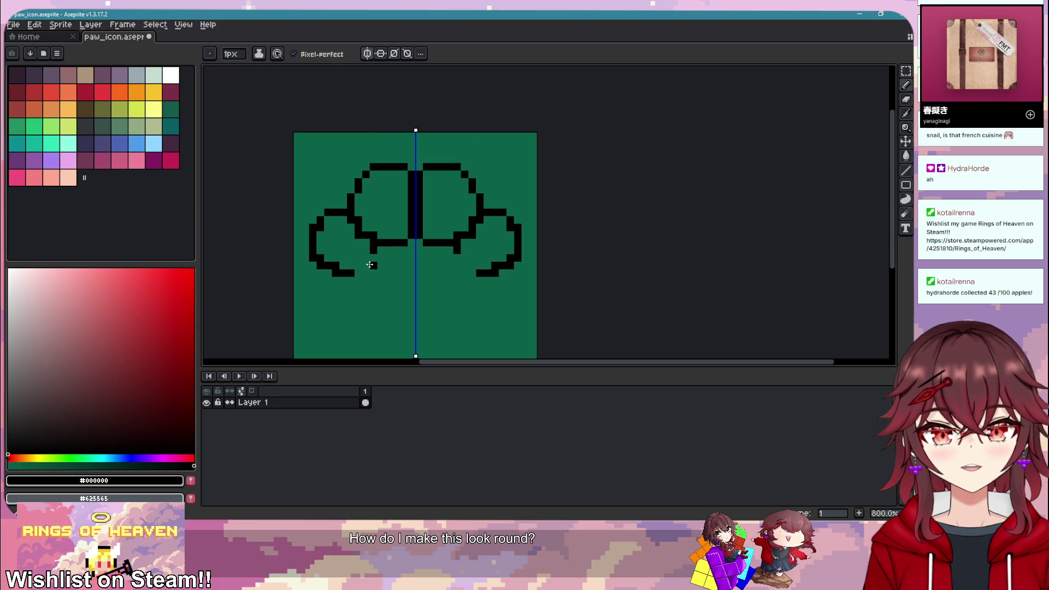
pyautogui.scroll(3, 351, 266)
pyautogui.press('e')
pyautogui.moveTo(396, 265); pyautogui.dragTo(335, 293)
pyautogui.press('b')
pyautogui.moveTo(381, 248); pyautogui.dragTo(367, 262)
pyautogui.click(350, 279)
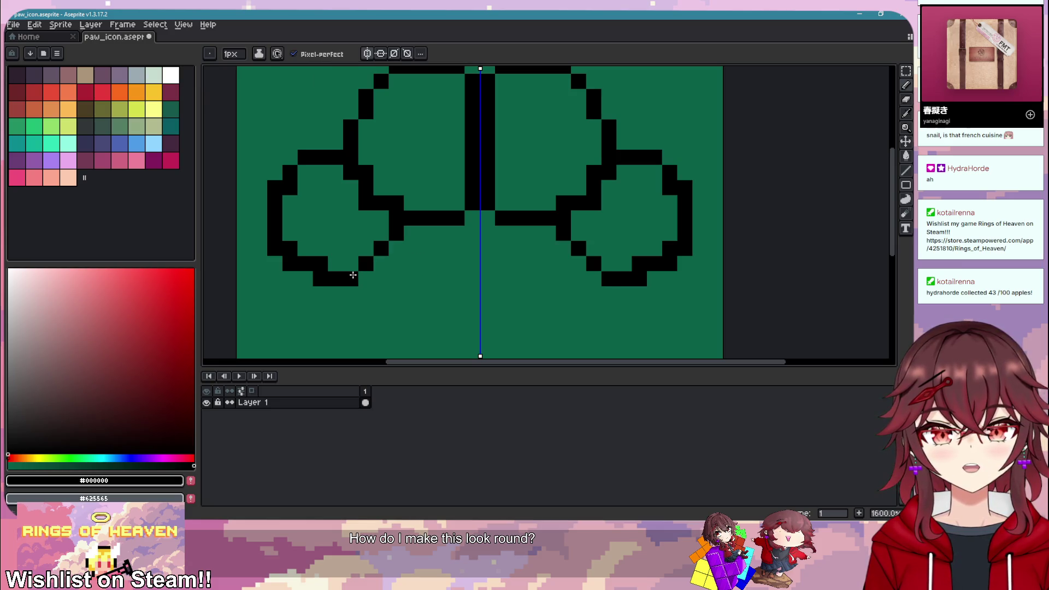
# Touch up the pixels along the side toes
pyautogui.scroll(-2, 361, 274)
pyautogui.scroll(3, 361, 274)
pyautogui.press('e')
pyautogui.press('b')
pyautogui.moveTo(479, 300)
pyautogui.mouseDown()
pyautogui.moveTo(480, 275)
pyautogui.moveTo(386, 276)
pyautogui.moveTo(365, 254)
pyautogui.mouseUp()
pyautogui.press('e')
pyautogui.press('b')
pyautogui.scroll(-8, 518, 297)
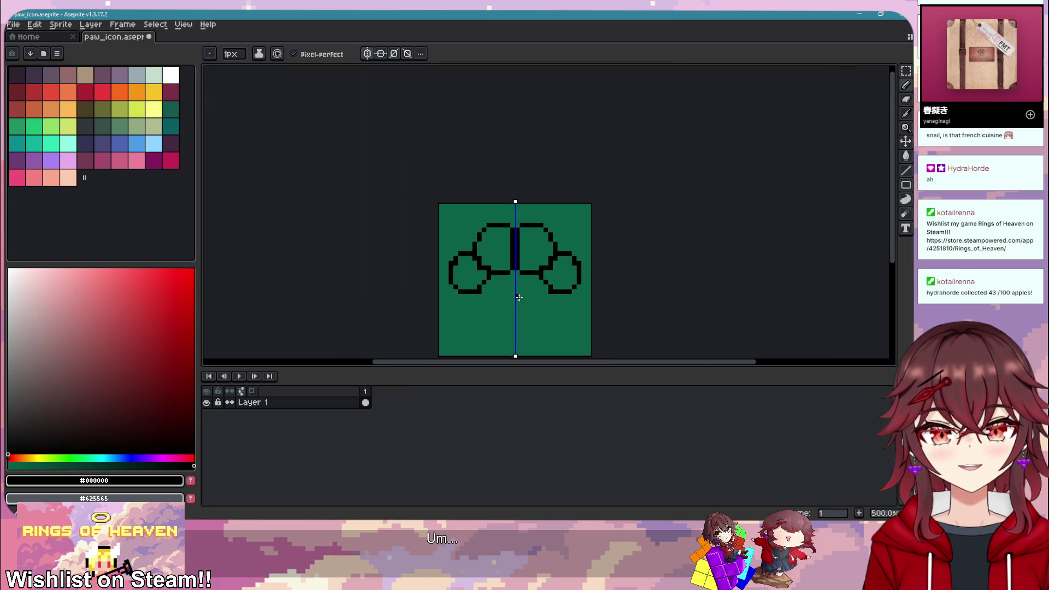
pyautogui.scroll(5, 485, 277)
# Erase stray pixels where the toes meet and add one below the left side toe
pyautogui.press('e')
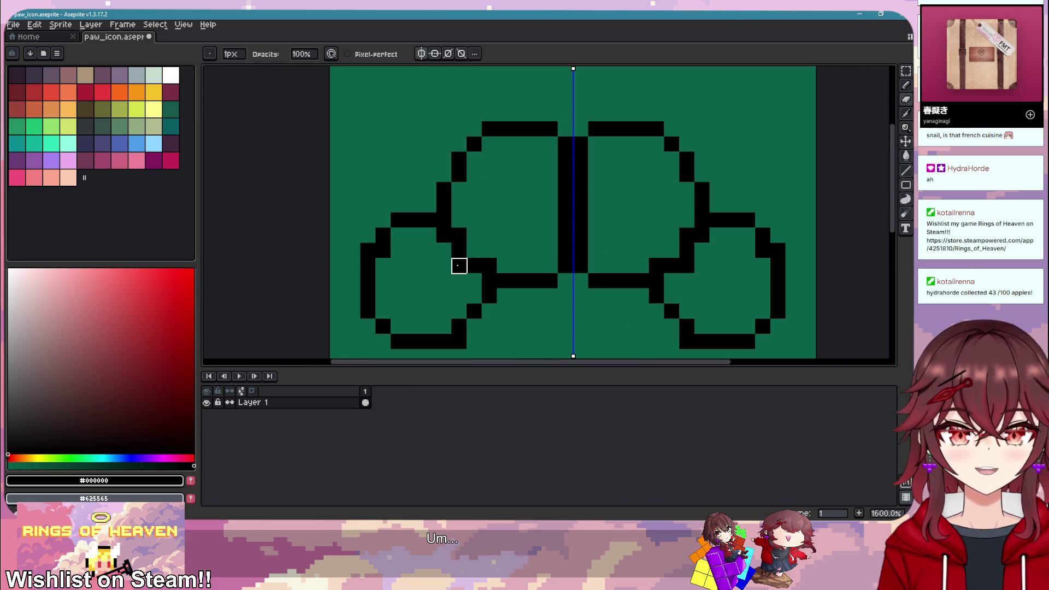
pyautogui.scroll(-4, 537, 264)
pyautogui.scroll(4, 494, 268)
pyautogui.click(509, 238)
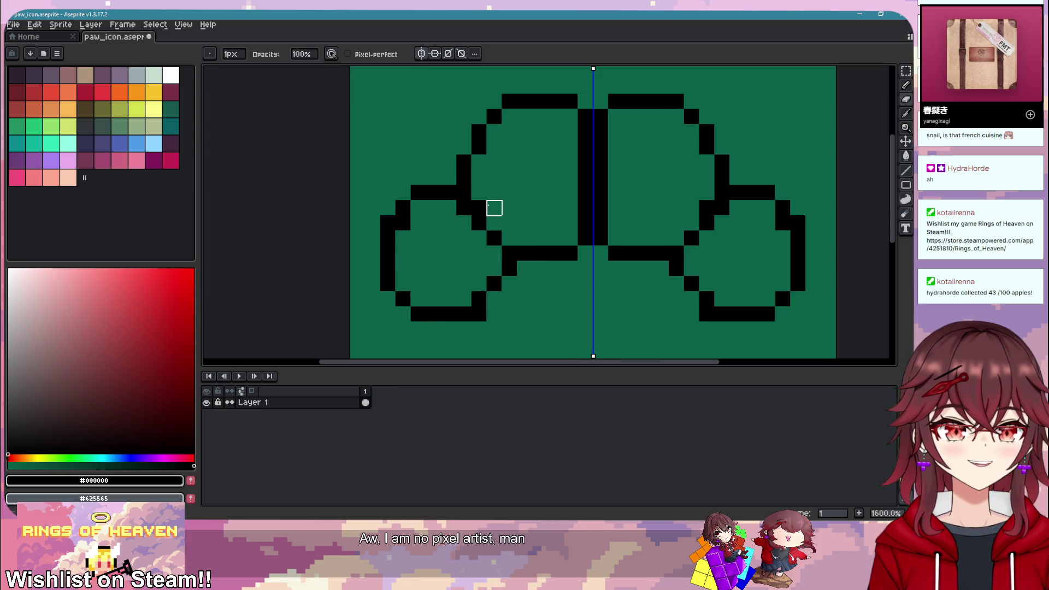
pyautogui.click(479, 208)
pyautogui.scroll(-4, 587, 236)
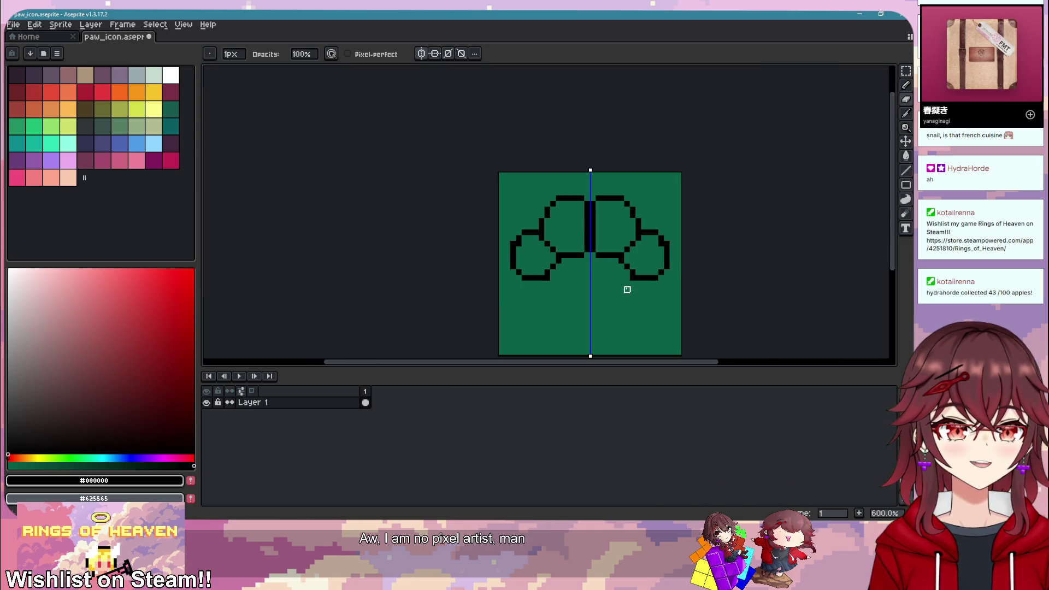
pyautogui.scroll(3, 627, 290)
pyautogui.press('b')
pyautogui.click(472, 234)
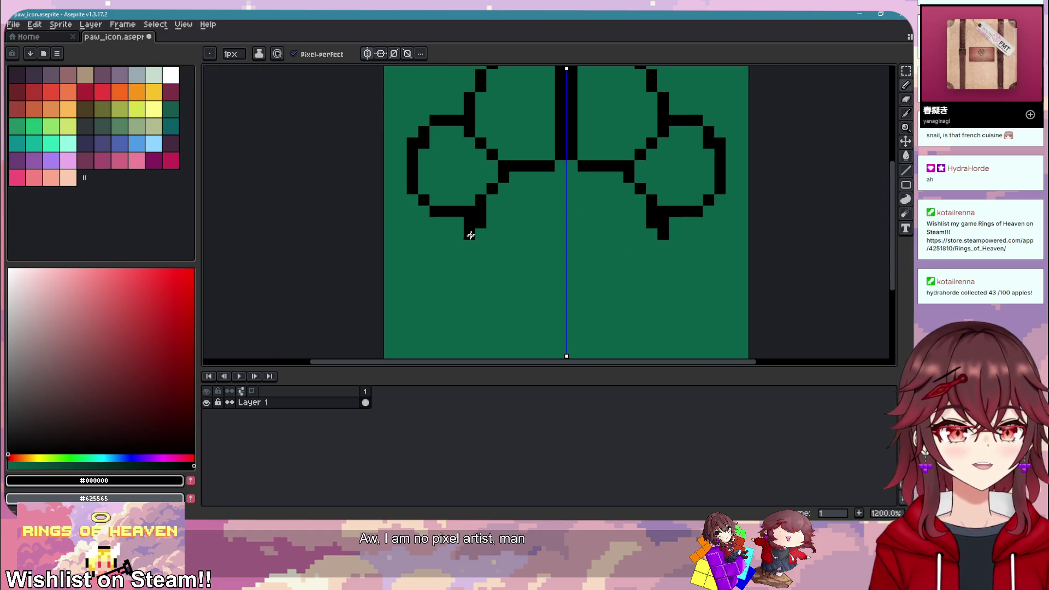
# Draw the main paw pad outline, redrawing its bottom edge one pixel higher
pyautogui.moveTo(469, 239)
pyautogui.mouseDown()
pyautogui.moveTo(457, 281)
pyautogui.moveTo(557, 323)
pyautogui.mouseUp()
pyautogui.scroll(-3, 558, 323)
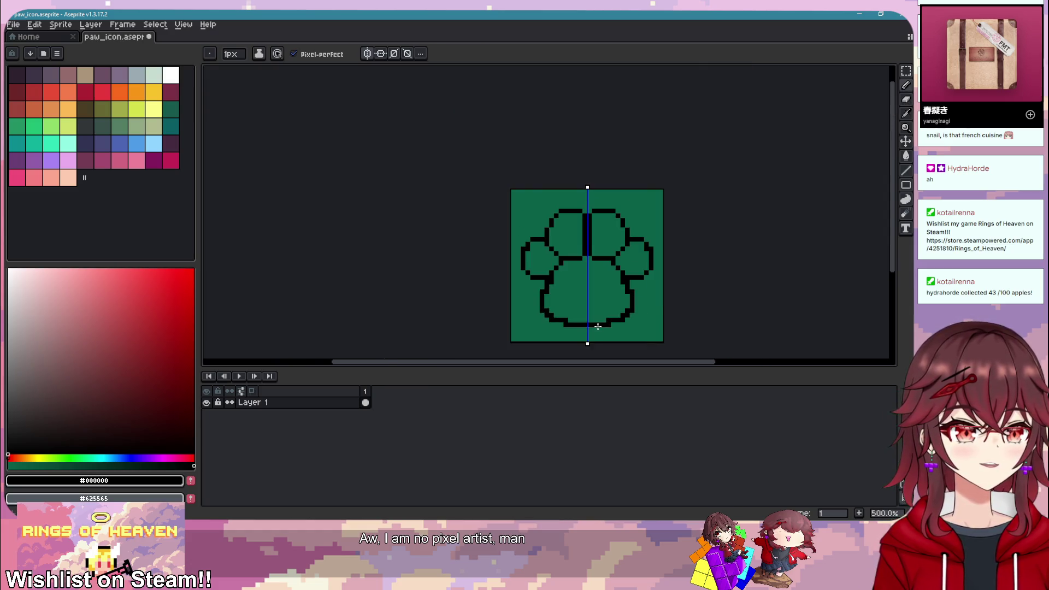
pyautogui.scroll(3, 559, 325)
pyautogui.hotkey('ctrl', 'z')
pyautogui.moveTo(647, 311); pyautogui.dragTo(606, 312)
pyautogui.scroll(-5, 605, 312)
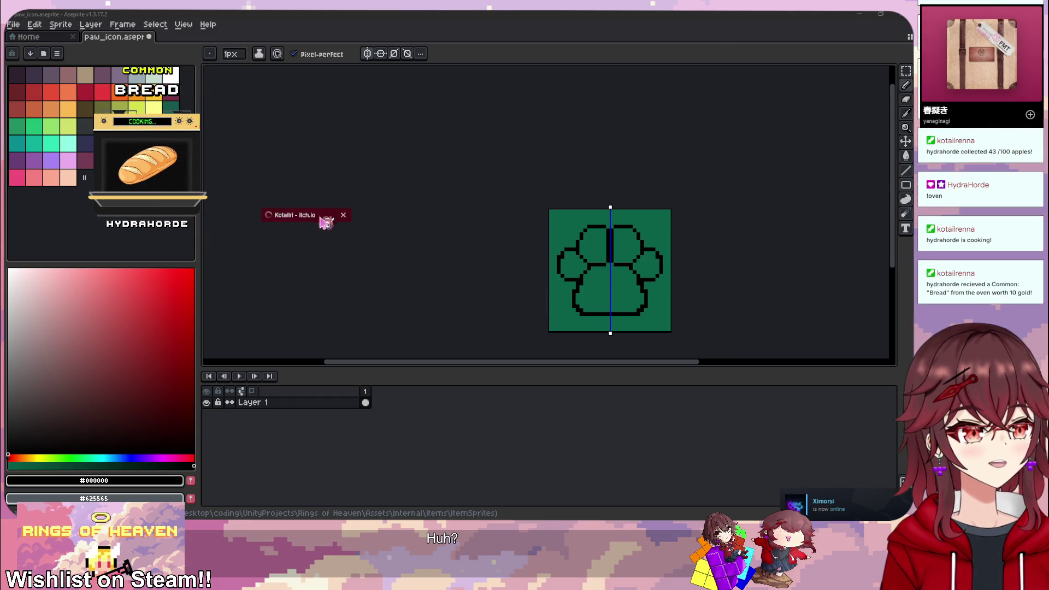
# Go from the itch.io dashboard to the joined Very Serious Juniper Dev Game Jam page
pyautogui.hotkey('alt', 'Tab')
pyautogui.doubleClick(505, 29)
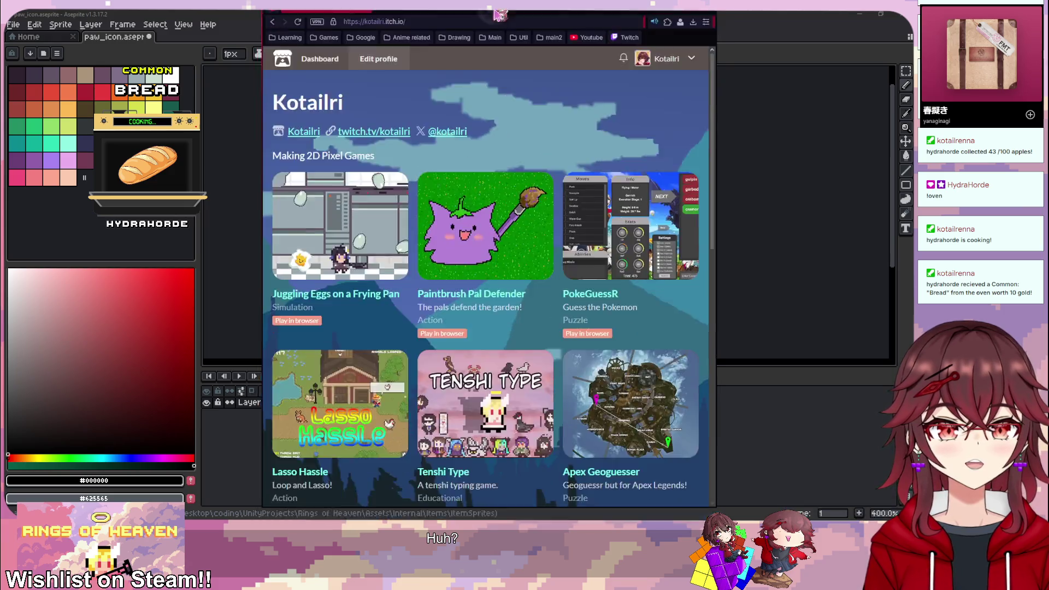
pyautogui.click(110, 72)
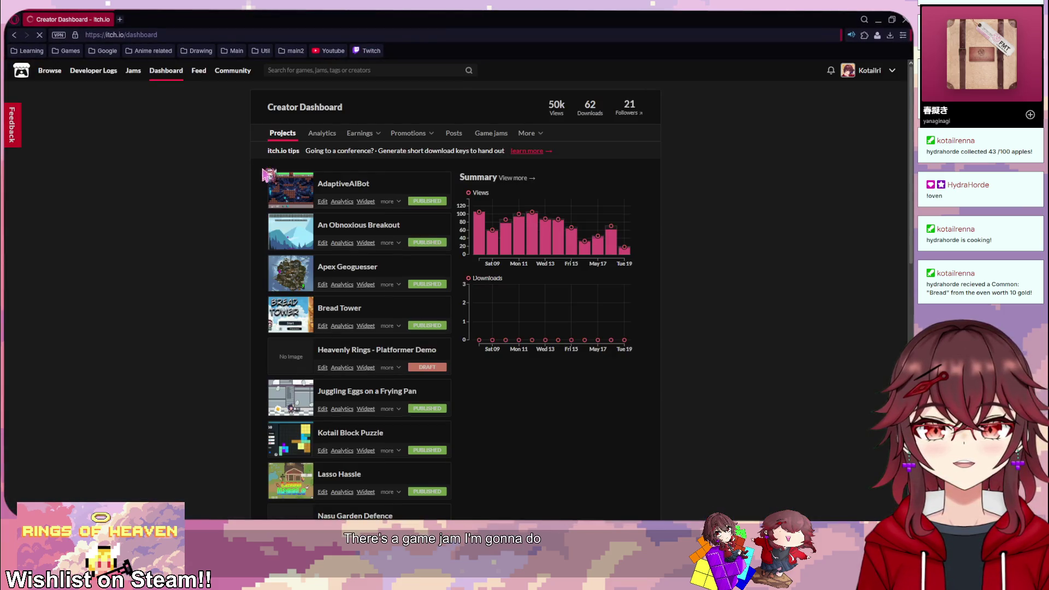
pyautogui.click(133, 71)
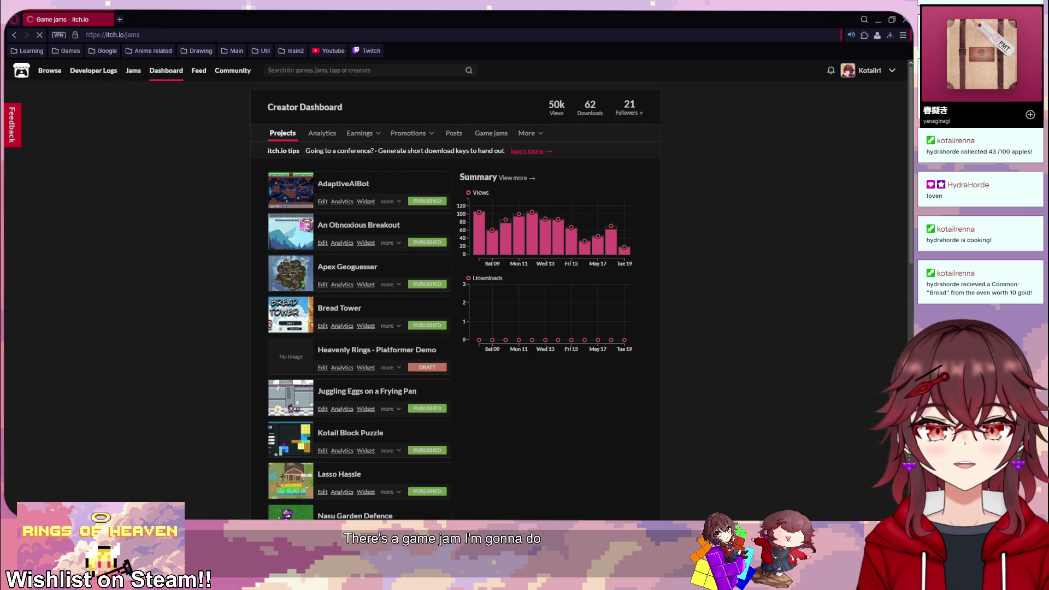
pyautogui.click(81, 93)
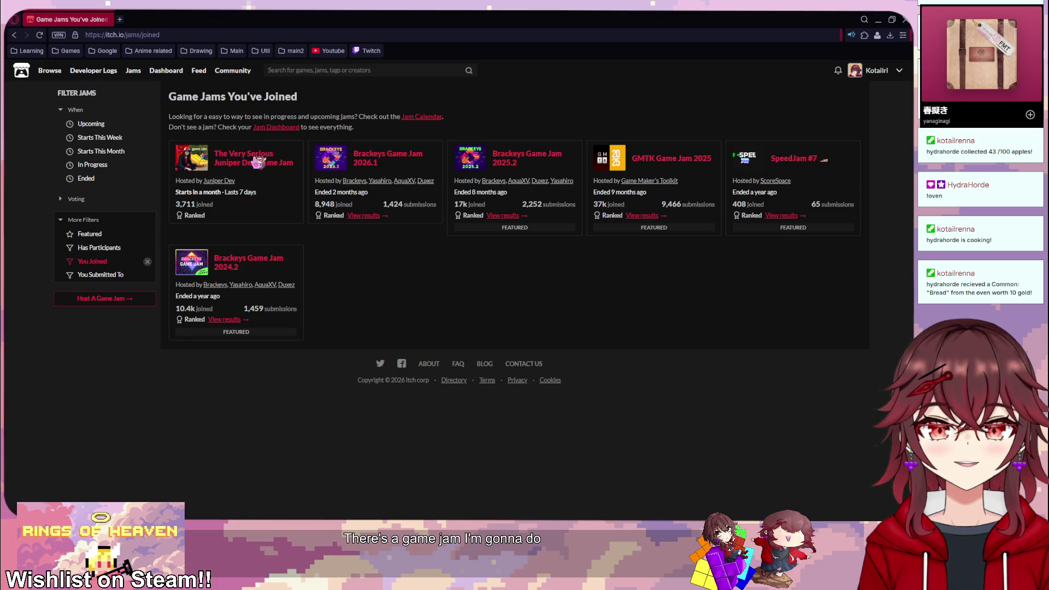
pyautogui.click(257, 163)
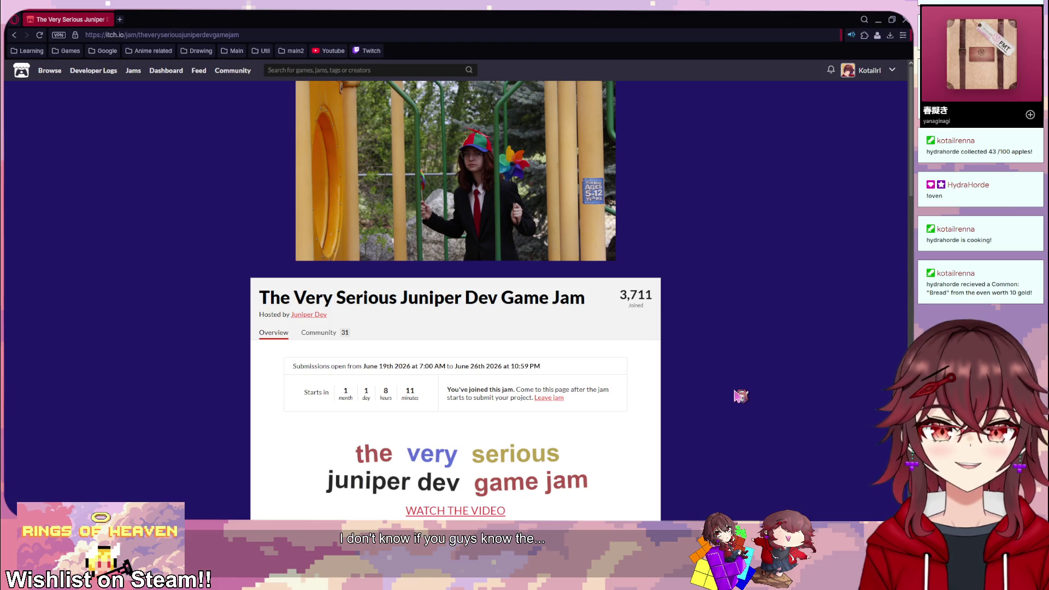
# Scroll through the jam overview and open WATCH THE VIDEO in a background tab
pyautogui.scroll(-5, 677, 248)
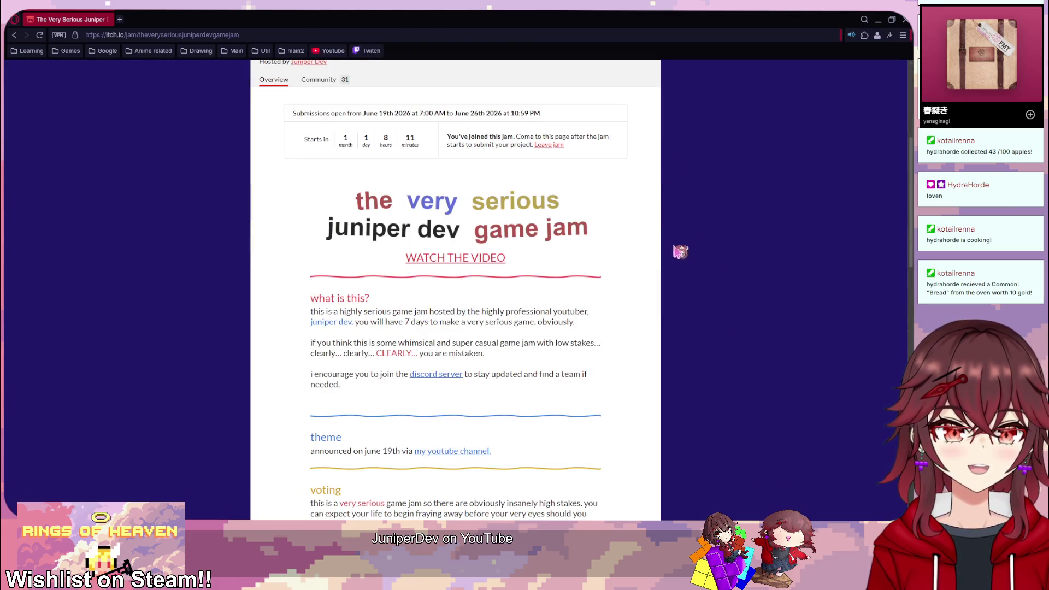
pyautogui.scroll(5, 723, 269)
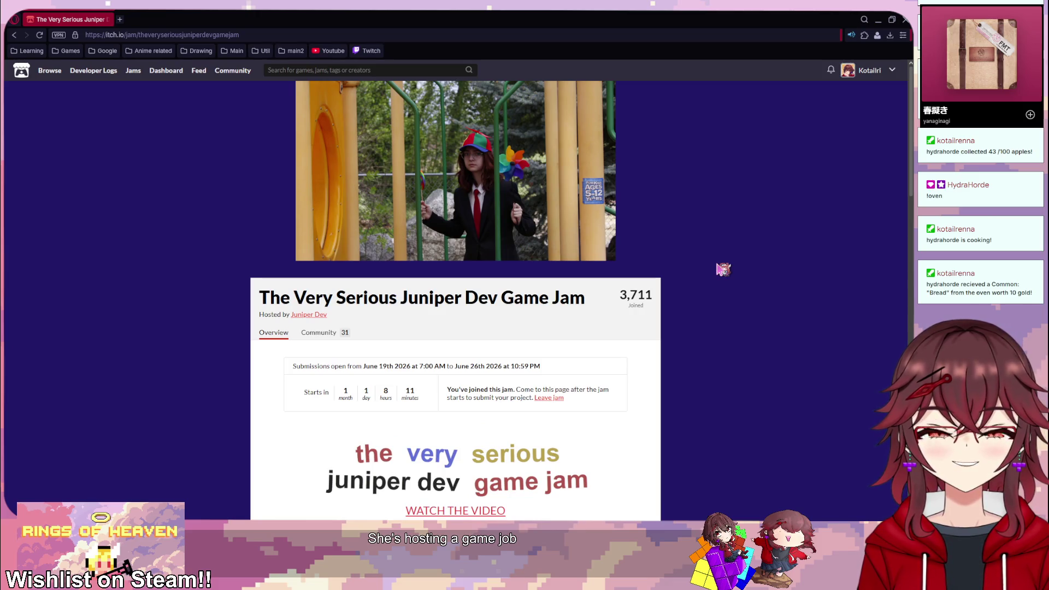
pyautogui.scroll(-5, 723, 269)
pyautogui.scroll(1, 723, 279)
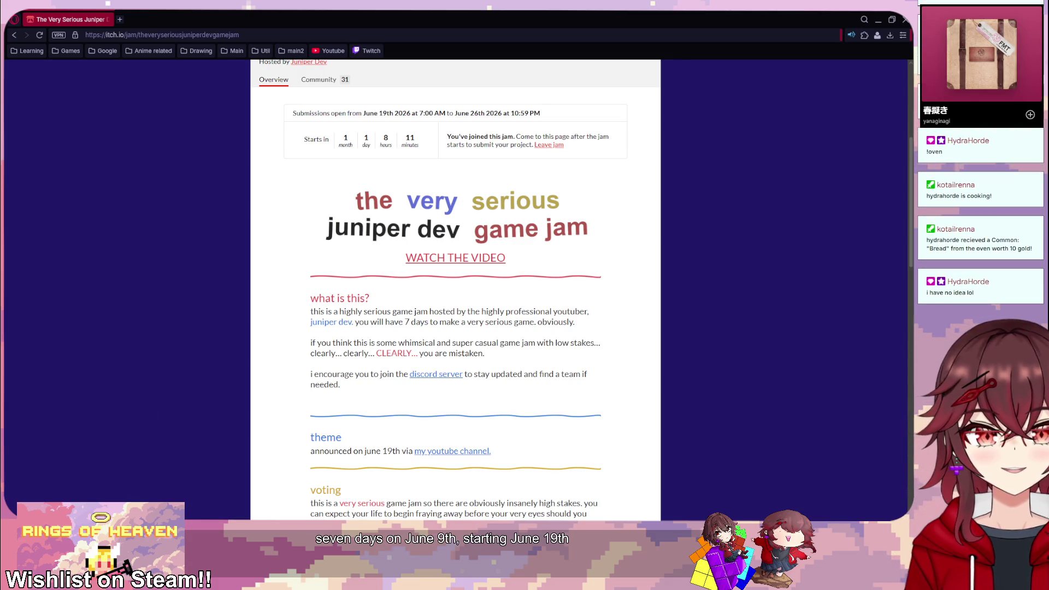
pyautogui.scroll(-6, 146, 481)
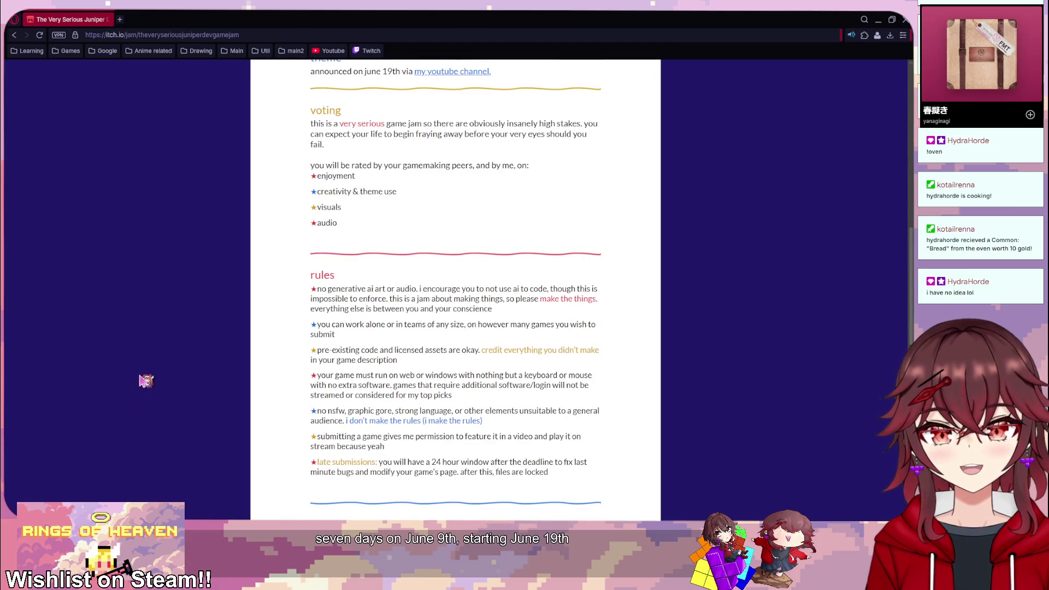
pyautogui.scroll(-10, 147, 381)
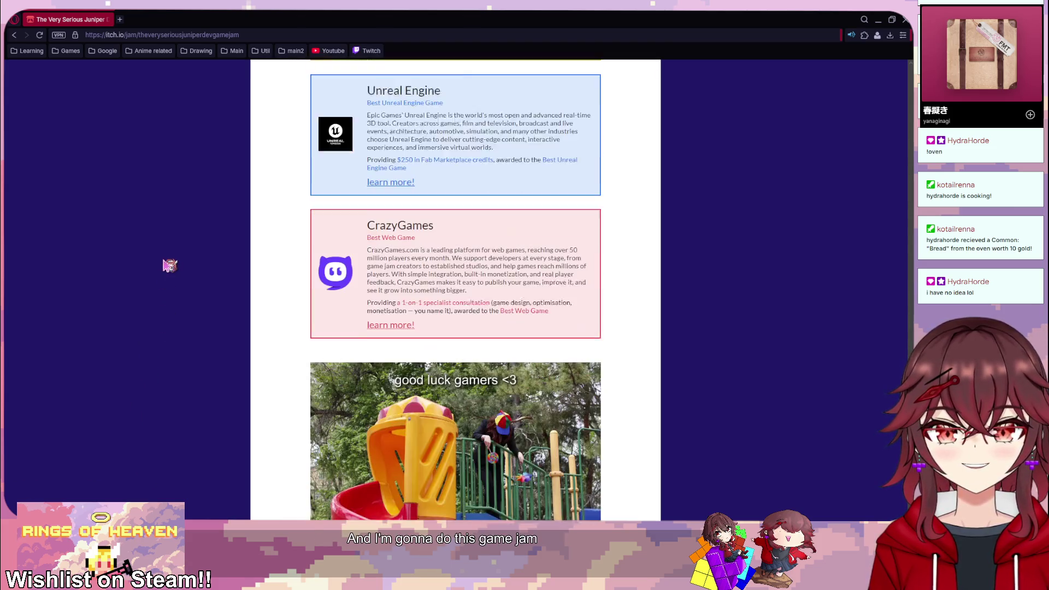
pyautogui.scroll(-2, 170, 265)
pyautogui.scroll(12, 170, 265)
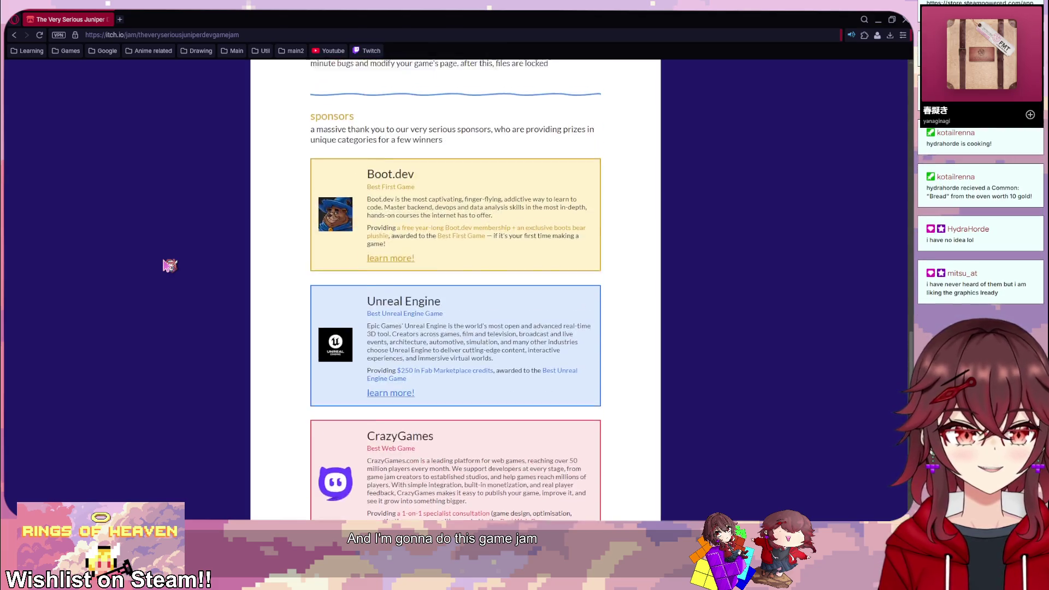
pyautogui.scroll(8, 170, 266)
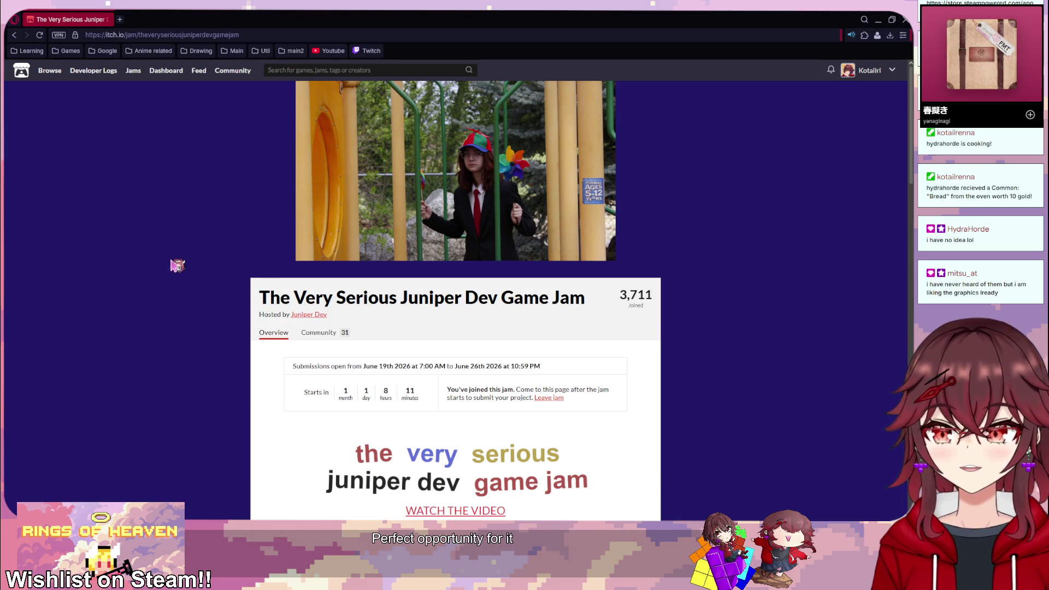
pyautogui.scroll(-2, 174, 265)
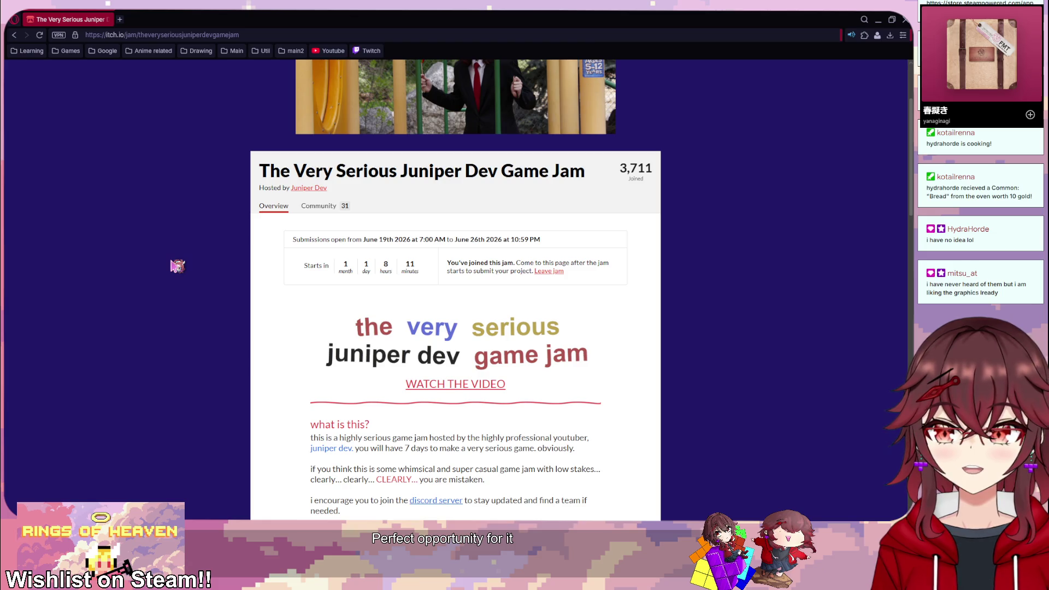
pyautogui.scroll(2, 199, 273)
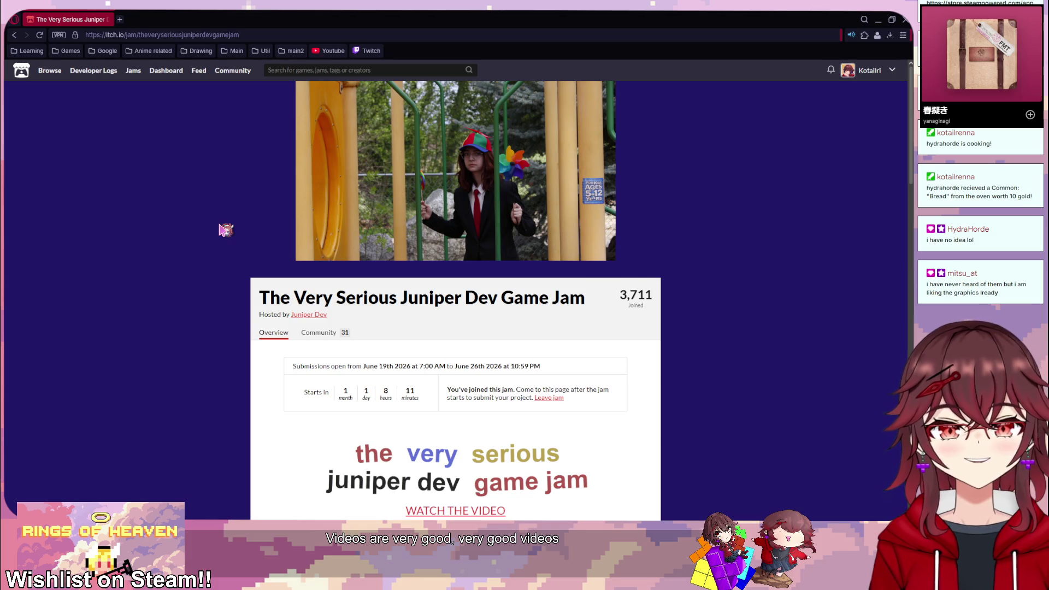
pyautogui.scroll(-5, 227, 230)
pyautogui.middleClick(447, 195)
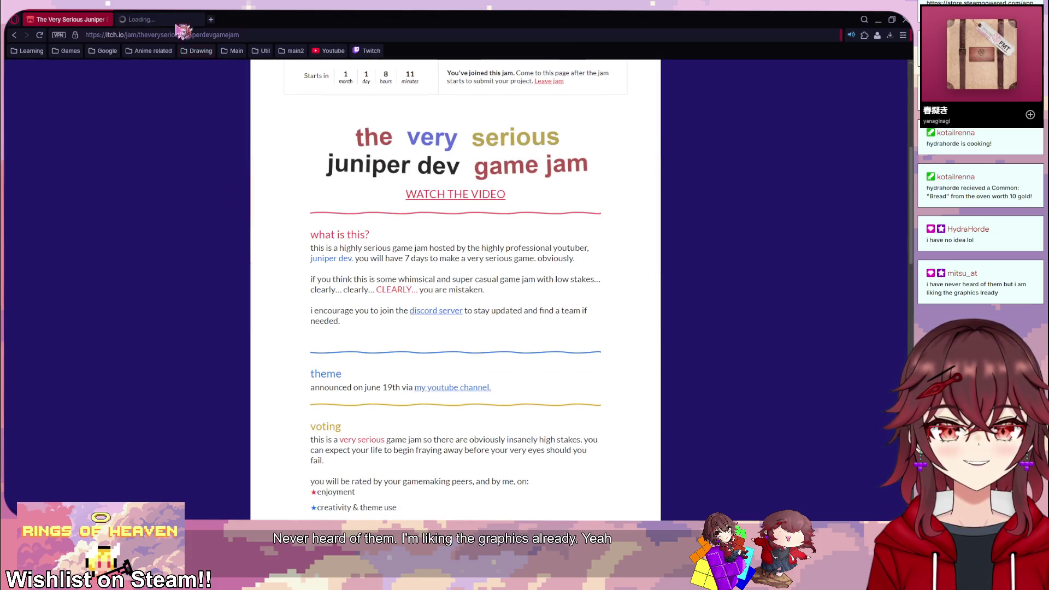
# Skim the jam announcement video, skipping ahead and pausing near its end
pyautogui.click(183, 21)
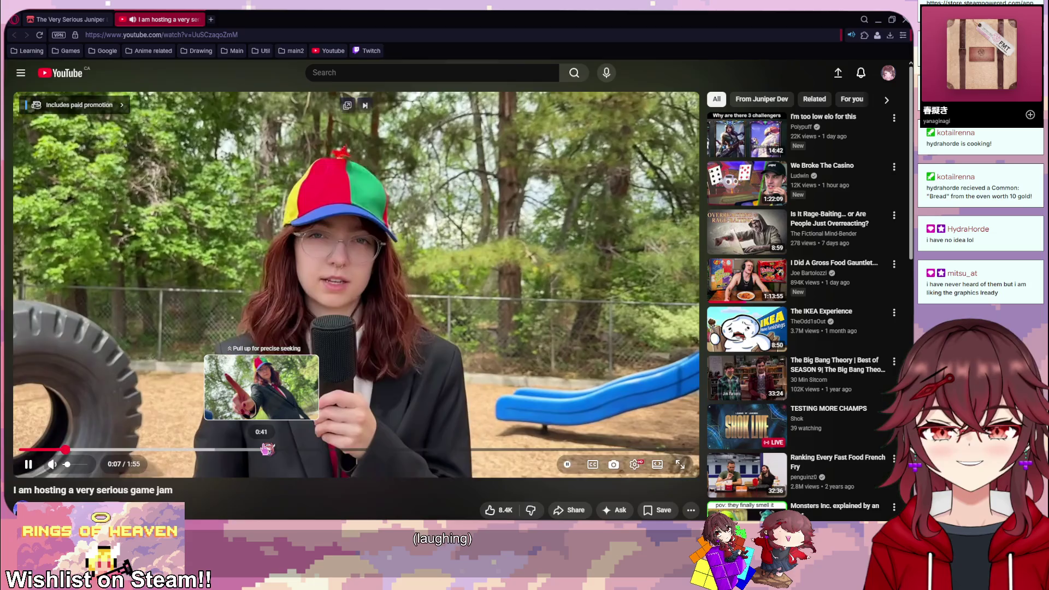
pyautogui.click(265, 449)
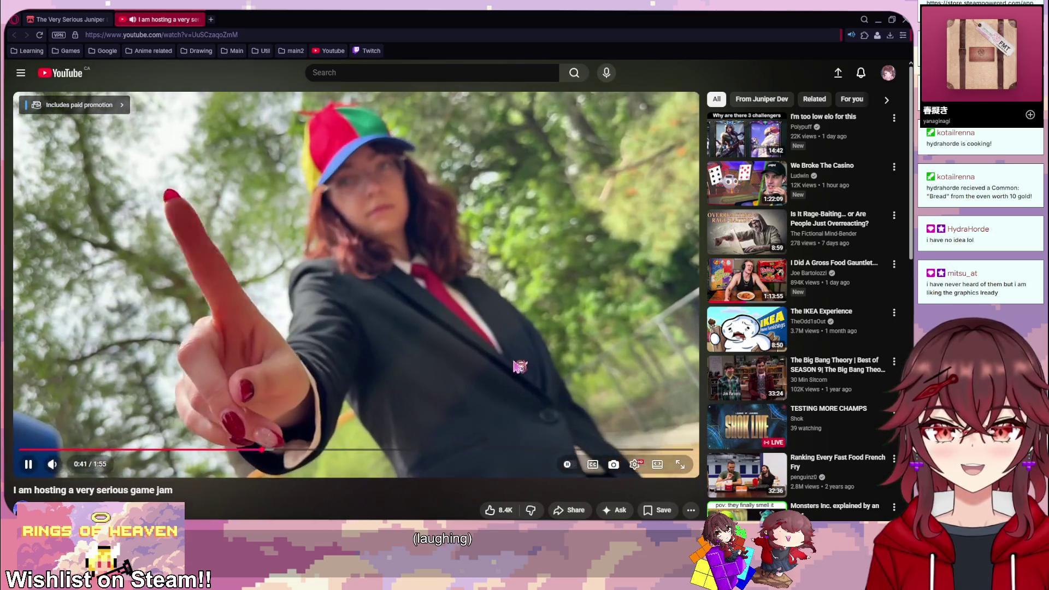
pyautogui.click(458, 449)
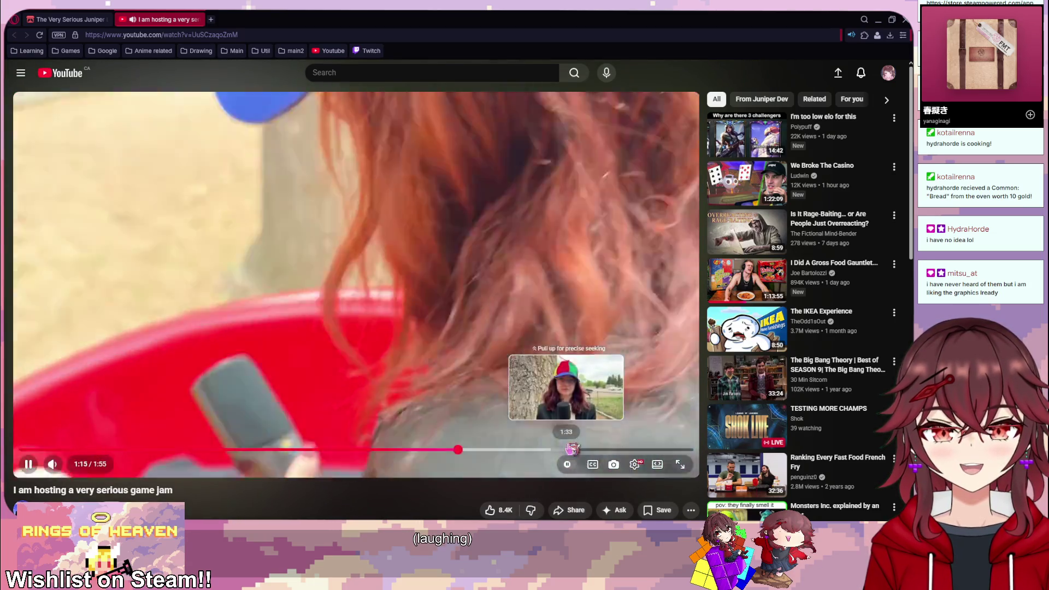
pyautogui.click(571, 449)
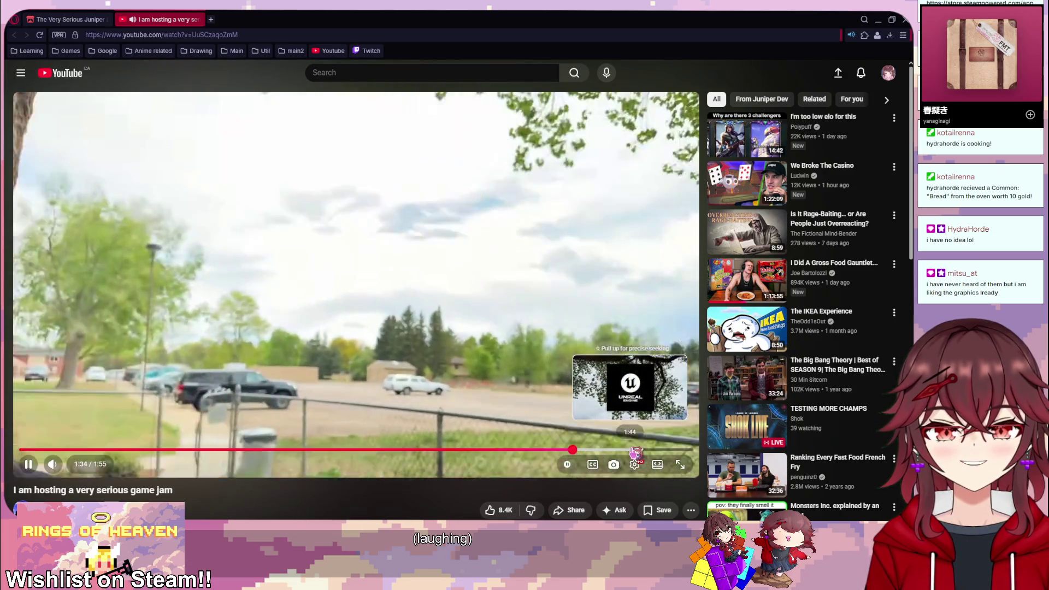
pyautogui.click(634, 449)
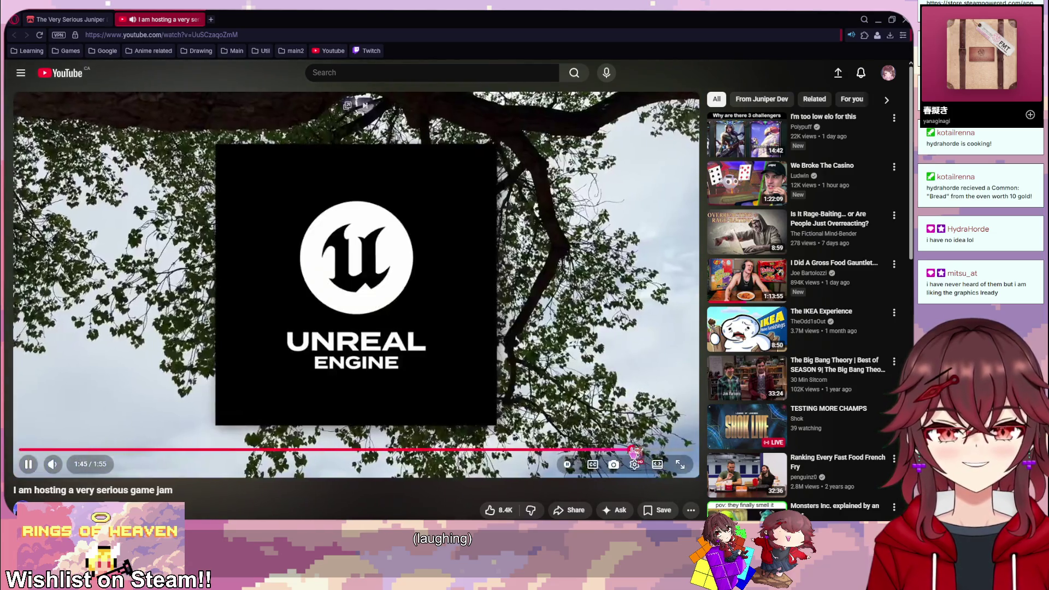
pyautogui.click(601, 449)
pyautogui.click(29, 464)
# Copy the Juniper Dev channel's web address, then hide the browser to return to Aseprite
pyautogui.scroll(-5, 47, 328)
pyautogui.click(47, 254)
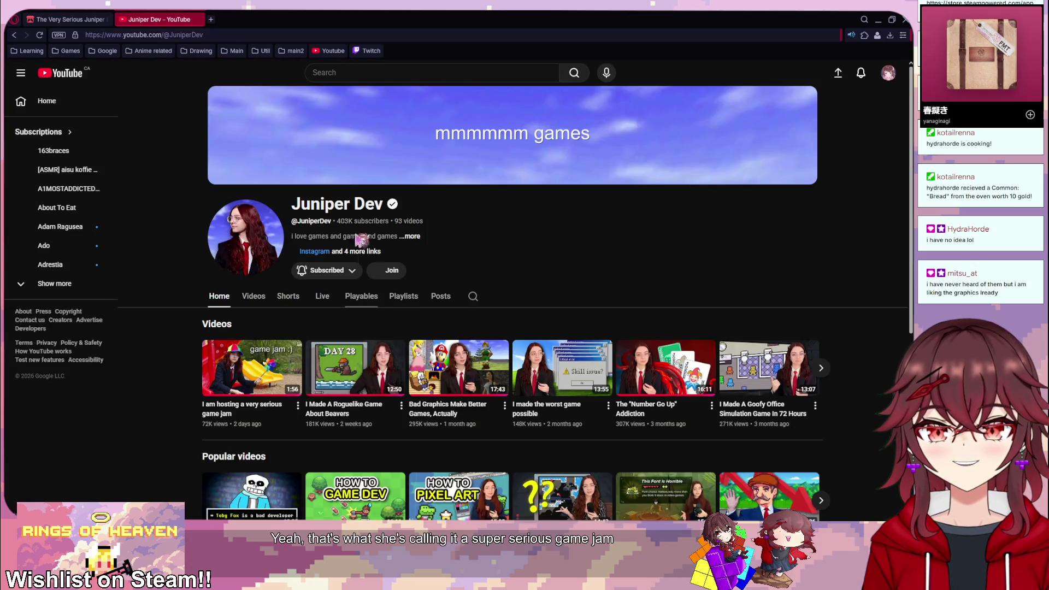
pyautogui.click(149, 35)
pyautogui.press('Escape')
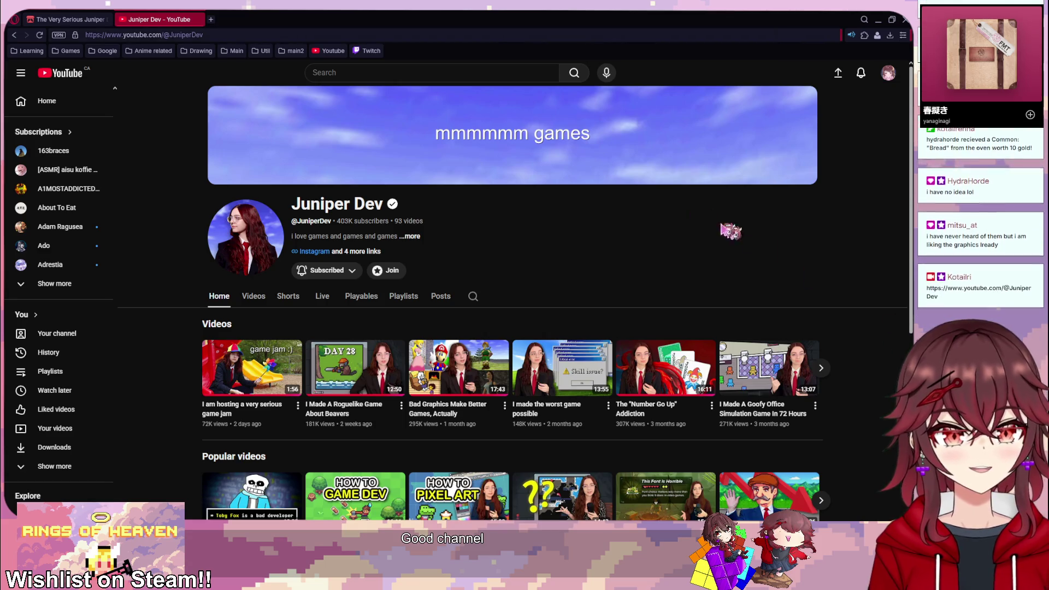
pyautogui.moveTo(717, 19); pyautogui.dragTo(717, 168)
pyautogui.hotkey('alt', 'Tab')
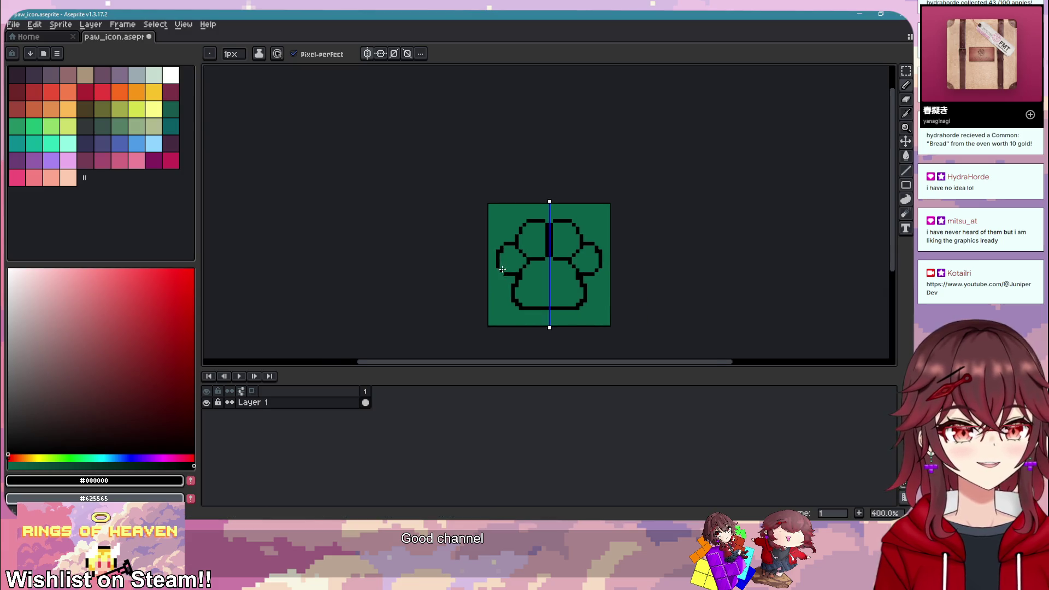
# Turn on vertical mirror symmetry and centre the paw in the view
pyautogui.scroll(1, 511, 284)
pyautogui.scroll(-3, 609, 257)
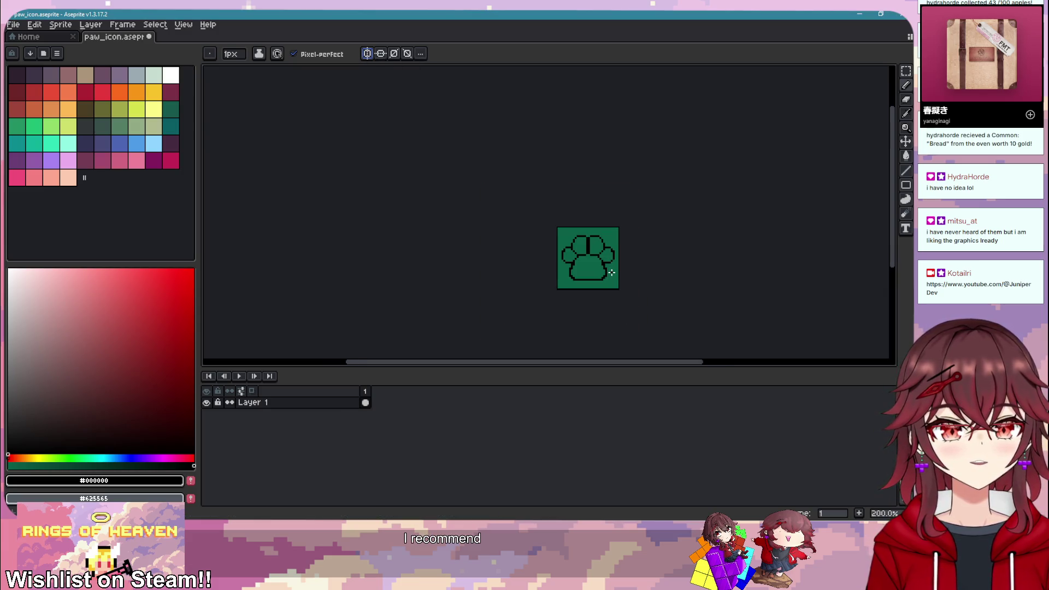
pyautogui.scroll(3, 605, 264)
pyautogui.click(367, 53)
pyautogui.scroll(4, 571, 206)
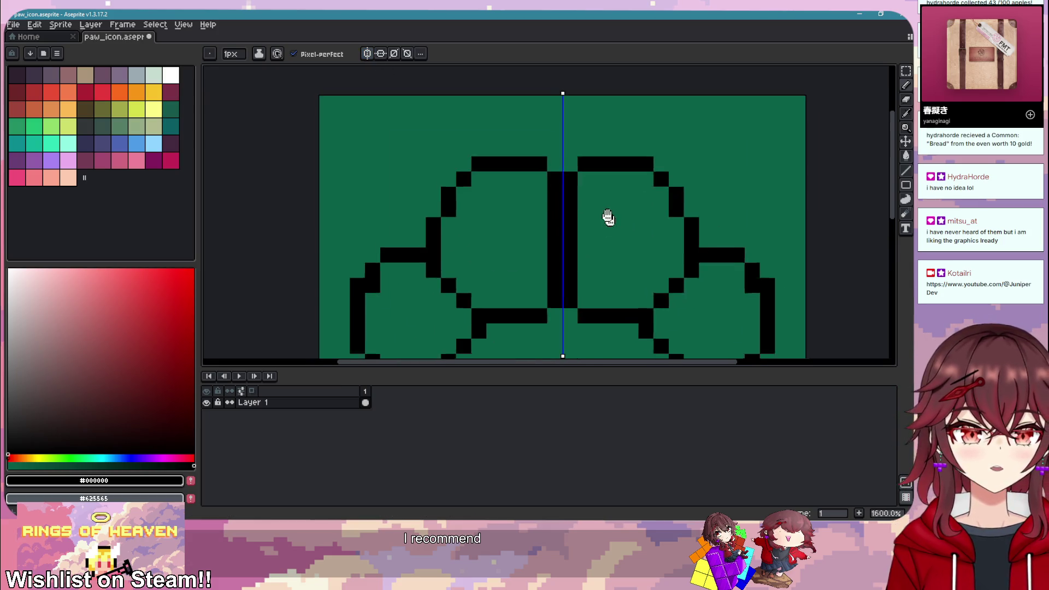
pyautogui.scroll(-4, 541, 219)
pyautogui.scroll(1, 538, 216)
pyautogui.scroll(-6, 541, 211)
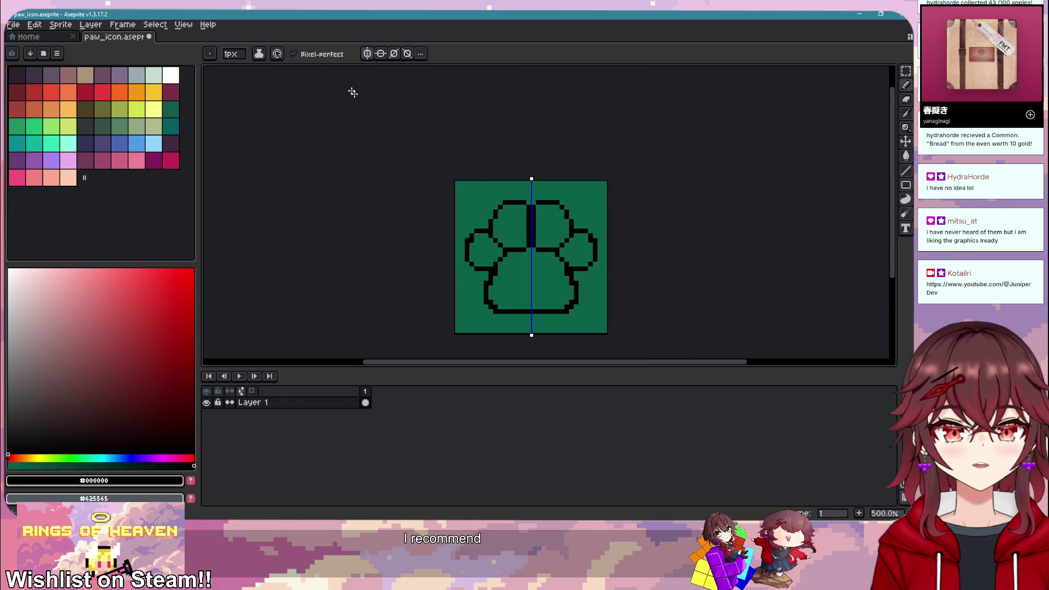
pyautogui.scroll(6, 545, 244)
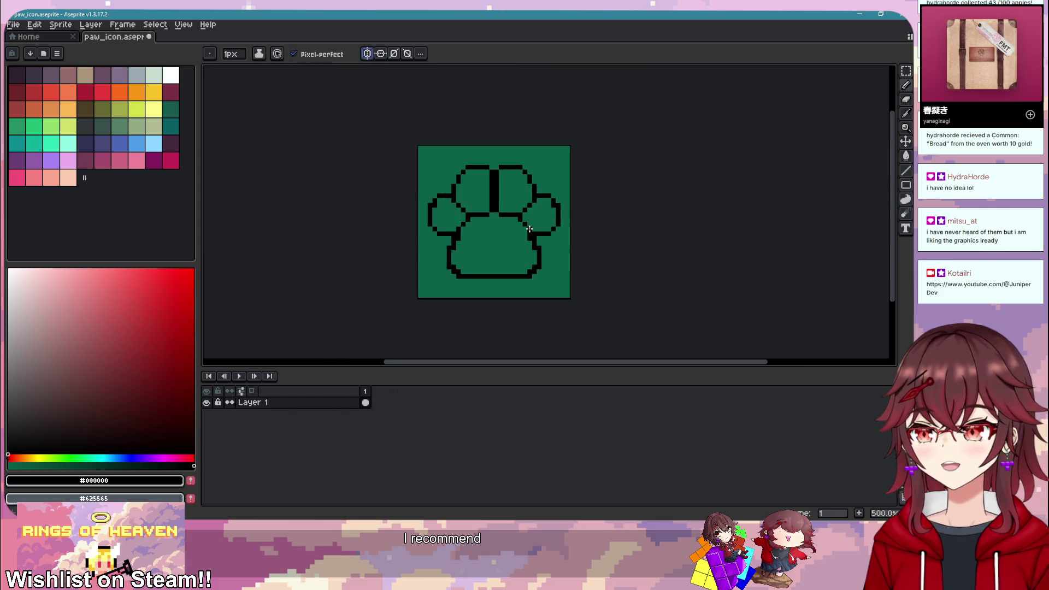
pyautogui.moveTo(490, 145); pyautogui.dragTo(518, 236)
pyautogui.scroll(-2, 528, 228)
# Flip the selected right half of the paw horizontally and align it with the centre line
pyautogui.press('m')
pyautogui.moveTo(569, 152); pyautogui.dragTo(473, 326)
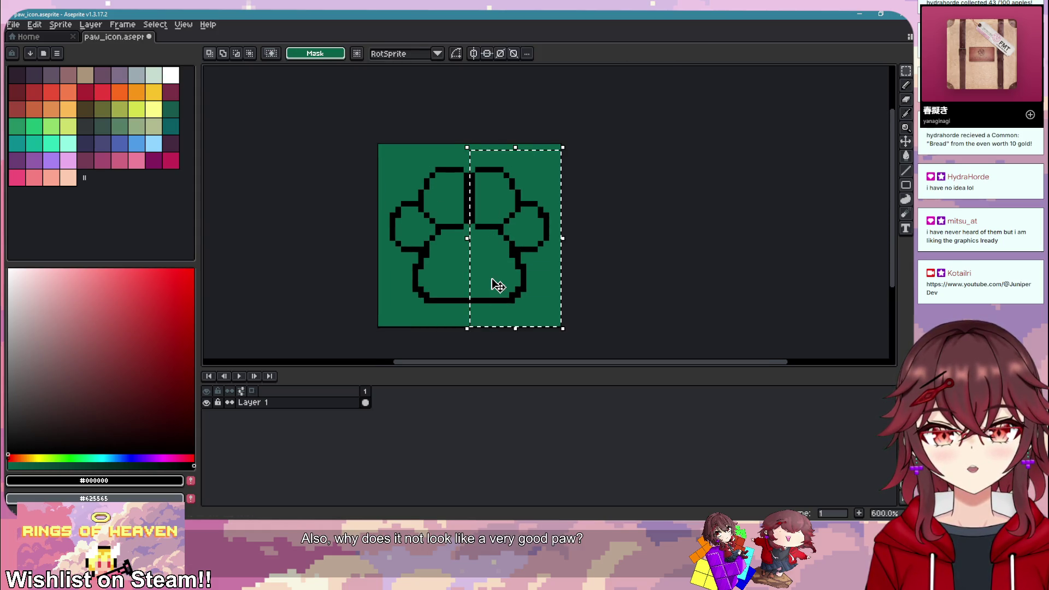
pyautogui.scroll(3, 470, 122)
pyautogui.click(474, 53)
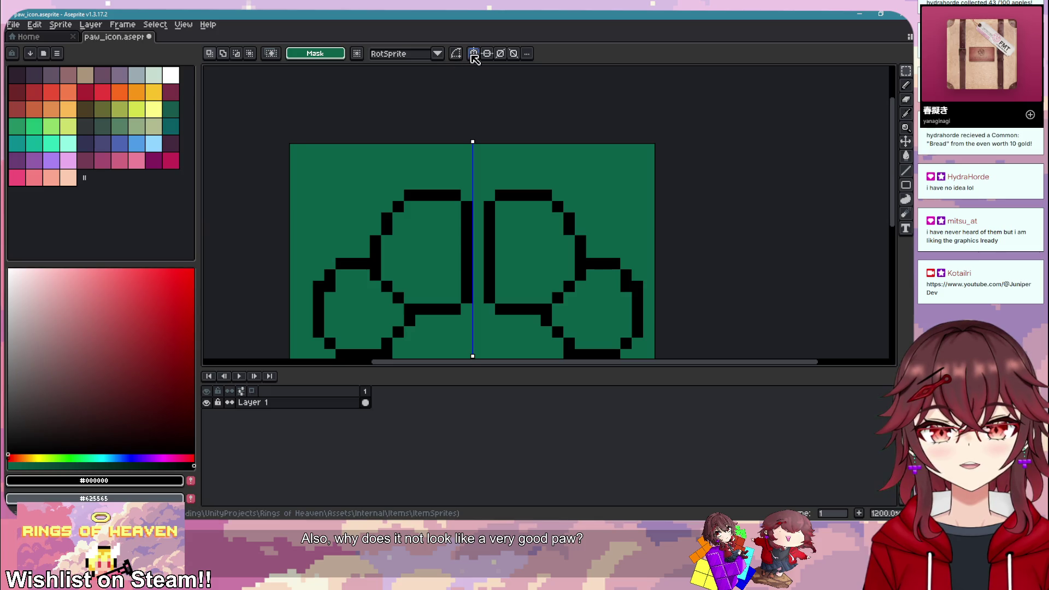
pyautogui.scroll(3, 459, 117)
pyautogui.moveTo(443, 97); pyautogui.dragTo(458, 97)
pyautogui.scroll(-3, 514, 221)
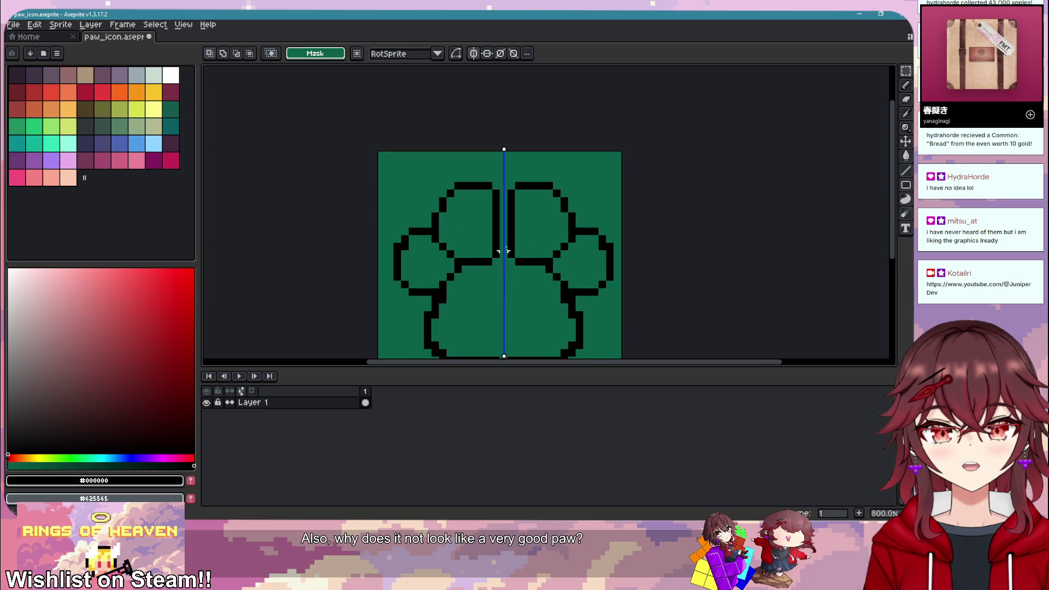
pyautogui.scroll(6, 504, 230)
# Redraw the inner toe edges along the centre axis so the middle toes separate
pyautogui.press('e')
pyautogui.moveTo(487, 188); pyautogui.dragTo(487, 279)
pyautogui.press('b')
pyautogui.click(510, 166)
pyautogui.moveTo(509, 168)
pyautogui.mouseDown()
pyautogui.moveTo(505, 278)
pyautogui.moveTo(488, 302)
pyautogui.mouseUp()
pyautogui.press('e')
pyautogui.press('b')
pyautogui.click(510, 302)
# Redraw the bottom edge of the inner toes while zooming in on the paw's base
pyautogui.click(554, 303)
pyautogui.scroll(-7, 590, 318)
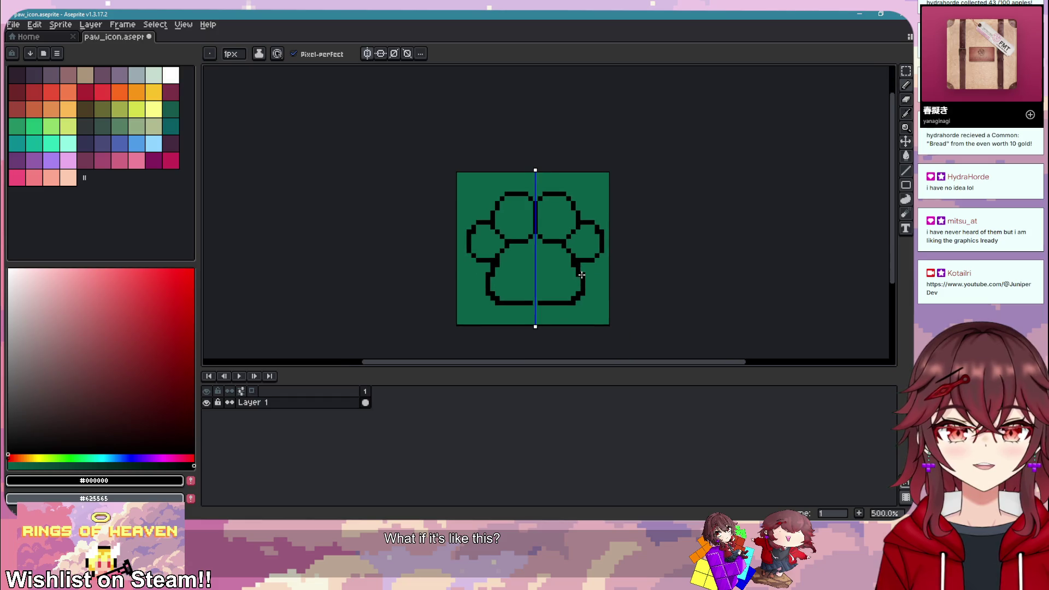
pyautogui.scroll(2, 549, 223)
pyautogui.scroll(4, 495, 261)
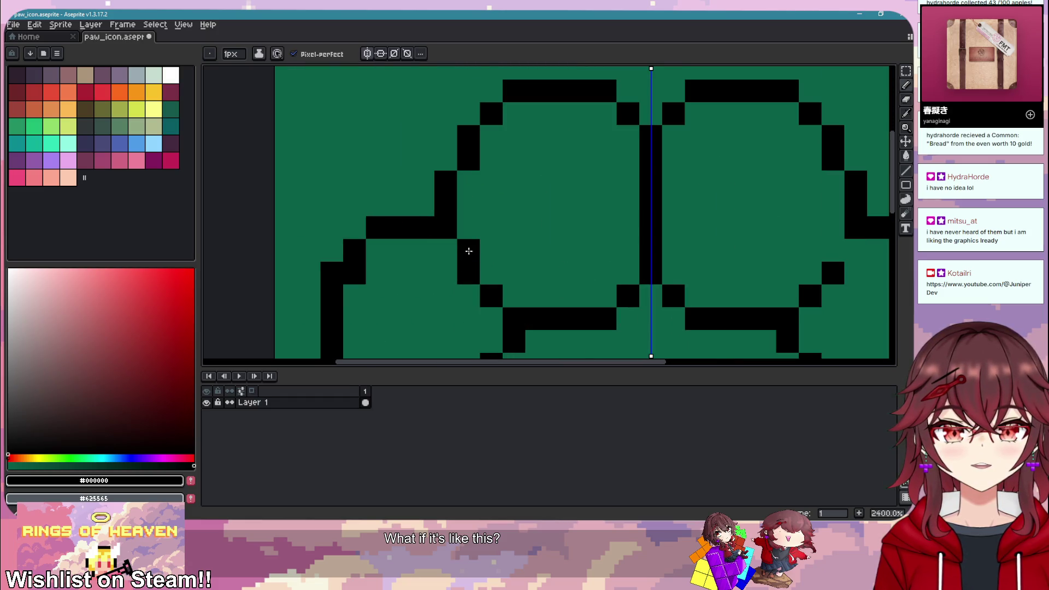
pyautogui.scroll(-8, 561, 314)
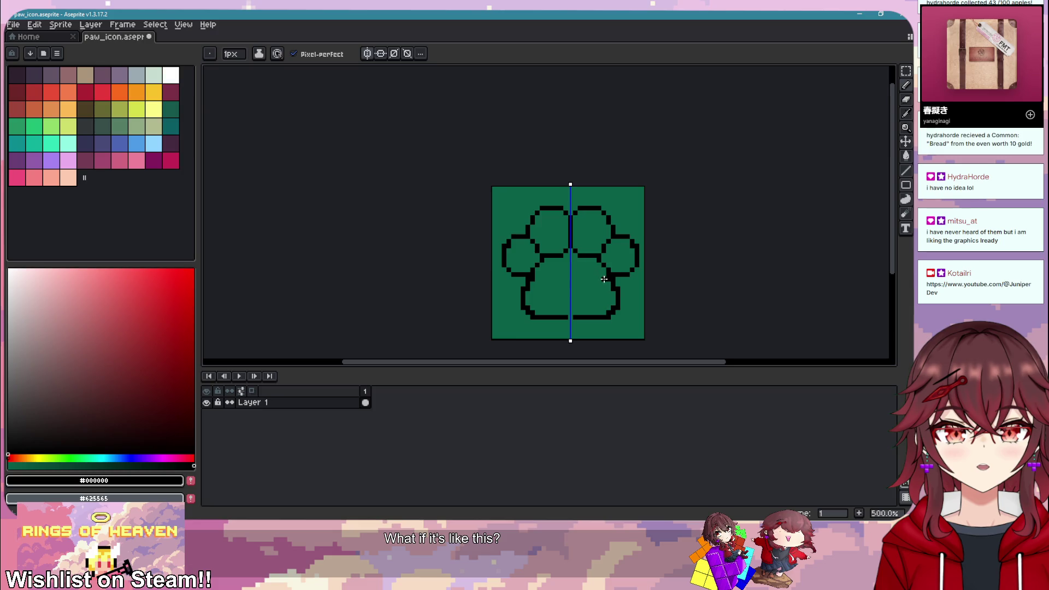
pyautogui.scroll(7, 586, 257)
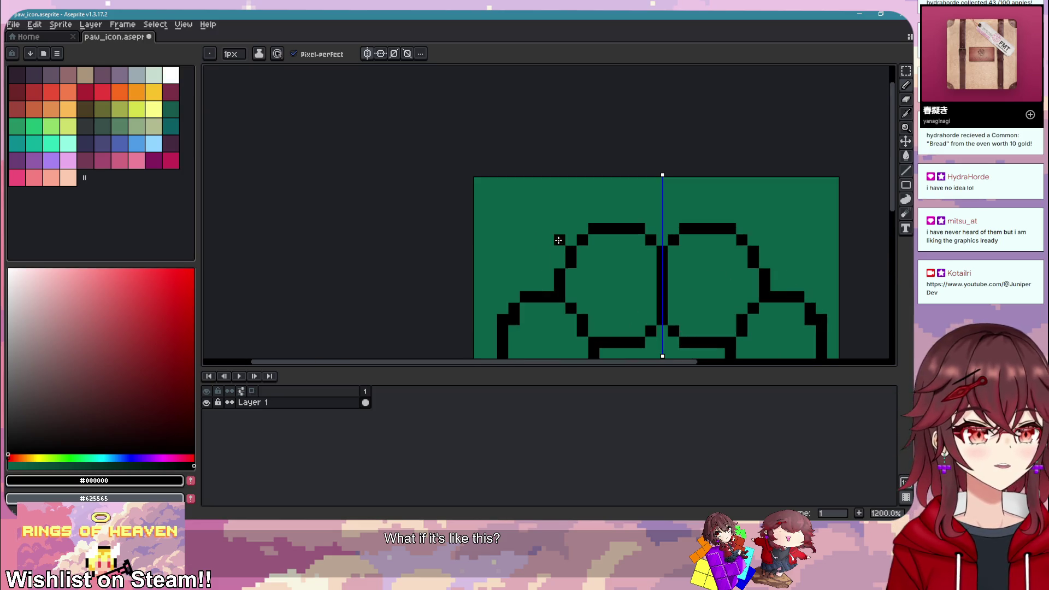
pyautogui.scroll(-3, 554, 280)
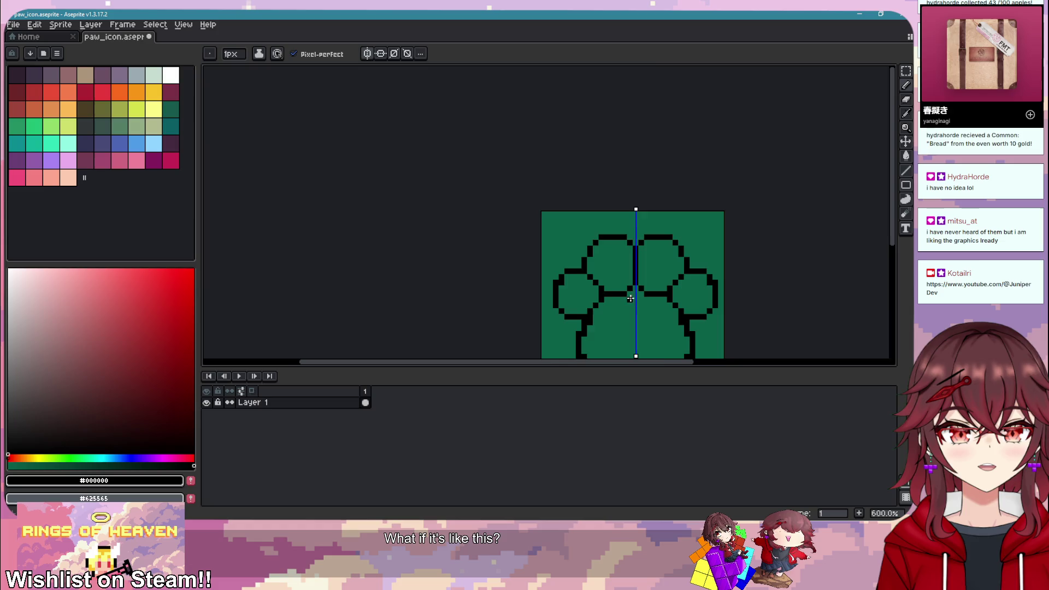
pyautogui.scroll(3, 602, 300)
pyautogui.press('e')
pyautogui.scroll(-4, 655, 310)
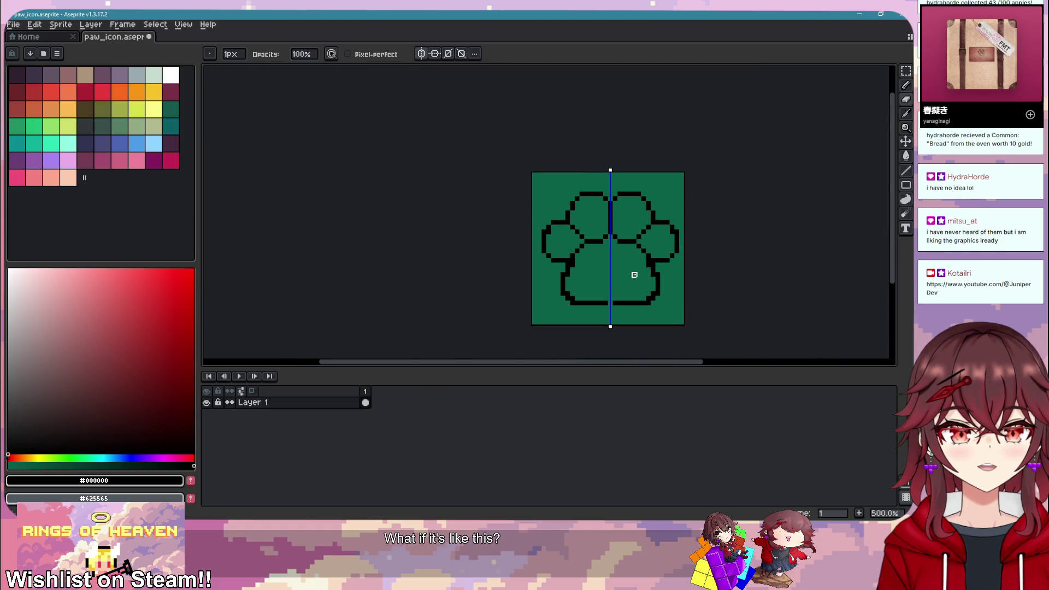
pyautogui.scroll(2, 565, 254)
pyautogui.scroll(-3, 634, 298)
pyautogui.scroll(3, 582, 300)
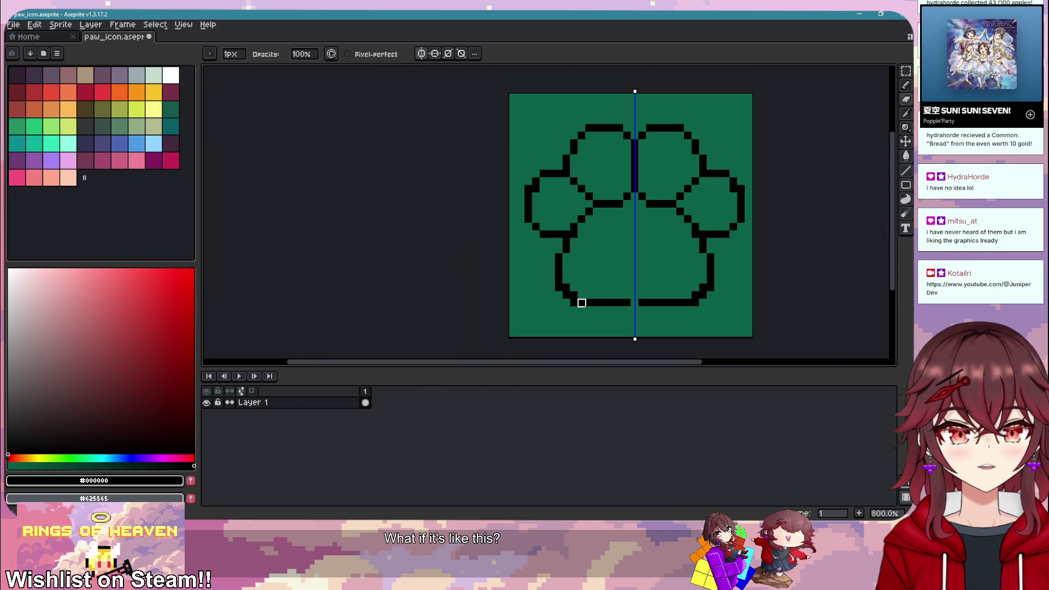
pyautogui.scroll(3, 569, 281)
pyautogui.scroll(-1, 690, 290)
pyautogui.scroll(1, 688, 292)
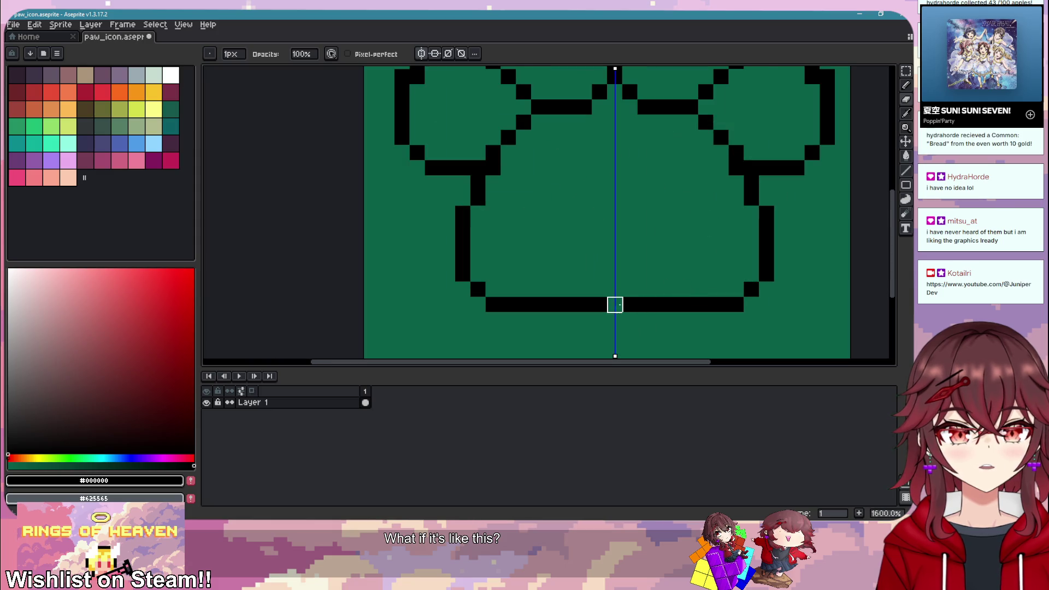
# Try adding pixels and erasing part of the bottom bar, then undo the failed edit
pyautogui.press('b')
pyautogui.click(600, 290)
pyautogui.press('e')
pyautogui.moveTo(565, 305)
pyautogui.mouseDown()
pyautogui.moveTo(664, 305)
pyautogui.moveTo(645, 290)
pyautogui.moveTo(662, 290)
pyautogui.mouseUp()
pyautogui.press('b')
pyautogui.scroll(-3, 655, 304)
pyautogui.scroll(3, 653, 306)
pyautogui.click(651, 304)
pyautogui.hotkey('ctrl', 'z')
pyautogui.hotkey('ctrl', 'z')
pyautogui.hotkey('ctrl', 'z')
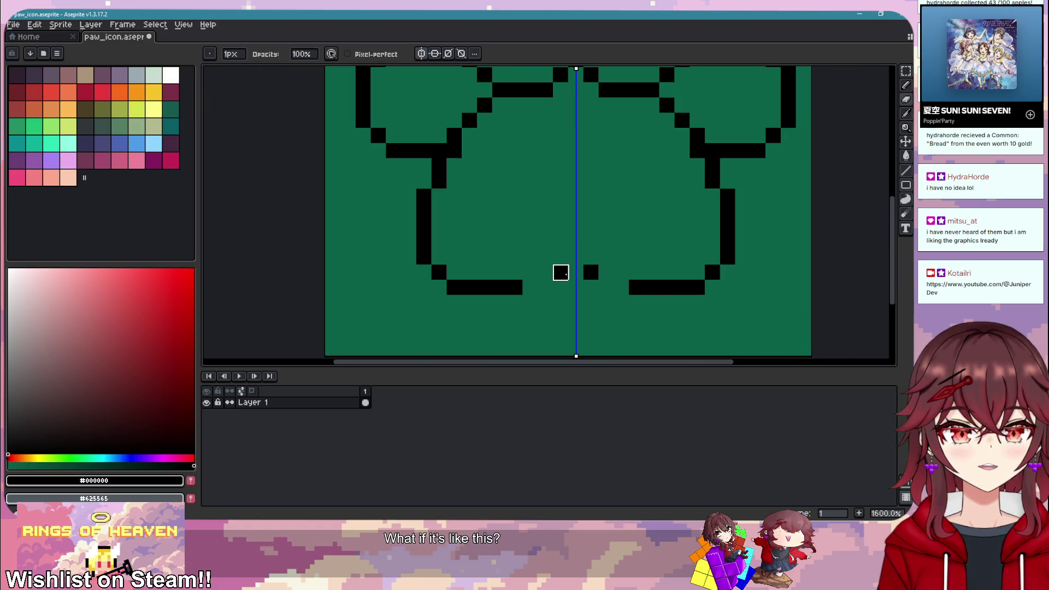
# Fill the bar's gap, erase its sides, and pencil a small mirrored notch at the centre
pyautogui.moveTo(560, 287); pyautogui.dragTo(534, 284)
pyautogui.scroll(-4, 611, 297)
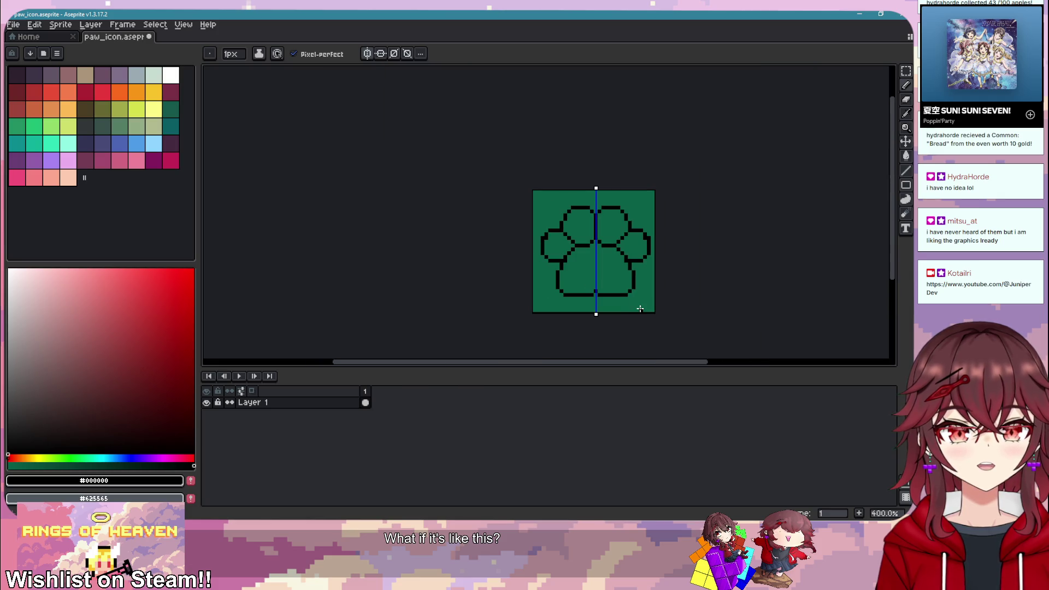
pyautogui.scroll(4, 598, 289)
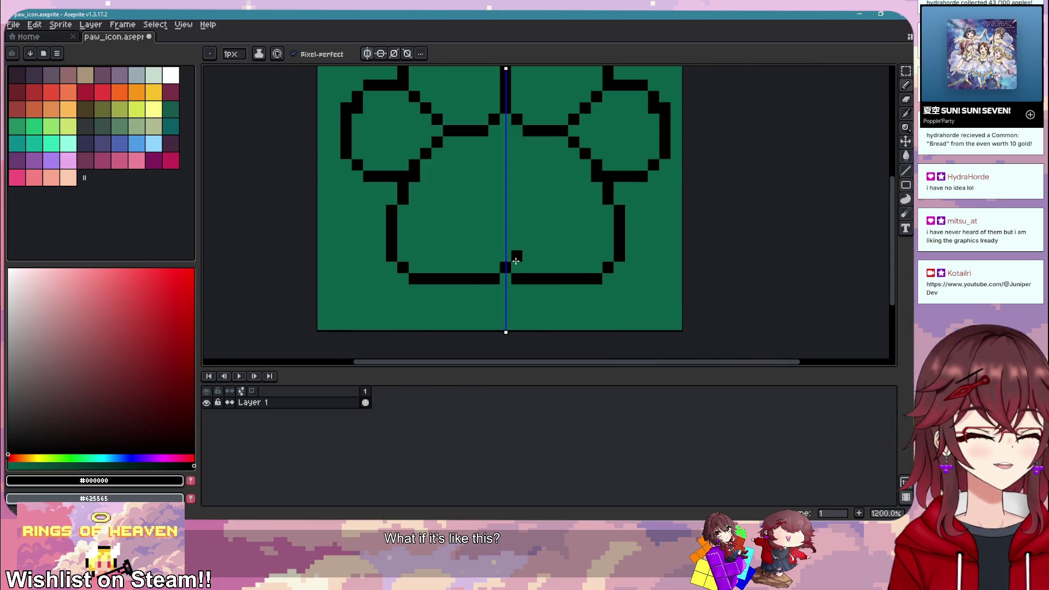
pyautogui.press('e')
pyautogui.moveTo(407, 287)
pyautogui.mouseDown()
pyautogui.moveTo(485, 287)
pyautogui.moveTo(378, 286)
pyautogui.mouseUp()
pyautogui.press('b')
pyautogui.scroll(2, 485, 287)
pyautogui.press('e')
pyautogui.click(514, 286)
pyautogui.press('b')
pyautogui.click(514, 263)
pyautogui.moveTo(514, 271); pyautogui.dragTo(491, 263)
pyautogui.scroll(-6, 511, 268)
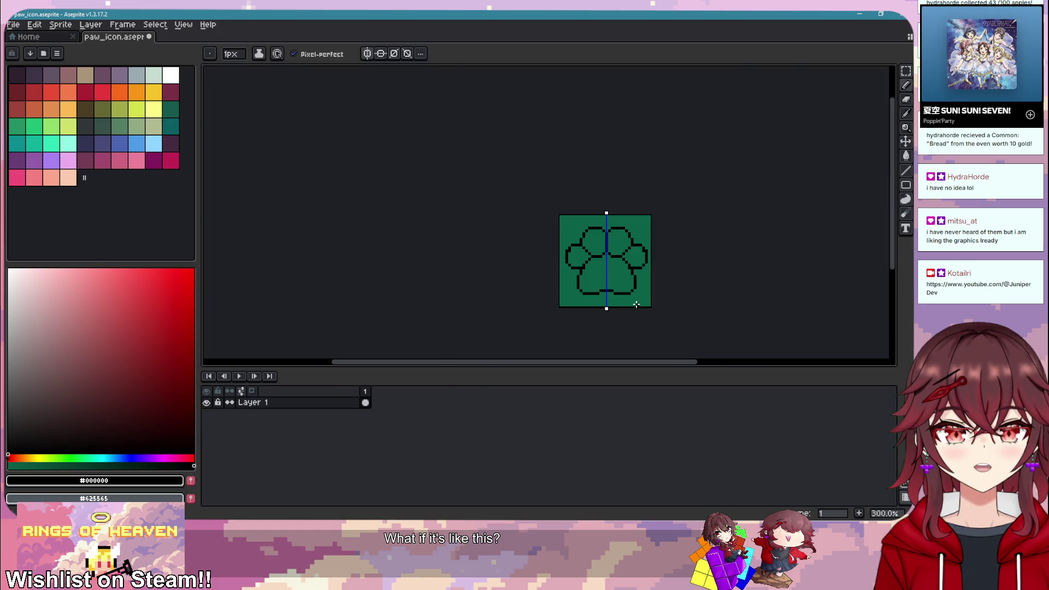
# Add mirrored pixels where the side toes meet the pad, undoing an unwanted pixel pair
pyautogui.scroll(4, 431, 271)
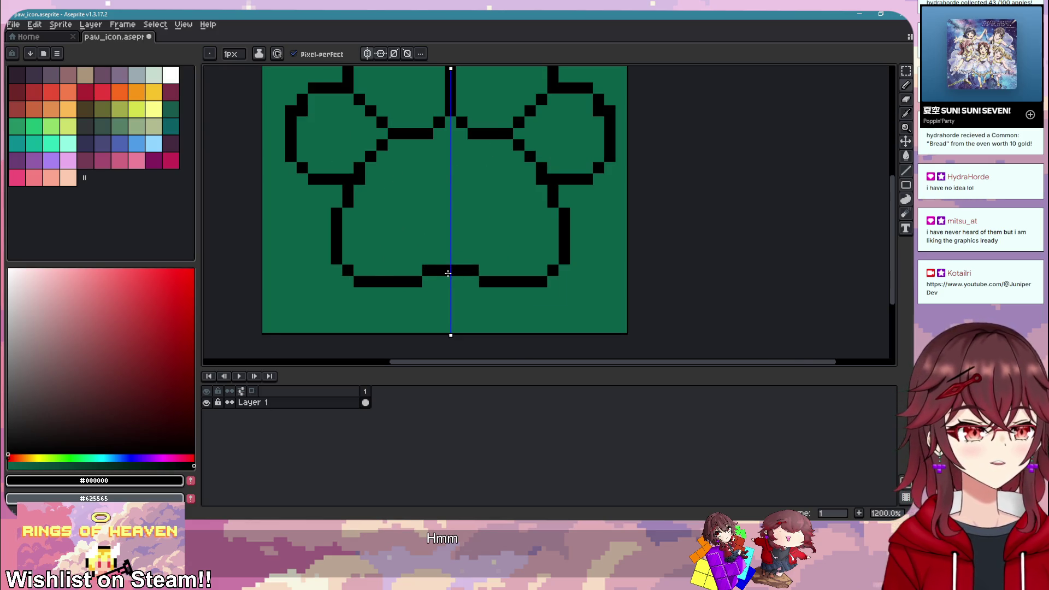
pyautogui.scroll(-4, 448, 273)
pyautogui.scroll(5, 471, 206)
pyautogui.scroll(-4, 485, 228)
pyautogui.scroll(2, 480, 250)
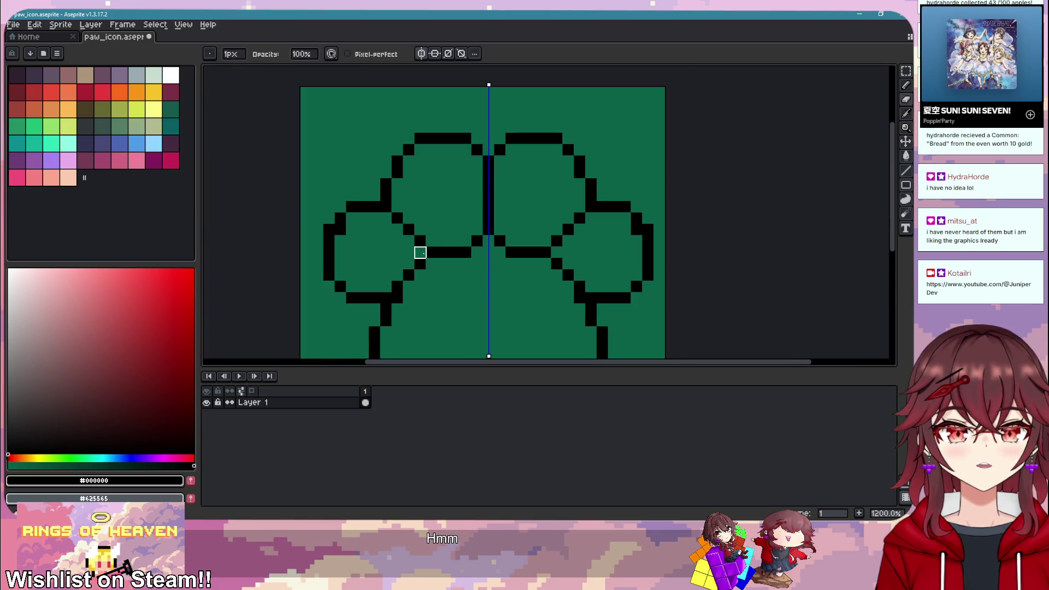
pyautogui.press('e')
pyautogui.scroll(-1, 452, 277)
pyautogui.click(431, 270)
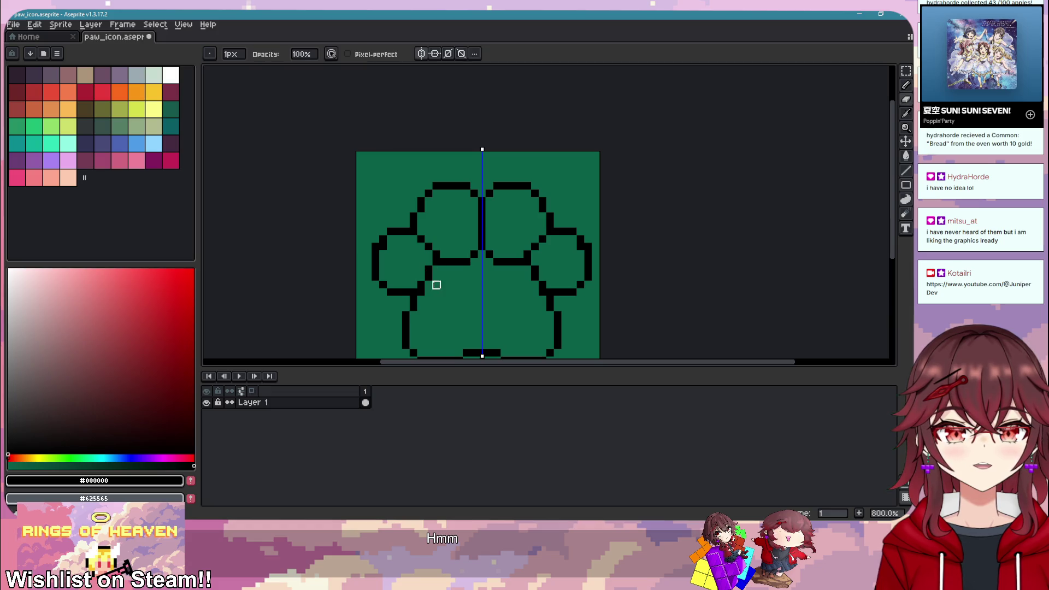
pyautogui.press('b')
pyautogui.scroll(-5, 514, 287)
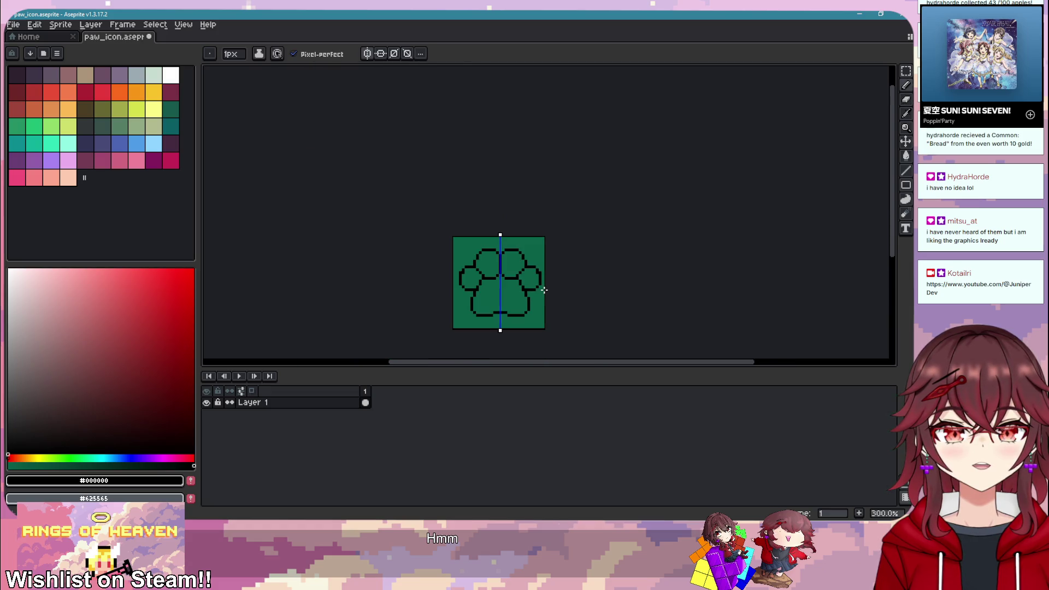
pyautogui.scroll(5, 541, 260)
pyautogui.scroll(4, 500, 249)
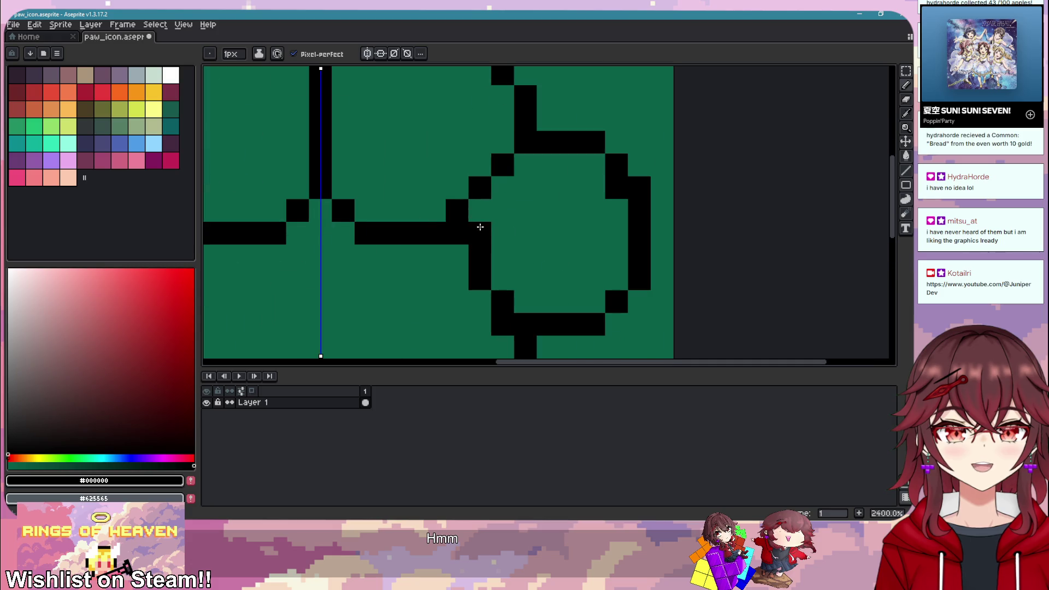
pyautogui.scroll(-5, 514, 252)
pyautogui.scroll(4, 504, 242)
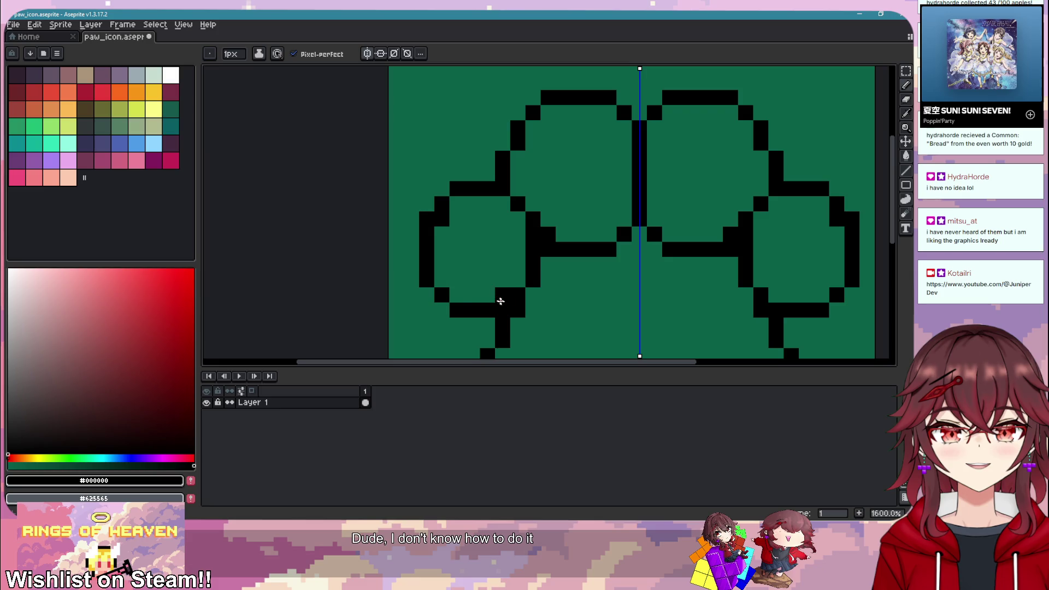
pyautogui.press('b')
pyautogui.scroll(-4, 518, 309)
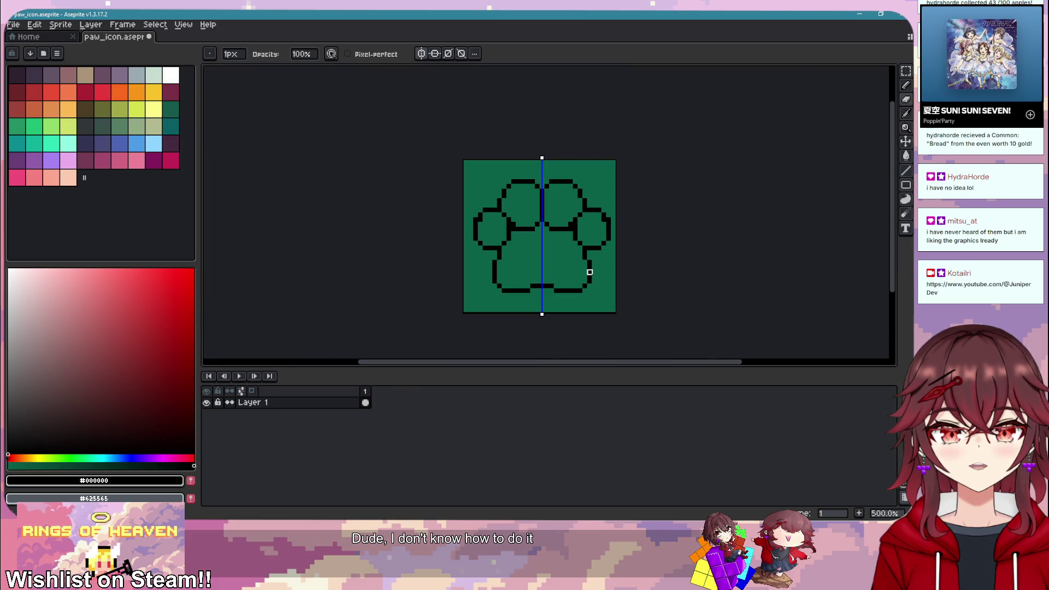
pyautogui.scroll(1, 591, 274)
pyautogui.moveTo(585, 260); pyautogui.dragTo(579, 280)
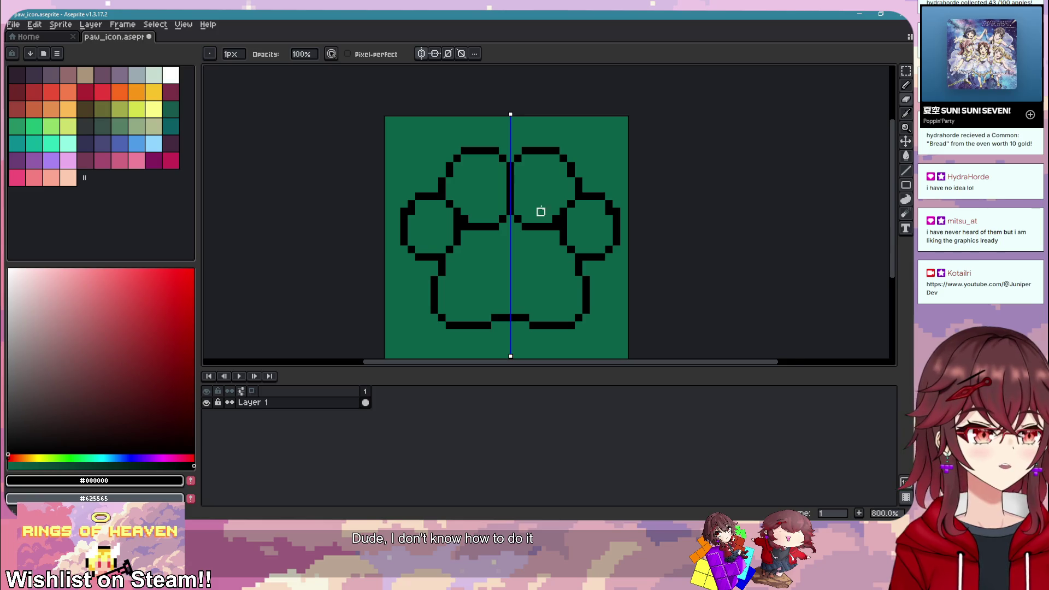
pyautogui.scroll(5, 514, 203)
pyautogui.press('b')
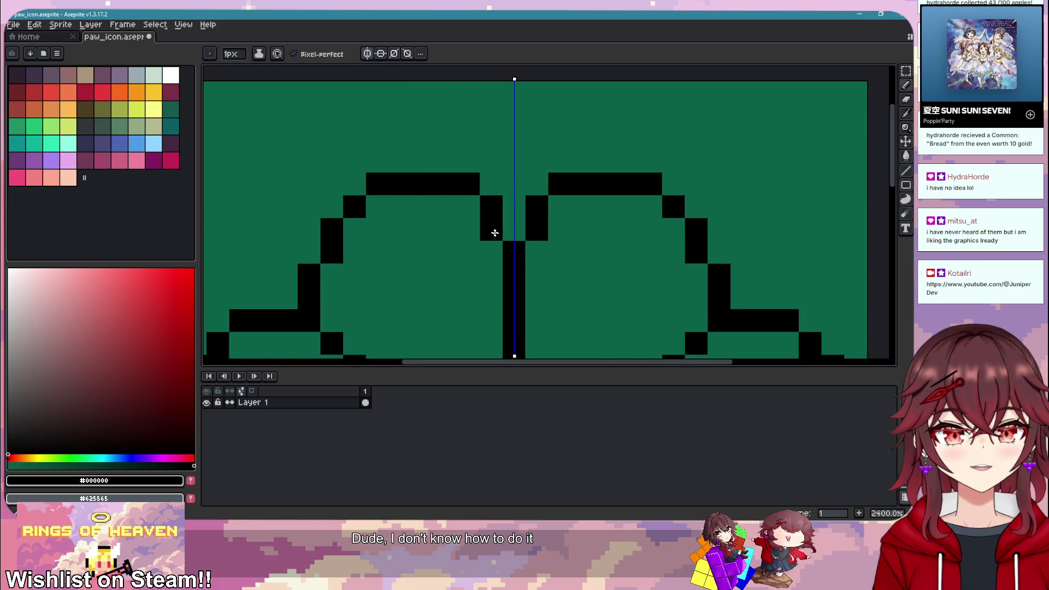
pyautogui.scroll(-6, 492, 232)
pyautogui.moveTo(598, 277); pyautogui.dragTo(600, 250)
pyautogui.scroll(3, 568, 260)
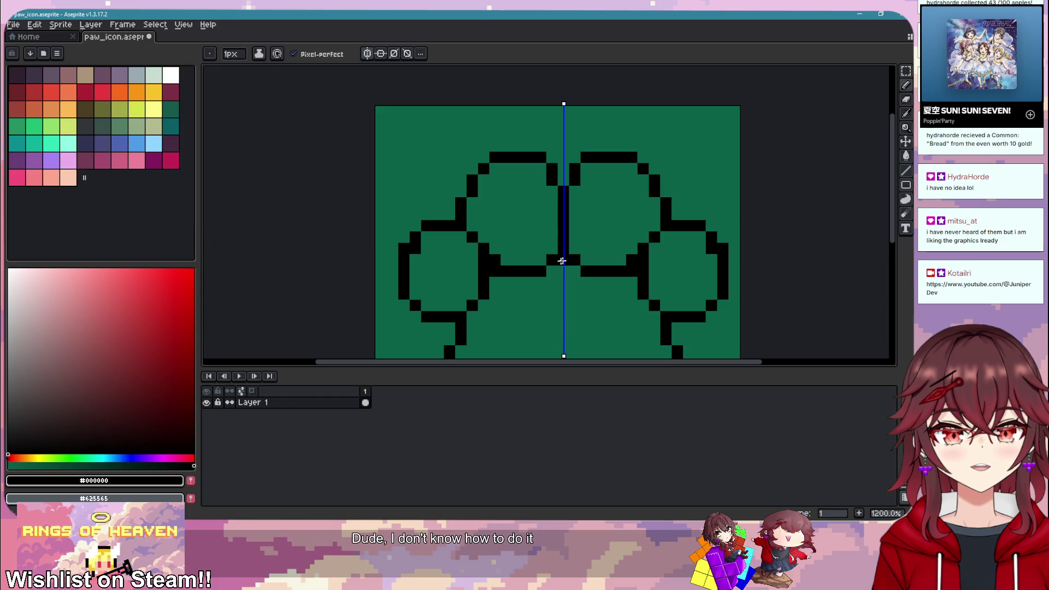
pyautogui.scroll(1, 548, 259)
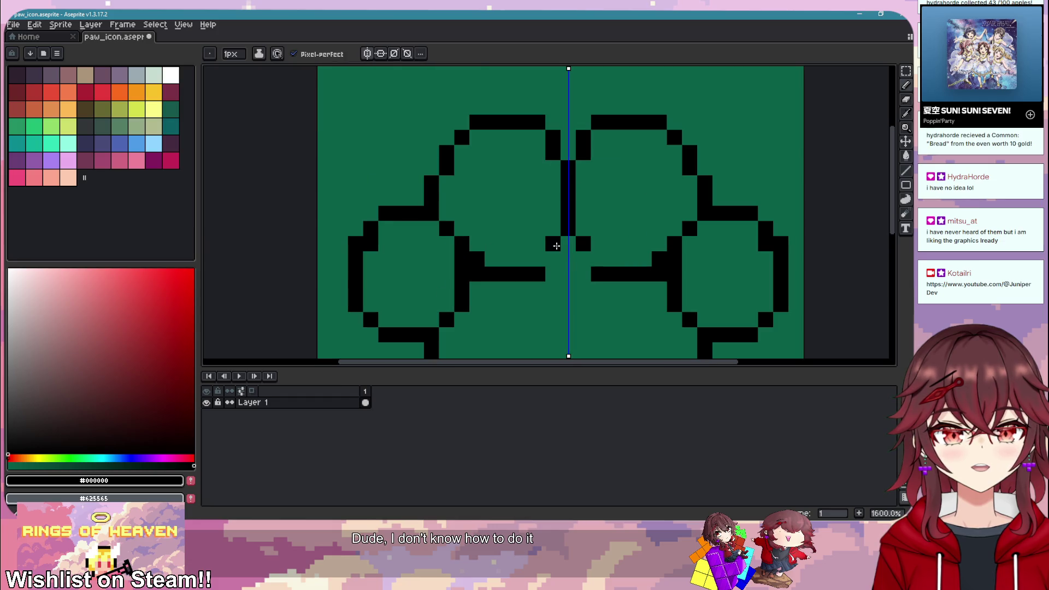
pyautogui.click(552, 258)
pyautogui.scroll(-4, 592, 280)
pyautogui.scroll(3, 592, 281)
pyautogui.hotkey('ctrl', 'z')
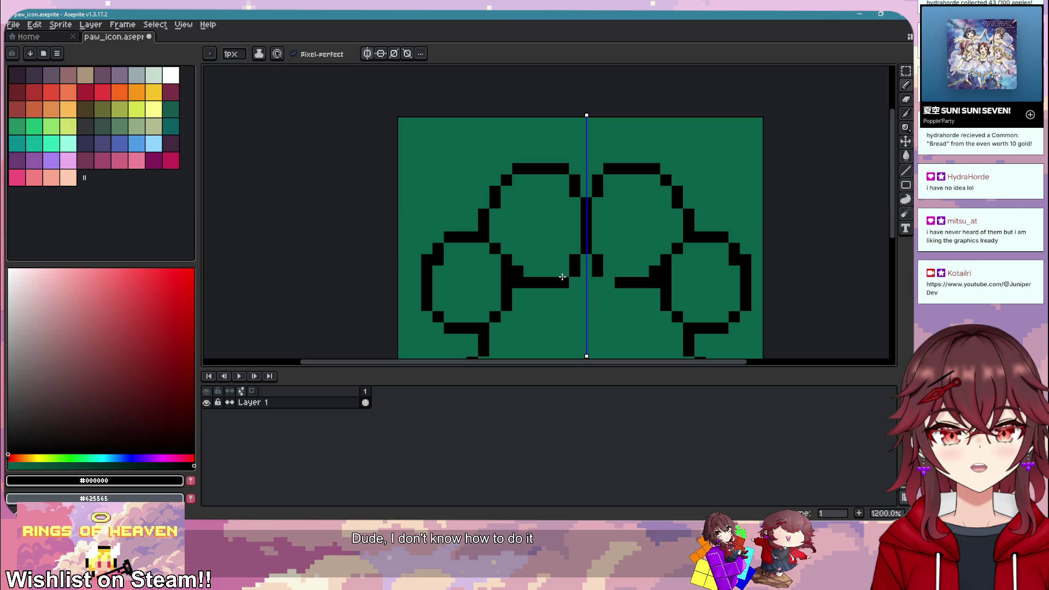
pyautogui.scroll(-3, 561, 283)
pyautogui.scroll(3, 557, 254)
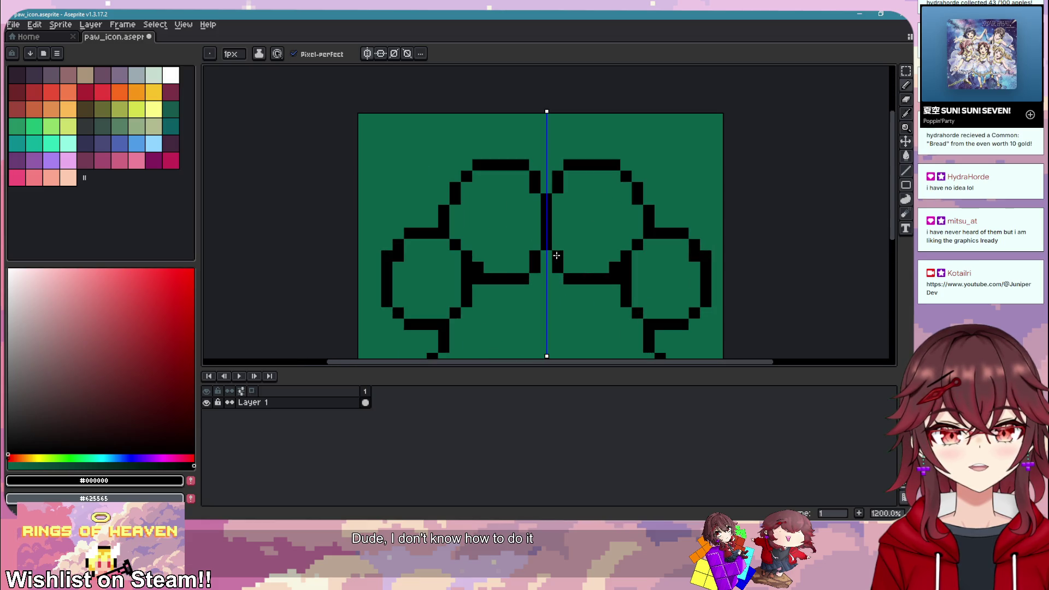
# Turn off vertical symmetry and fill the toe-to-pad junction with black pixels
pyautogui.click(367, 53)
pyautogui.scroll(-5, 621, 215)
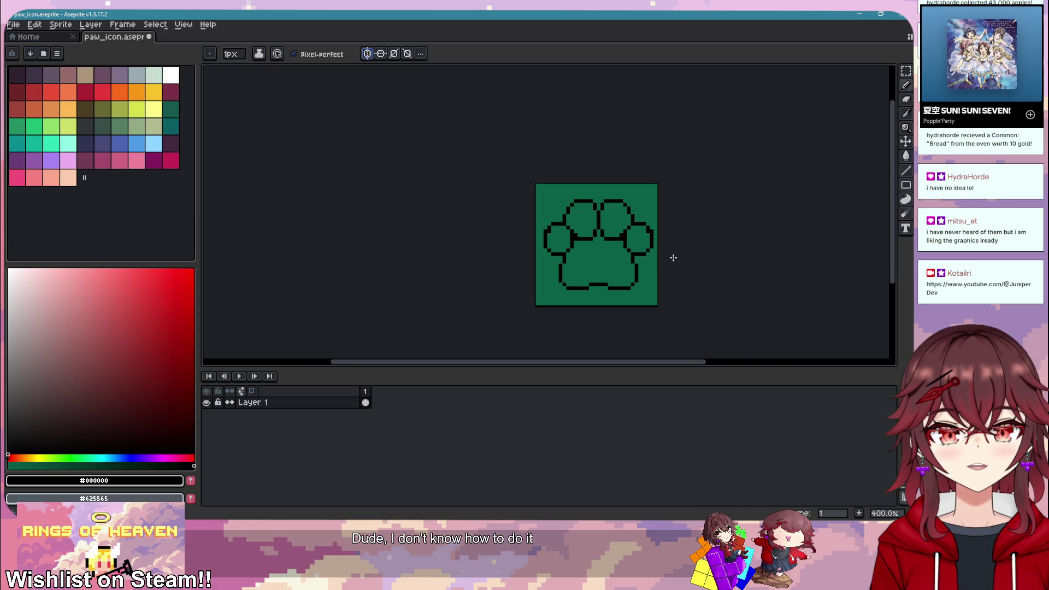
pyautogui.scroll(6, 578, 240)
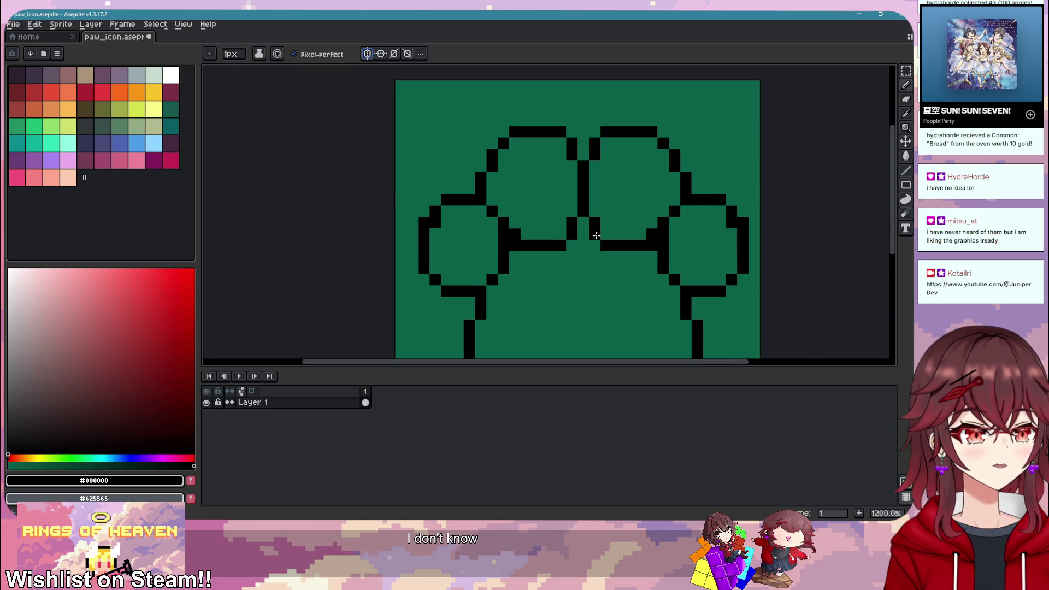
pyautogui.moveTo(579, 239)
pyautogui.mouseDown()
pyautogui.moveTo(569, 233)
pyautogui.moveTo(590, 244)
pyautogui.moveTo(580, 249)
pyautogui.mouseUp()
pyautogui.scroll(-4, 670, 256)
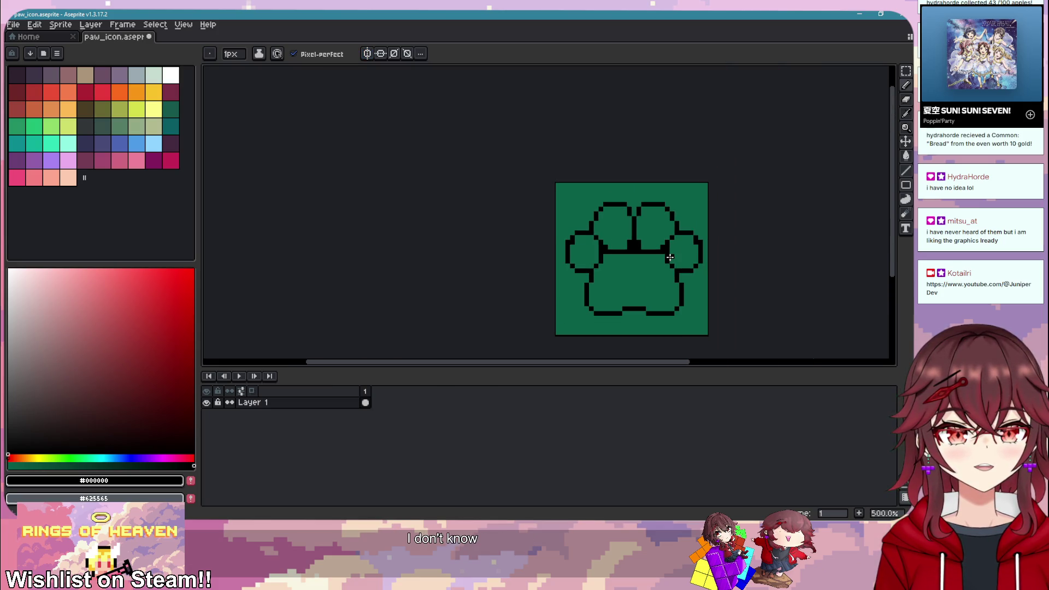
pyautogui.scroll(5, 607, 256)
pyautogui.scroll(-3, 772, 264)
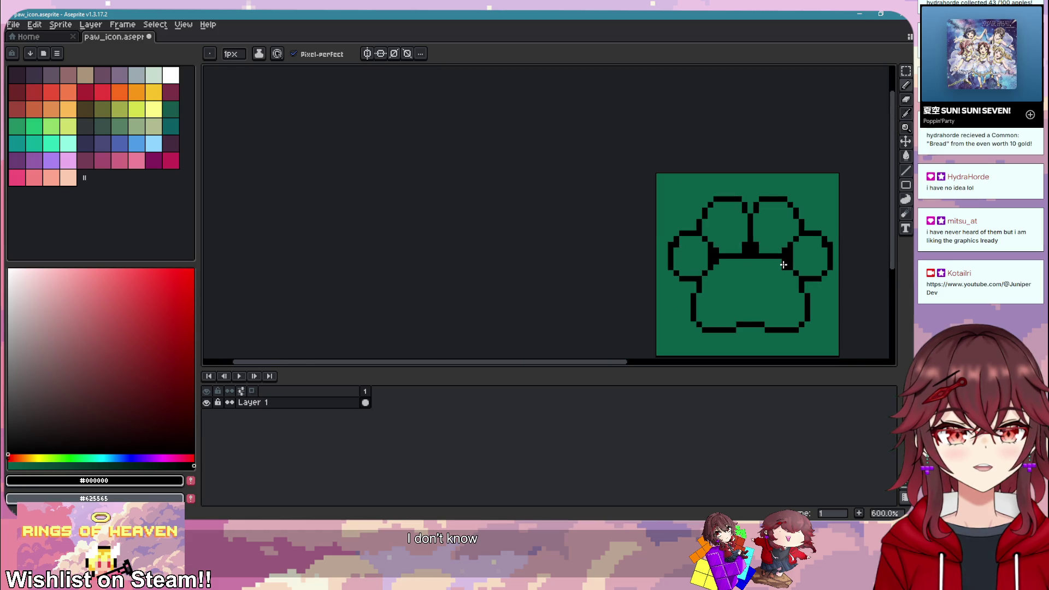
pyautogui.scroll(2, 665, 242)
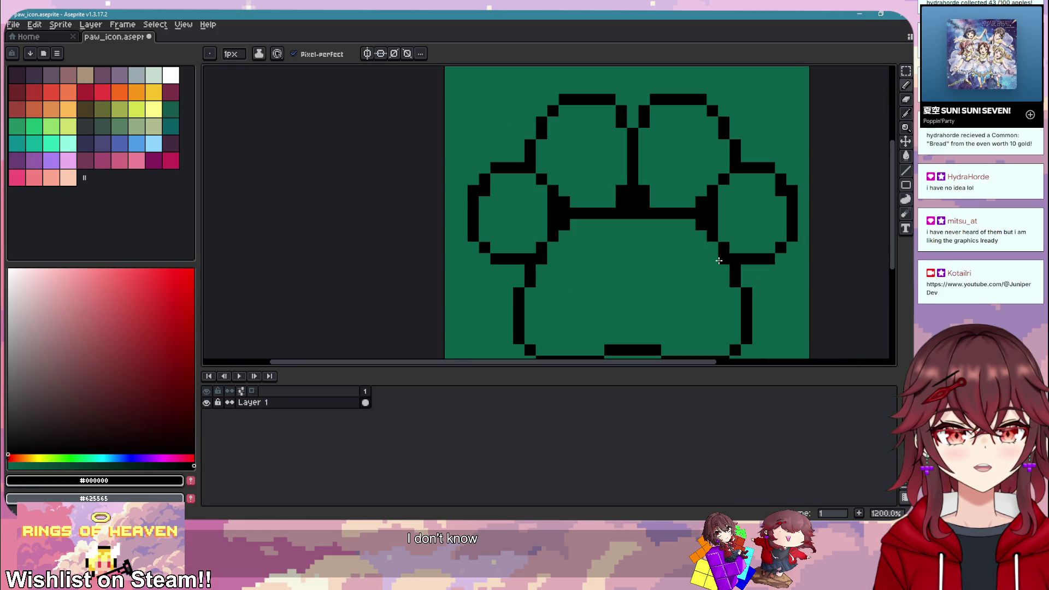
pyautogui.scroll(-3, 722, 261)
pyautogui.scroll(4, 576, 188)
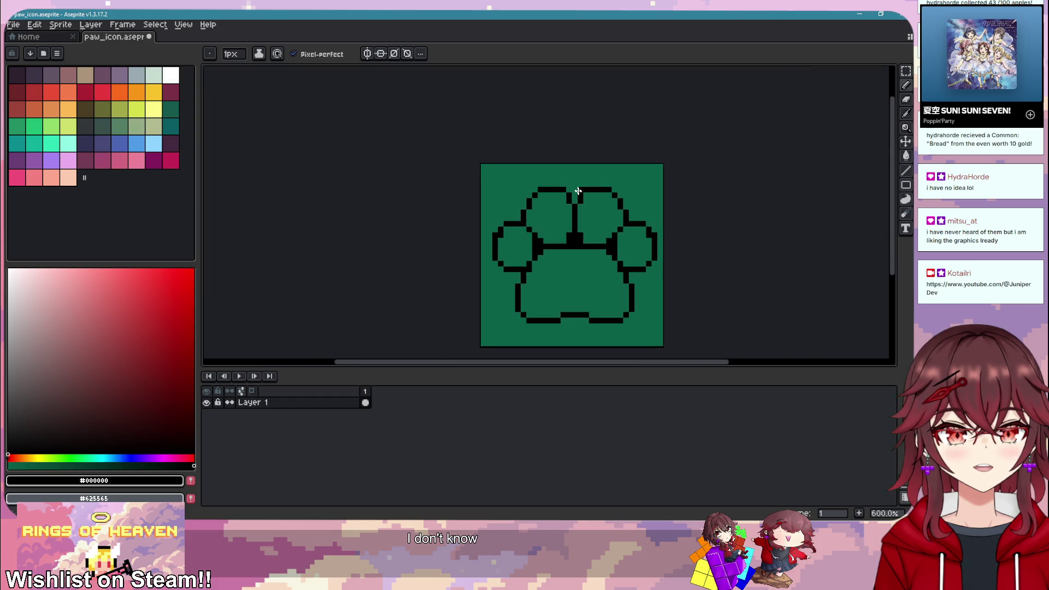
pyautogui.scroll(-4, 579, 216)
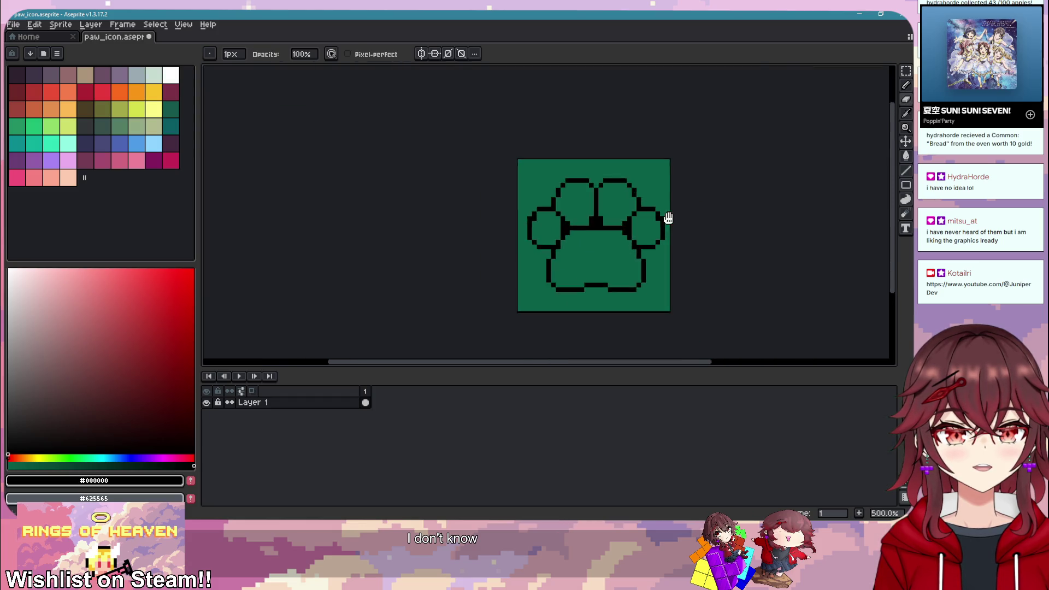
# Save paw_icon.aseprite into the Unity project's ItemSprites folder and recentre the view
pyautogui.scroll(4, 673, 225)
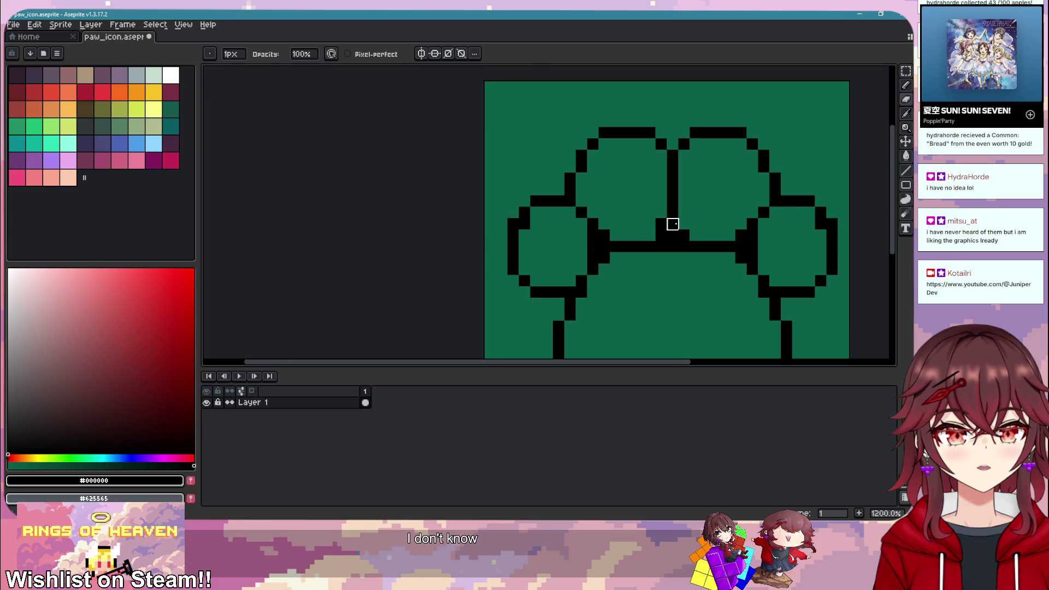
pyautogui.scroll(-6, 685, 225)
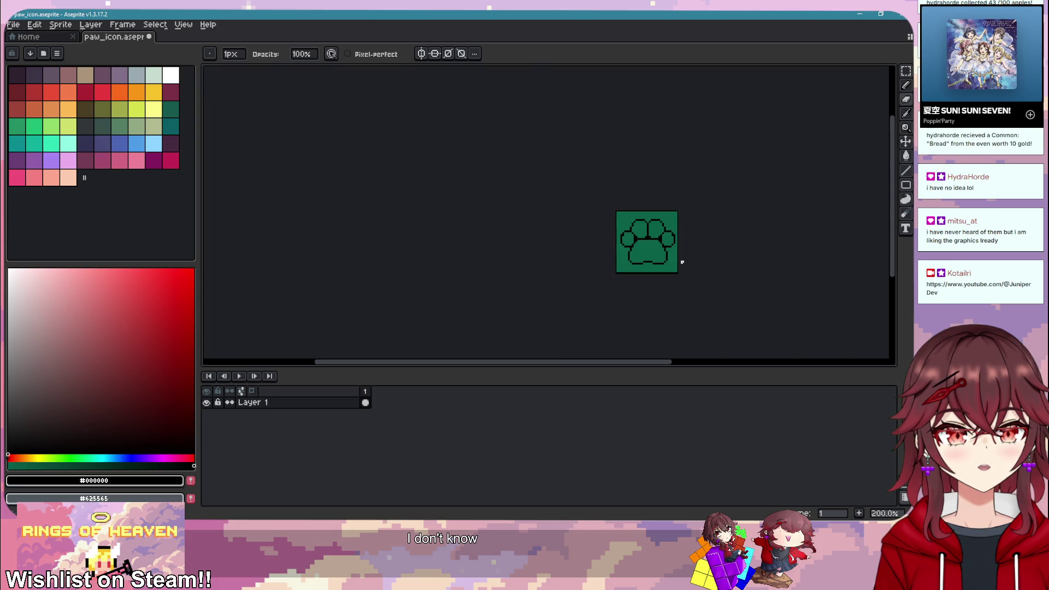
pyautogui.scroll(3, 682, 261)
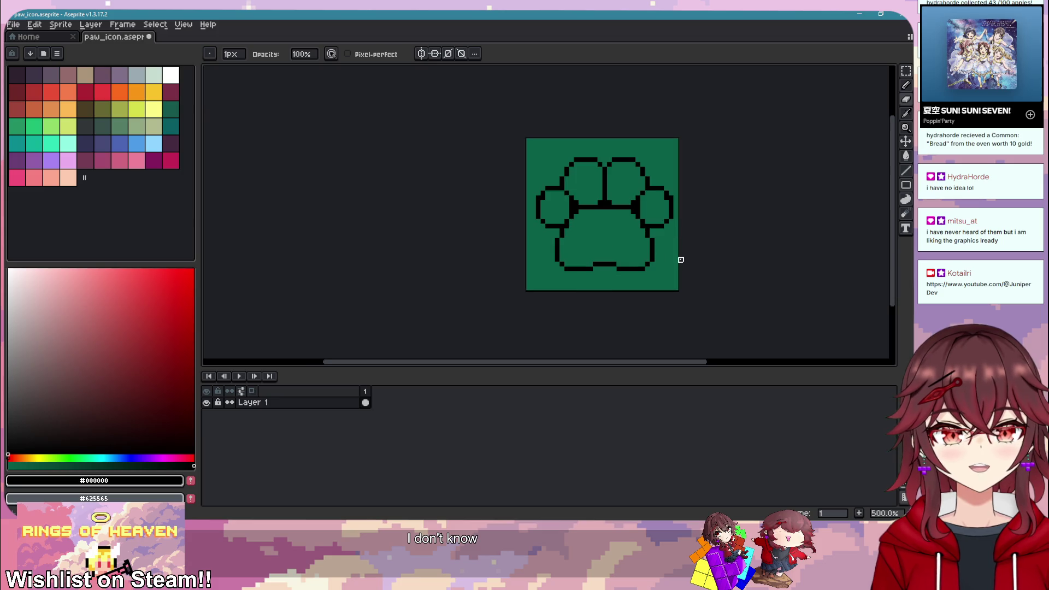
pyautogui.hotkey('ctrl', 's')
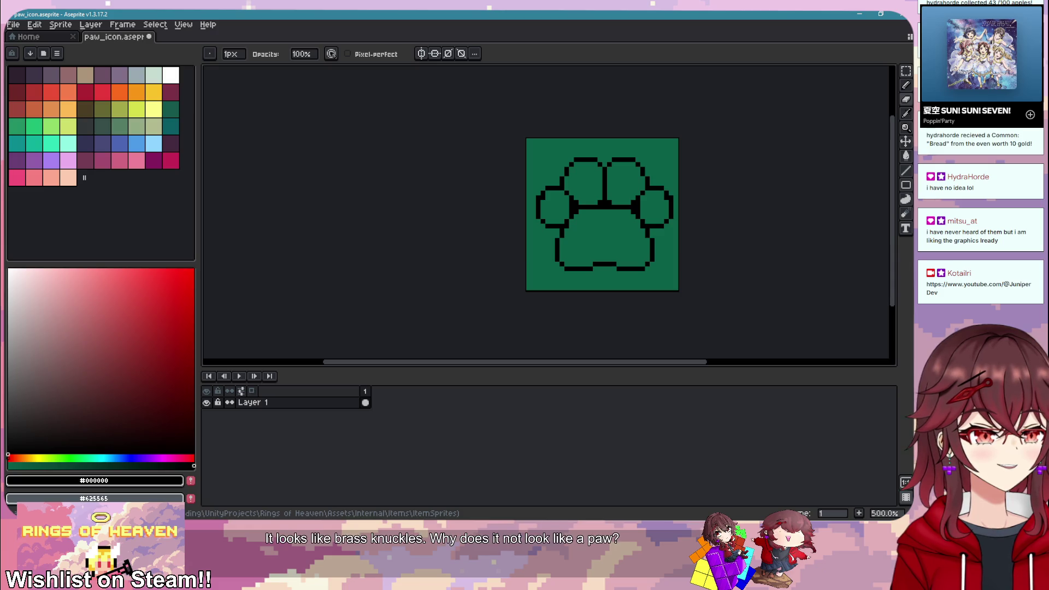
pyautogui.moveTo(641, 213); pyautogui.dragTo(620, 230)
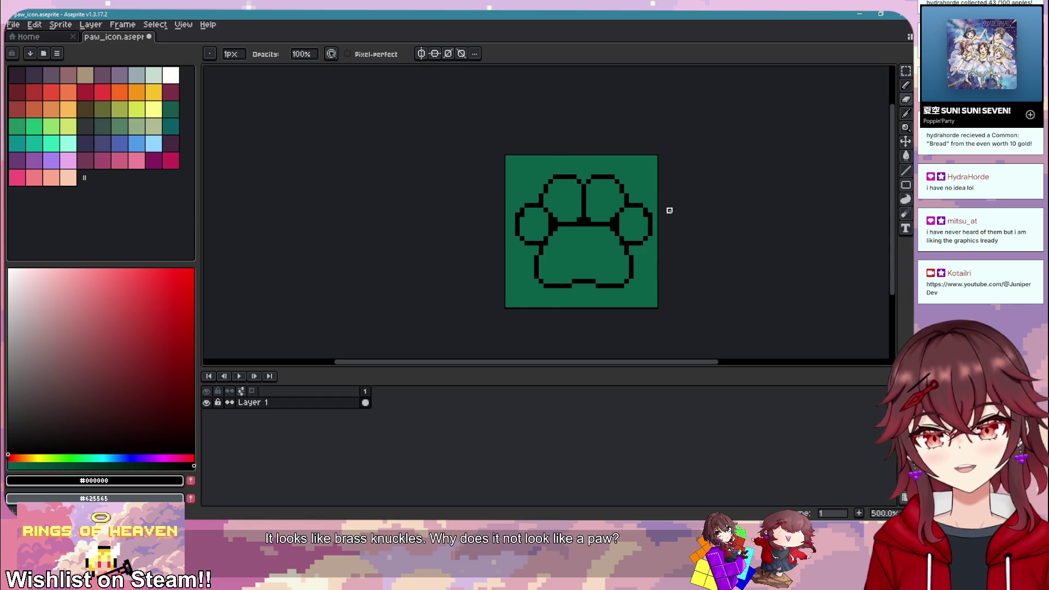
pyautogui.scroll(4, 601, 230)
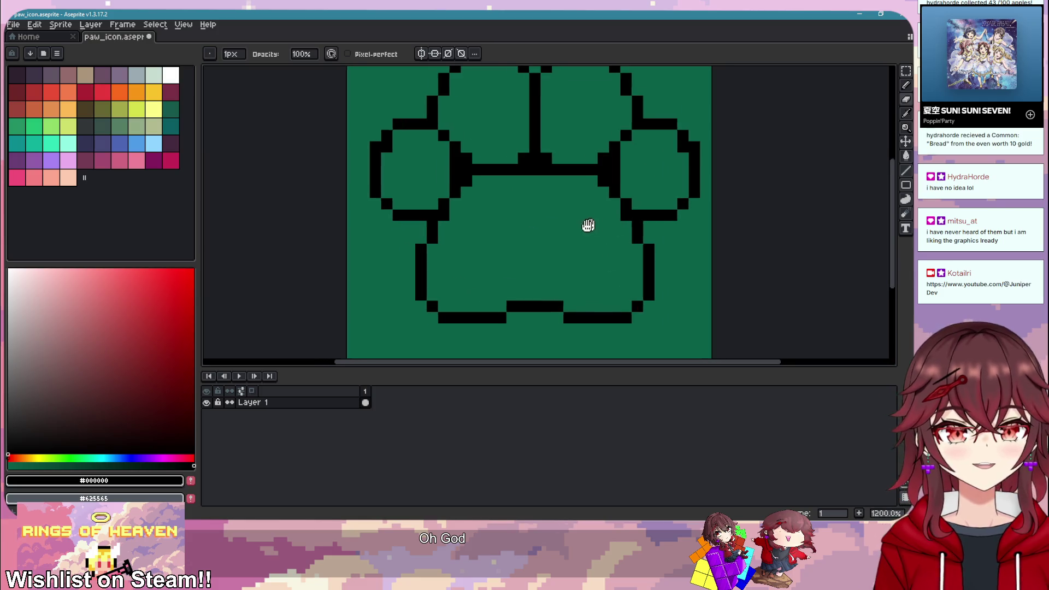
pyautogui.scroll(-3, 514, 267)
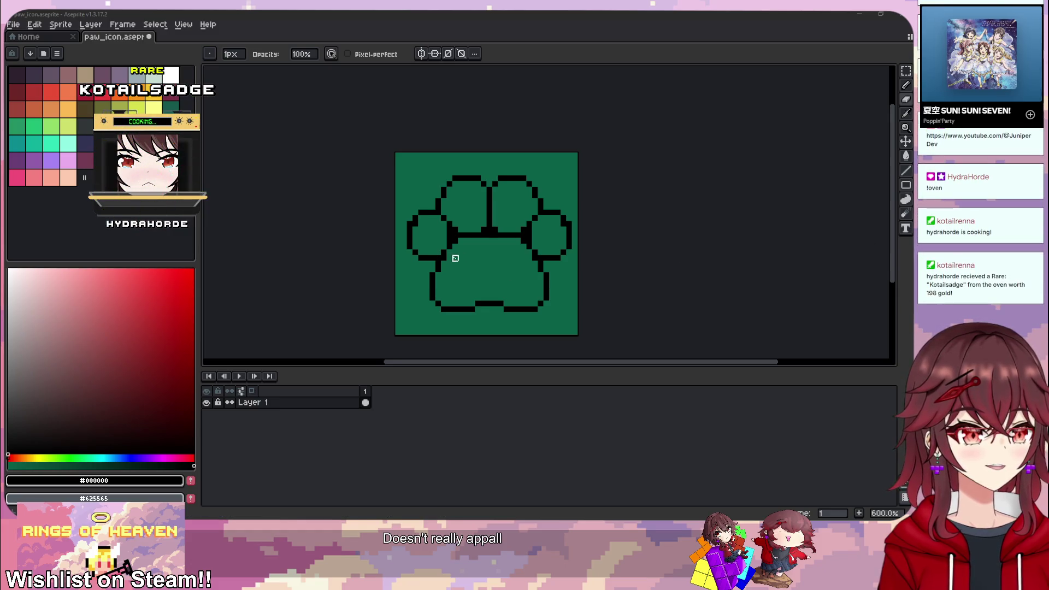
# Turn vertical mirror symmetry back on for the paw
pyautogui.scroll(-1, 461, 258)
pyautogui.scroll(5, 507, 311)
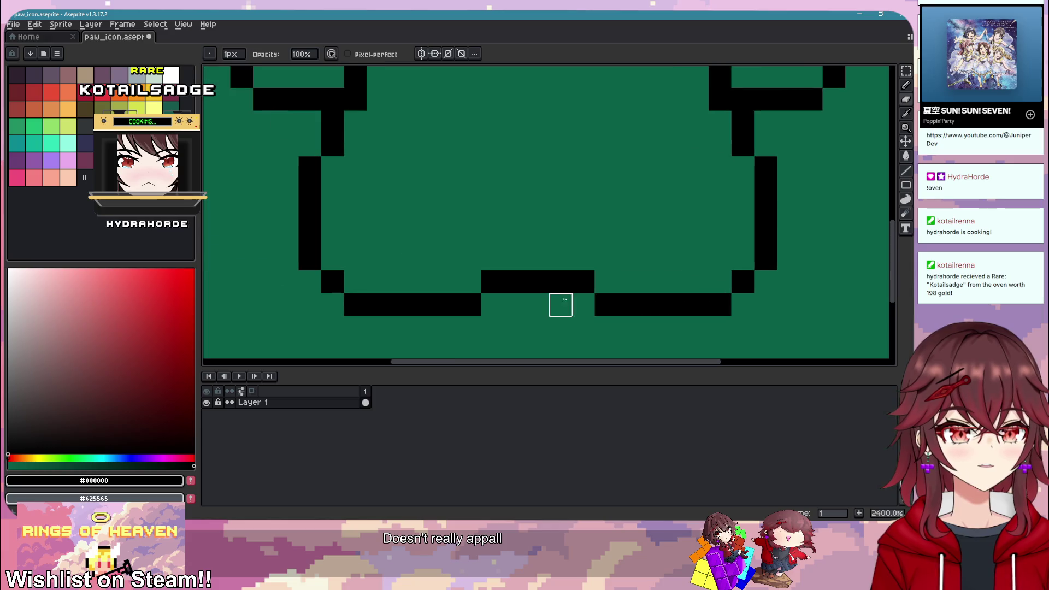
pyautogui.scroll(-5, 538, 282)
pyautogui.click(367, 53)
# Select the lower pad with the Rectangular Marquee and move it down, confirming the move
pyautogui.hscroll(2, 568, 197)
pyautogui.scroll(-1, 619, 263)
pyautogui.press('m')
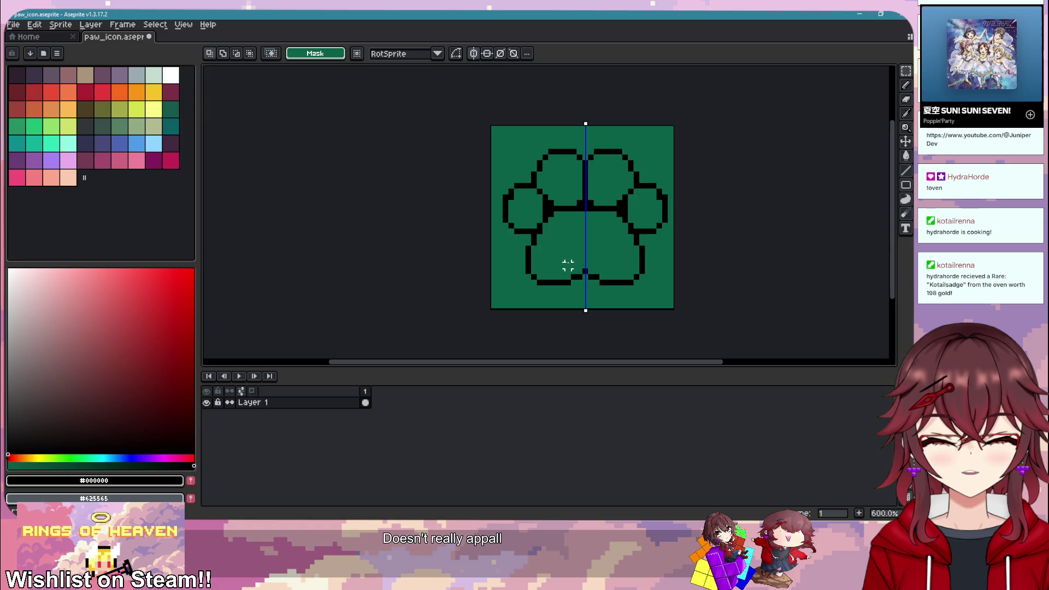
pyautogui.moveTo(511, 243); pyautogui.dragTo(703, 304)
pyautogui.press('Down')
pyautogui.press('Down')
pyautogui.press('Return')
pyautogui.scroll(2, 610, 273)
pyautogui.press('b')
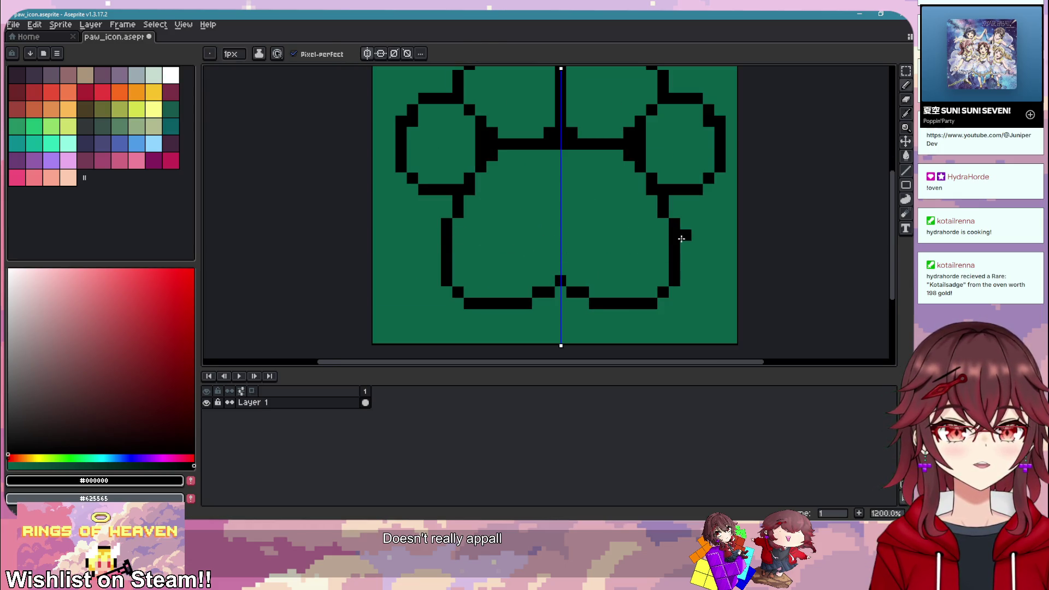
pyautogui.scroll(-4, 682, 238)
pyautogui.moveTo(761, 277); pyautogui.dragTo(719, 287)
pyautogui.scroll(5, 611, 180)
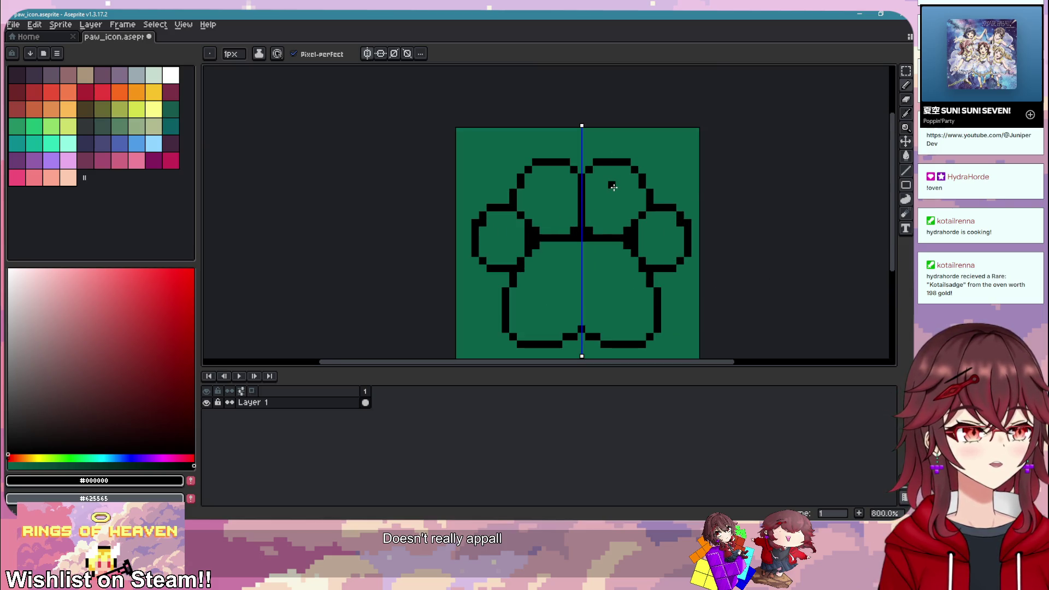
pyautogui.press('e')
pyautogui.press('b')
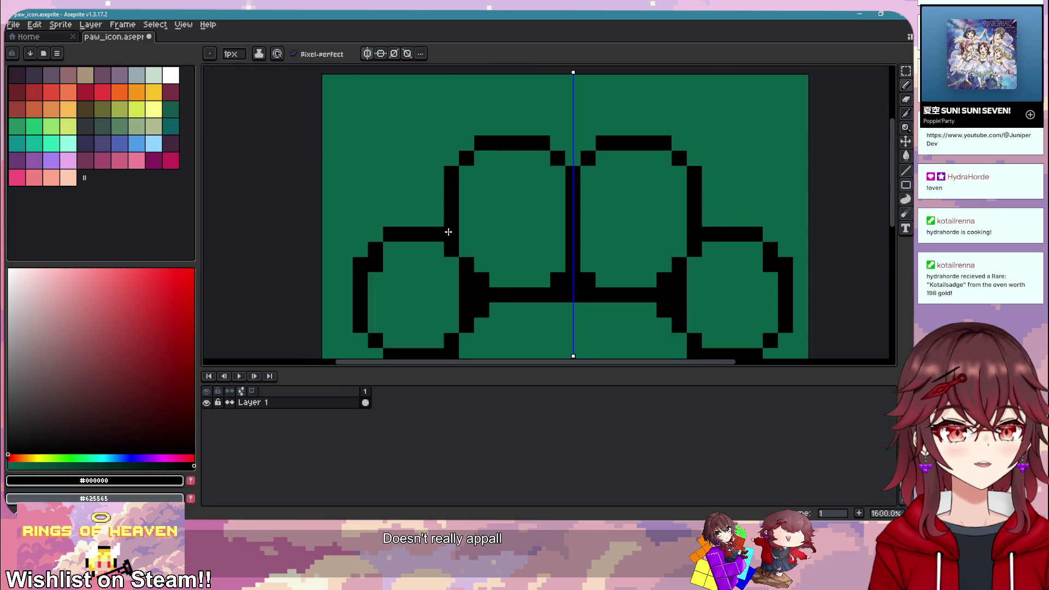
pyautogui.scroll(-4, 607, 280)
pyautogui.scroll(5, 560, 257)
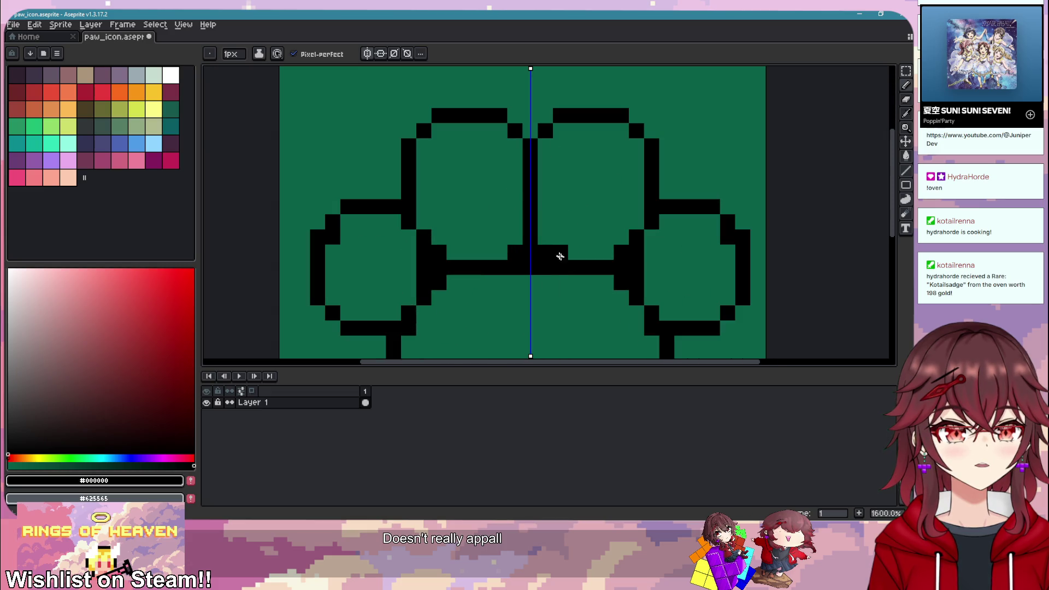
# Erase mirrored toe-outline pixels and redo the left toe's top bar
pyautogui.press('e')
pyautogui.click(394, 207)
pyautogui.moveTo(424, 252)
pyautogui.mouseDown()
pyautogui.moveTo(439, 252)
pyautogui.moveTo(424, 130)
pyautogui.moveTo(438, 243)
pyautogui.mouseUp()
pyautogui.press('b')
pyautogui.press('e')
pyautogui.moveTo(458, 115)
pyautogui.mouseDown()
pyautogui.moveTo(485, 116)
pyautogui.moveTo(440, 115)
pyautogui.moveTo(490, 115)
pyautogui.mouseUp()
pyautogui.press('b')
# Move the toe's inner outline column one pixel further out, mirrored on both toes
pyautogui.scroll(-5, 540, 228)
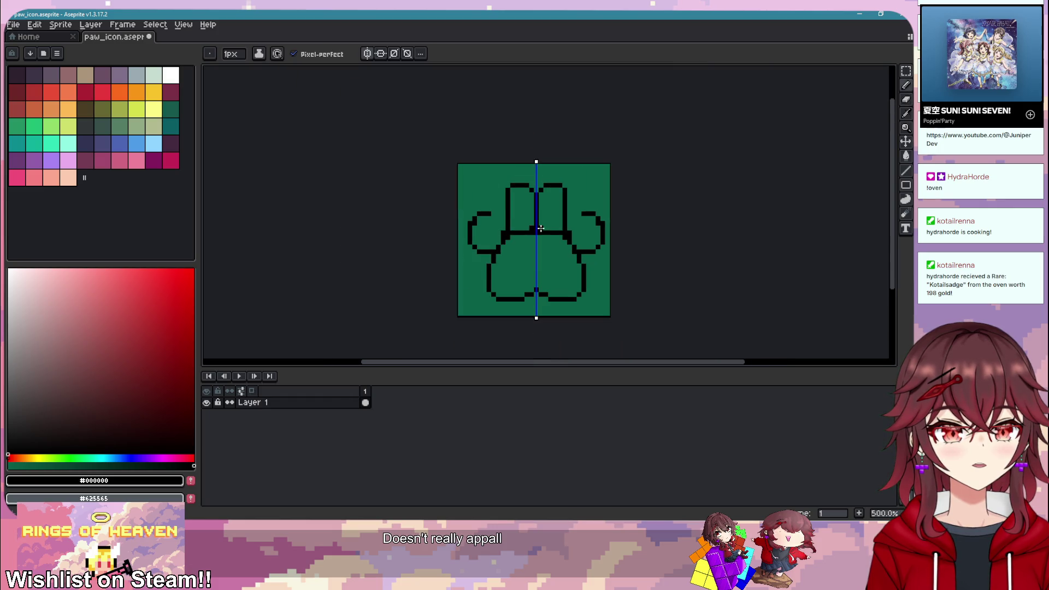
pyautogui.scroll(4, 513, 213)
pyautogui.press('e')
pyautogui.moveTo(499, 172)
pyautogui.mouseDown()
pyautogui.moveTo(498, 224)
pyautogui.moveTo(488, 215)
pyautogui.mouseUp()
pyautogui.press('b')
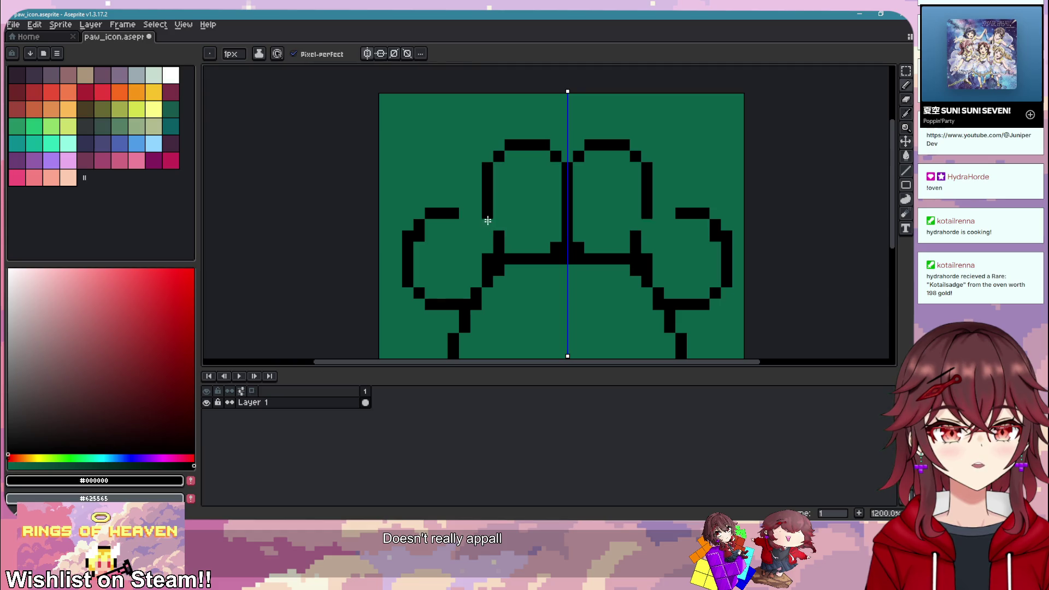
pyautogui.press('e')
pyautogui.scroll(-3, 496, 236)
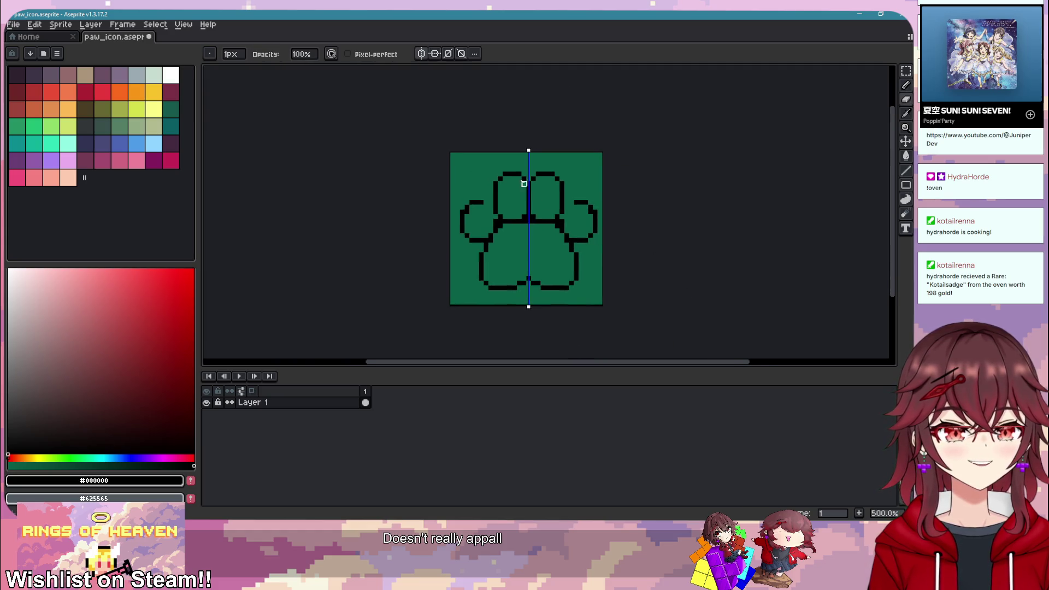
pyautogui.scroll(2, 540, 214)
pyautogui.scroll(3, 540, 214)
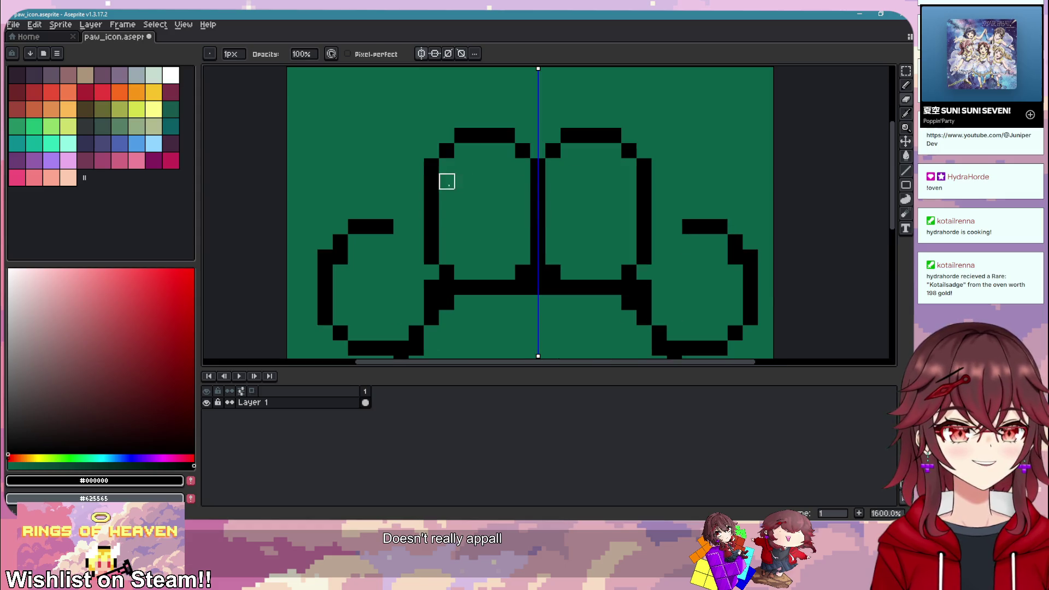
pyautogui.moveTo(446, 211)
pyautogui.mouseDown()
pyautogui.moveTo(522, 145)
pyautogui.moveTo(511, 164)
pyautogui.mouseUp()
# Add a black pixel to the left toe and redraw the toes' lower outline symmetrically
pyautogui.press('b')
pyautogui.click(464, 178)
pyautogui.press('e')
pyautogui.moveTo(448, 187); pyautogui.dragTo(433, 188)
pyautogui.click(446, 171)
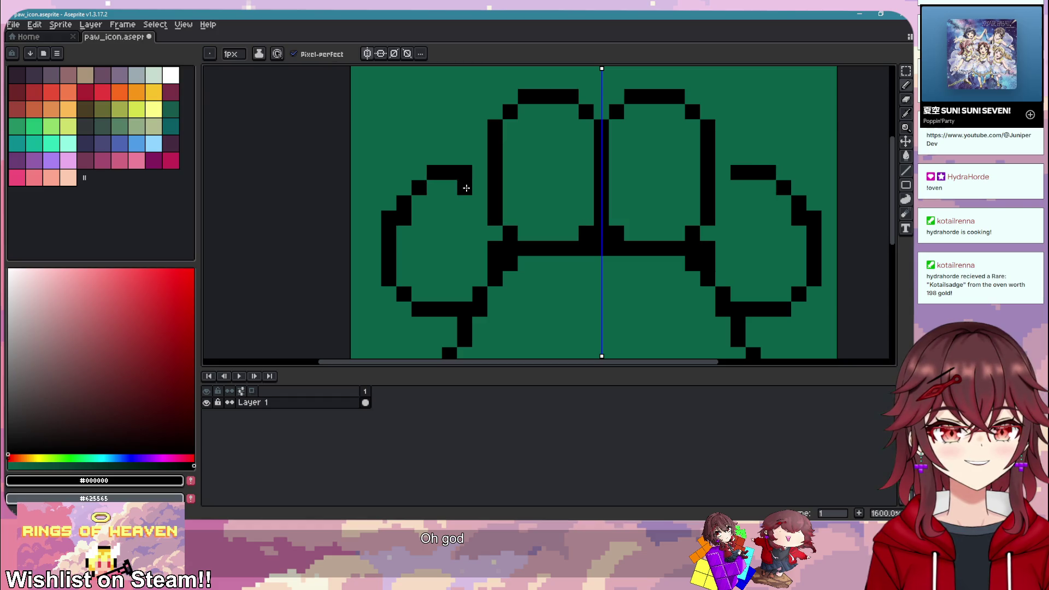
# Erase stray pixels at the left pad junction, including a stair-step pixel and a toe pixel
pyautogui.press('e')
pyautogui.moveTo(495, 271); pyautogui.dragTo(496, 229)
pyautogui.scroll(-3, 526, 294)
pyautogui.scroll(4, 559, 304)
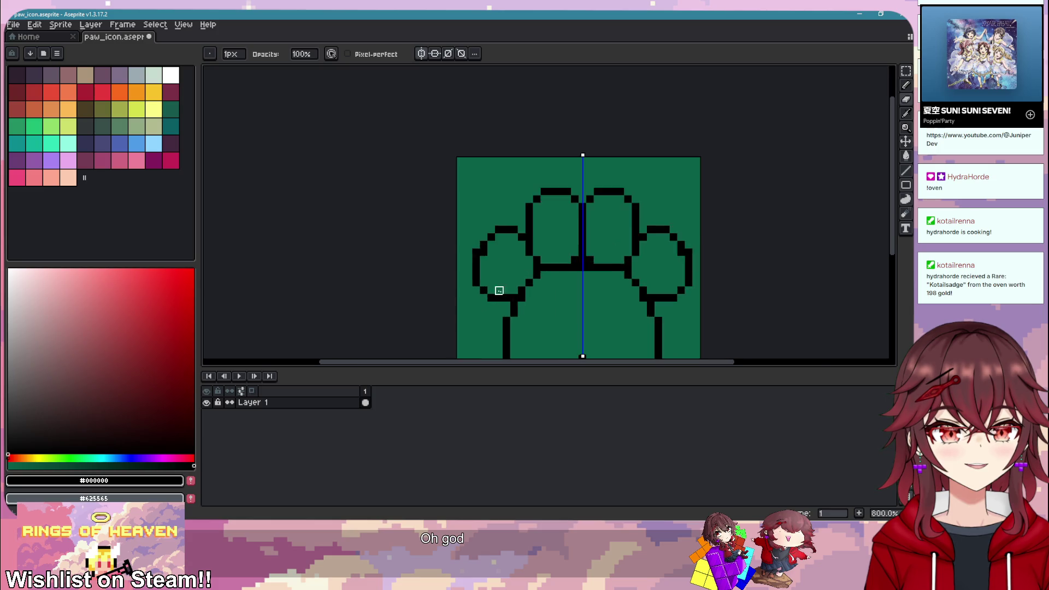
pyautogui.click(464, 274)
pyautogui.press('b')
pyautogui.press('e')
pyautogui.click(464, 213)
pyautogui.scroll(-4, 602, 265)
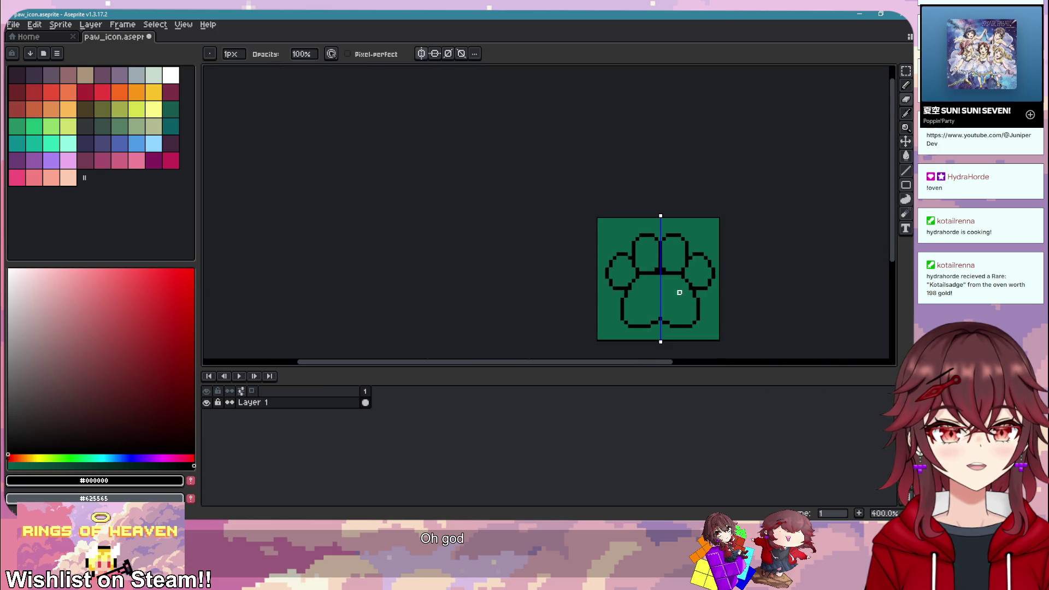
pyautogui.scroll(6, 478, 207)
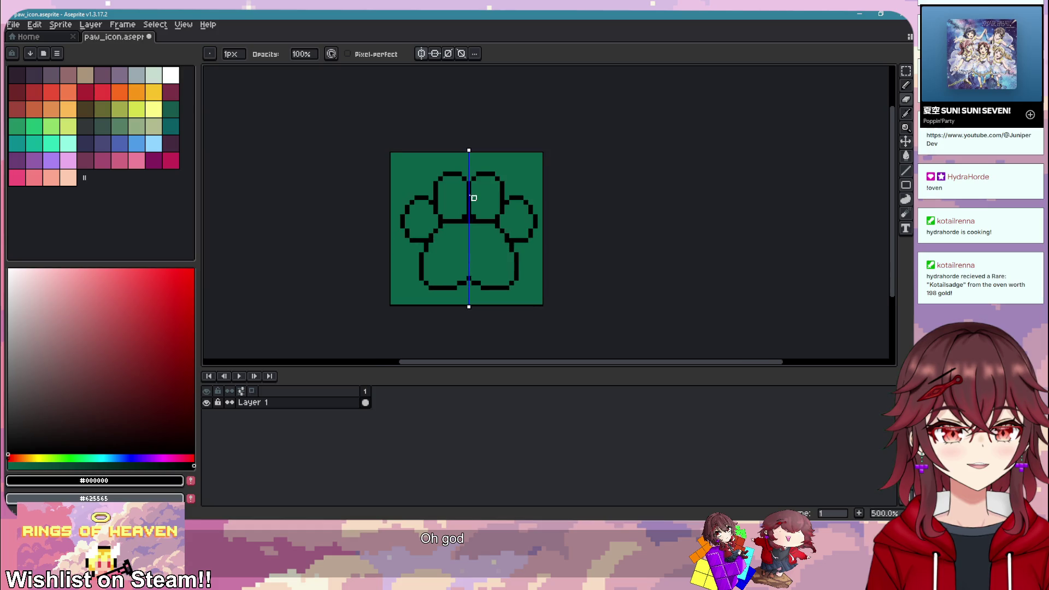
# Erase two more left-toe outline pixels, mirrored to the right side
pyautogui.click(401, 200)
pyautogui.press('b')
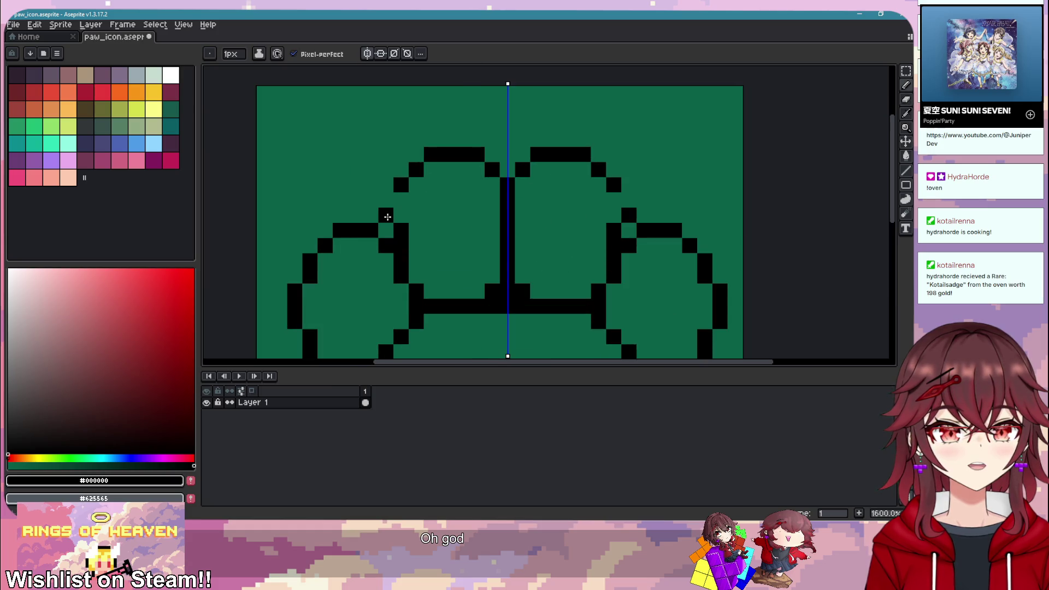
pyautogui.scroll(-3, 478, 235)
pyautogui.scroll(2, 443, 222)
pyautogui.press('e')
pyautogui.click(413, 233)
pyautogui.press('b')
# Clear pixels below the left lobe's edge and shift the bridge line one column right
pyautogui.scroll(-3, 490, 261)
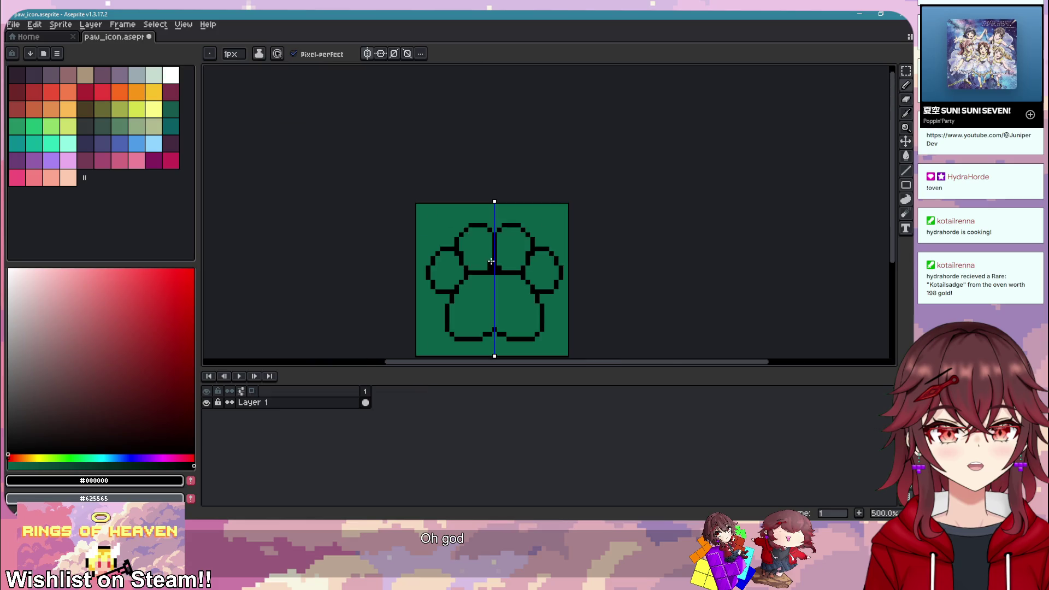
pyautogui.scroll(1, 491, 261)
pyautogui.press('e')
pyautogui.scroll(-2, 673, 273)
pyautogui.moveTo(667, 267); pyautogui.dragTo(654, 242)
pyautogui.scroll(-2, 656, 251)
pyautogui.scroll(2, 655, 260)
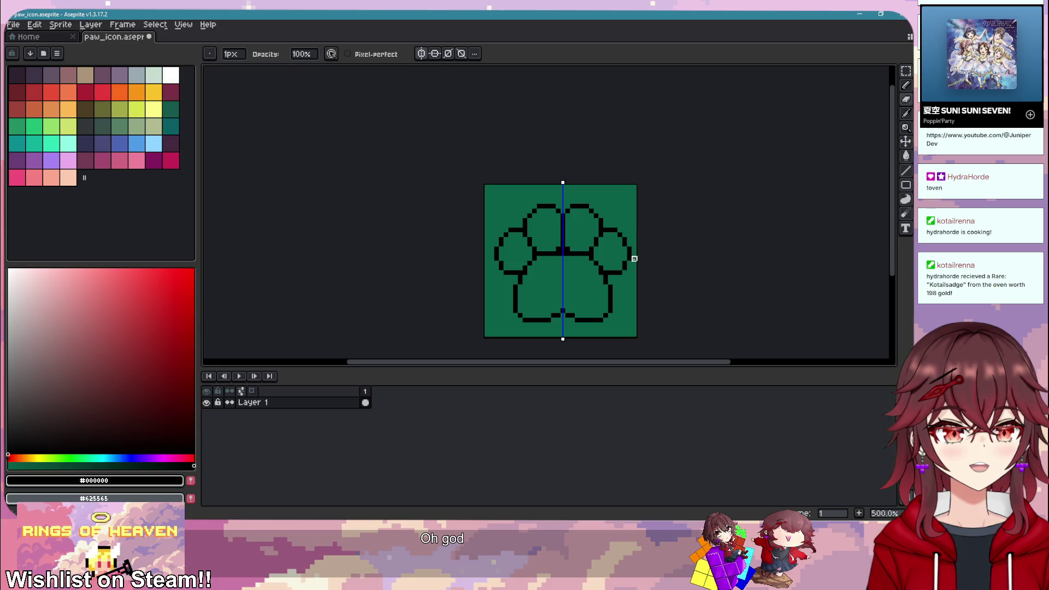
pyautogui.scroll(2, 527, 286)
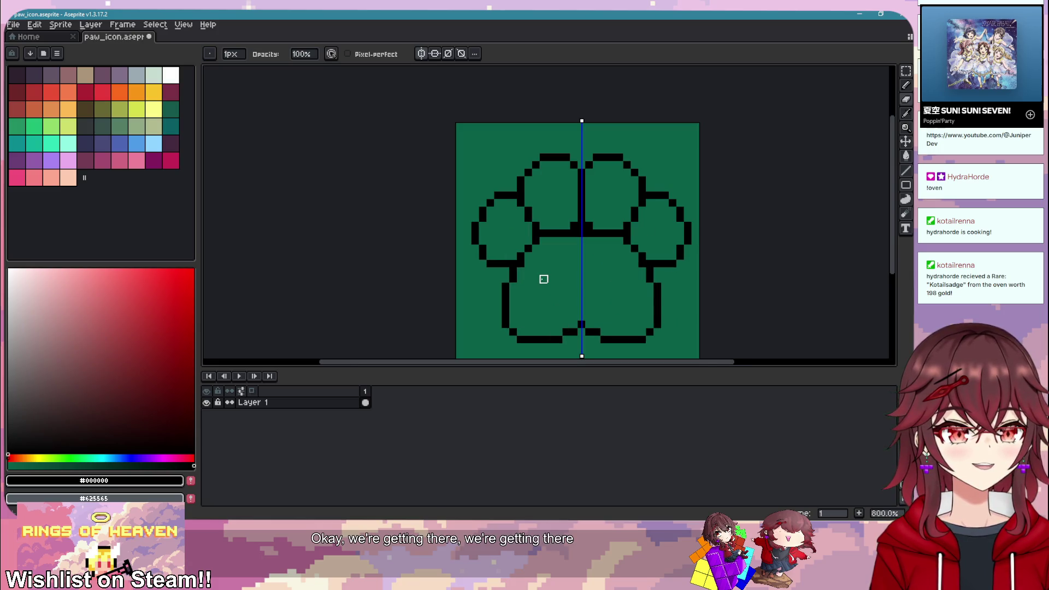
pyautogui.scroll(3, 548, 257)
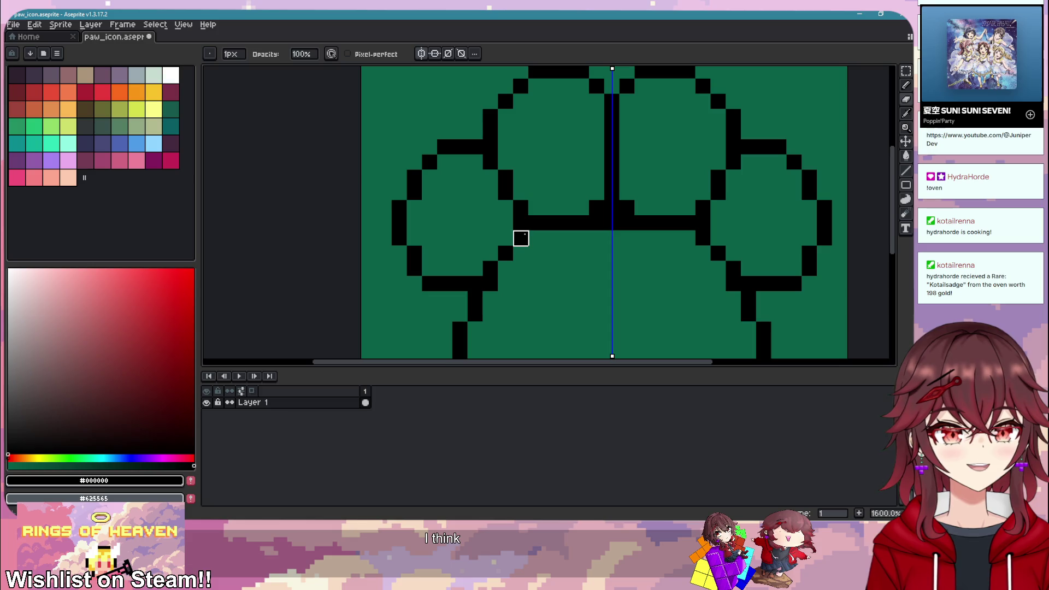
pyautogui.rightClick(520, 230)
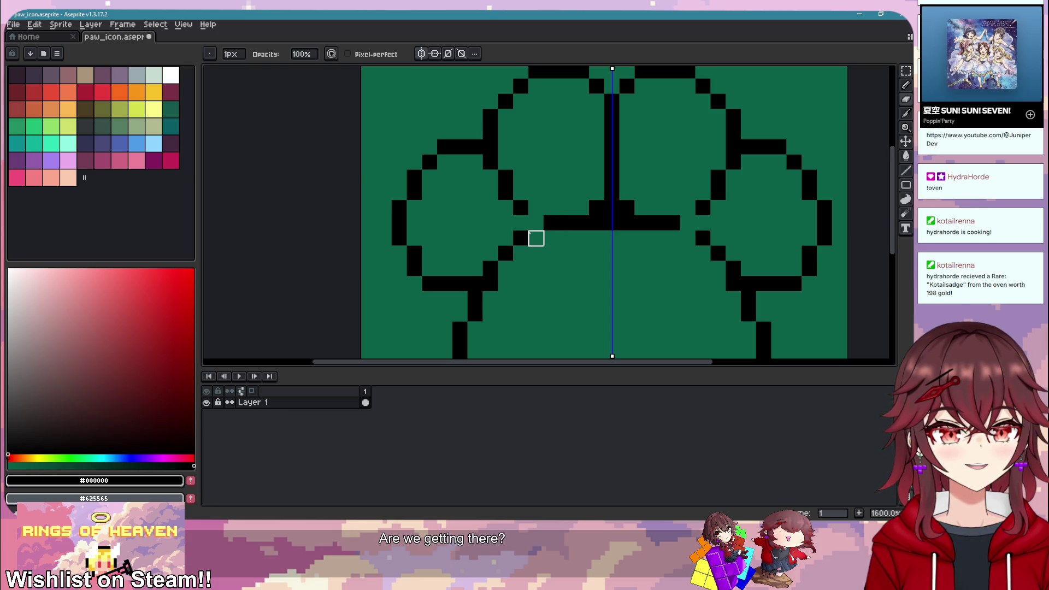
pyautogui.moveTo(531, 234); pyautogui.dragTo(532, 225)
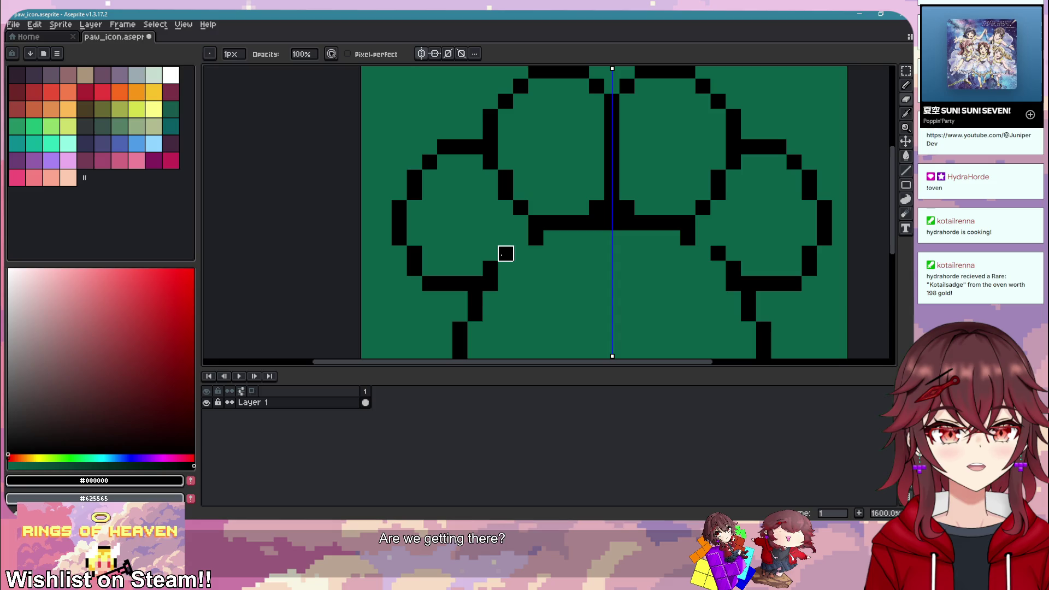
# Rebuild the lower-left outline with a short diagonal, filling its gap
pyautogui.rightClick(505, 252)
pyautogui.moveTo(505, 283); pyautogui.dragTo(536, 253)
pyautogui.scroll(-4, 600, 294)
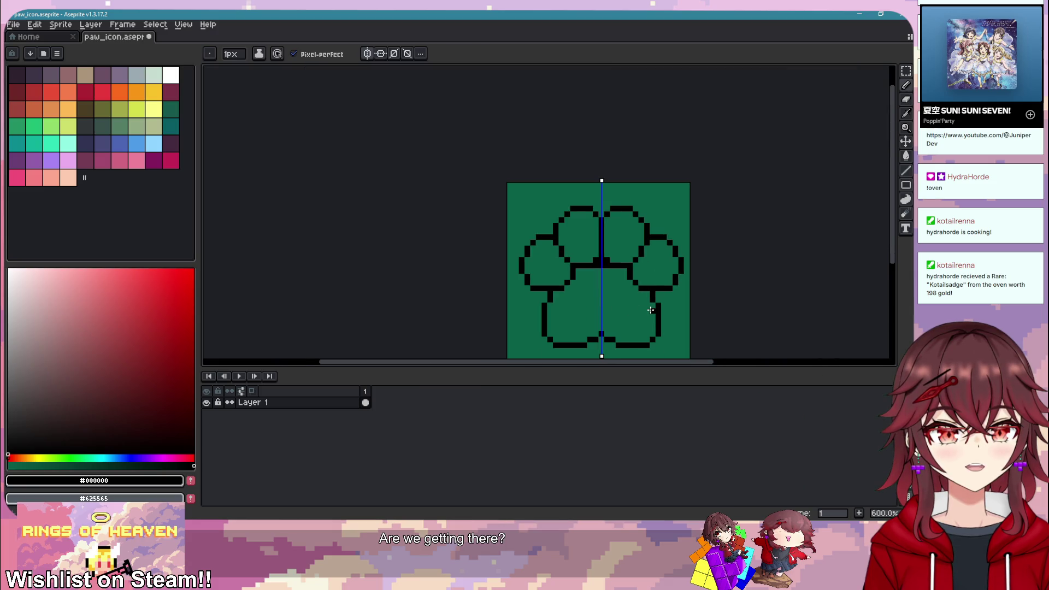
pyautogui.scroll(-2, 651, 310)
pyautogui.scroll(6, 591, 284)
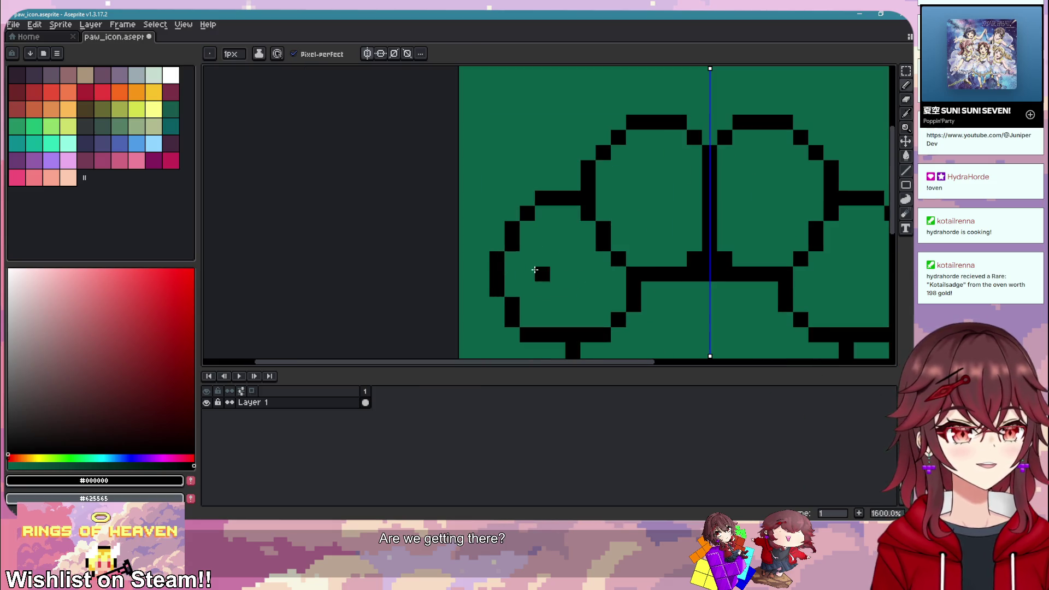
pyautogui.click(513, 290)
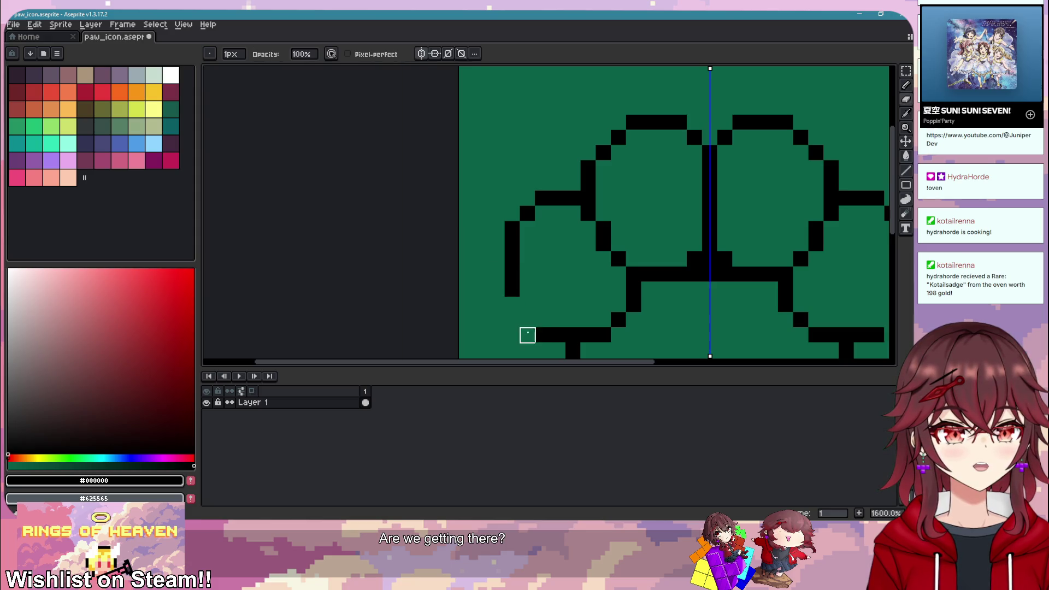
pyautogui.rightClick(512, 319)
pyautogui.click(526, 319)
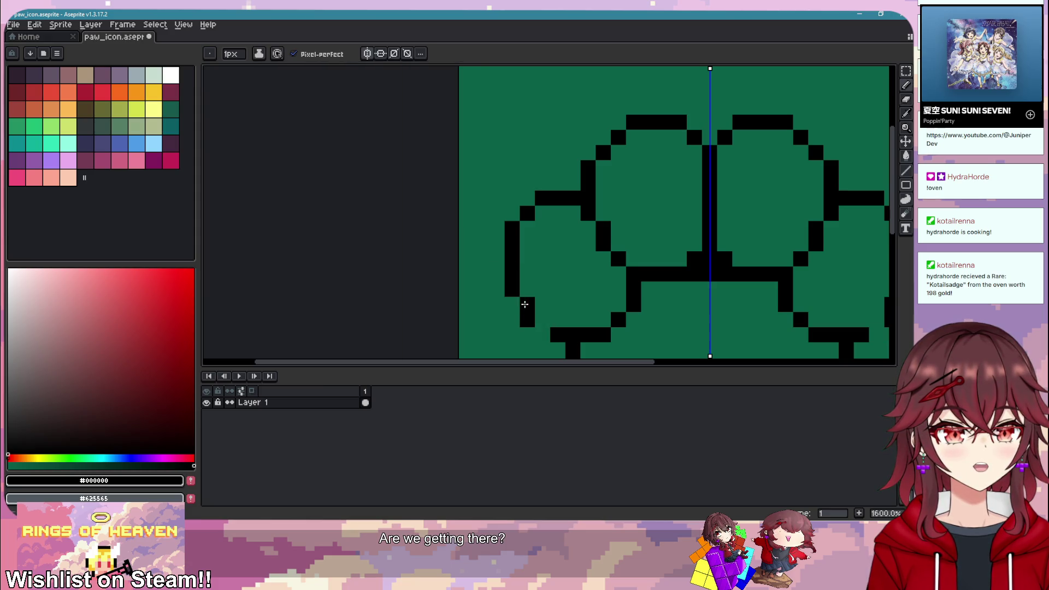
# Add a mirrored black pixel to the paw outline
pyautogui.press('e')
pyautogui.press('b')
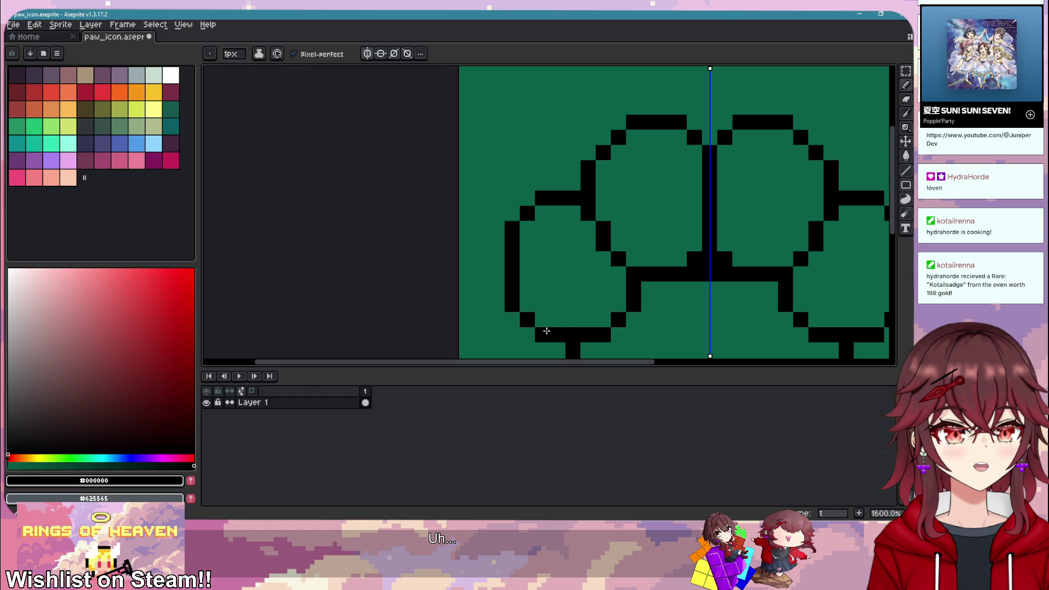
pyautogui.scroll(-7, 656, 317)
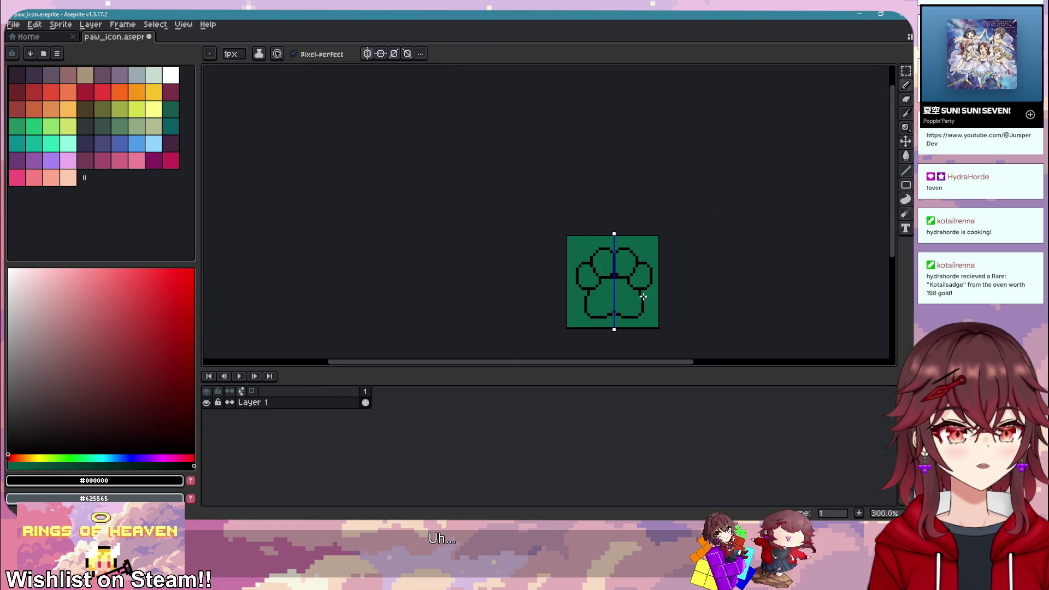
pyautogui.scroll(2, 651, 294)
pyautogui.scroll(1, 652, 288)
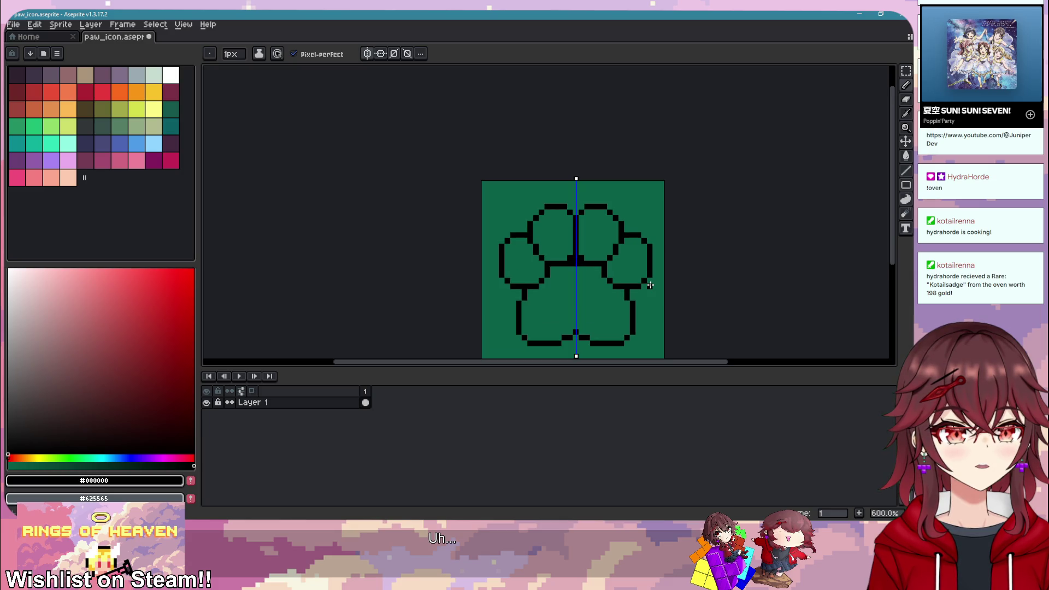
pyautogui.scroll(3, 565, 241)
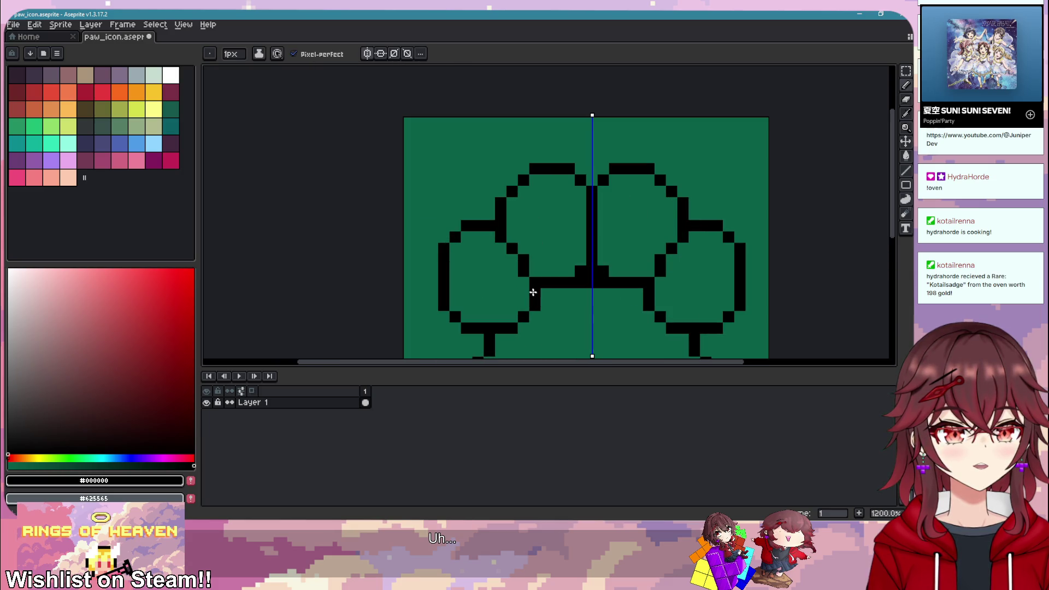
pyautogui.scroll(-4, 606, 306)
pyautogui.scroll(4, 605, 306)
pyautogui.press('e')
pyautogui.press('b')
pyautogui.click(535, 241)
# Add a mirrored pair of black pixels near the toes
pyautogui.press('e')
pyautogui.scroll(-1, 535, 276)
pyautogui.scroll(1, 574, 275)
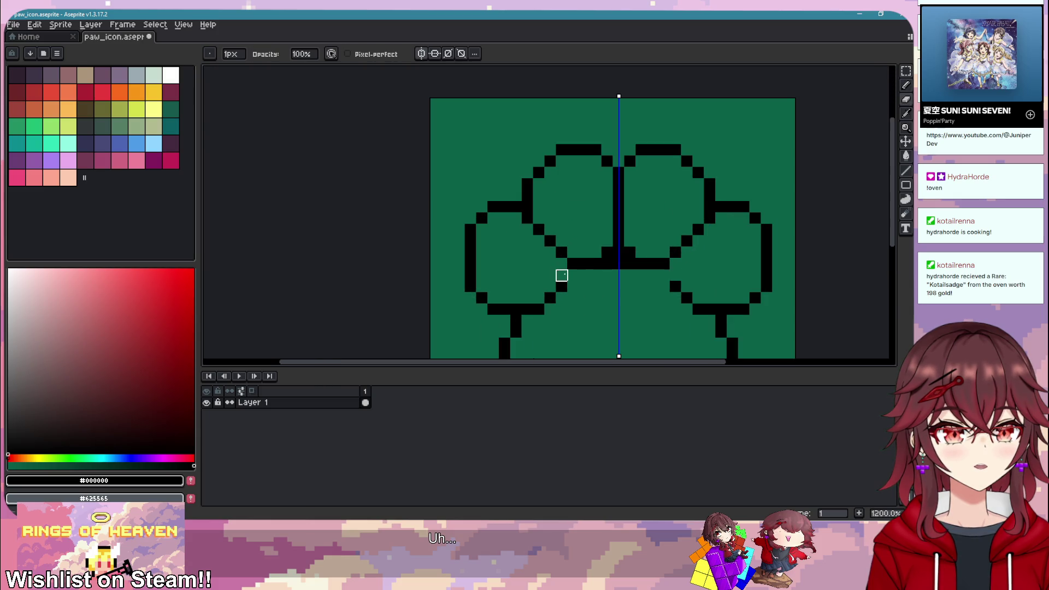
pyautogui.press('b')
pyautogui.scroll(-4, 608, 300)
pyautogui.scroll(4, 609, 300)
pyautogui.press('e')
pyautogui.press('b')
pyautogui.click(556, 271)
# Draw another set of mirrored black pixels to close the outline
pyautogui.press('e')
pyautogui.scroll(-5, 637, 298)
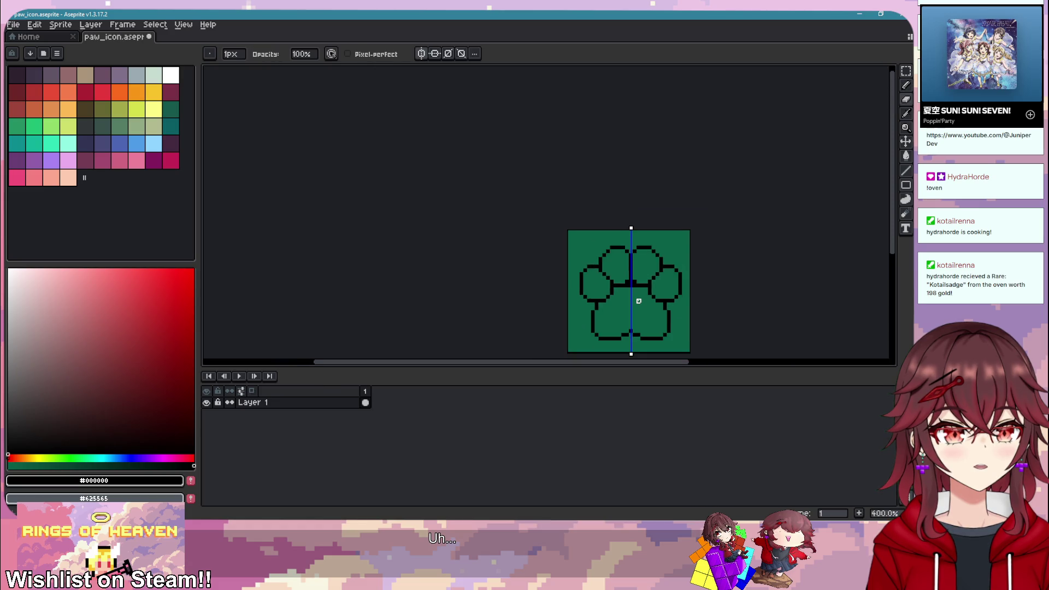
pyautogui.scroll(8, 626, 274)
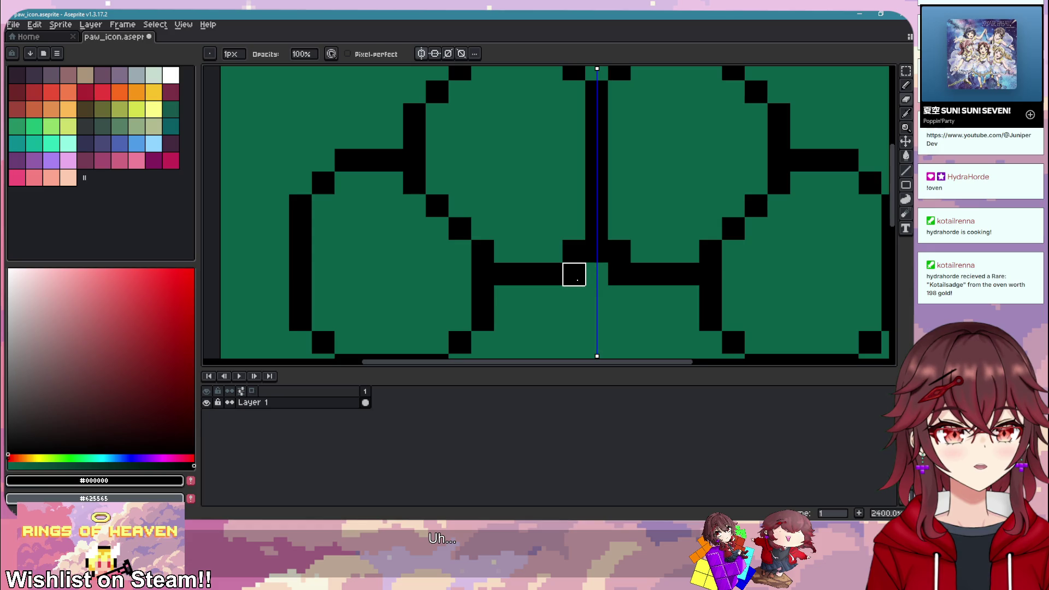
pyautogui.scroll(-7, 637, 295)
pyautogui.scroll(-1, 635, 266)
pyautogui.scroll(2, 633, 268)
pyautogui.scroll(1, 559, 287)
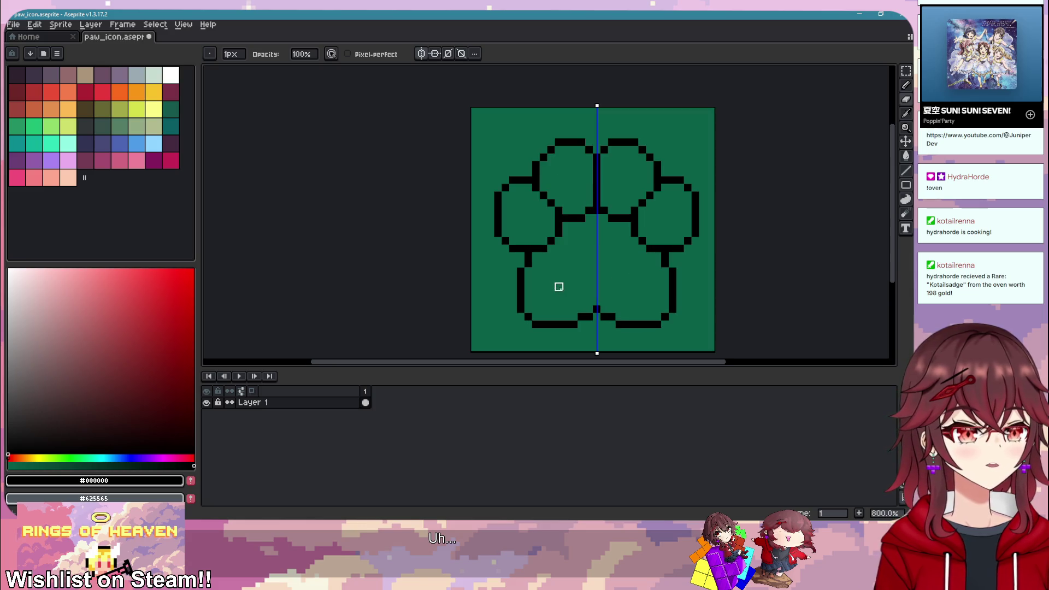
pyautogui.moveTo(543, 276)
pyautogui.mouseDown()
pyautogui.moveTo(474, 273)
pyautogui.moveTo(628, 326)
pyautogui.moveTo(613, 322)
pyautogui.mouseUp()
pyautogui.scroll(2, 467, 268)
pyautogui.press('b')
pyautogui.click(476, 247)
# Smooth the pad's upper-left edge by moving one outline pixel over
pyautogui.scroll(-2, 469, 261)
pyautogui.press('m')
pyautogui.scroll(2, 577, 271)
pyautogui.press('e')
pyautogui.click(378, 229)
pyautogui.press('b')
pyautogui.click(393, 228)
# Widen the bottom pad's side walls by one pixel and fix a wall pixel
pyautogui.scroll(-3, 664, 286)
pyautogui.scroll(5, 663, 289)
pyautogui.scroll(2, 661, 296)
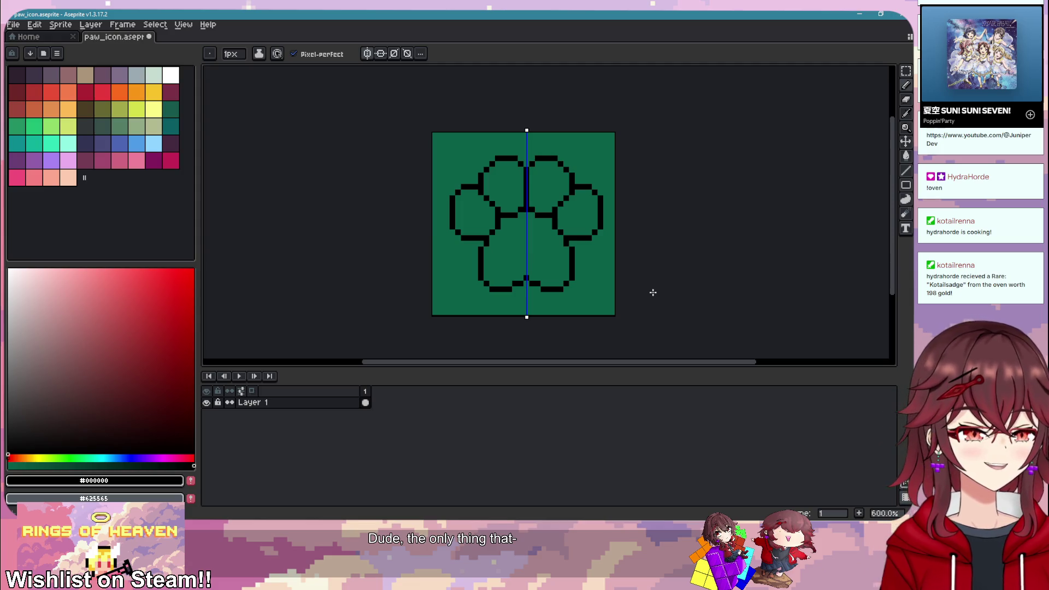
pyautogui.scroll(4, 654, 292)
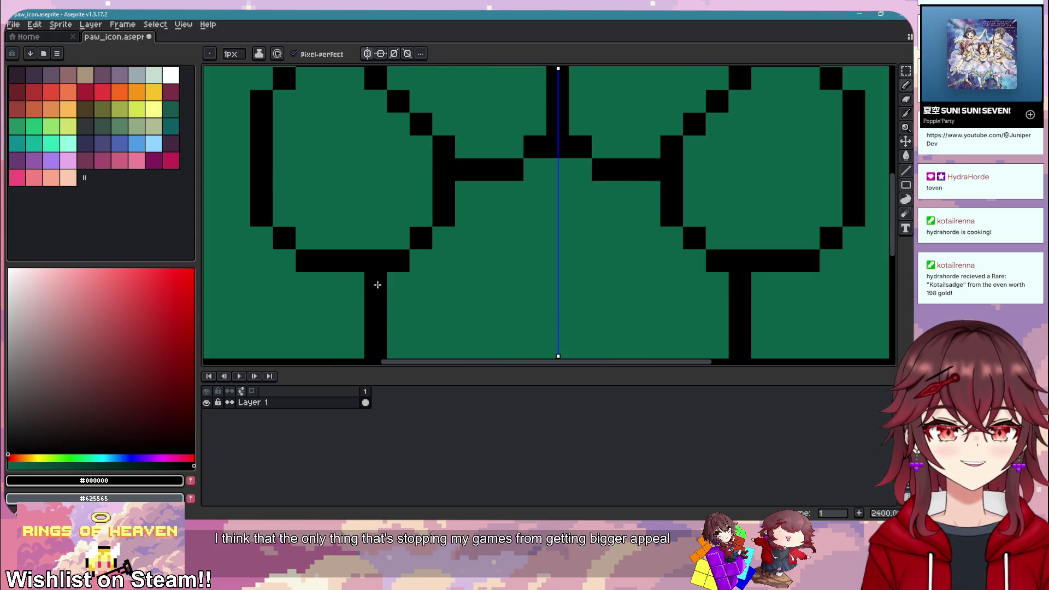
pyautogui.scroll(-3, 722, 315)
pyautogui.moveTo(722, 315); pyautogui.dragTo(679, 234)
pyautogui.scroll(1, 546, 240)
pyautogui.press('e')
pyautogui.press('b')
pyautogui.moveTo(444, 231)
pyautogui.mouseDown()
pyautogui.moveTo(444, 268)
pyautogui.moveTo(429, 288)
pyautogui.mouseUp()
pyautogui.press('e')
pyautogui.click(444, 292)
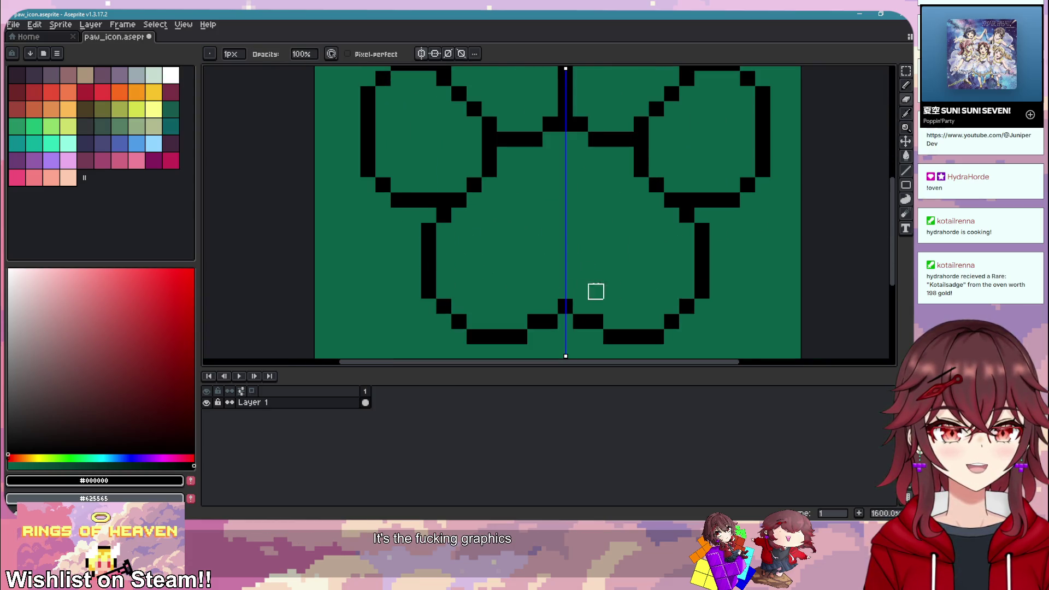
# Check the paw at actual size and at closer zoom levels
pyautogui.scroll(-4, 621, 287)
pyautogui.scroll(-3, 680, 296)
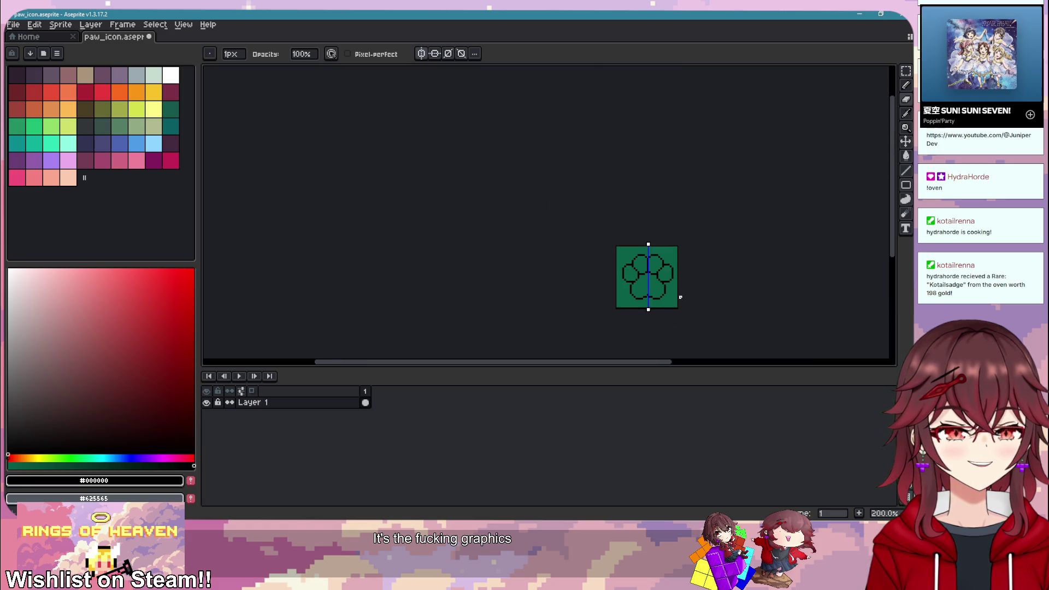
pyautogui.scroll(4, 681, 297)
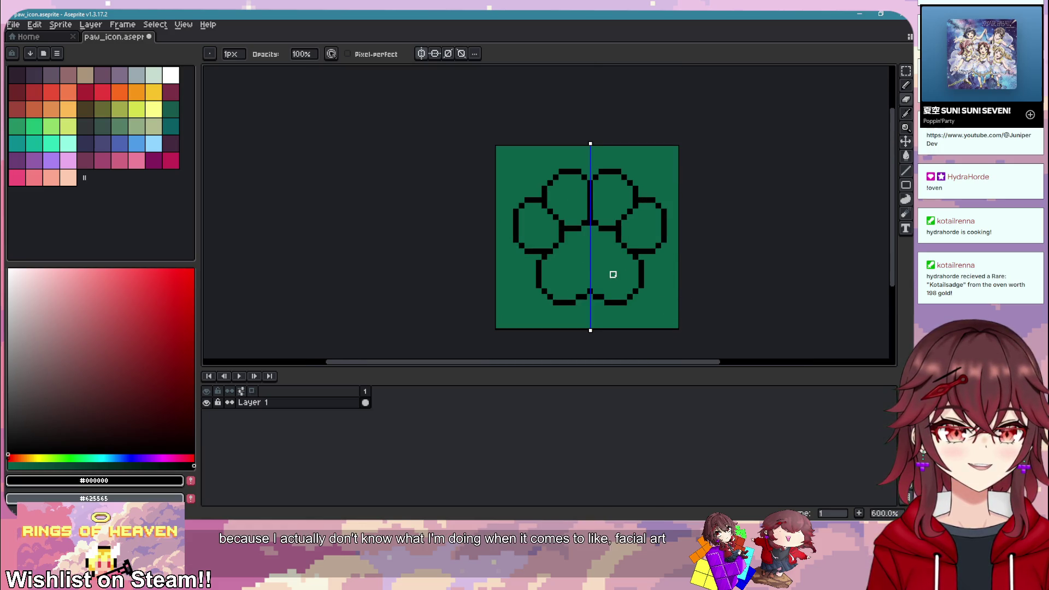
pyautogui.scroll(2, 602, 303)
pyautogui.press('b')
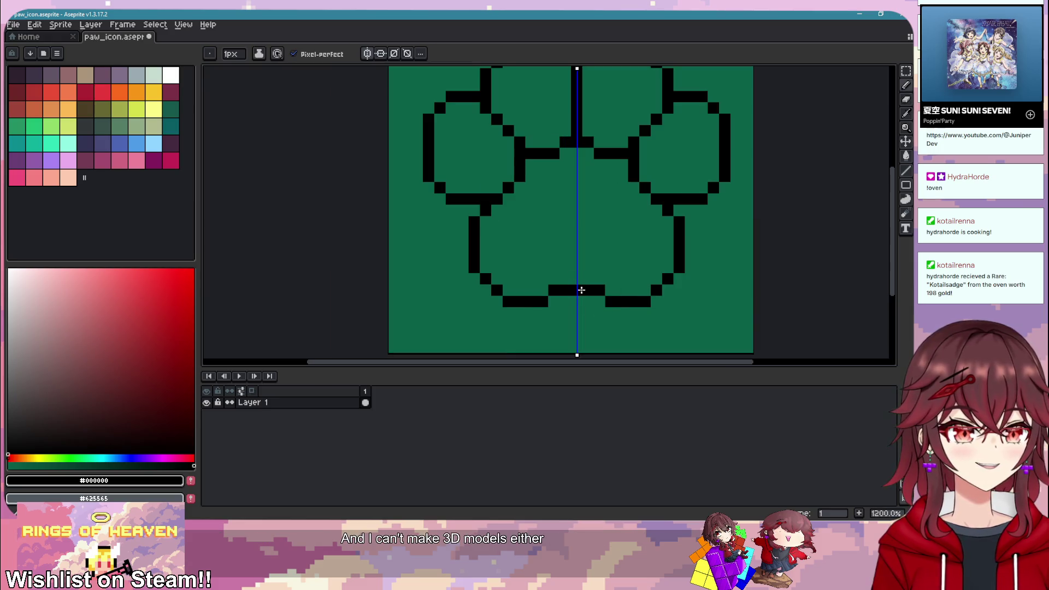
pyautogui.scroll(-4, 671, 303)
pyautogui.press('1')
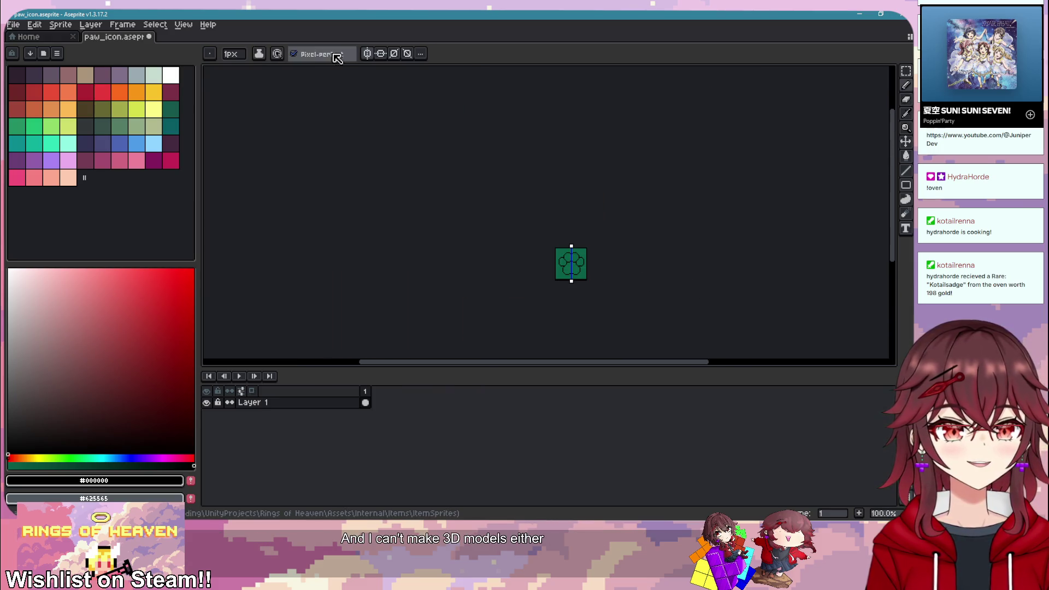
pyautogui.press('4')
pyautogui.press('1')
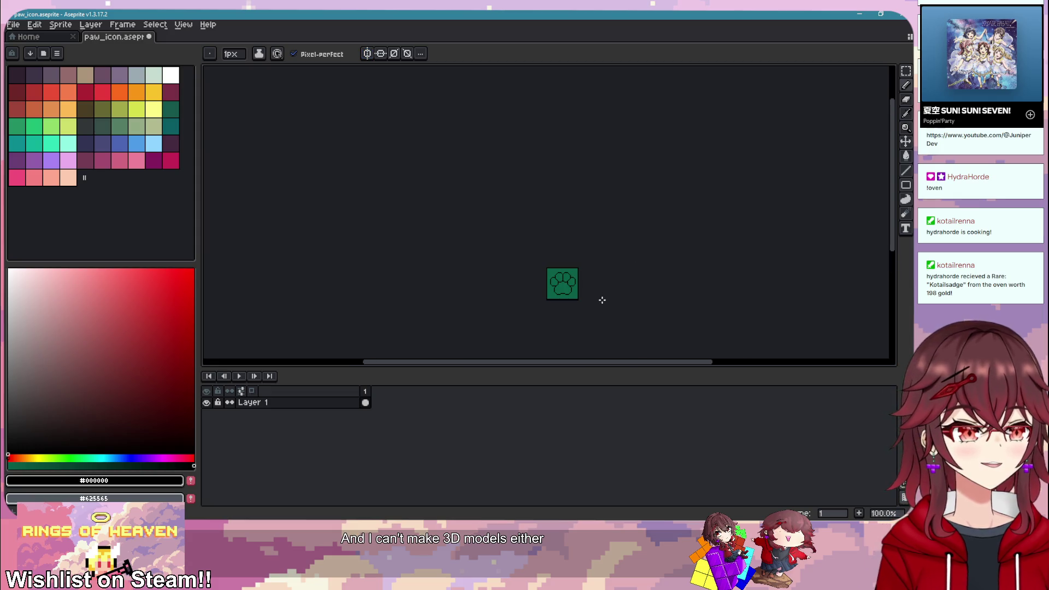
pyautogui.press('3')
pyautogui.press('5')
# Keep vertical symmetry enabled so further edits stay mirrored
pyautogui.press('e')
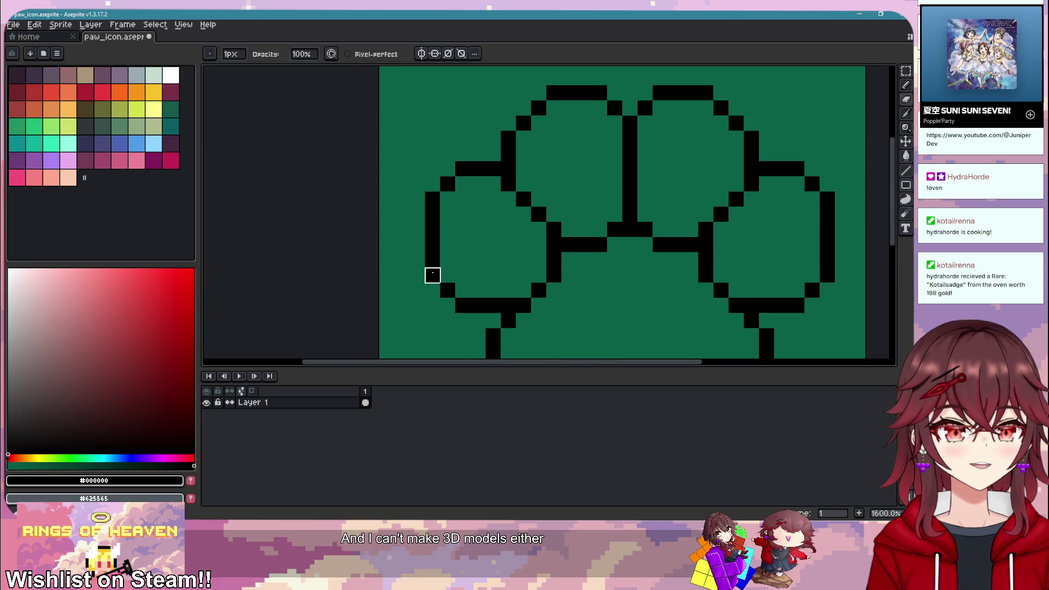
pyautogui.click(424, 54)
pyautogui.scroll(2, 428, 272)
pyautogui.press('b')
pyautogui.scroll(-7, 464, 296)
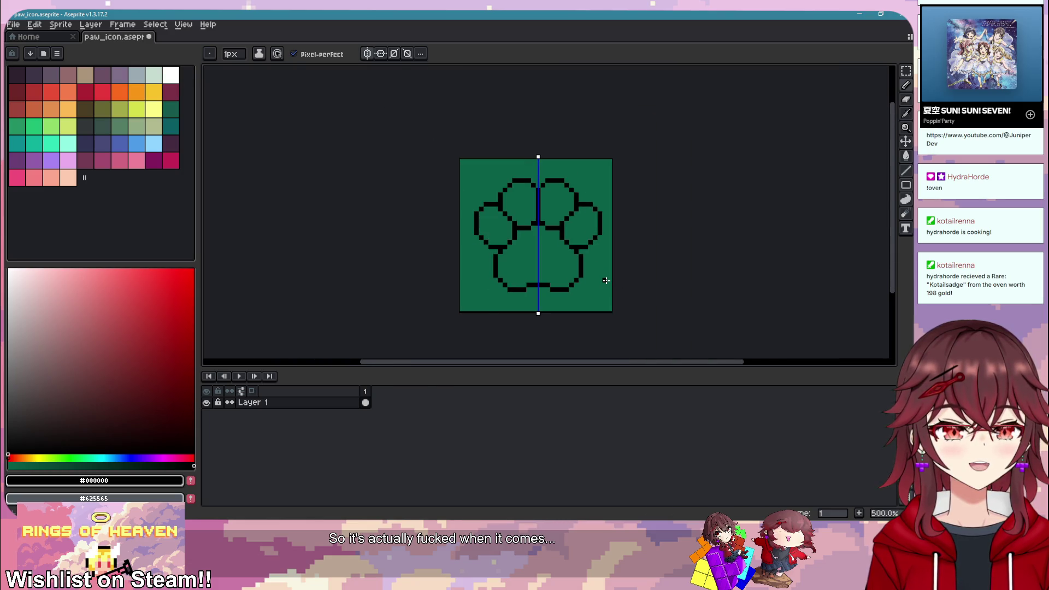
pyautogui.scroll(2, 601, 276)
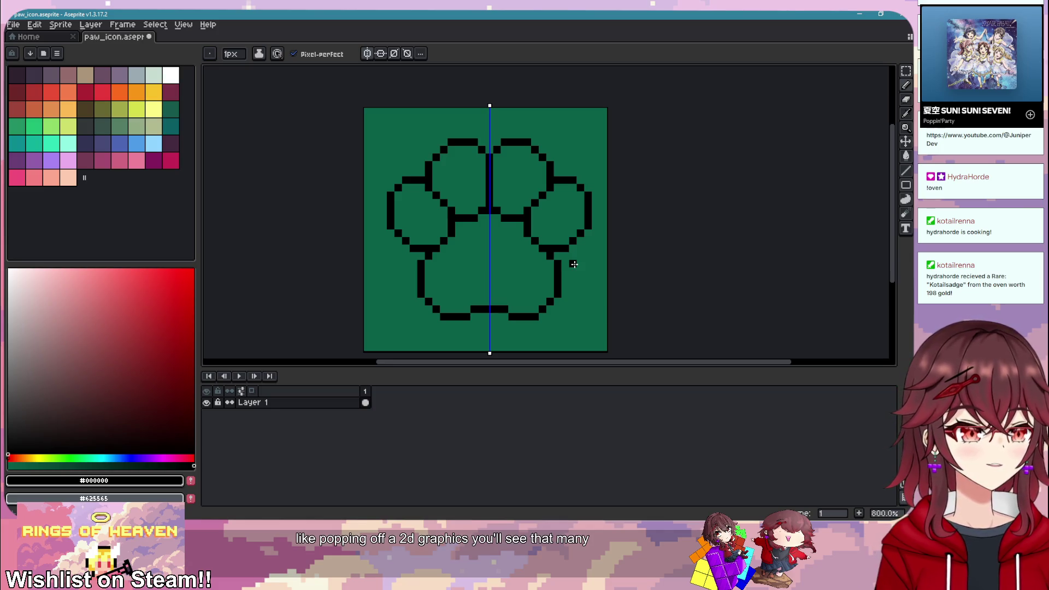
# Zoom in on the toe pads and switch to the Eraser to inspect the outline gaps
pyautogui.scroll(3, 574, 264)
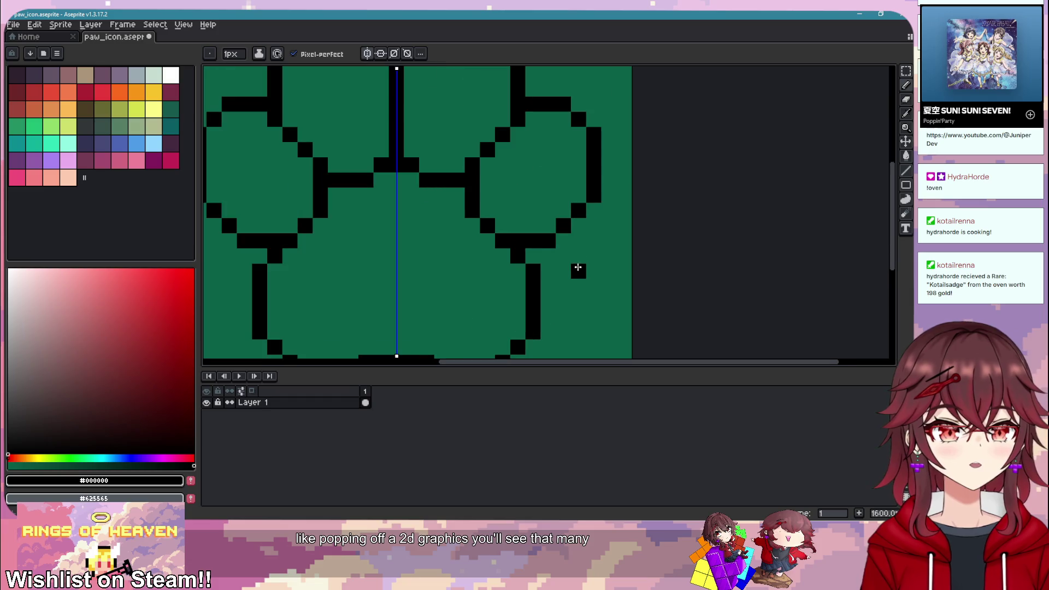
pyautogui.scroll(-5, 548, 286)
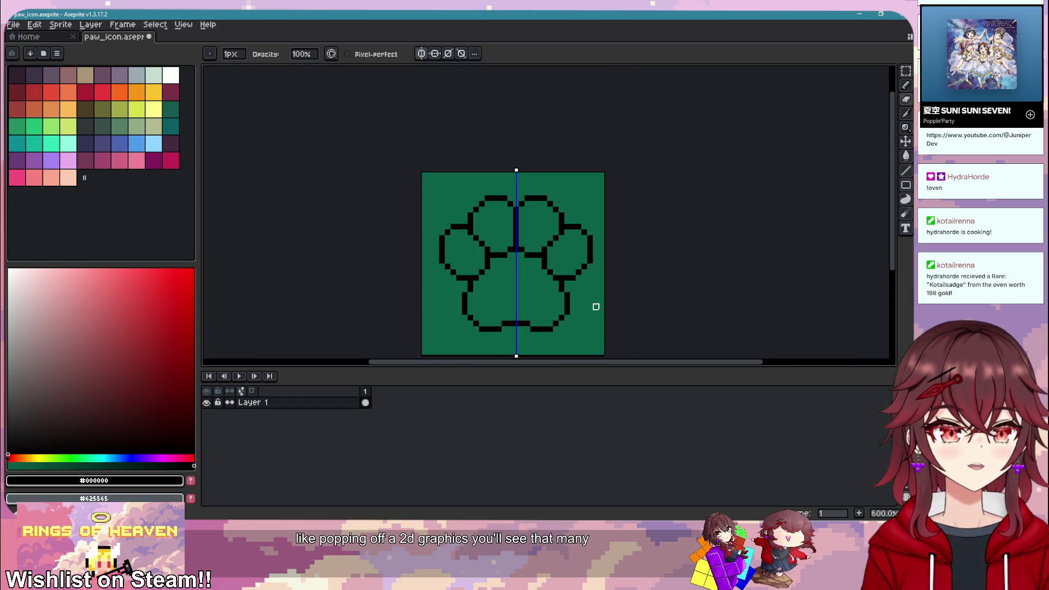
pyautogui.scroll(1, 602, 311)
pyautogui.scroll(1, 602, 311)
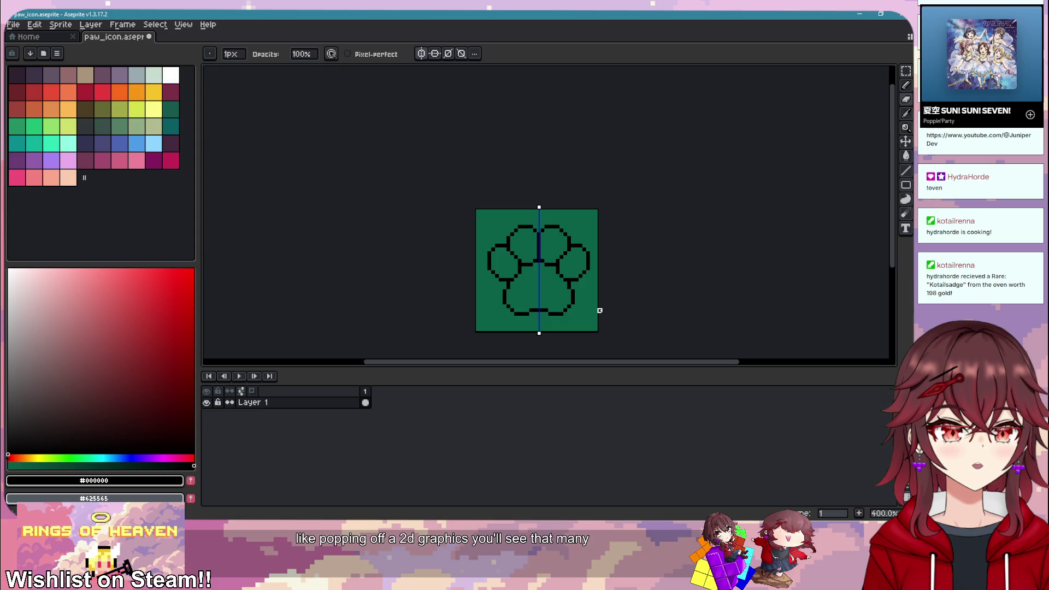
pyautogui.scroll(1, 600, 311)
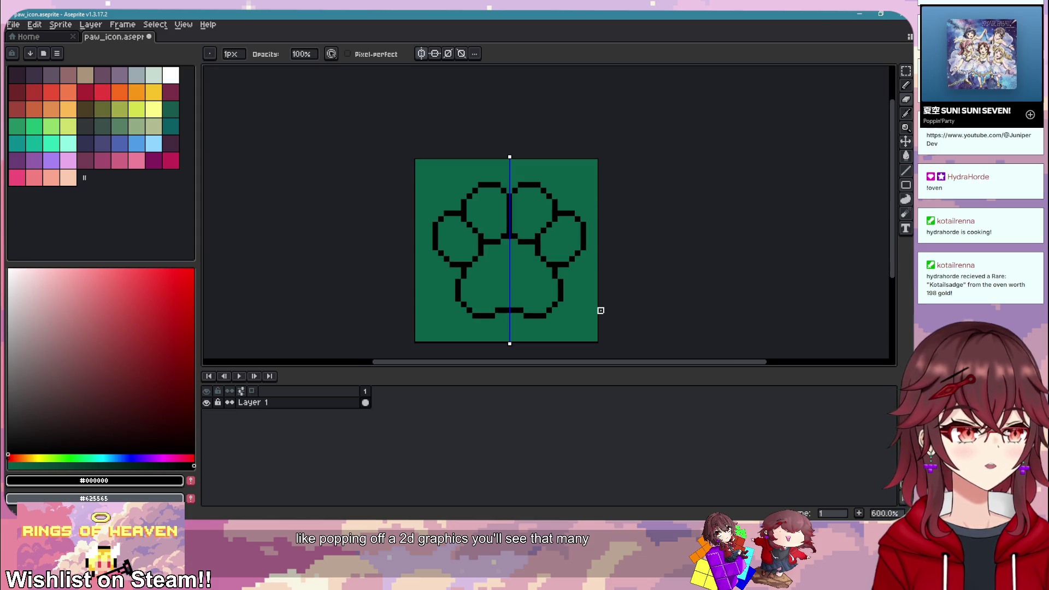
pyautogui.scroll(4, 590, 274)
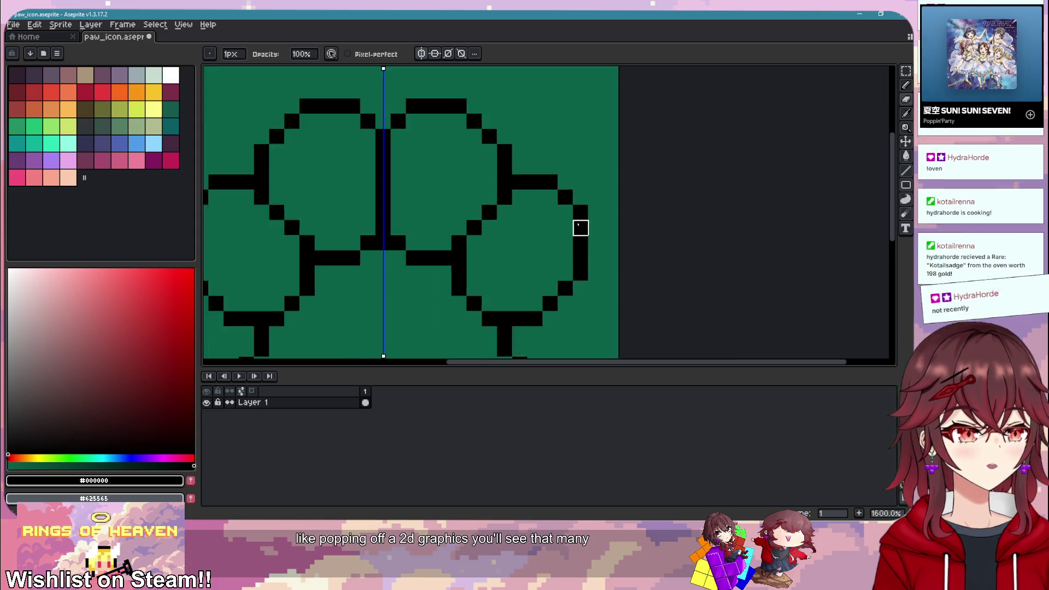
pyautogui.scroll(-1, 572, 253)
pyautogui.scroll(-1, 599, 243)
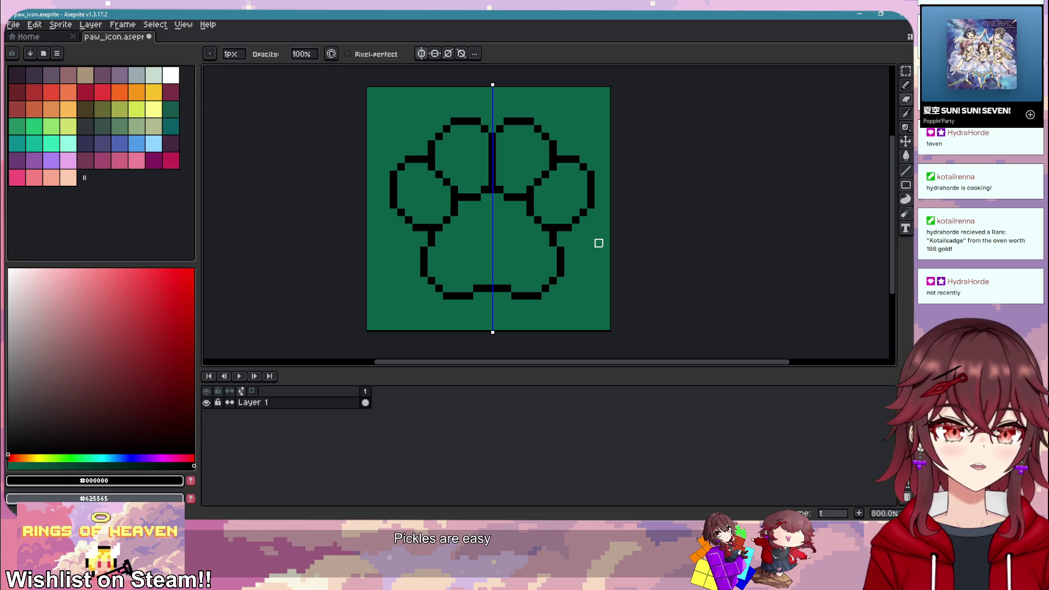
pyautogui.scroll(4, 576, 190)
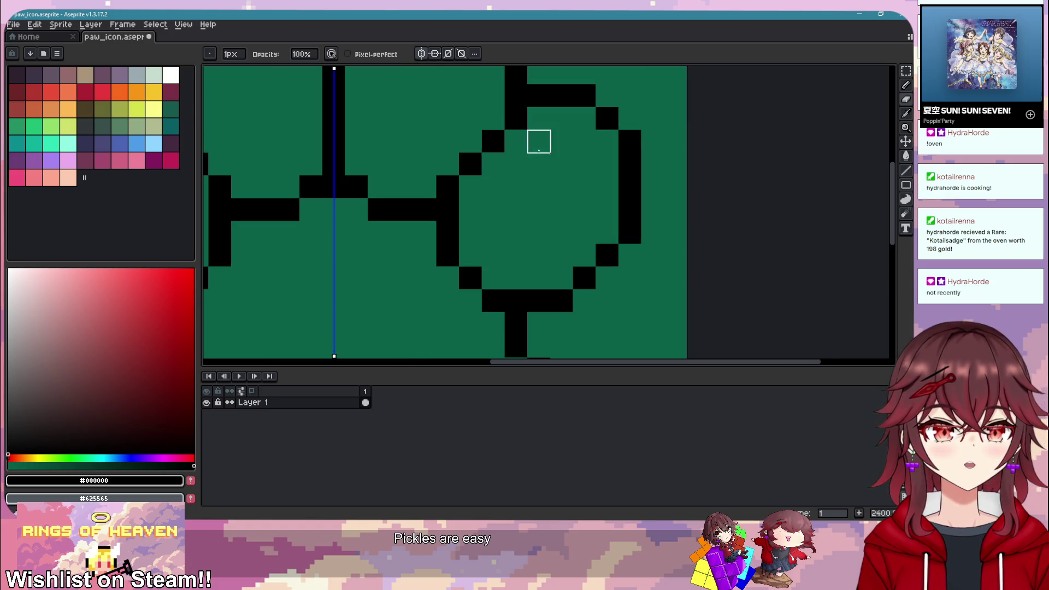
pyautogui.press('e')
pyautogui.scroll(-5, 497, 116)
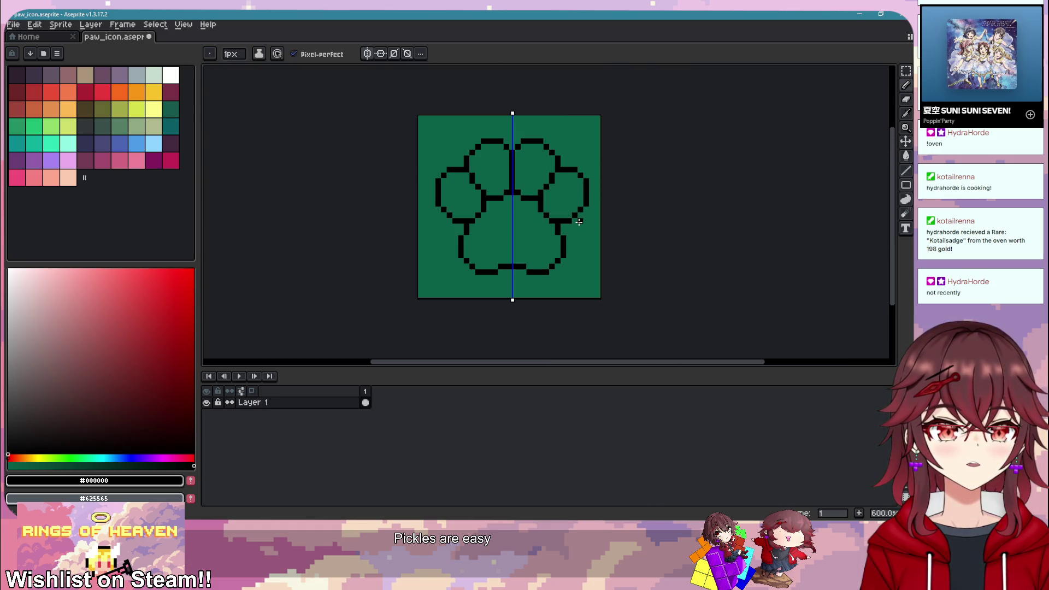
pyautogui.scroll(2, 580, 221)
pyautogui.scroll(-2, 539, 211)
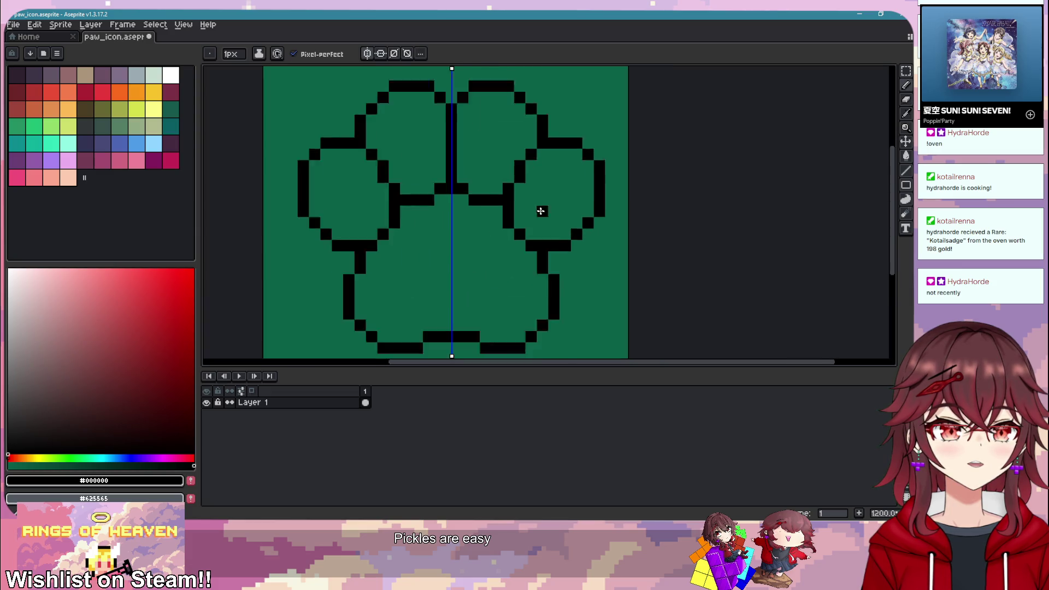
pyautogui.scroll(-2, 566, 243)
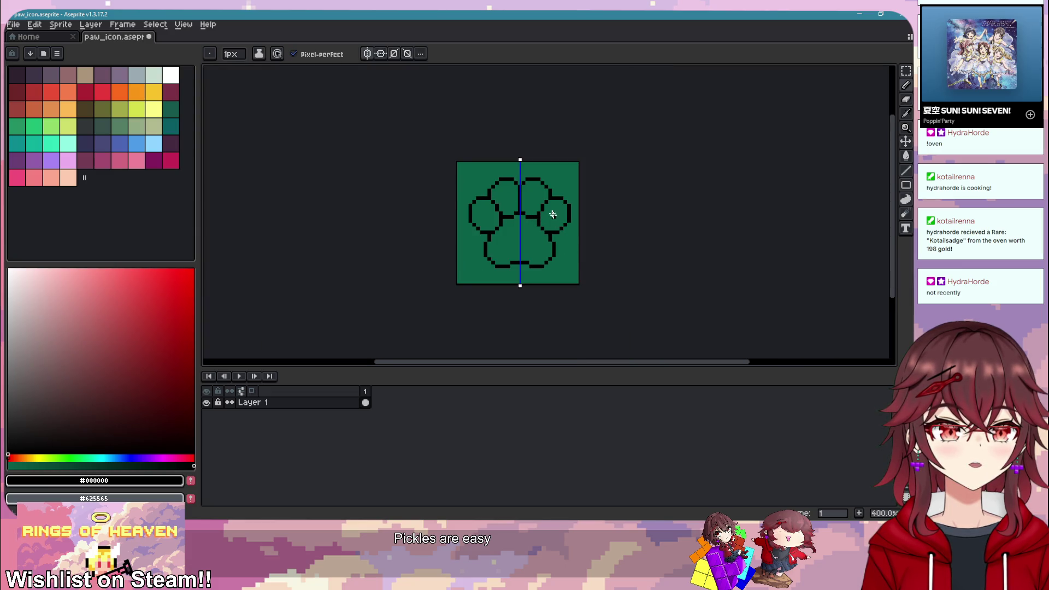
pyautogui.scroll(3, 556, 232)
pyautogui.scroll(5, 556, 232)
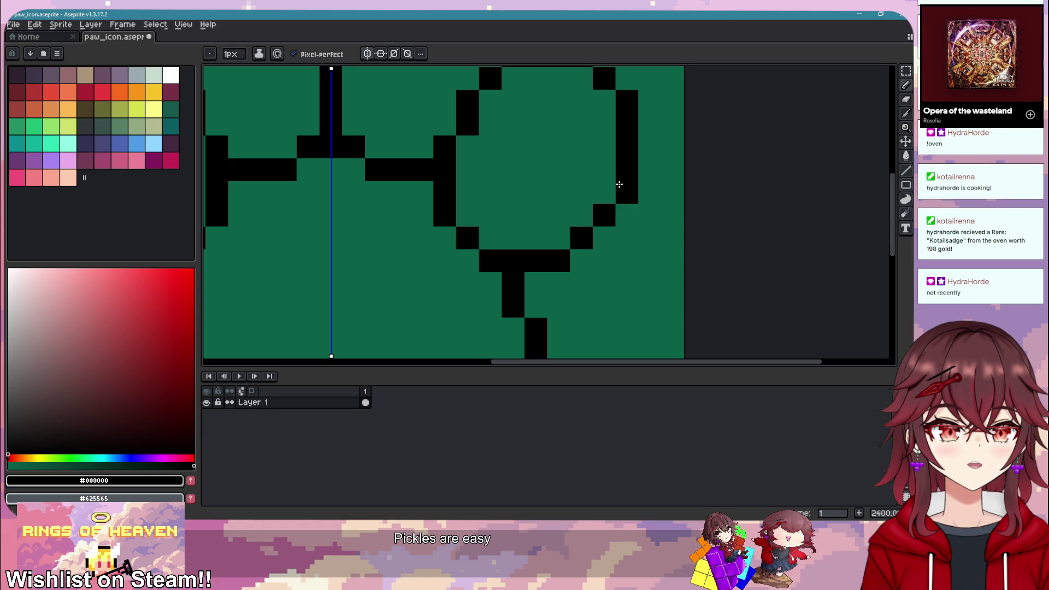
pyautogui.press('e')
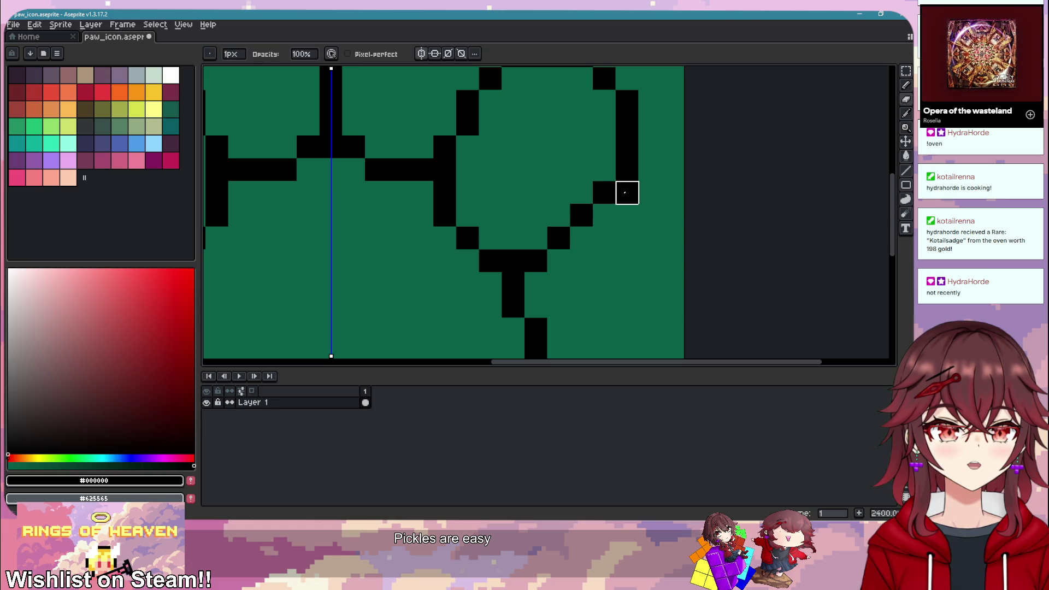
pyautogui.scroll(-5, 664, 258)
pyautogui.scroll(-2, 660, 273)
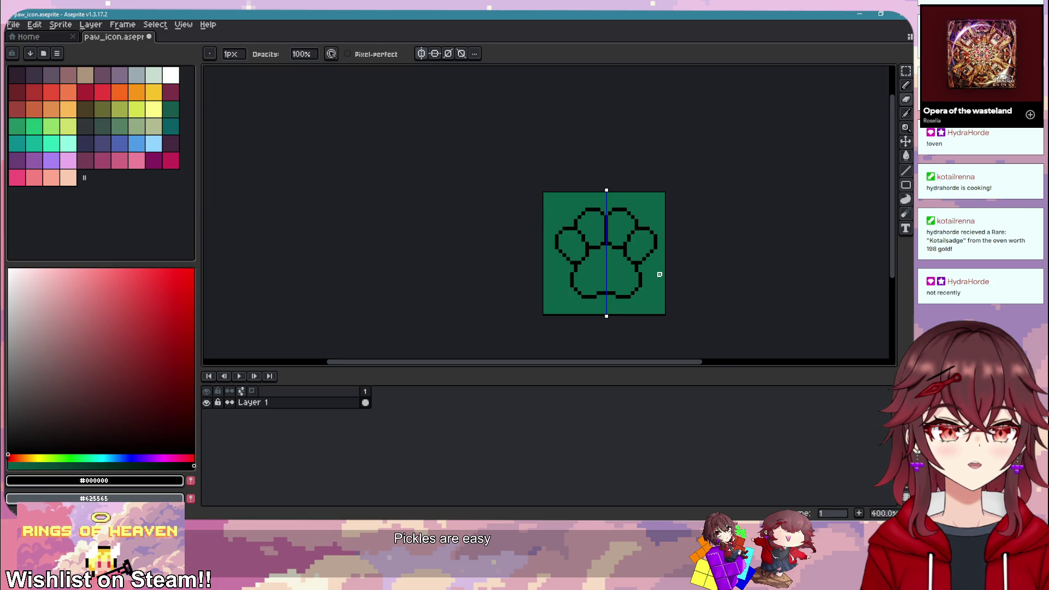
pyautogui.scroll(5, 651, 268)
# With the Pencil, add black pixels on the outer toes' lower curves to round those corners
pyautogui.press('b')
pyautogui.moveTo(438, 231); pyautogui.dragTo(451, 241)
pyautogui.scroll(-3, 569, 256)
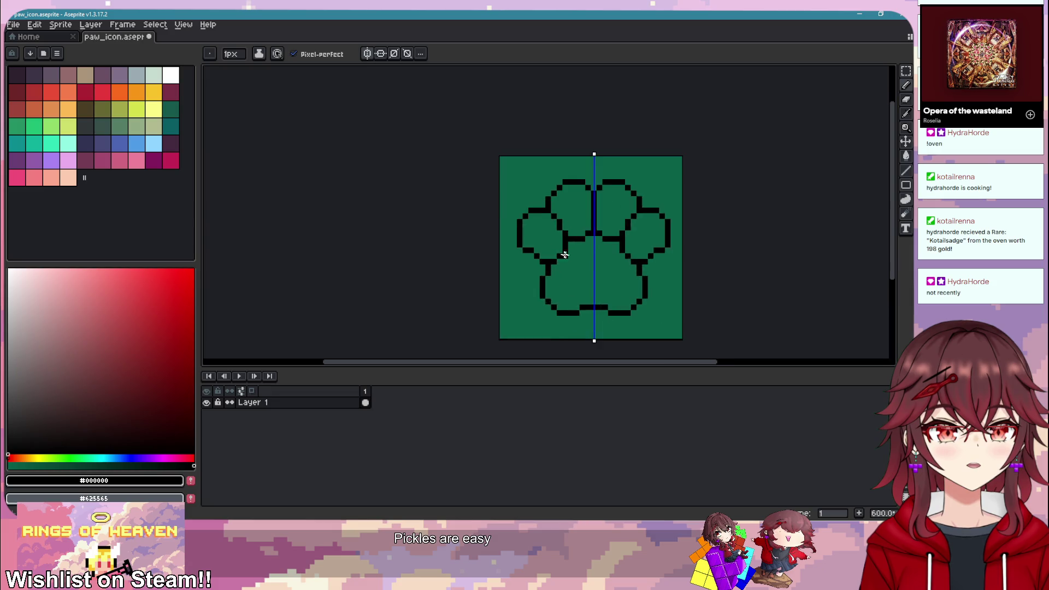
pyautogui.scroll(1, 570, 256)
pyautogui.scroll(-2, 623, 275)
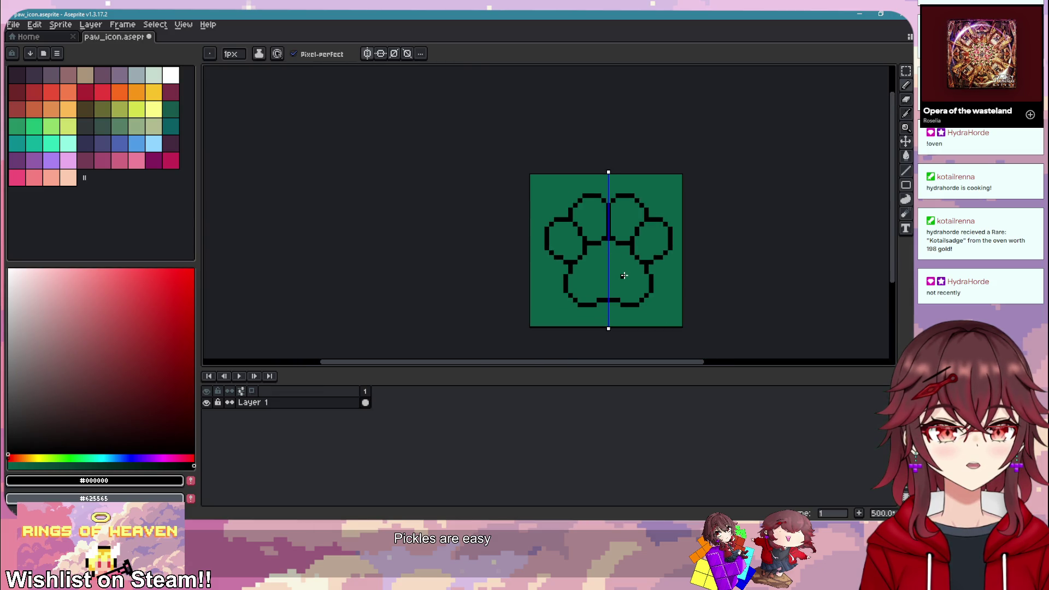
pyautogui.scroll(-3, 635, 274)
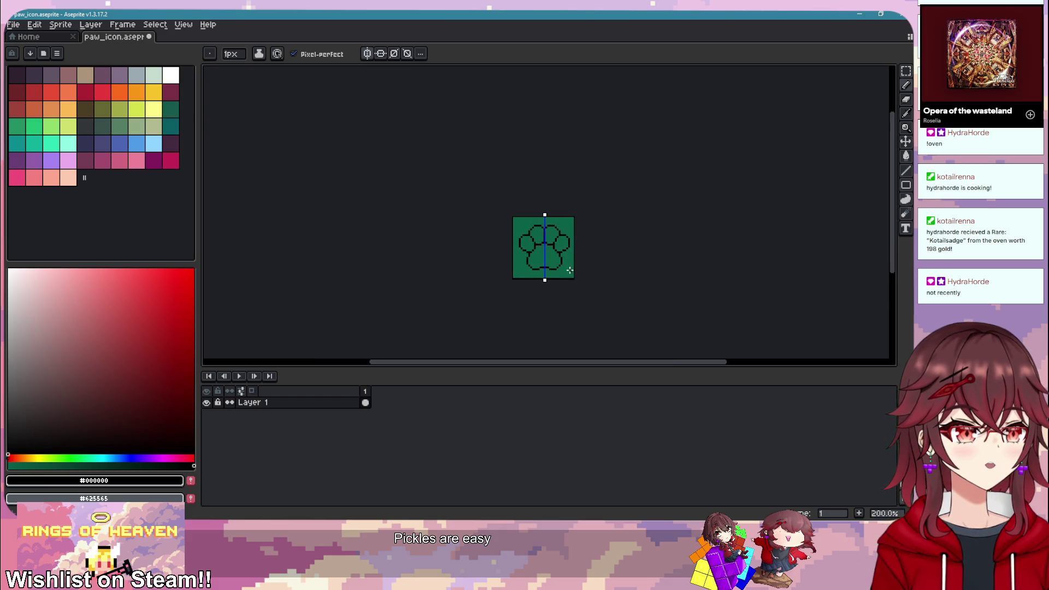
pyautogui.scroll(3, 569, 269)
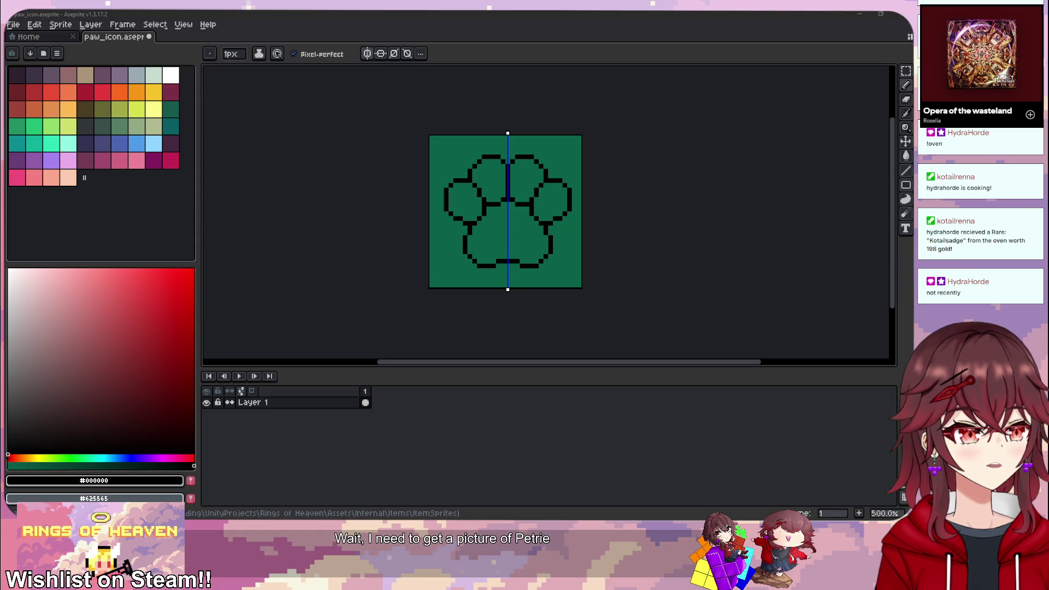
pyautogui.scroll(4, 644, 165)
pyautogui.scroll(-1, 581, 176)
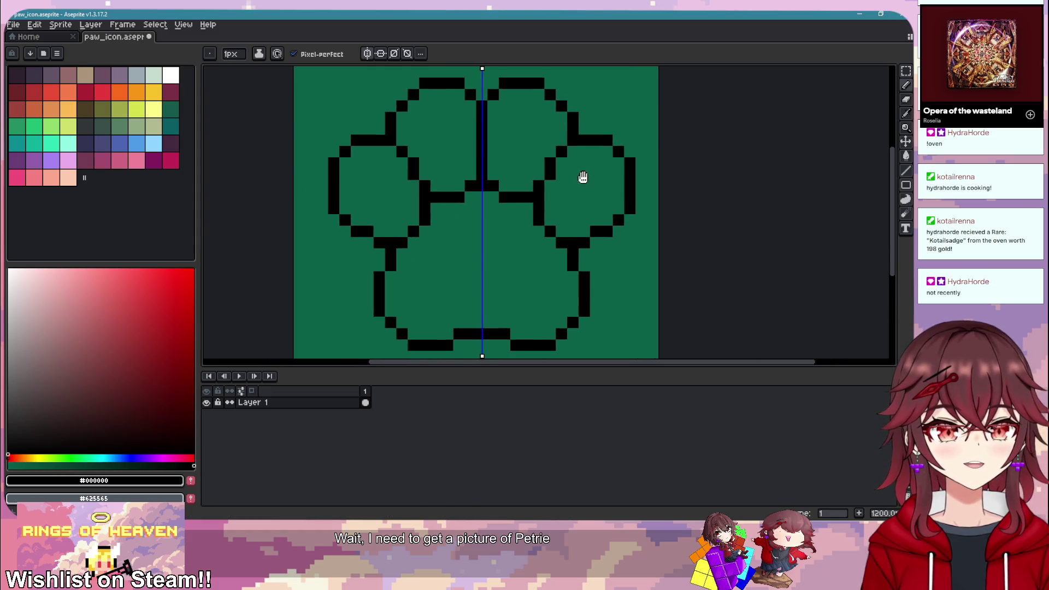
pyautogui.scroll(-2, 578, 194)
pyautogui.scroll(2, 556, 249)
pyautogui.scroll(-2, 556, 250)
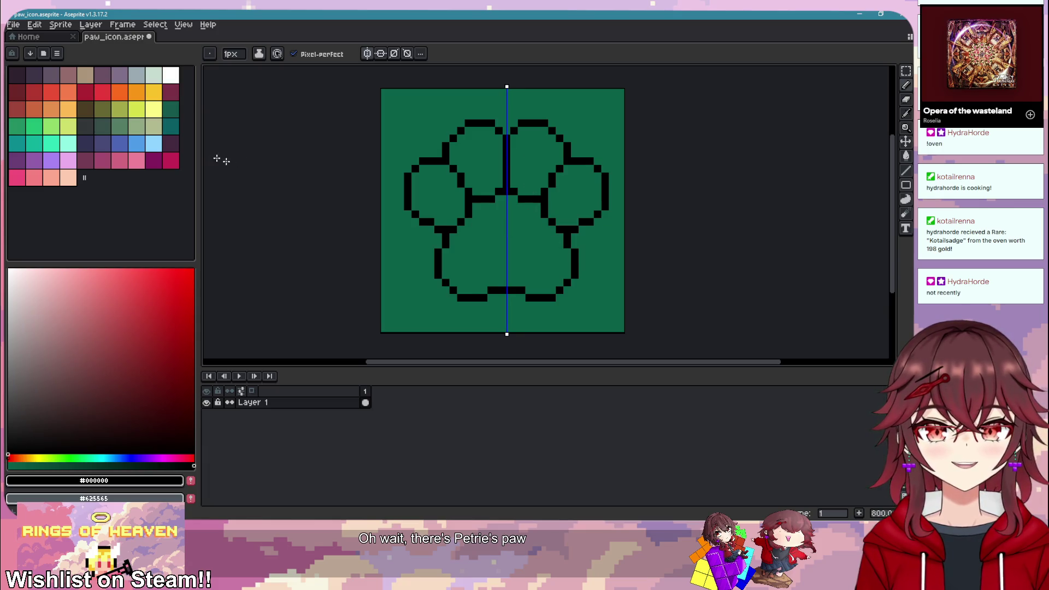
pyautogui.click(51, 75)
pyautogui.press('g')
# Bucket-fill the main pad and the upper and side toe pads with dark purple
pyautogui.click(475, 210)
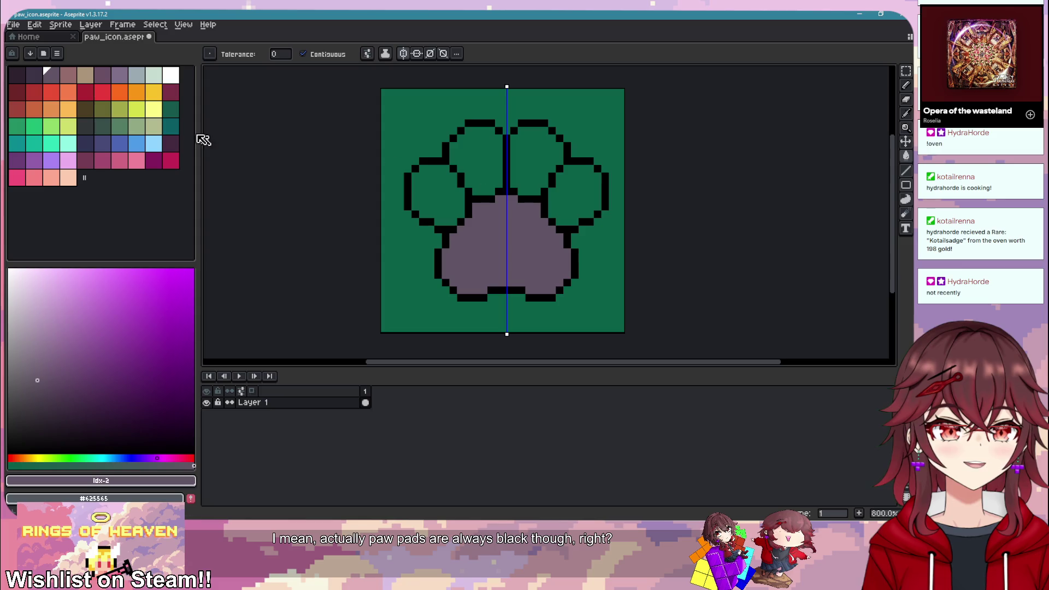
pyautogui.click(33, 76)
pyautogui.click(505, 230)
pyautogui.click(469, 174)
pyautogui.click(571, 202)
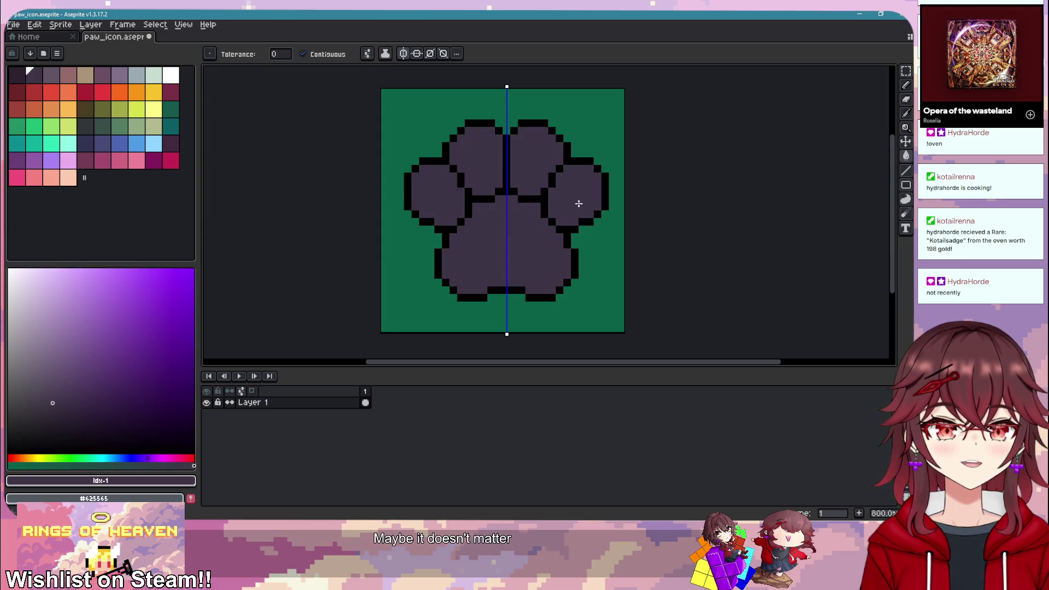
pyautogui.scroll(-6, 588, 225)
pyautogui.scroll(8, 601, 239)
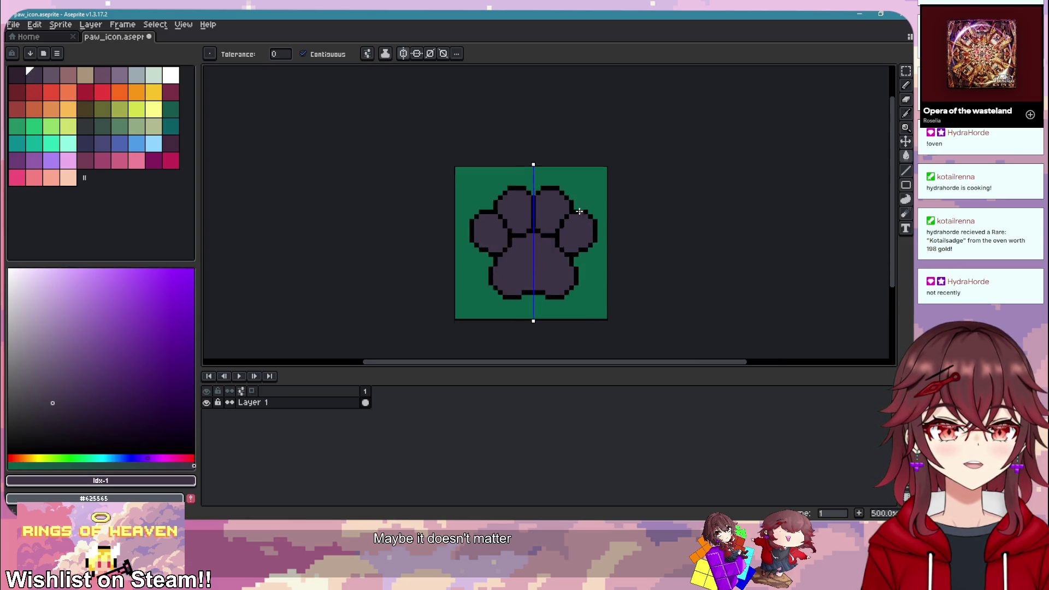
# Add pink highlight pixels on the left toe and at the main pad's top edge
pyautogui.click(69, 76)
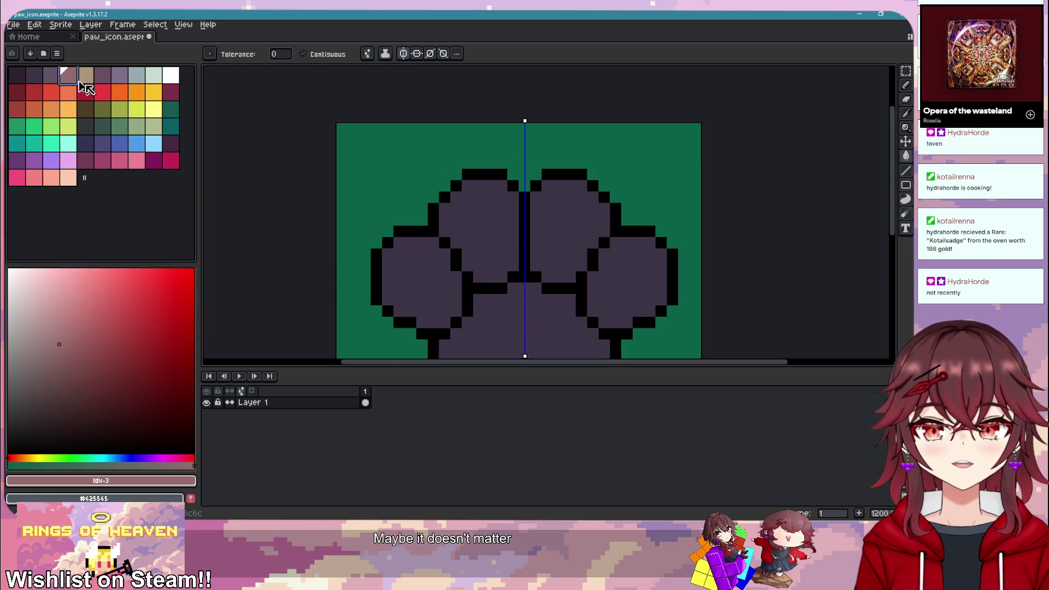
pyautogui.press('b')
pyautogui.moveTo(511, 162); pyautogui.dragTo(523, 69)
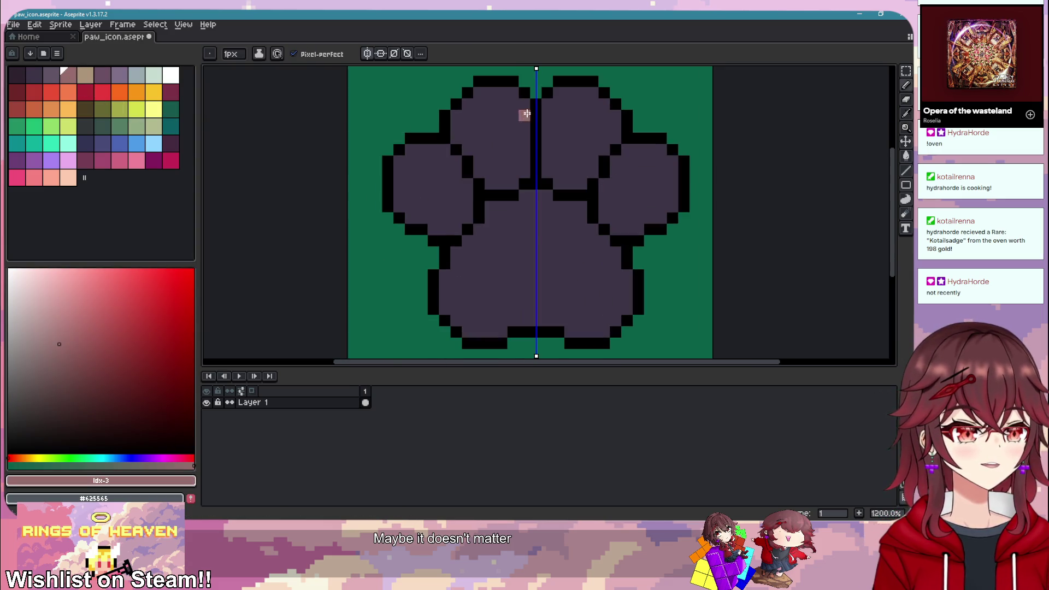
pyautogui.moveTo(467, 219)
pyautogui.mouseDown()
pyautogui.moveTo(468, 207)
pyautogui.moveTo(456, 232)
pyautogui.mouseUp()
pyautogui.scroll(-5, 586, 214)
pyautogui.scroll(3, 586, 208)
pyautogui.click(579, 197)
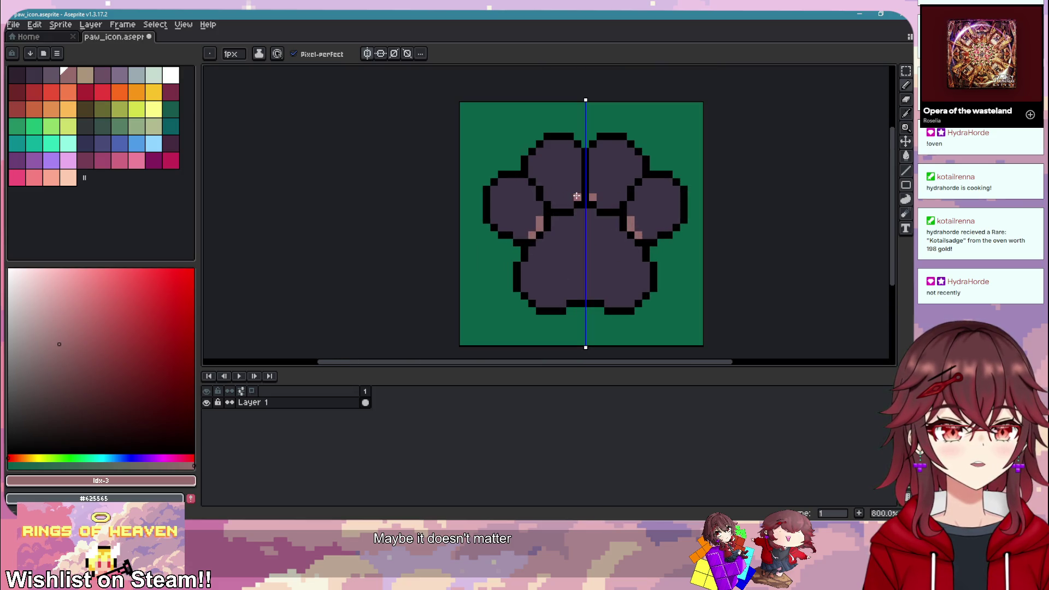
pyautogui.click(571, 206)
pyautogui.scroll(-5, 639, 225)
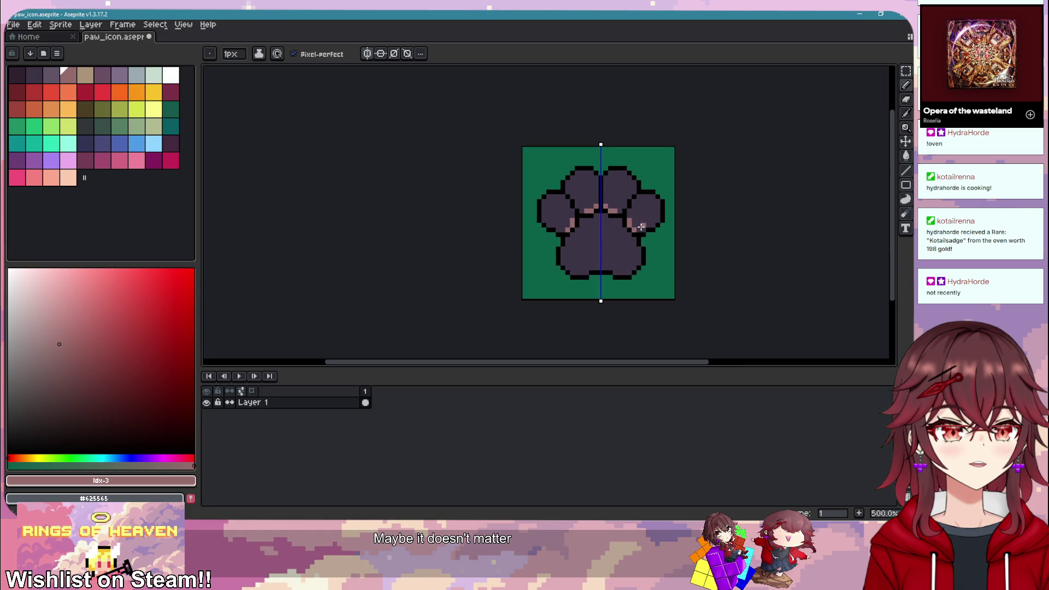
pyautogui.scroll(1, 647, 241)
pyautogui.scroll(6, 648, 241)
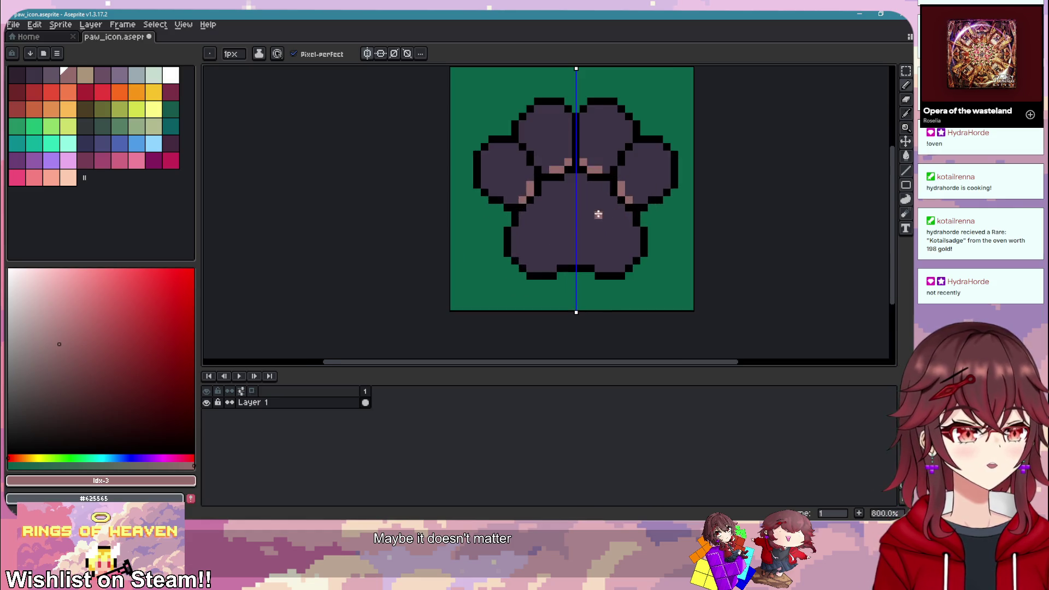
# Place mirrored pink pixels along the main pad's lower-left and lower-right edges
pyautogui.scroll(-4, 671, 228)
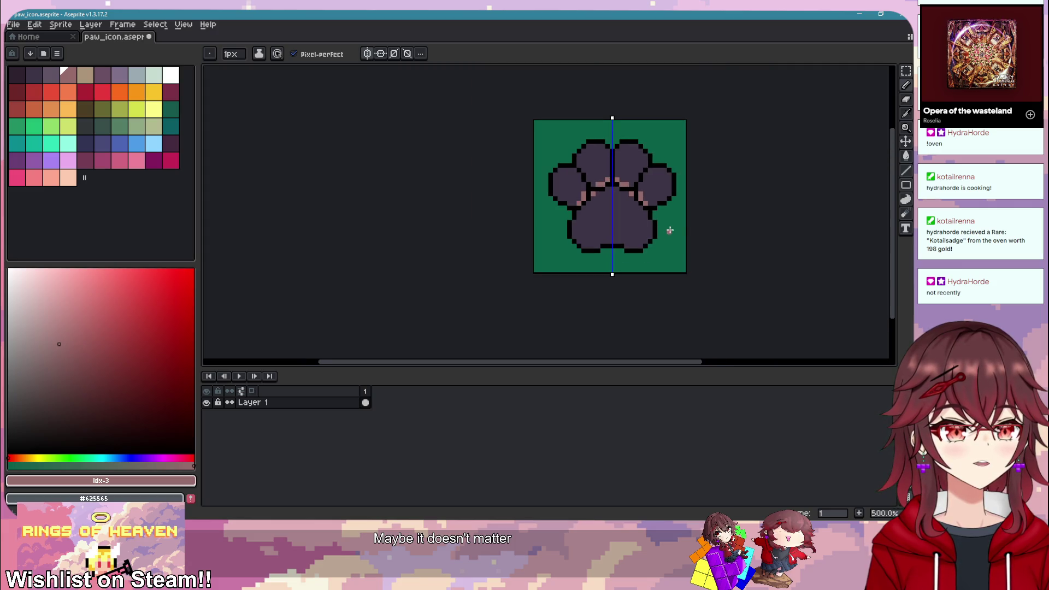
pyautogui.scroll(-2, 675, 234)
pyautogui.scroll(4, 677, 233)
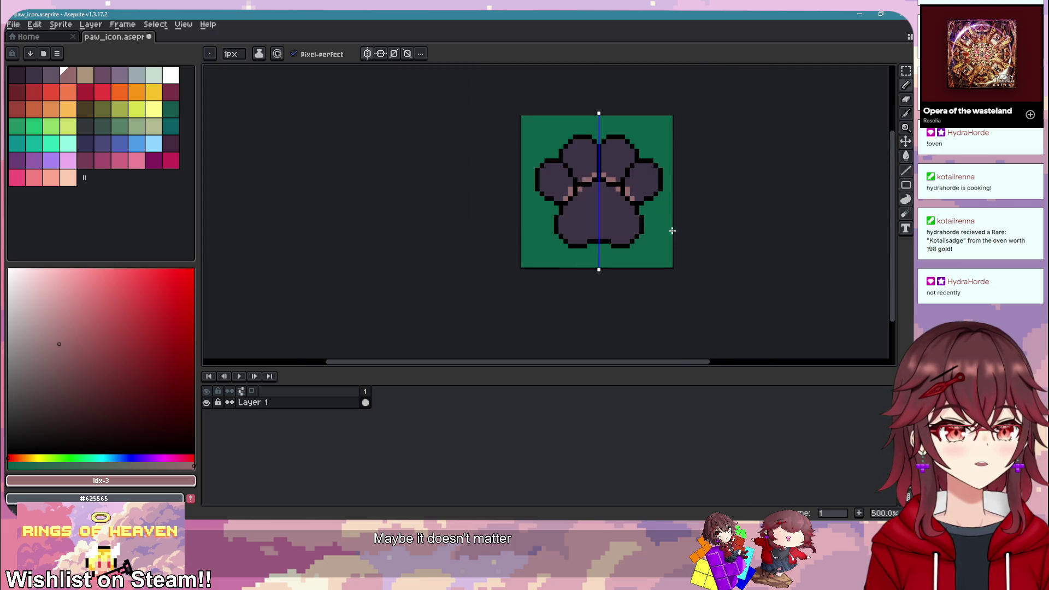
pyautogui.click(524, 224)
pyautogui.click(533, 236)
pyautogui.click(525, 220)
pyautogui.click(542, 244)
pyautogui.scroll(-6, 658, 260)
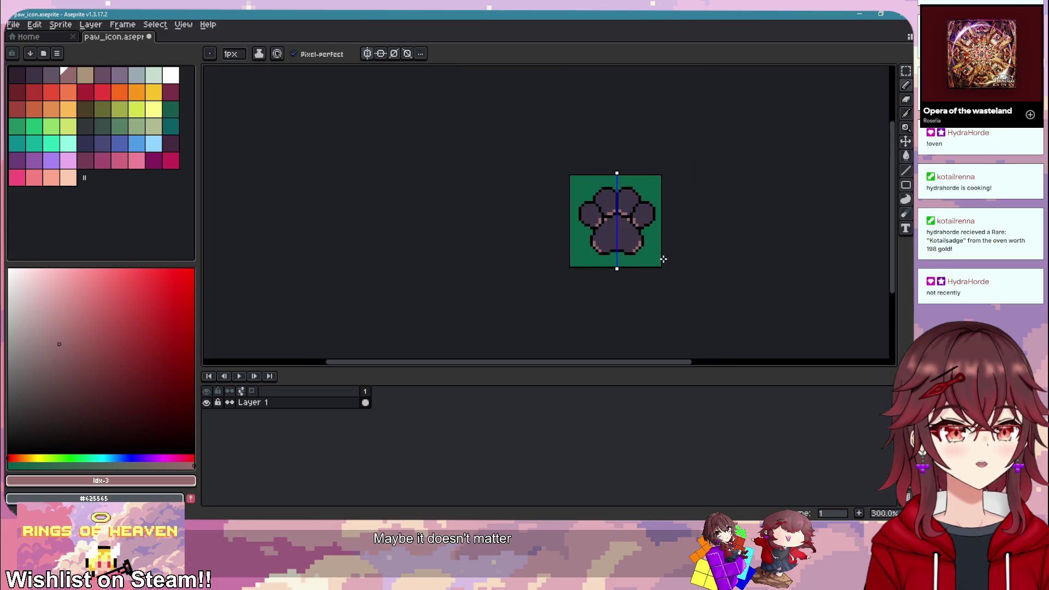
pyautogui.scroll(9, 645, 241)
pyautogui.scroll(-4, 653, 257)
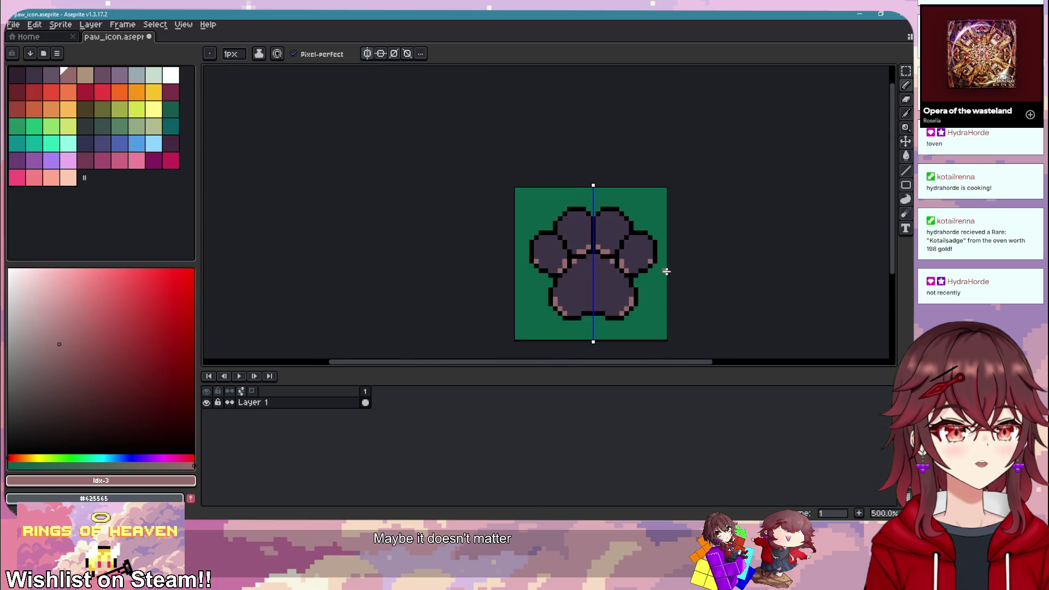
pyautogui.scroll(3, 626, 241)
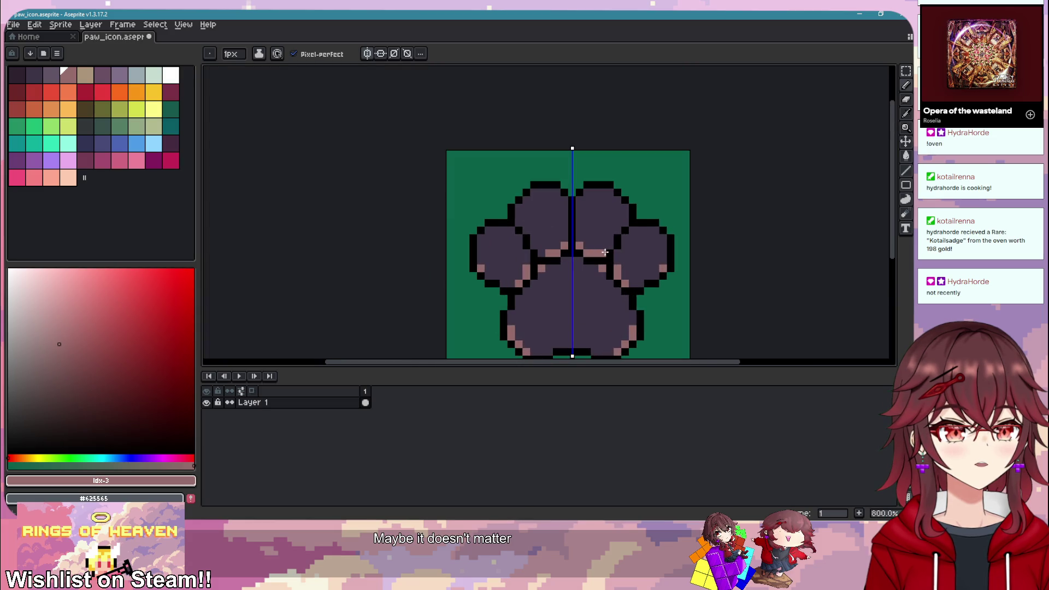
pyautogui.scroll(-2, 608, 254)
pyautogui.scroll(2, 622, 255)
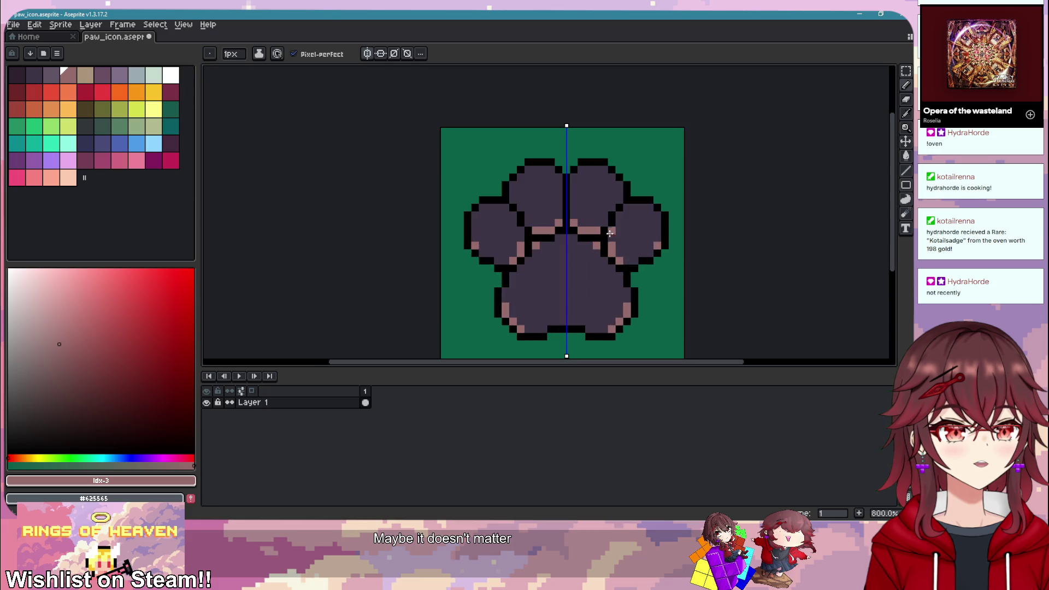
pyautogui.scroll(-4, 700, 263)
pyautogui.scroll(7, 698, 265)
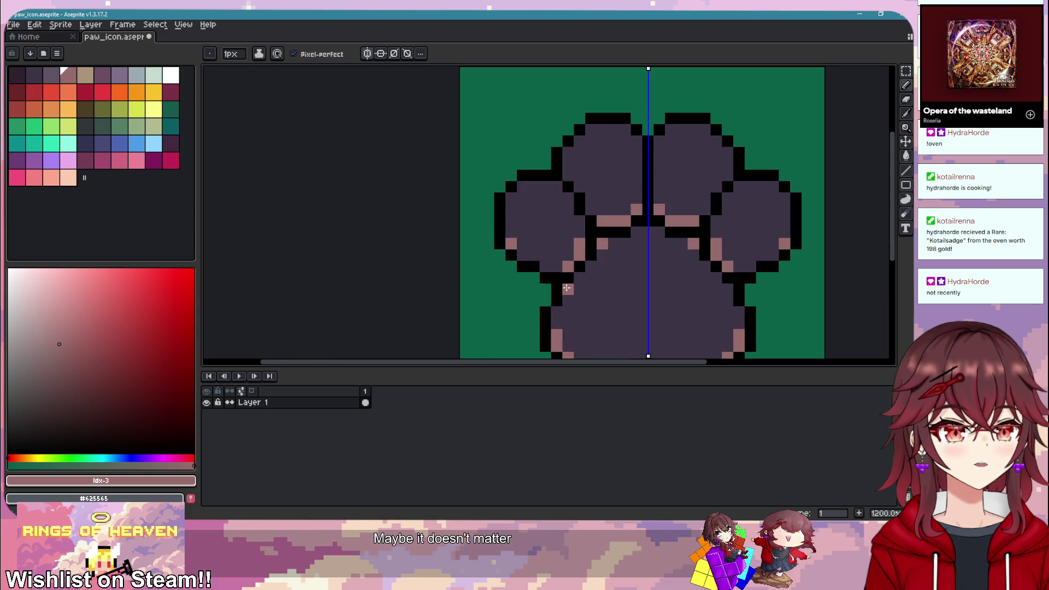
pyautogui.scroll(-6, 698, 266)
pyautogui.scroll(-3, 697, 265)
pyautogui.scroll(6, 667, 248)
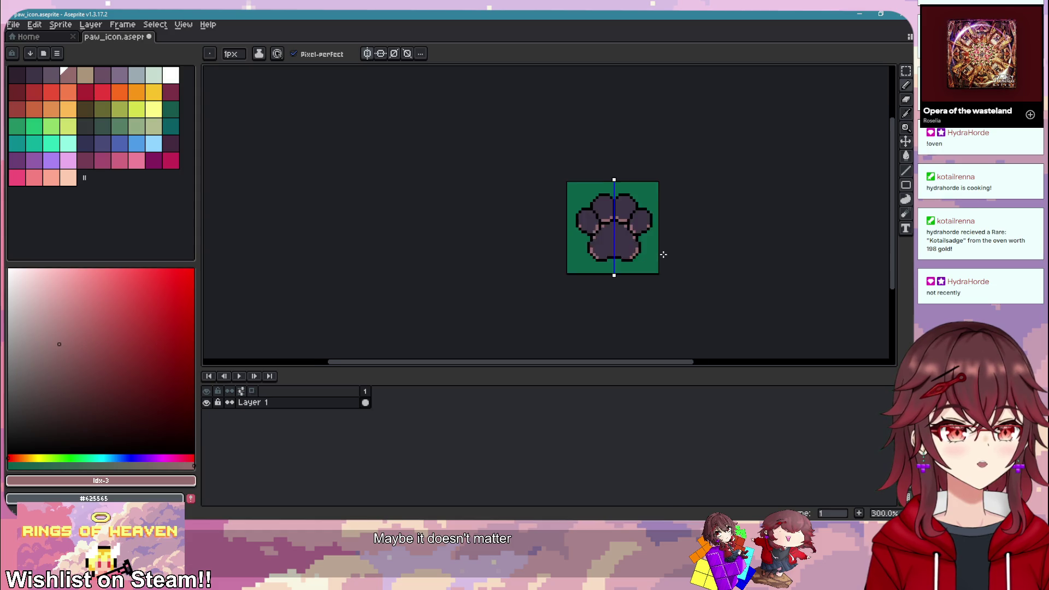
# Undo the last bad pencil stroke and sample the paw's dark purple colour
pyautogui.hotkey('ctrl', 'z')
pyautogui.scroll(3, 601, 238)
pyautogui.scroll(-7, 660, 257)
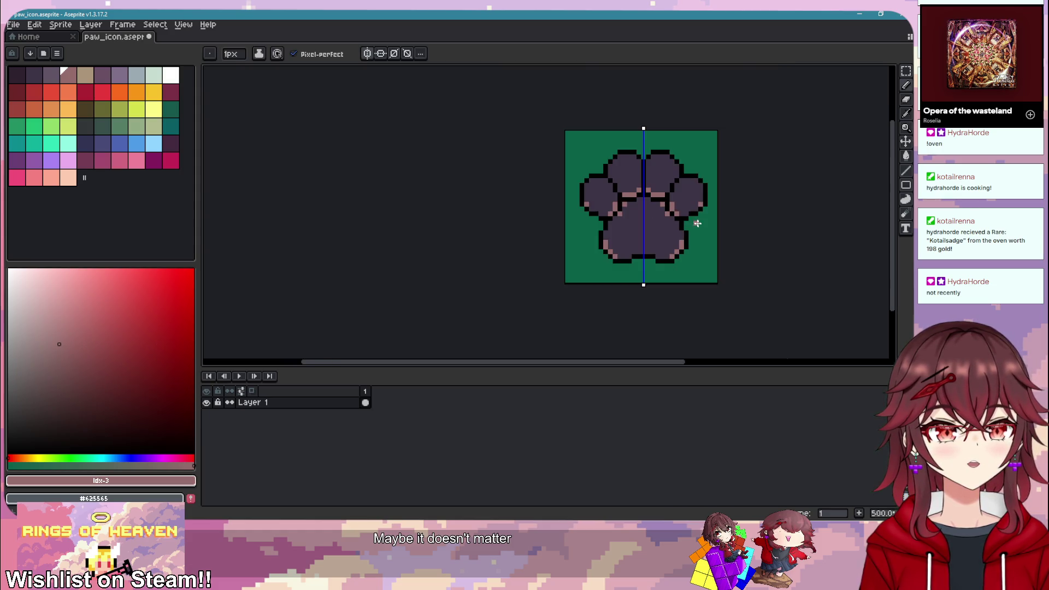
pyautogui.scroll(-3, 678, 268)
pyautogui.scroll(4, 679, 267)
pyautogui.scroll(3, 681, 269)
pyautogui.keyDown('alt'); pyautogui.click(556, 175); pyautogui.keyUp('alt')
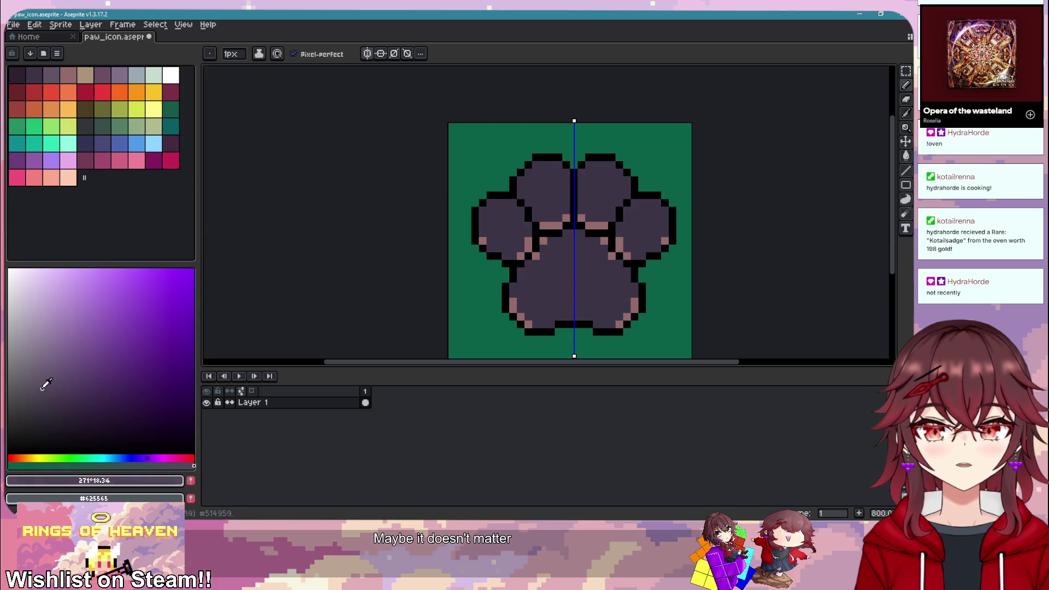
# Draw light-purple highlights on the top-right toe, top-left pad and a pad's lower-right edge
pyautogui.click(39, 377)
pyautogui.scroll(1, 562, 168)
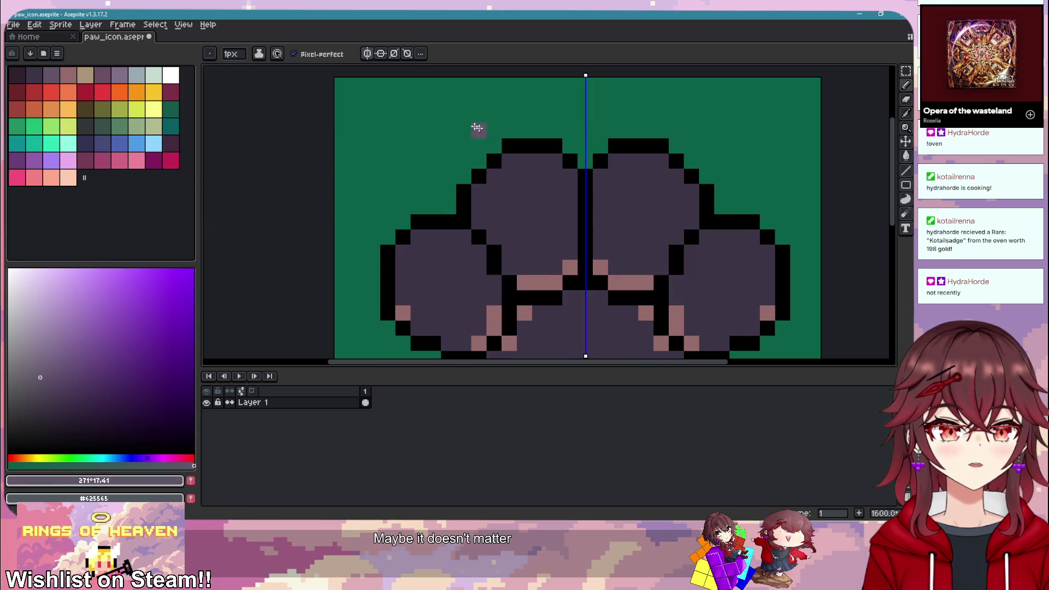
pyautogui.moveTo(621, 158)
pyautogui.mouseDown()
pyautogui.moveTo(677, 175)
pyautogui.moveTo(713, 237)
pyautogui.moveTo(764, 241)
pyautogui.moveTo(770, 288)
pyautogui.moveTo(750, 253)
pyautogui.mouseUp()
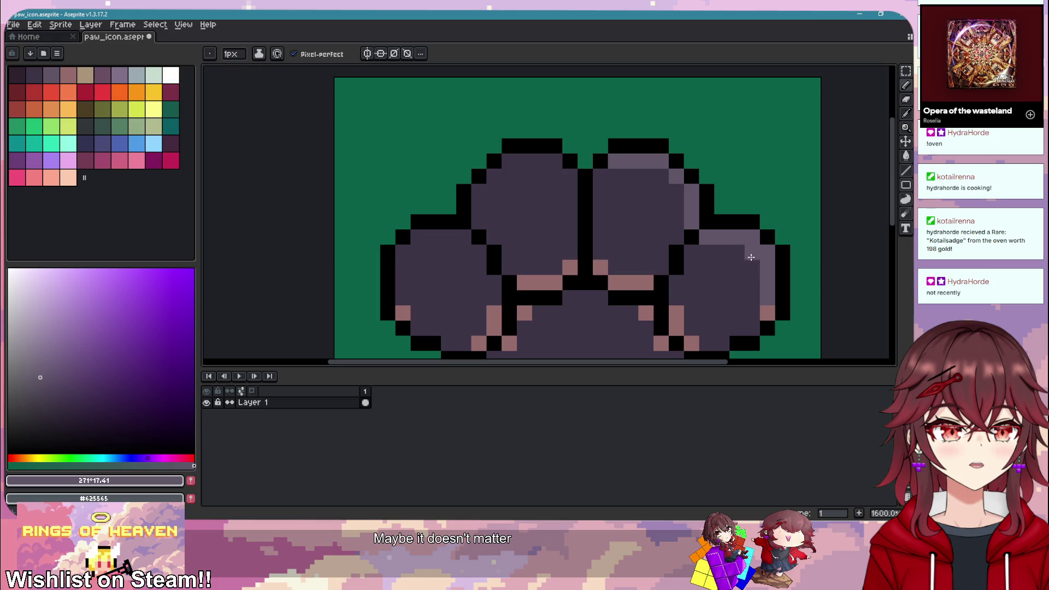
pyautogui.moveTo(571, 177); pyautogui.dragTo(534, 159)
pyautogui.scroll(-3, 534, 159)
pyautogui.moveTo(533, 217)
pyautogui.mouseDown()
pyautogui.moveTo(542, 243)
pyautogui.moveTo(529, 210)
pyautogui.mouseUp()
pyautogui.scroll(-4, 674, 250)
pyautogui.scroll(3, 681, 265)
pyautogui.scroll(4, 647, 267)
pyautogui.moveTo(649, 271); pyautogui.dragTo(609, 336)
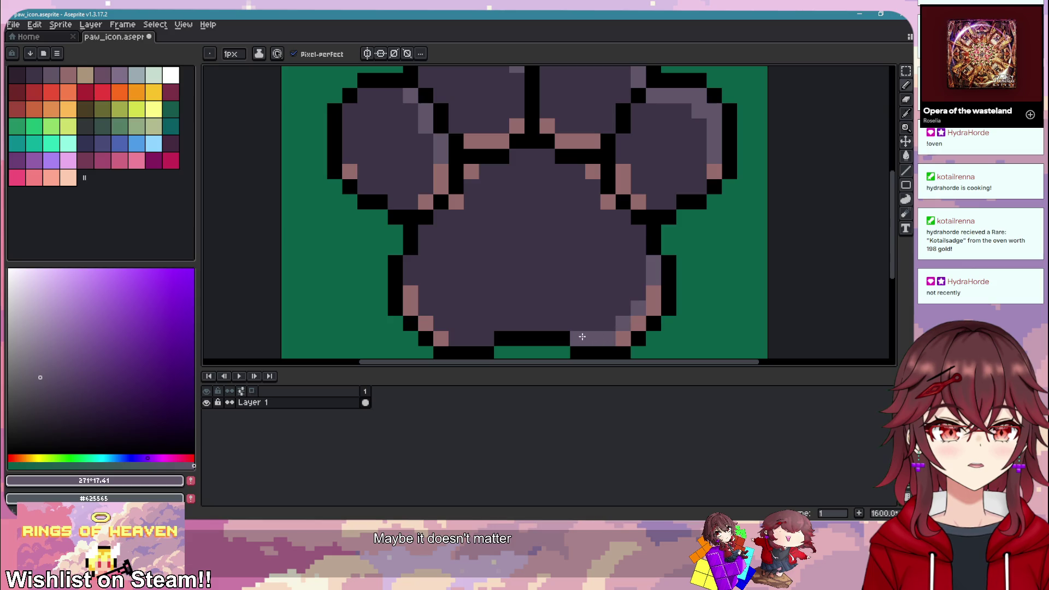
pyautogui.scroll(-4, 713, 281)
pyautogui.scroll(-3, 723, 298)
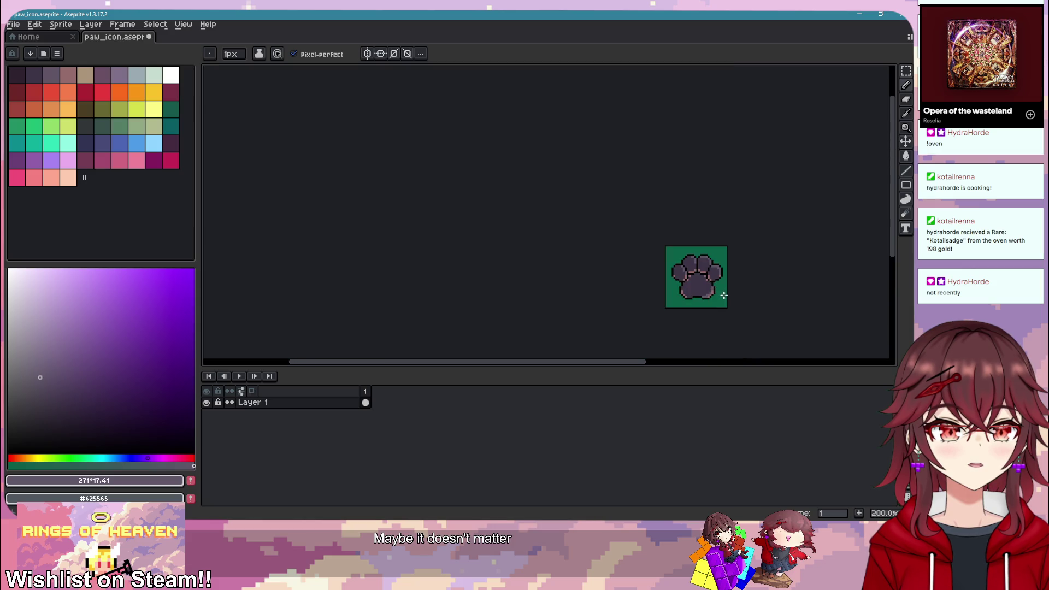
pyautogui.scroll(4, 724, 296)
pyautogui.scroll(4, 711, 284)
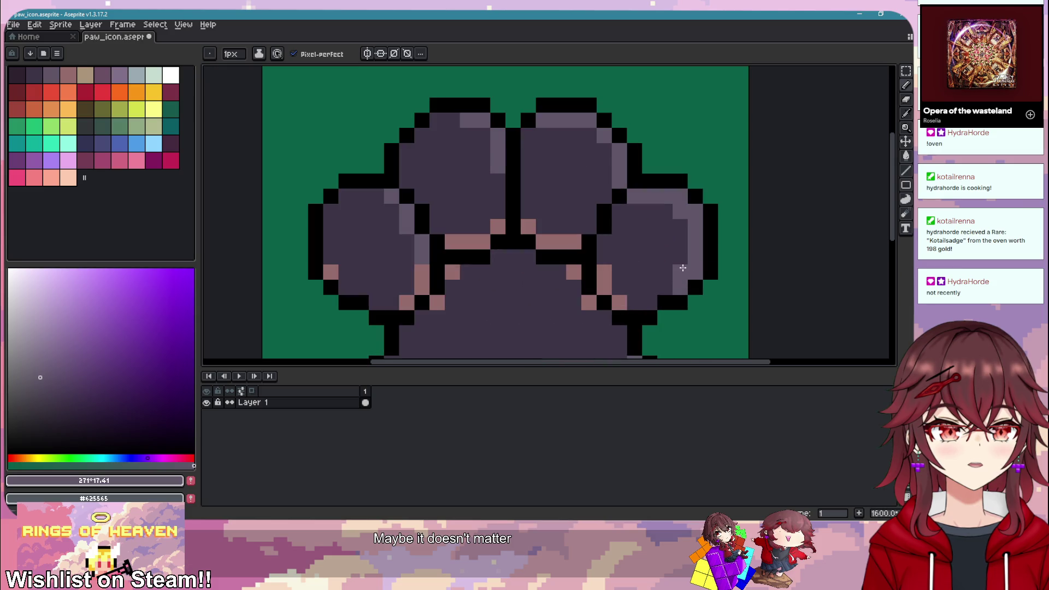
pyautogui.scroll(-4, 697, 236)
pyautogui.scroll(3, 699, 240)
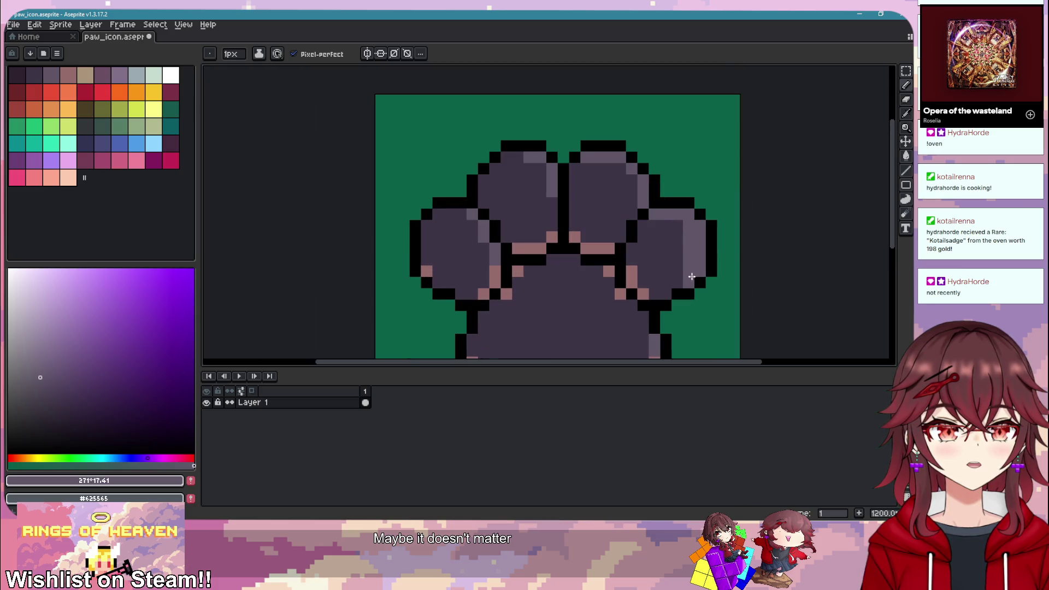
pyautogui.scroll(-5, 686, 233)
pyautogui.scroll(3, 730, 265)
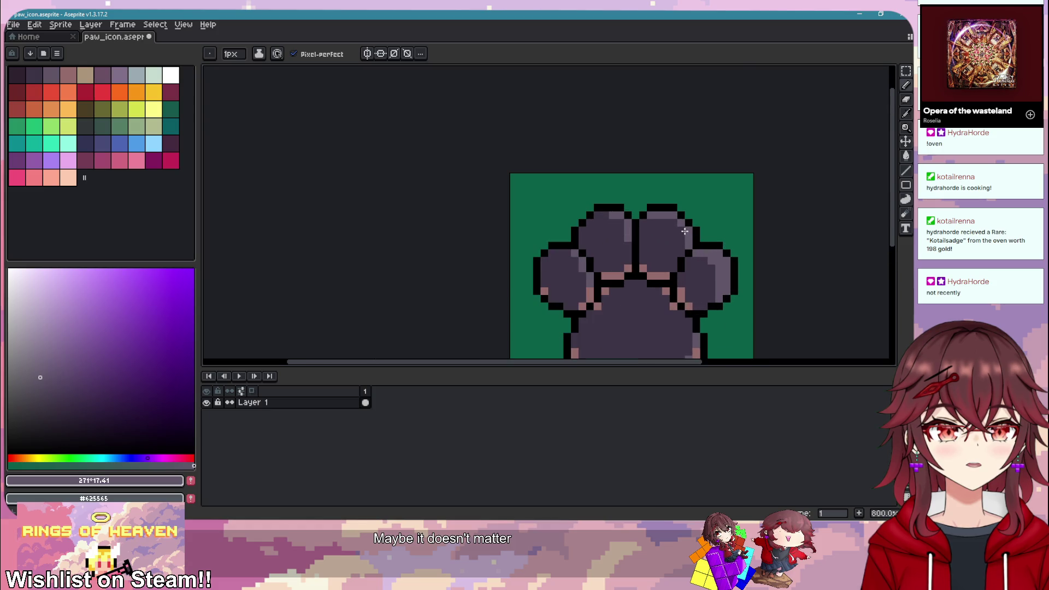
pyautogui.scroll(-4, 722, 280)
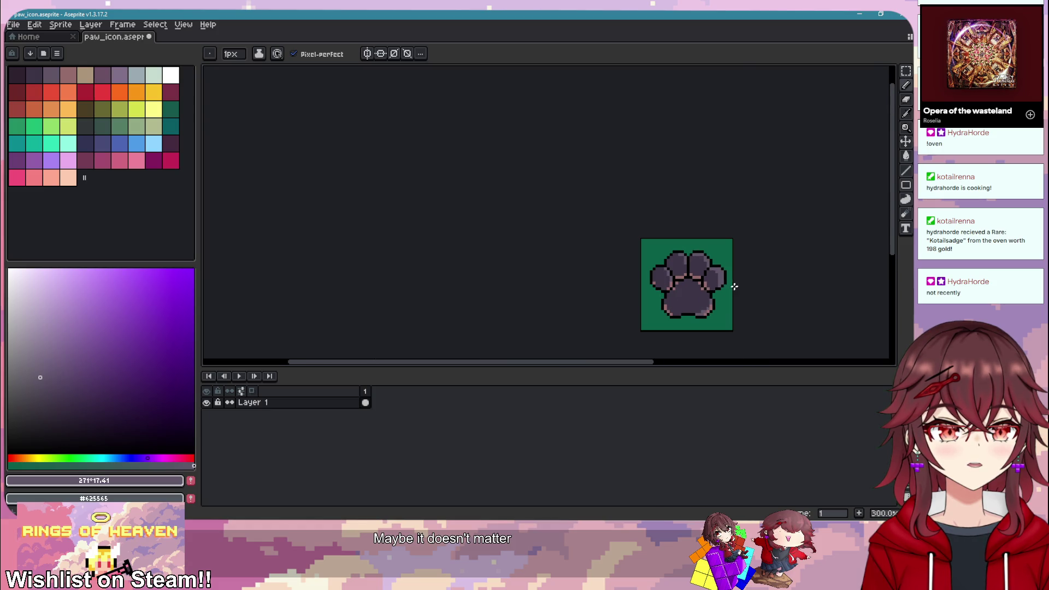
pyautogui.scroll(4, 684, 262)
# Save the paw icon with Ctrl+S and switch over to Unity
pyautogui.press('ctrl')
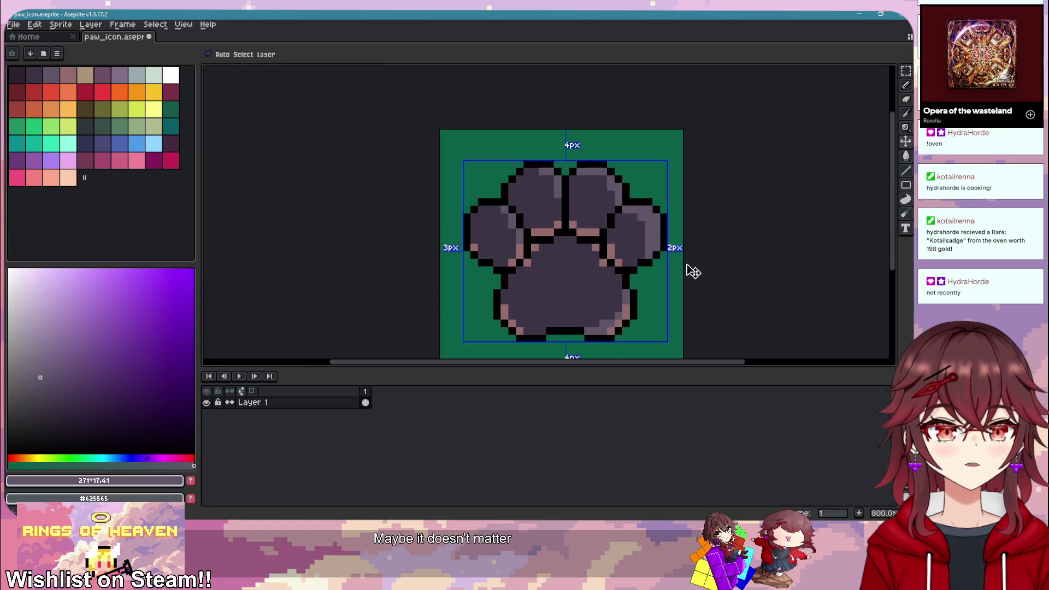
pyautogui.hotkey('ctrl', 's')
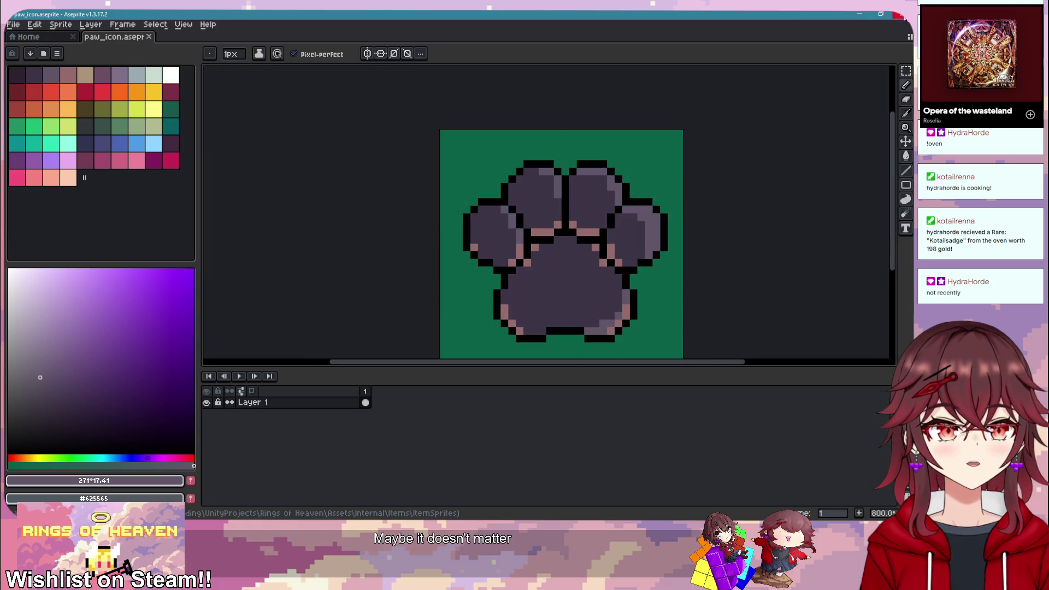
pyautogui.hotkey('alt', 'Tab')
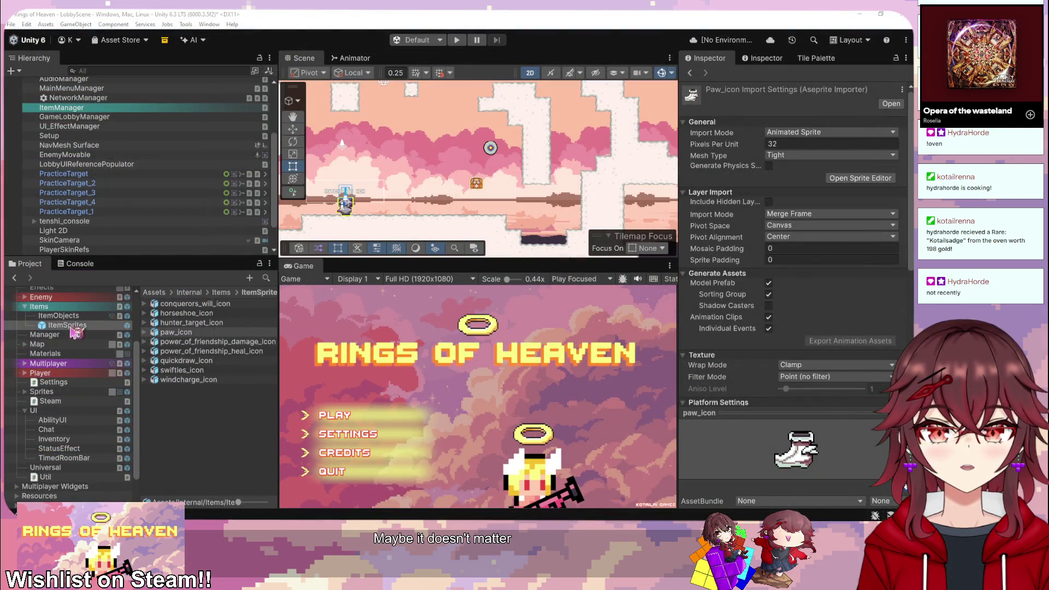
# Look at the Swifties item in ItemObjects, then browse the Player folder
pyautogui.click(71, 315)
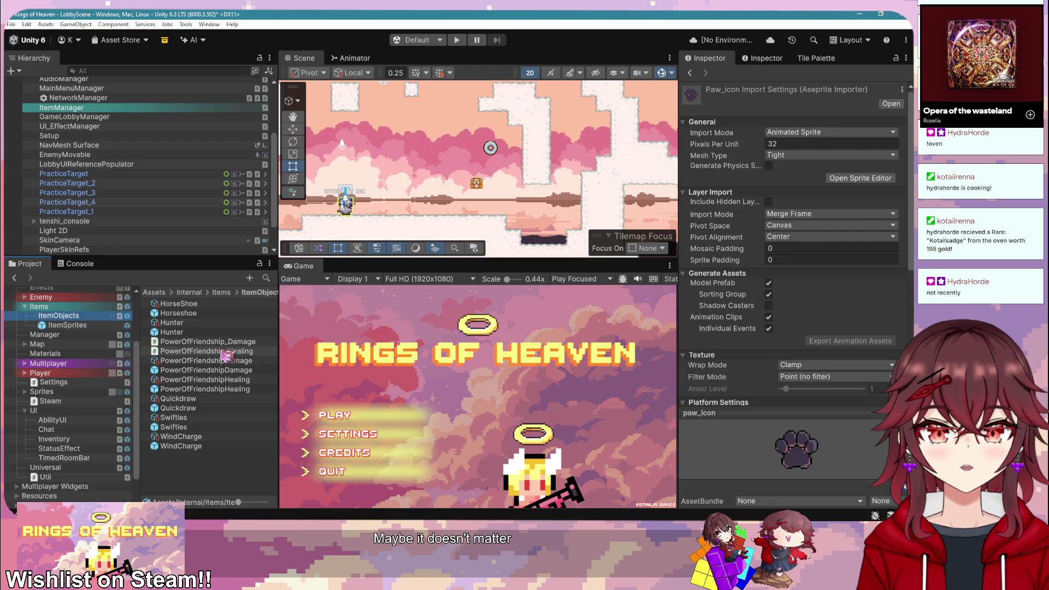
pyautogui.click(214, 418)
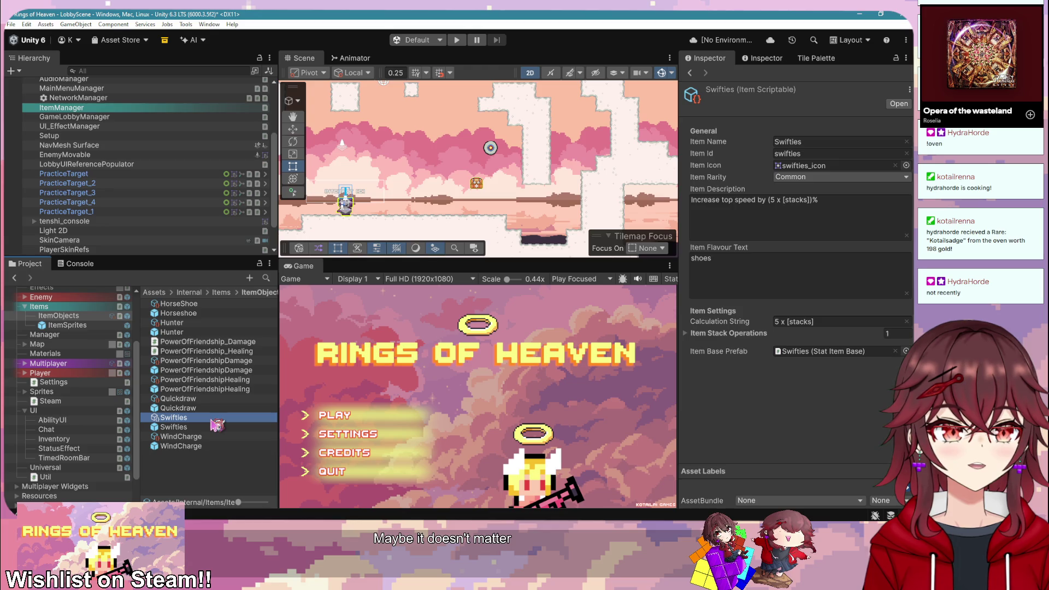
pyautogui.scroll(5, 91, 369)
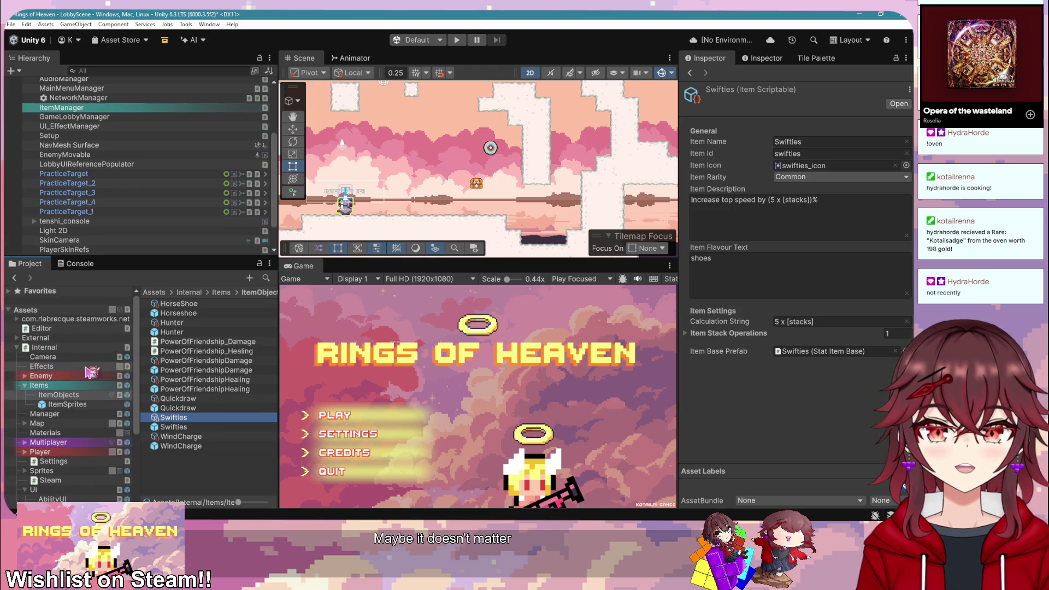
pyautogui.click(75, 455)
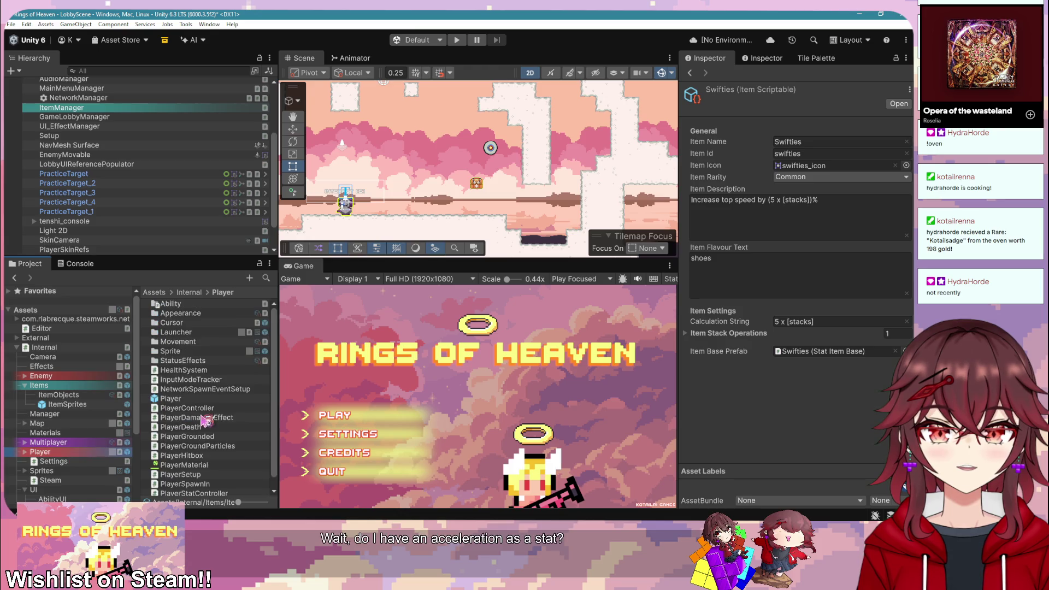
pyautogui.scroll(-1, 205, 411)
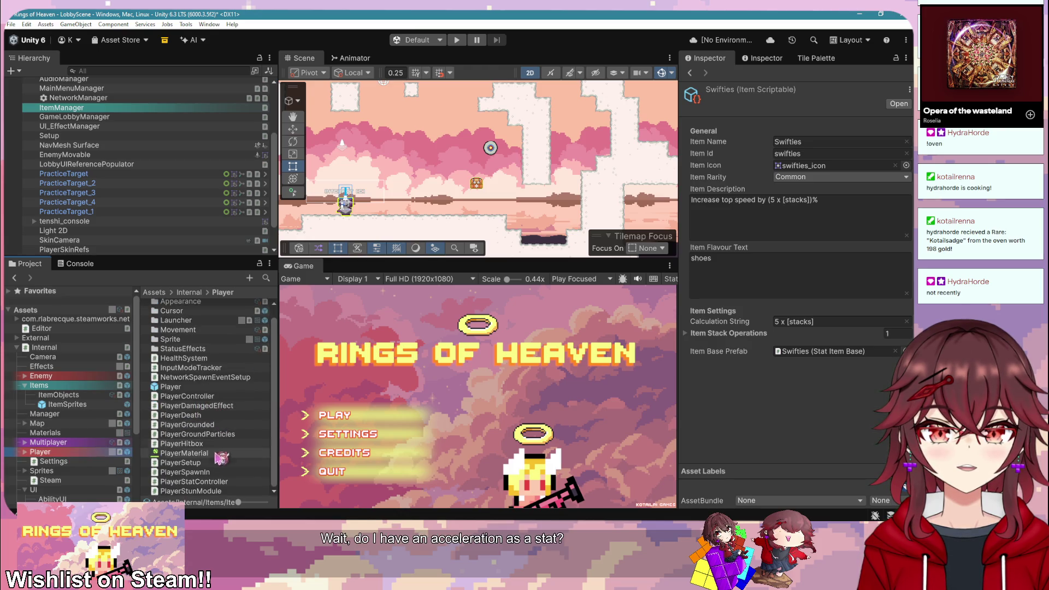
pyautogui.scroll(1, 217, 355)
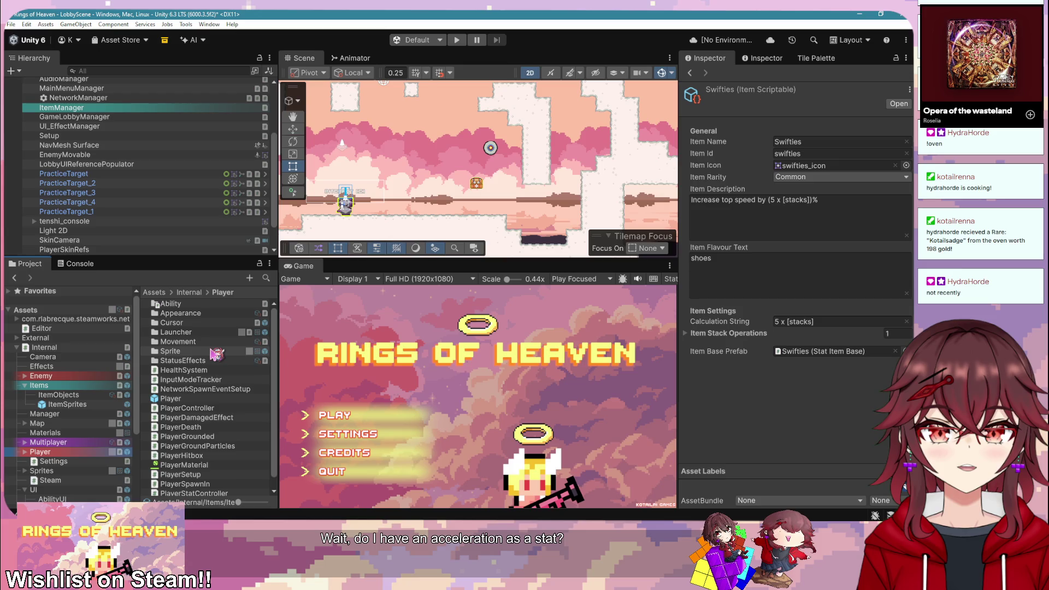
# Search the project for 'stat' and open PlayerStatController in the code editor
pyautogui.click(266, 279)
pyautogui.write('s')
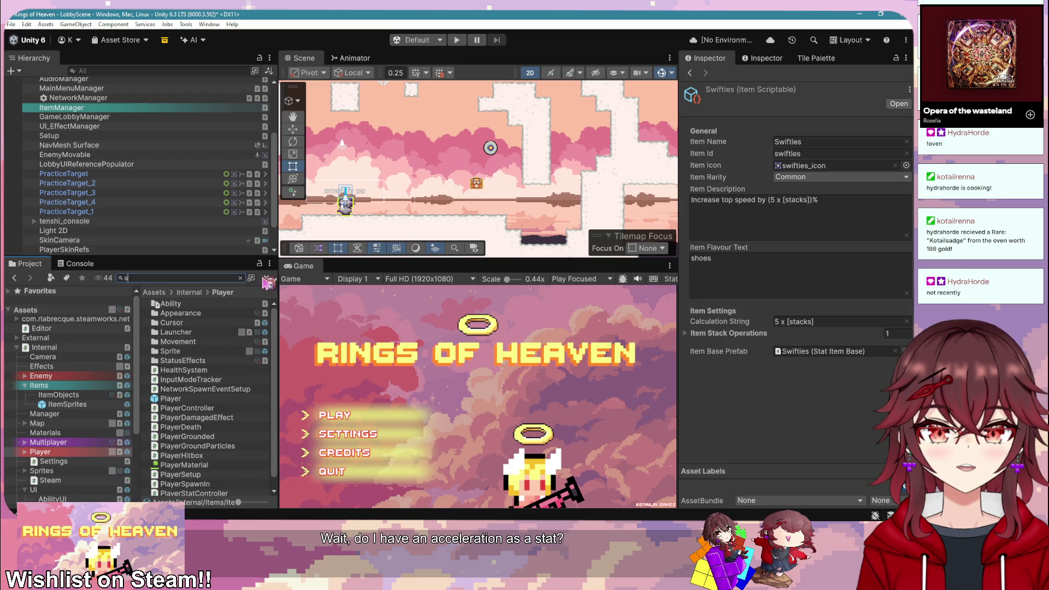
pyautogui.write('tat')
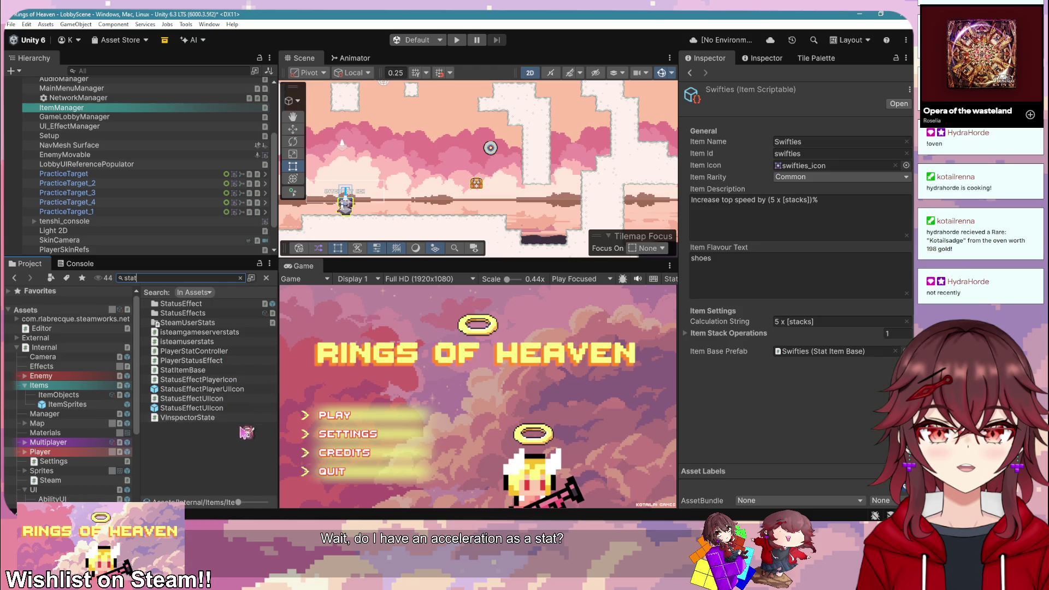
pyautogui.click(236, 352)
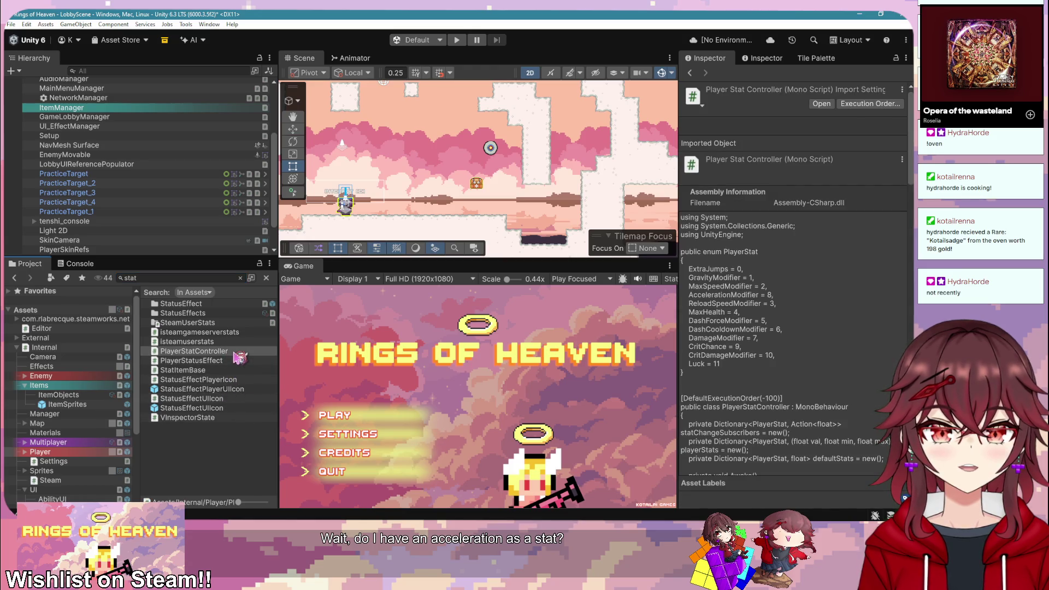
pyautogui.doubleClick(235, 354)
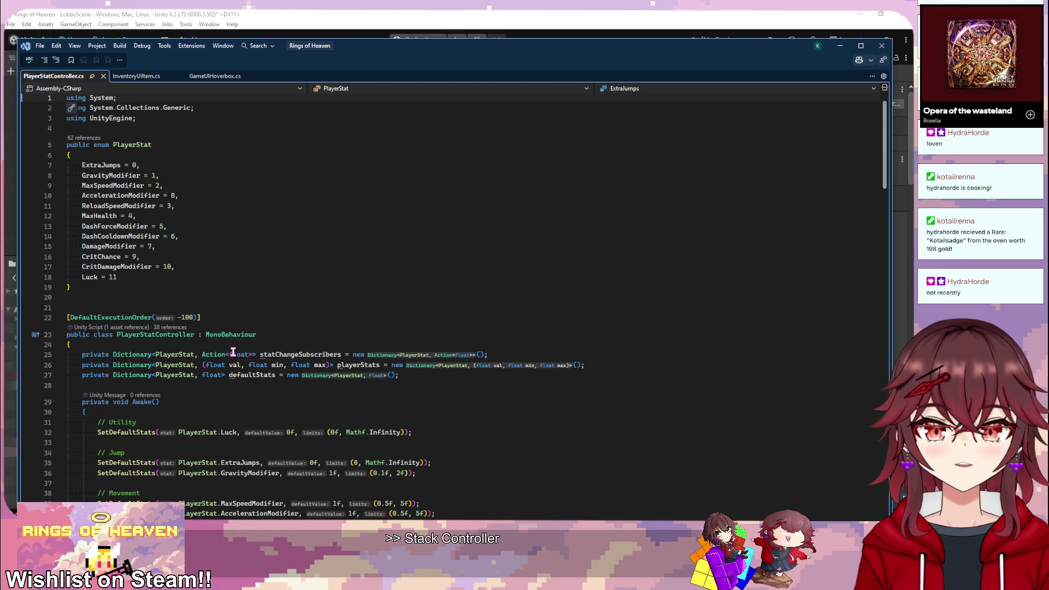
pyautogui.click(353, 15)
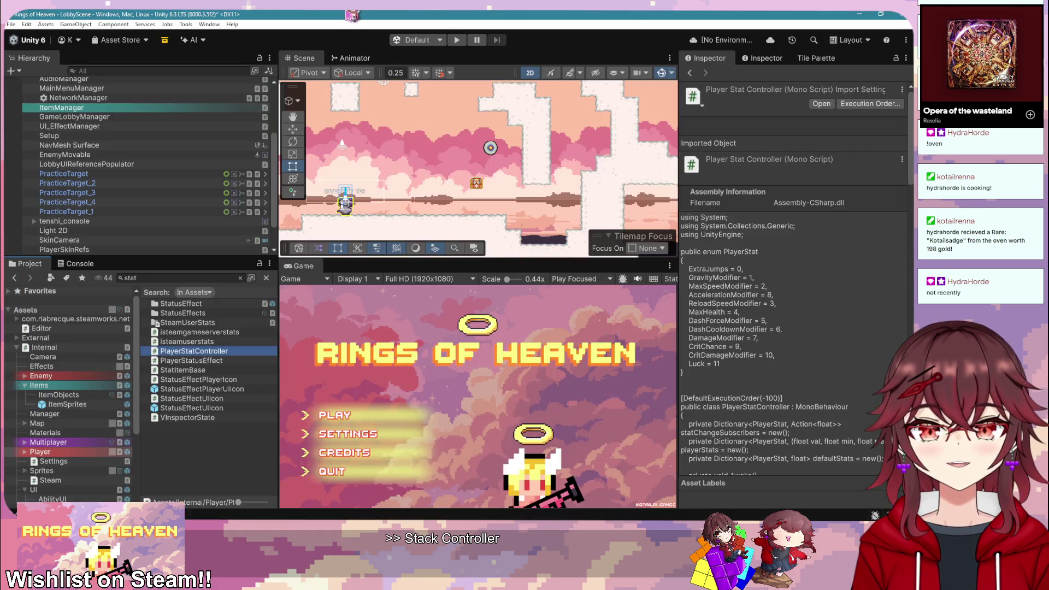
# Select Swifties in Items > ItemObjects and expand Element 0 of its Item Stack Operations
pyautogui.scroll(-2, 68, 408)
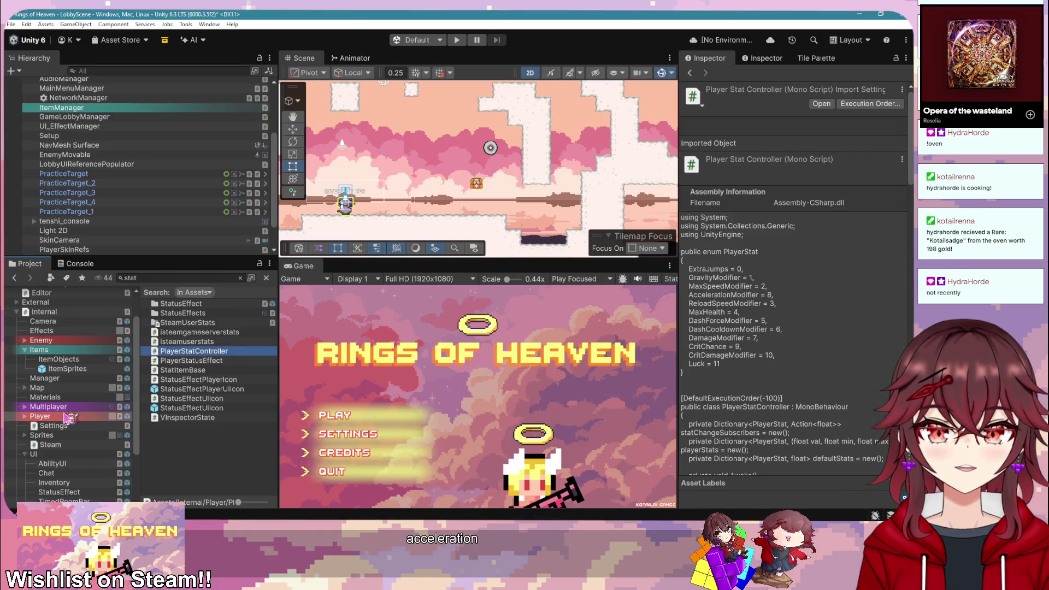
pyautogui.click(63, 350)
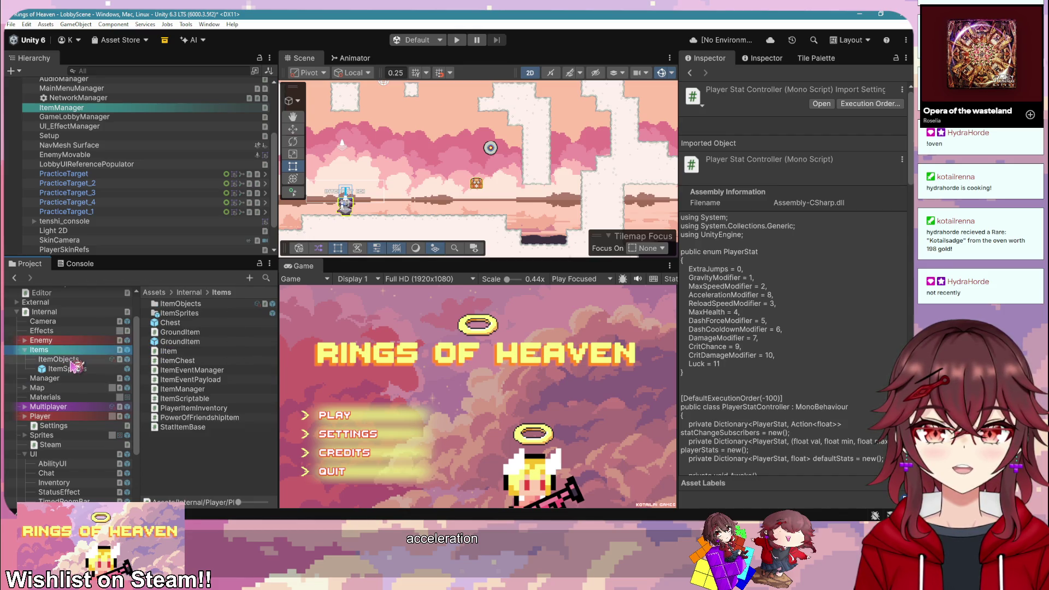
pyautogui.click(70, 360)
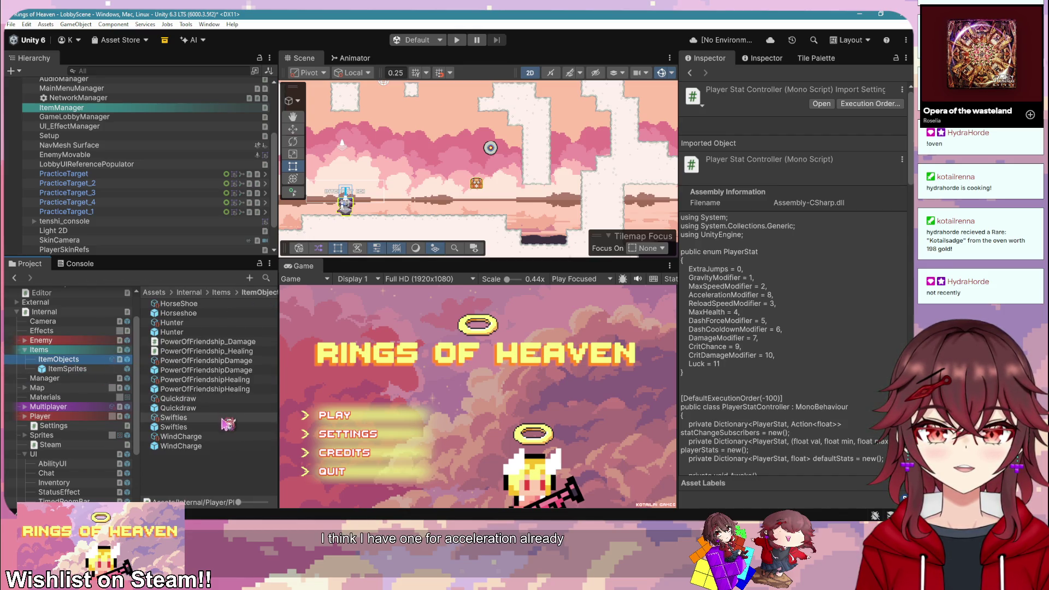
pyautogui.click(173, 418)
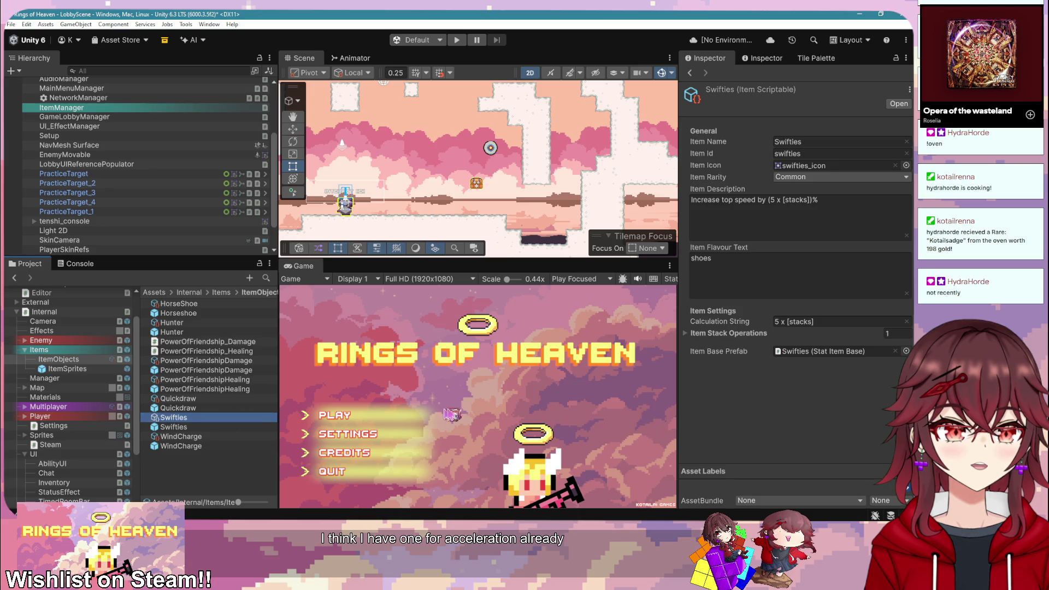
pyautogui.click(717, 335)
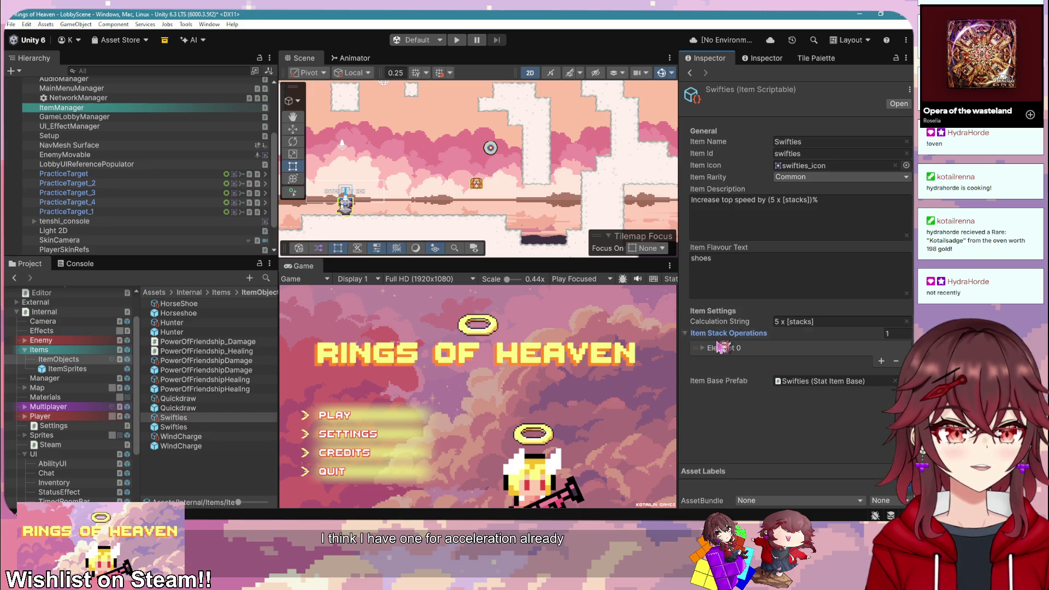
pyautogui.click(705, 348)
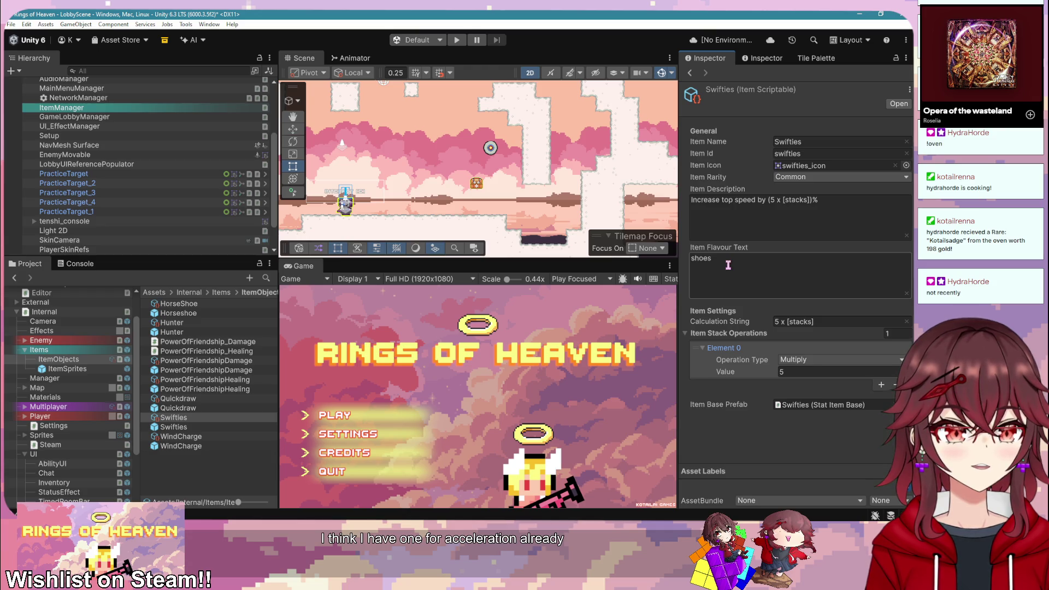
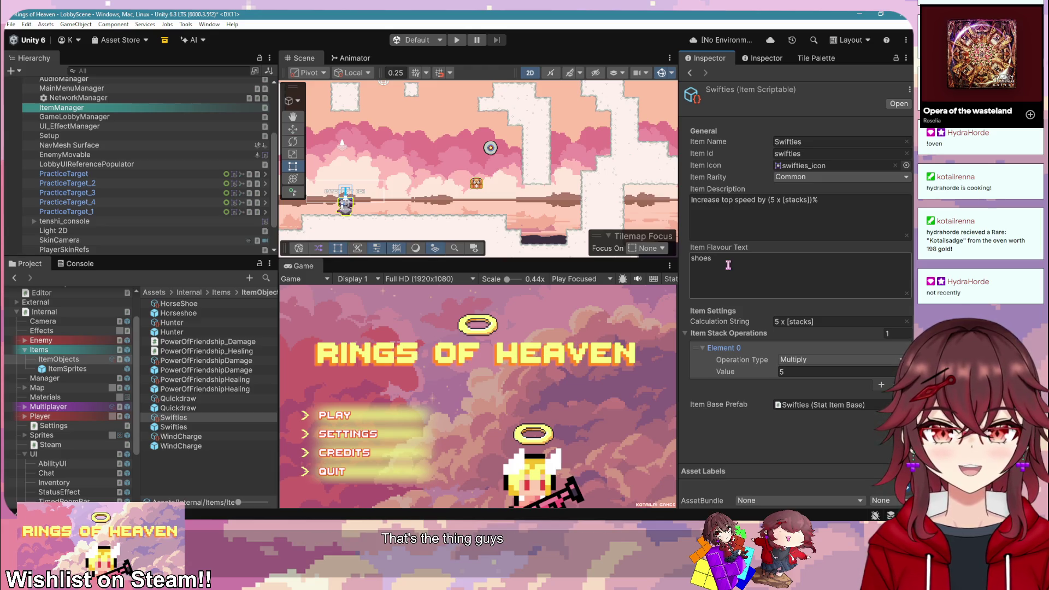
# Open the ItemSprites folder and step through the icons to view swifties_icon's import settings
pyautogui.click(76, 371)
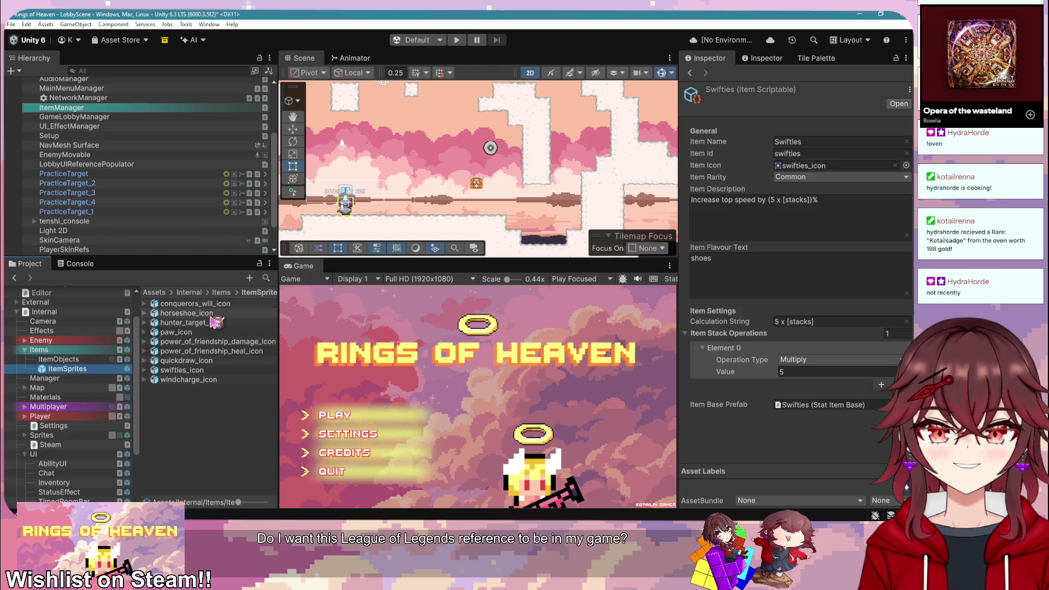
pyautogui.click(197, 304)
pyautogui.click(211, 341)
pyautogui.click(210, 361)
pyautogui.click(207, 371)
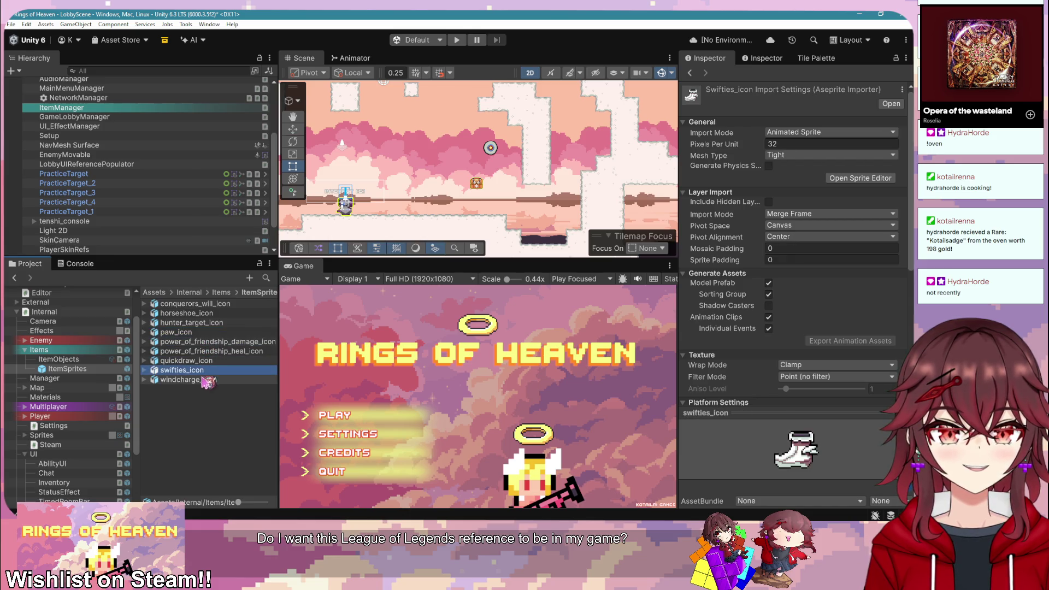
# Enlarge, then shrink the swifties_icon preview, and show the ItemObjects folder
pyautogui.click(777, 417)
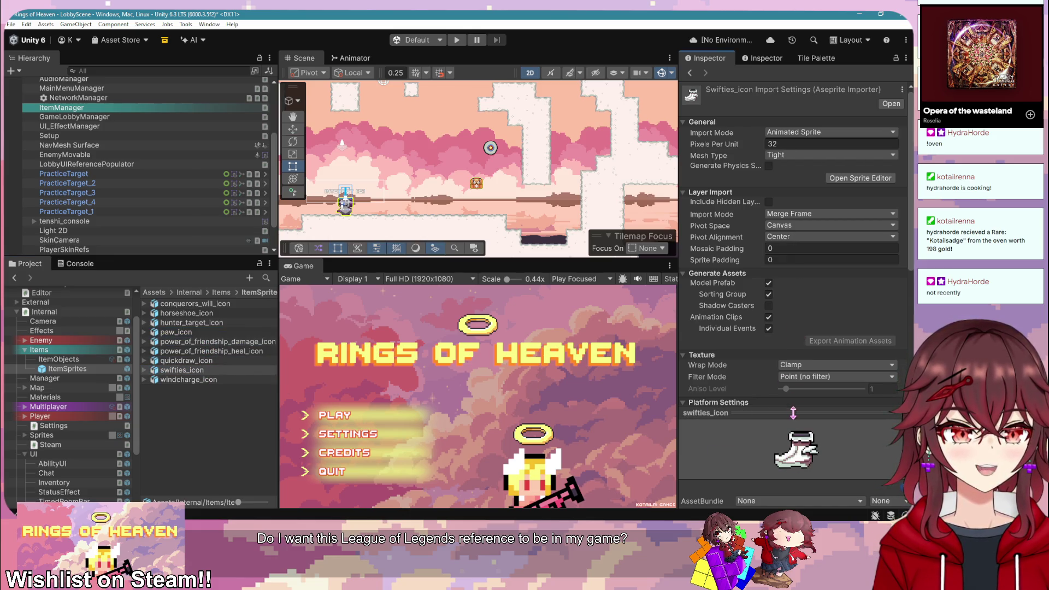
pyautogui.moveTo(793, 413); pyautogui.dragTo(795, 292)
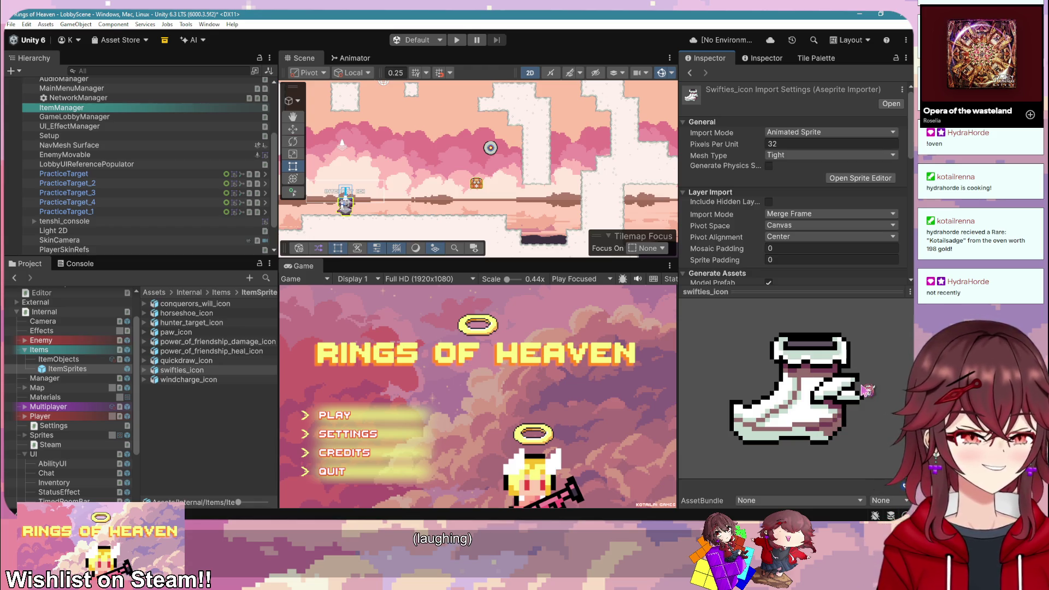
pyautogui.moveTo(815, 292); pyautogui.dragTo(817, 375)
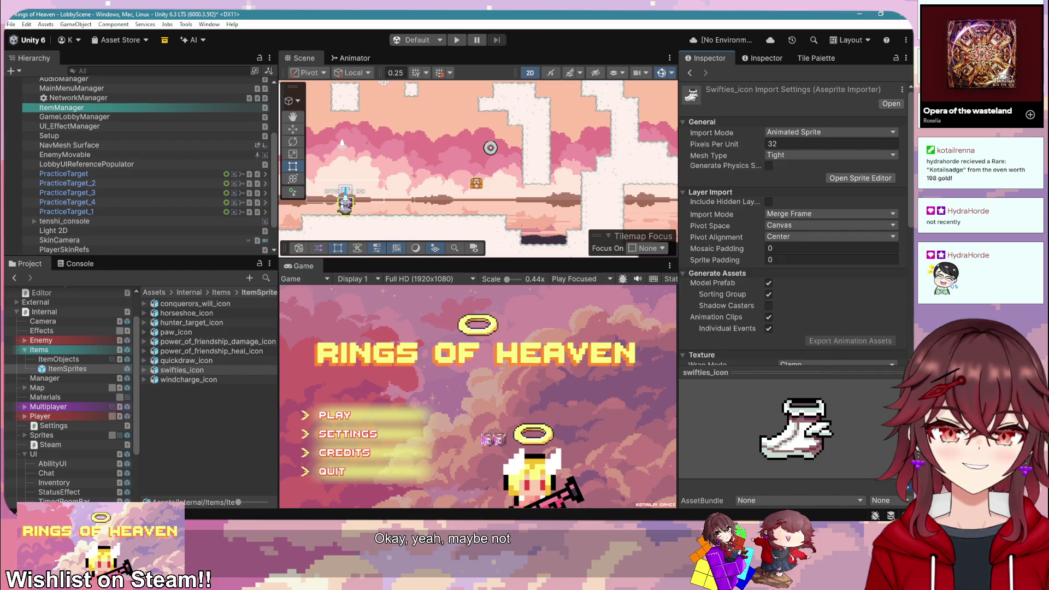
pyautogui.click(90, 360)
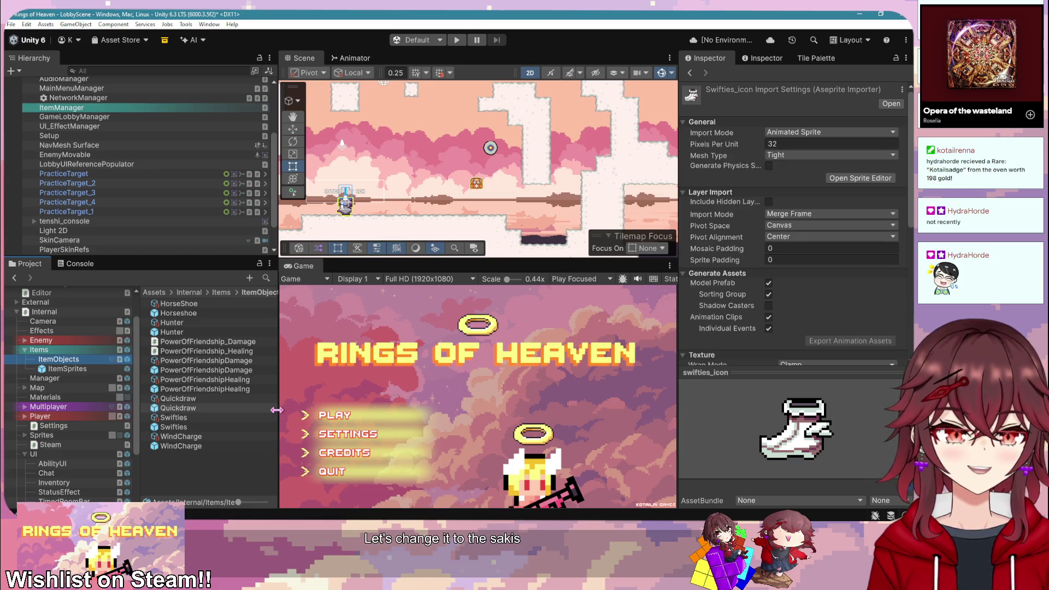
# Rename both the Swifties item asset and the Swifties prefab to PetriPaw
pyautogui.click(207, 419)
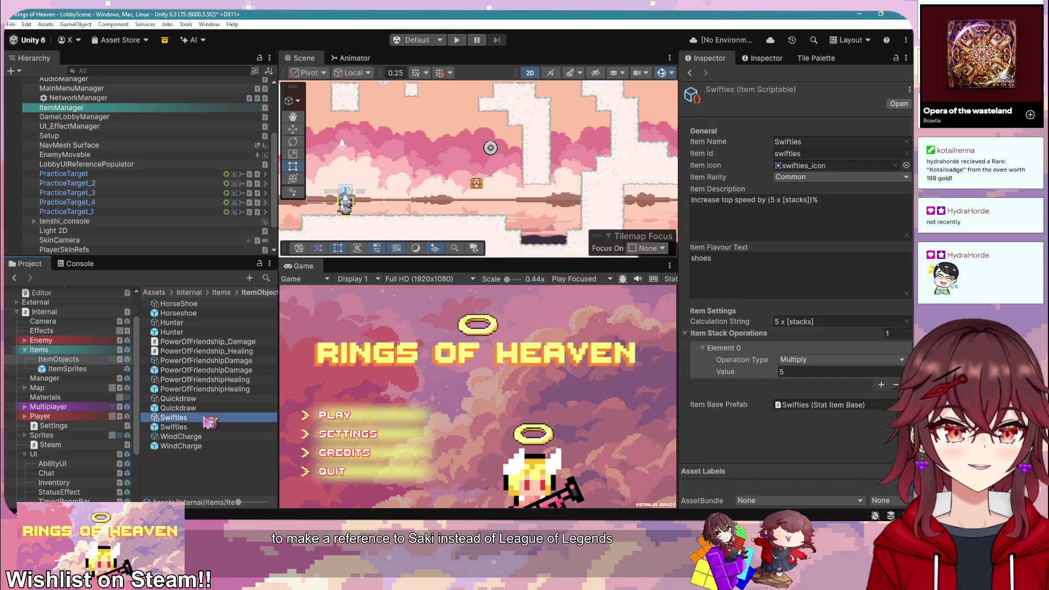
pyautogui.rightClick(206, 418)
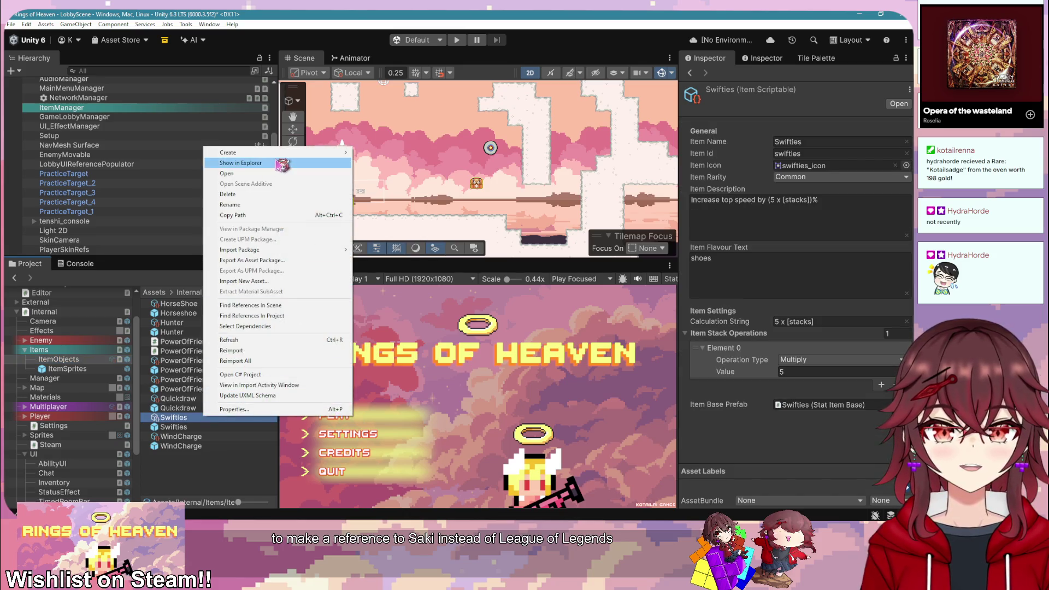
pyautogui.click(185, 419)
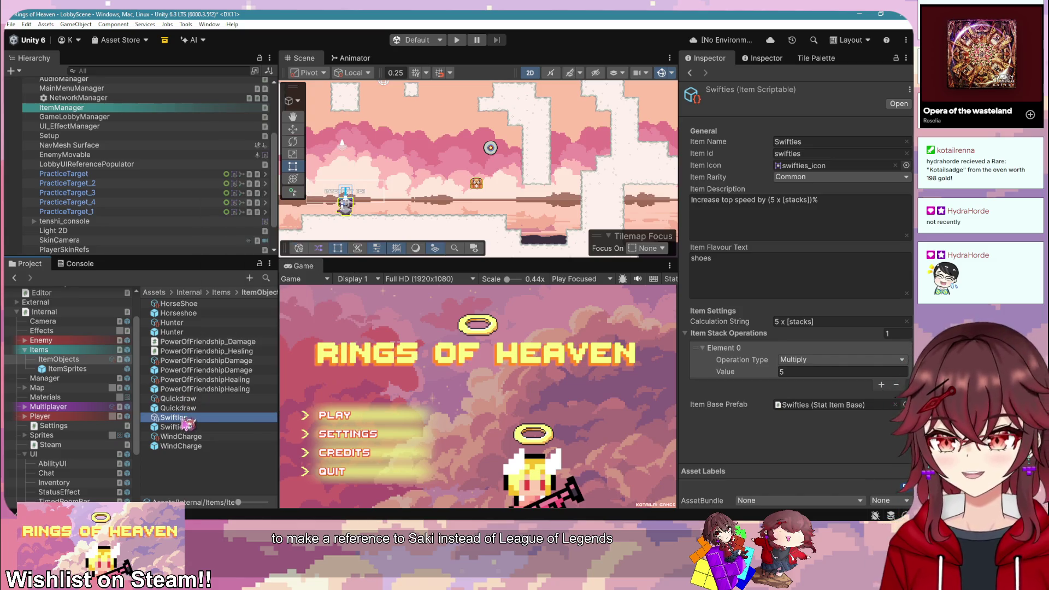
pyautogui.write('PetriPaw')
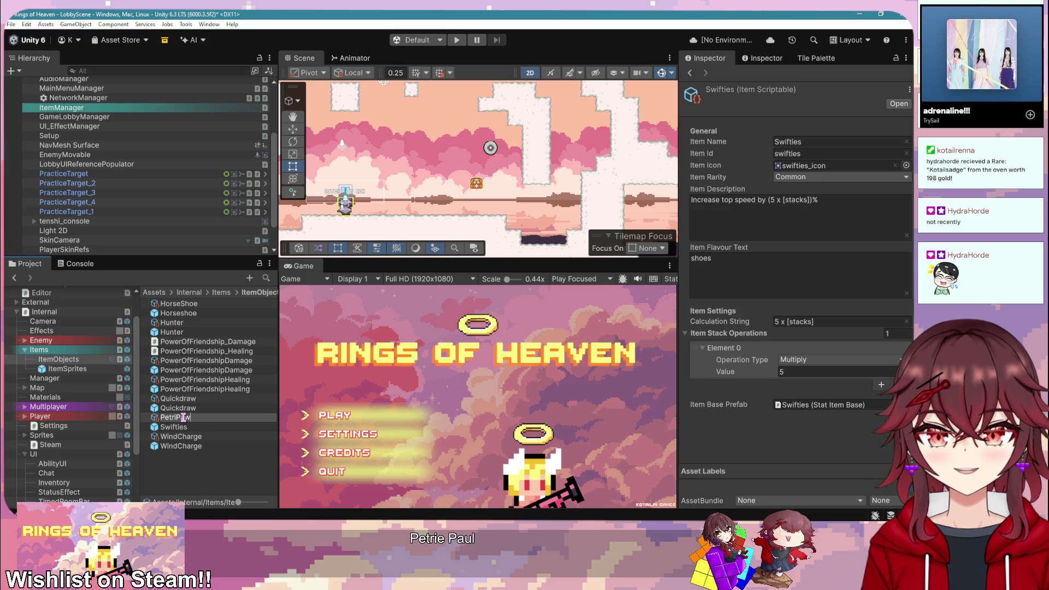
pyautogui.press('Return')
pyautogui.click(174, 427)
pyautogui.press('F2')
pyautogui.write('Pet')
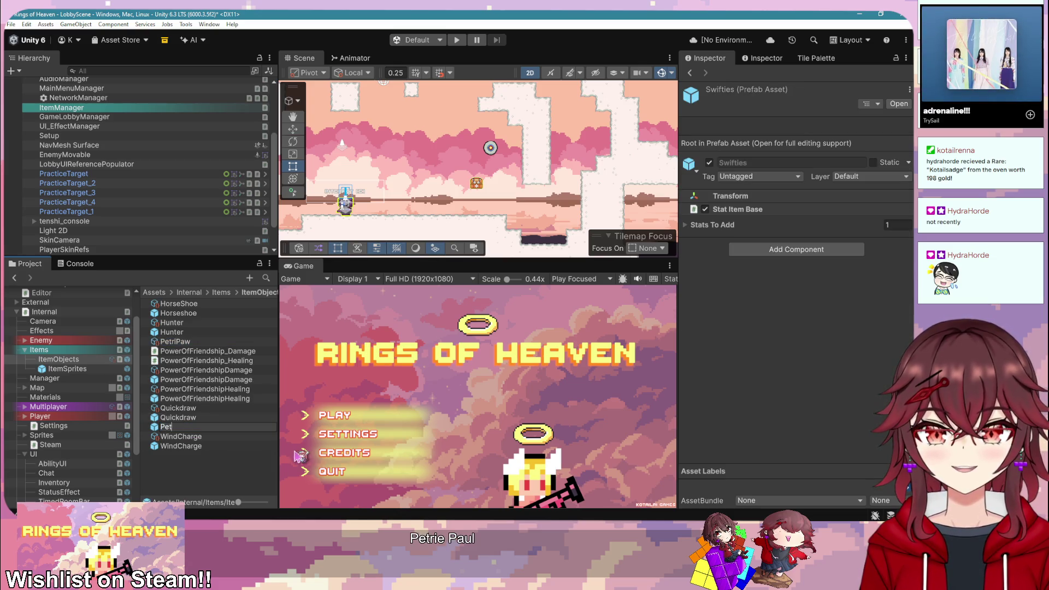
pyautogui.write('riPaw')
pyautogui.press('Return')
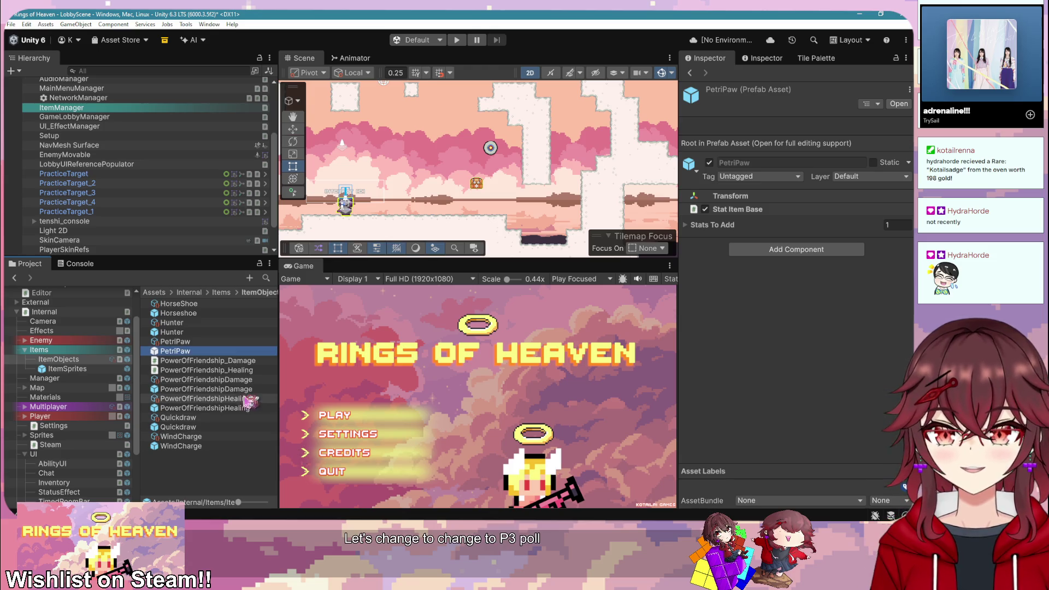
# Set the PetriPaw item's Item Name to 'Petri Paw'
pyautogui.click(221, 293)
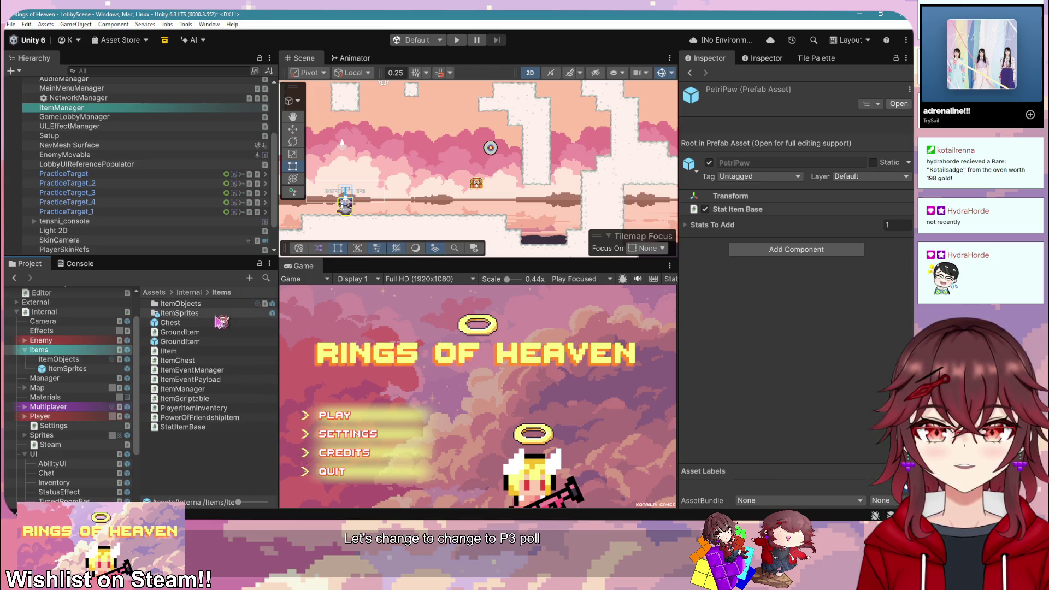
pyautogui.click(65, 360)
pyautogui.click(189, 343)
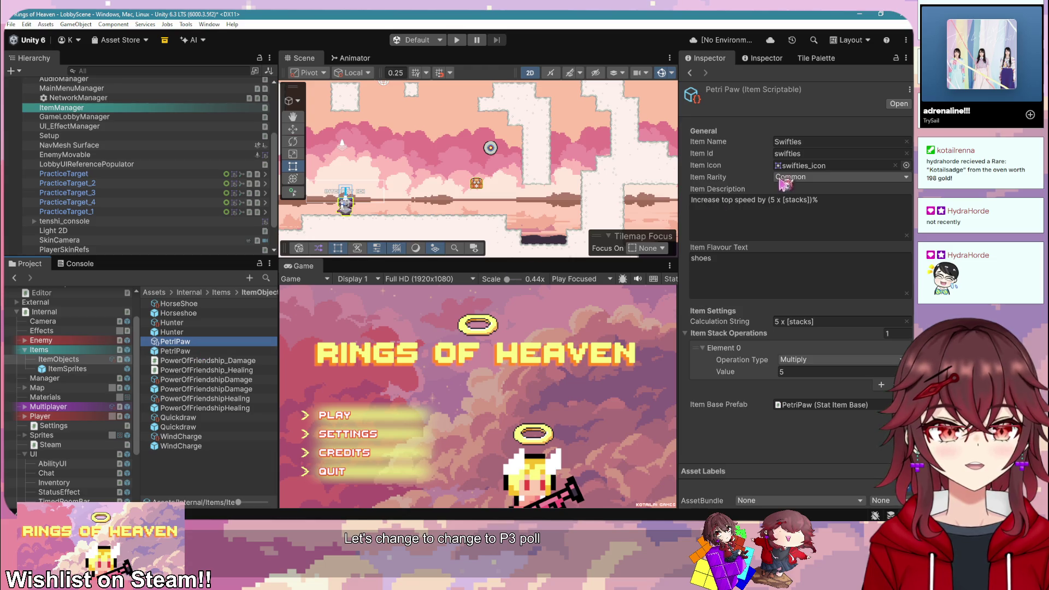
pyautogui.click(806, 143)
pyautogui.write('Pe')
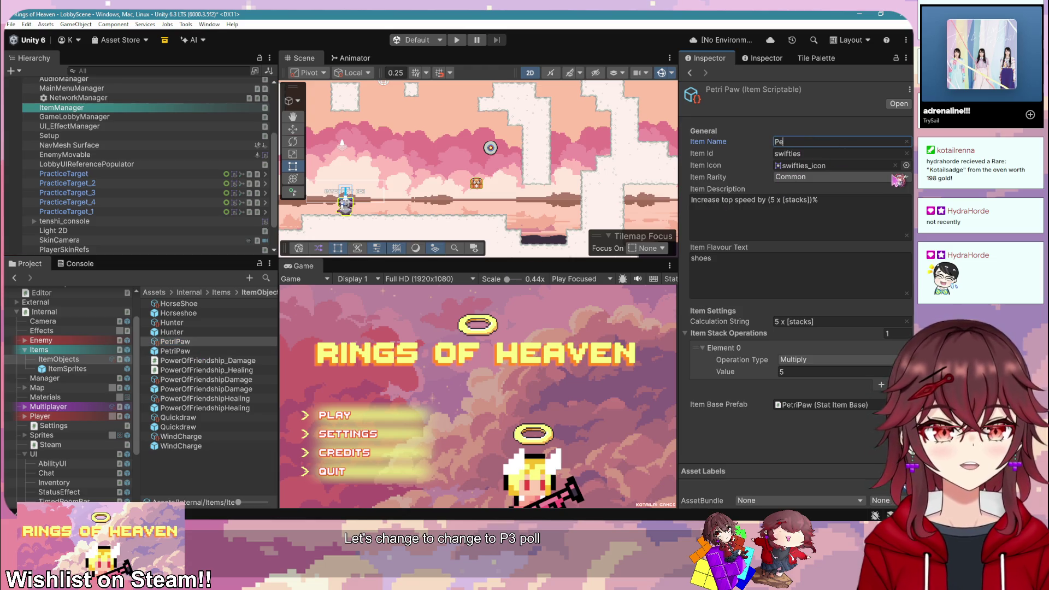
pyautogui.write('tri Paw')
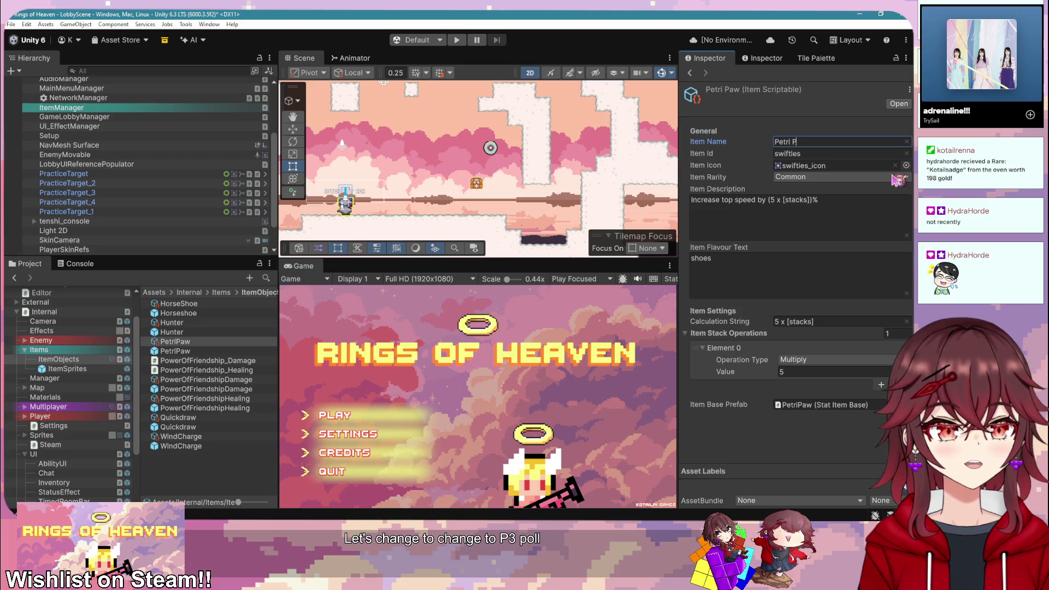
# Change the item's flavour text to 'The goodest pomeranian'
pyautogui.click(769, 298)
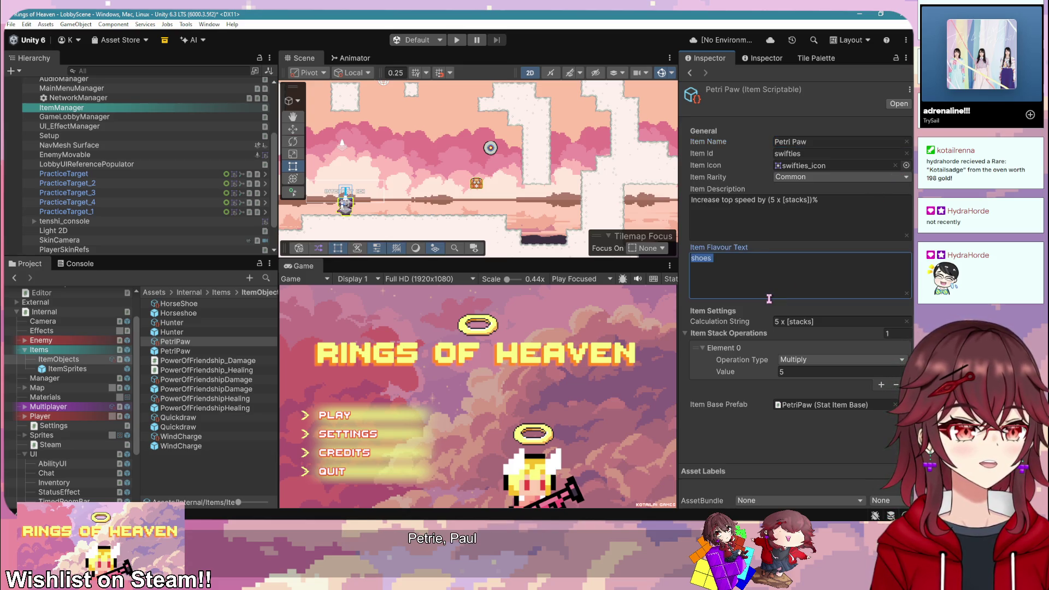
pyautogui.write('The goodest ')
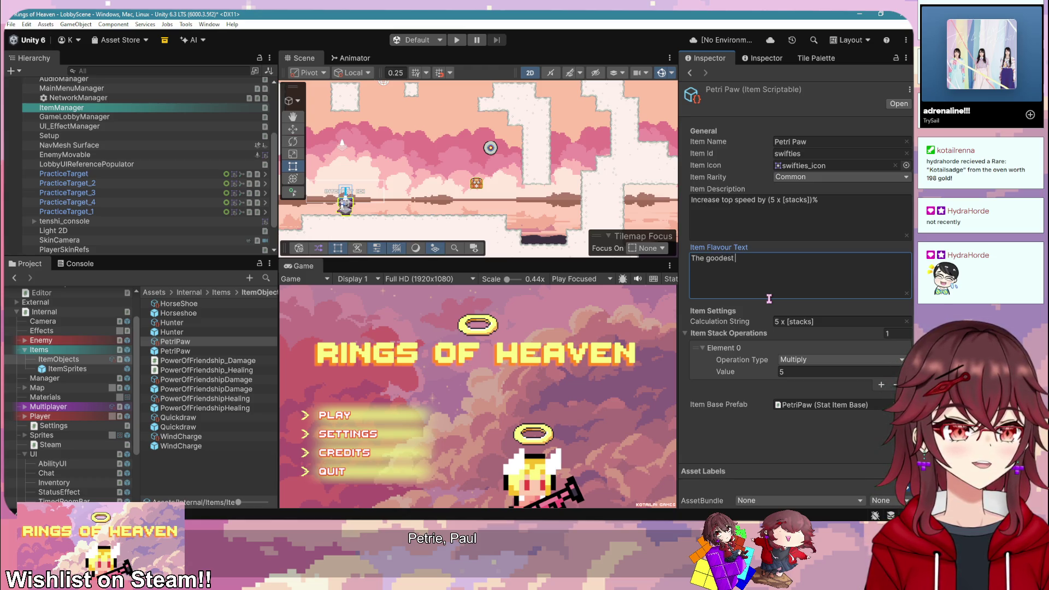
pyautogui.write('boy')
pyautogui.press('BackSpace')
pyautogui.press('BackSpace')
pyautogui.press('BackSpace')
pyautogui.write('pomeranian')
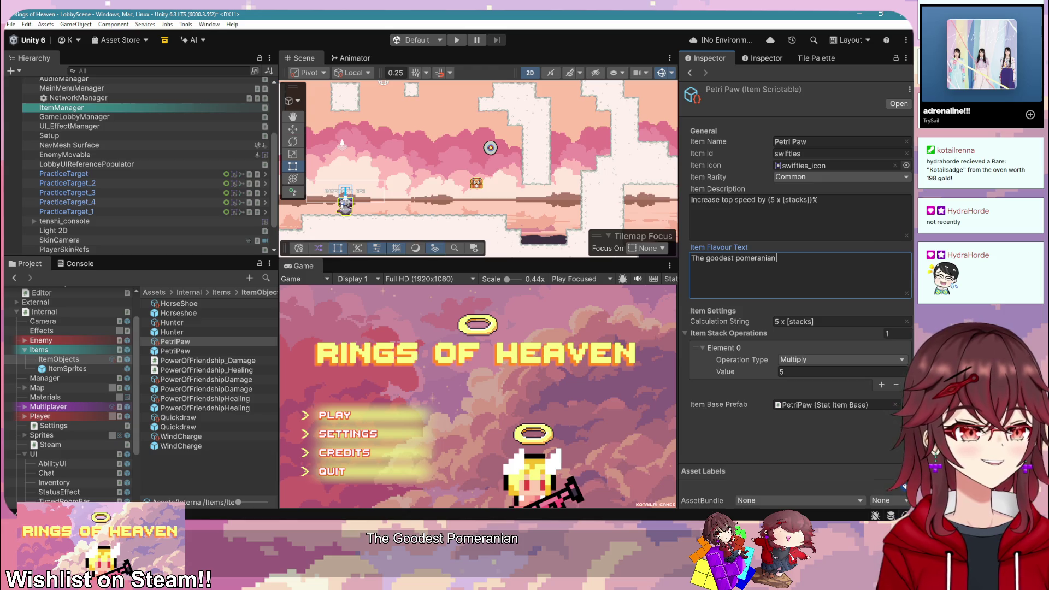
pyautogui.hotkey('alt', 'Tab')
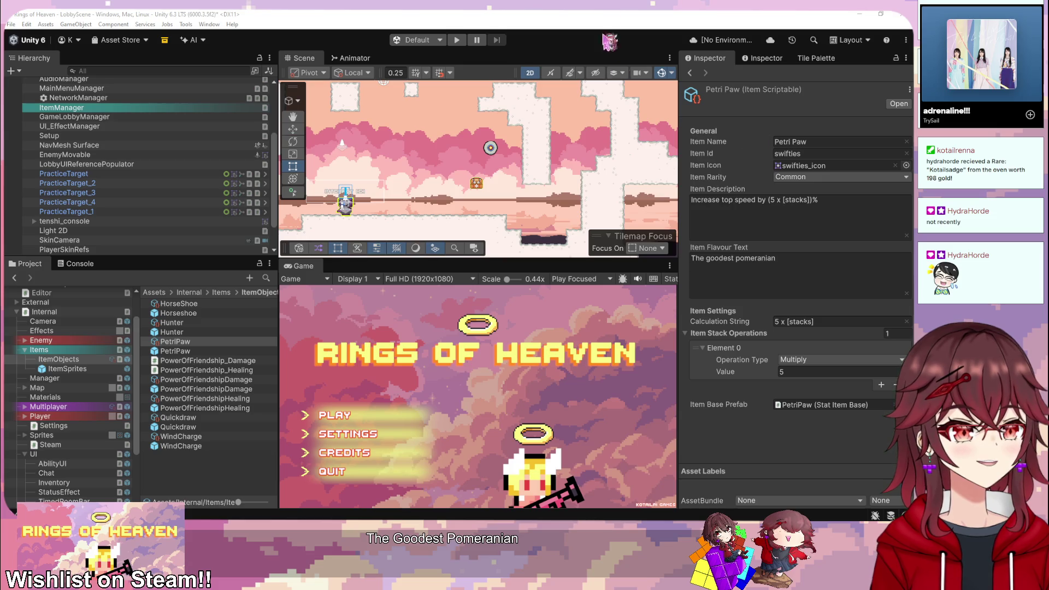
# Set the Item Id to petripaw and keep swifties_icon as the item icon
pyautogui.click(801, 154)
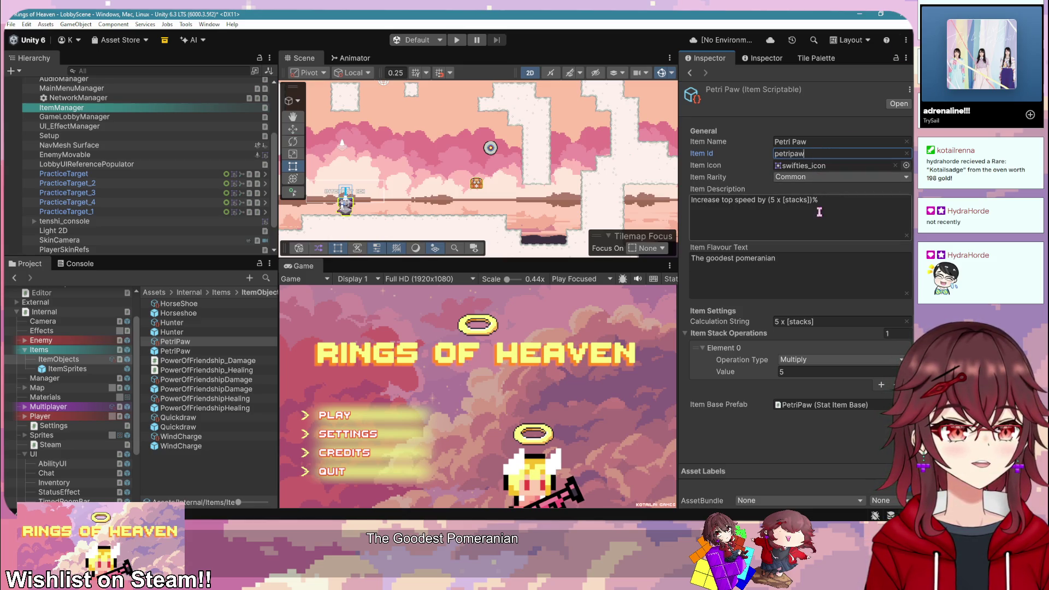
pyautogui.click(908, 166)
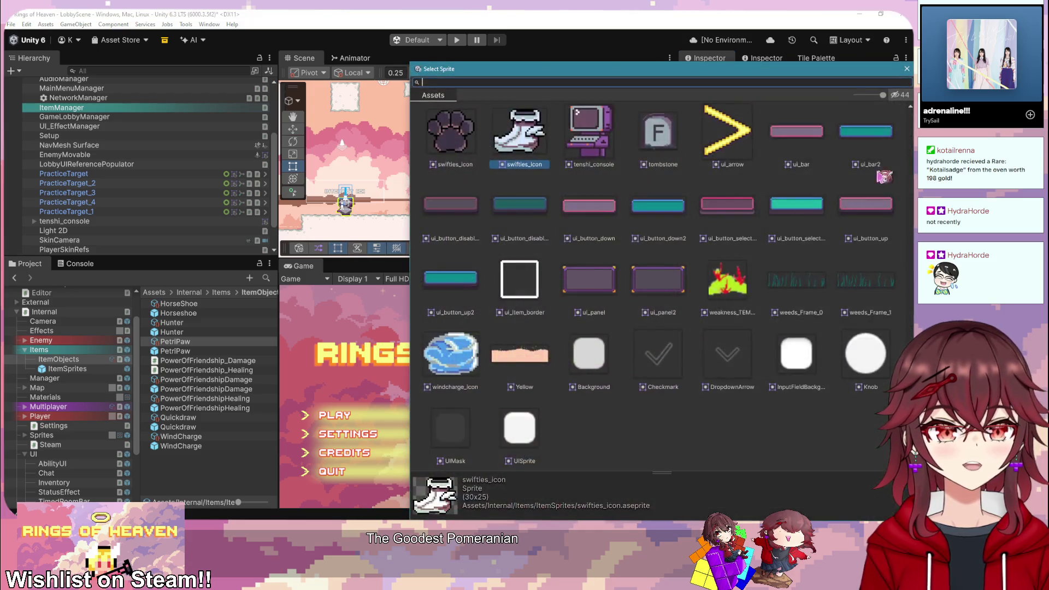
pyautogui.scroll(3, 551, 239)
pyautogui.doubleClick(451, 213)
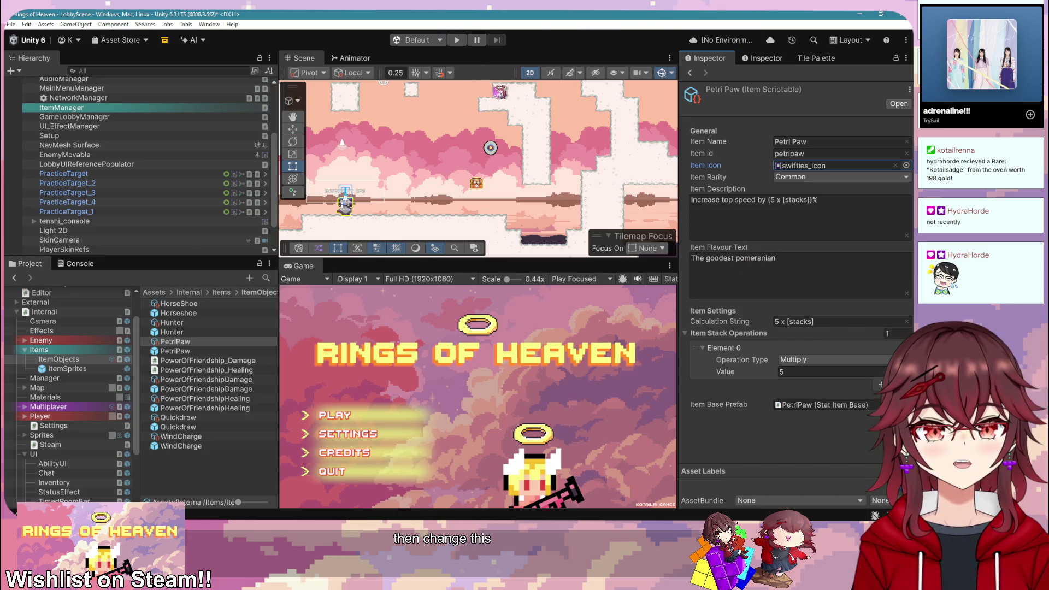
pyautogui.scroll(-2, 148, 246)
pyautogui.click(134, 231)
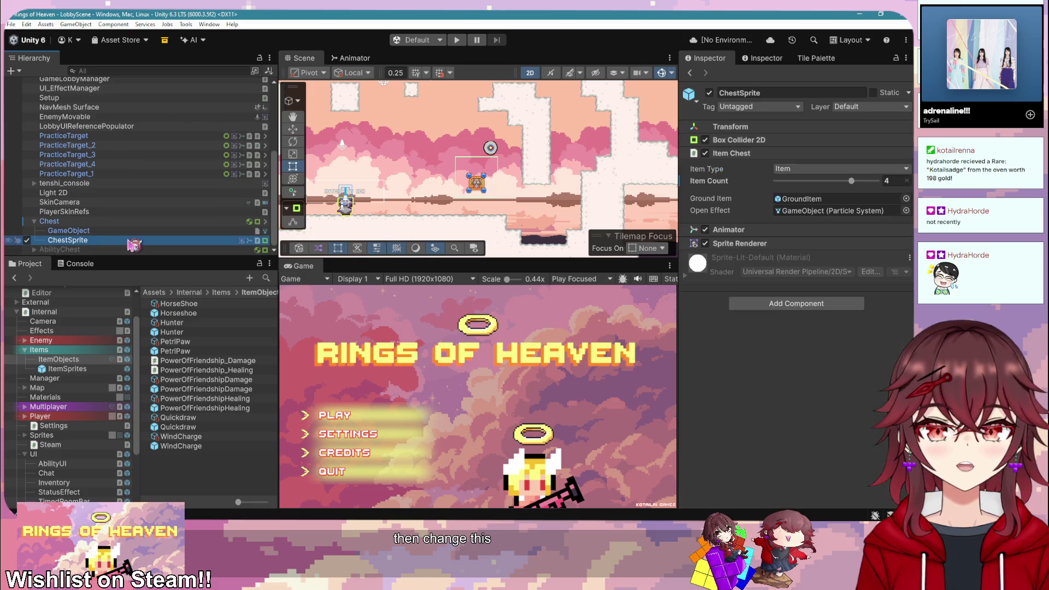
# Open ChestSprite's ItemChest script in Visual Studio via the Item Chest component's Edit Script
pyautogui.click(134, 240)
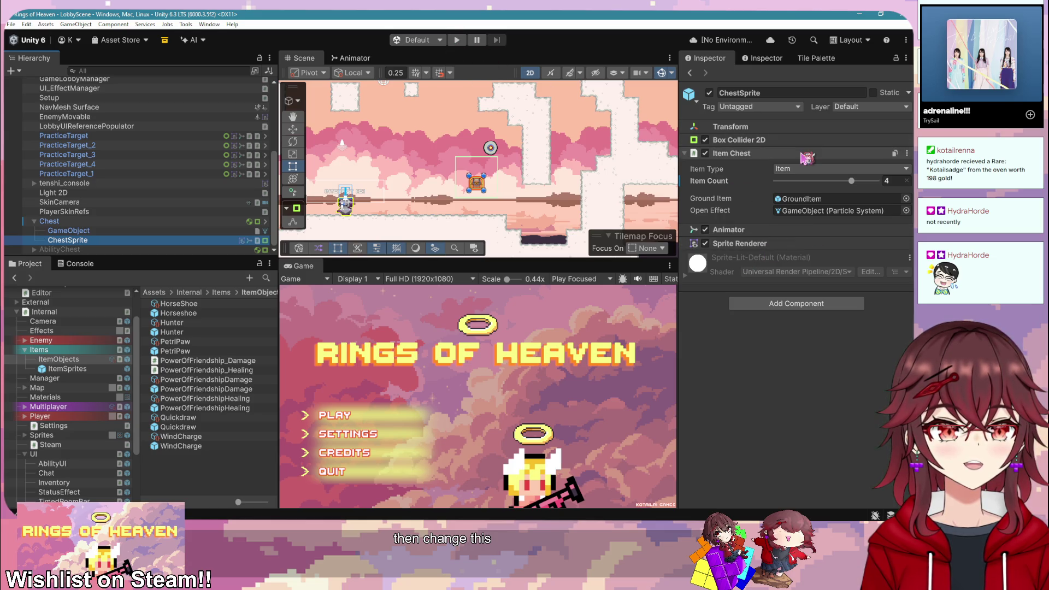
pyautogui.rightClick(807, 158)
pyautogui.click(836, 280)
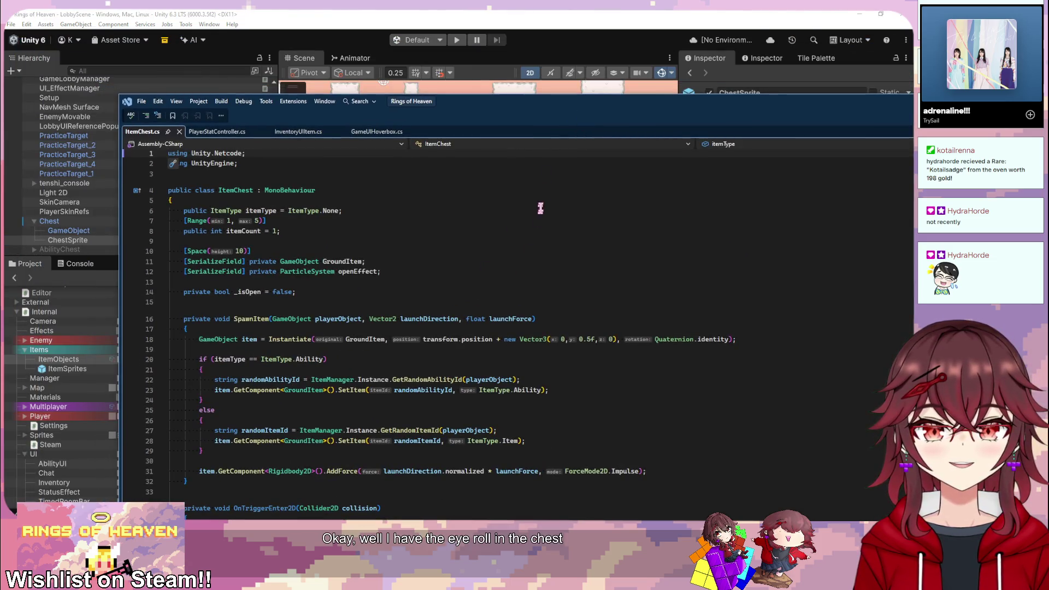
pyautogui.click(792, 169)
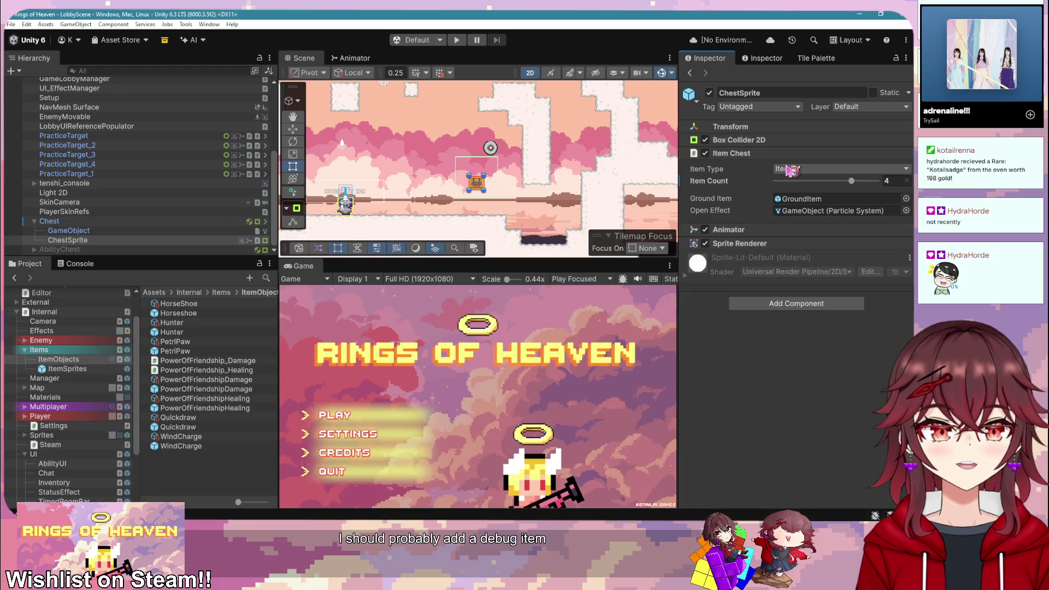
pyautogui.hotkey('alt', 'Tab')
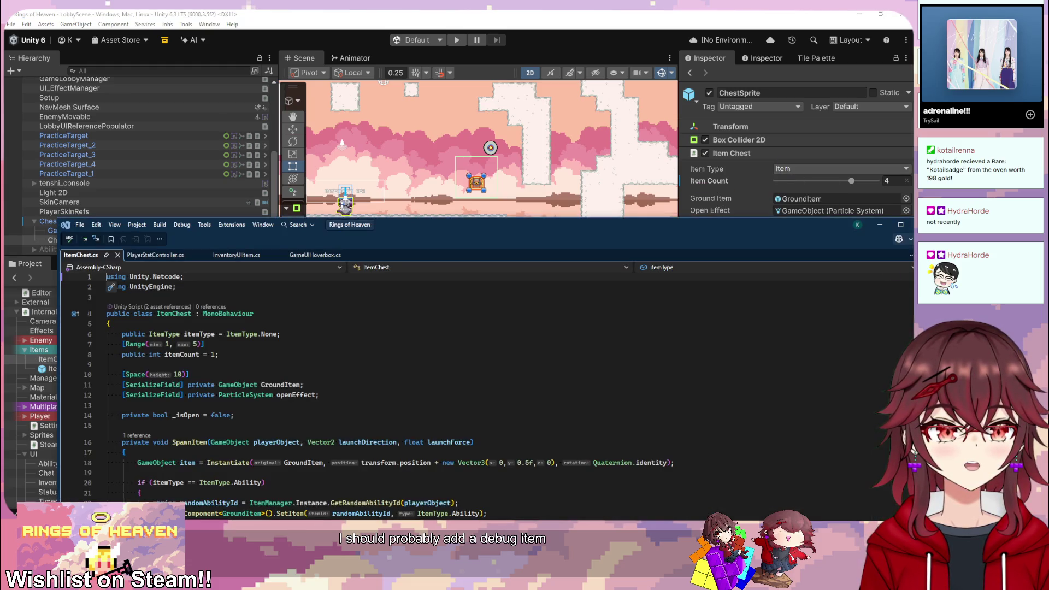
# Add '[Space(10)]' and '[SerializeField] private GameObject debugSetItem;' below the openEffect field
pyautogui.moveTo(711, 253)
pyautogui.mouseDown()
pyautogui.moveTo(711, 296)
pyautogui.moveTo(693, 92)
pyautogui.mouseUp()
pyautogui.moveTo(439, 81); pyautogui.dragTo(443, 272)
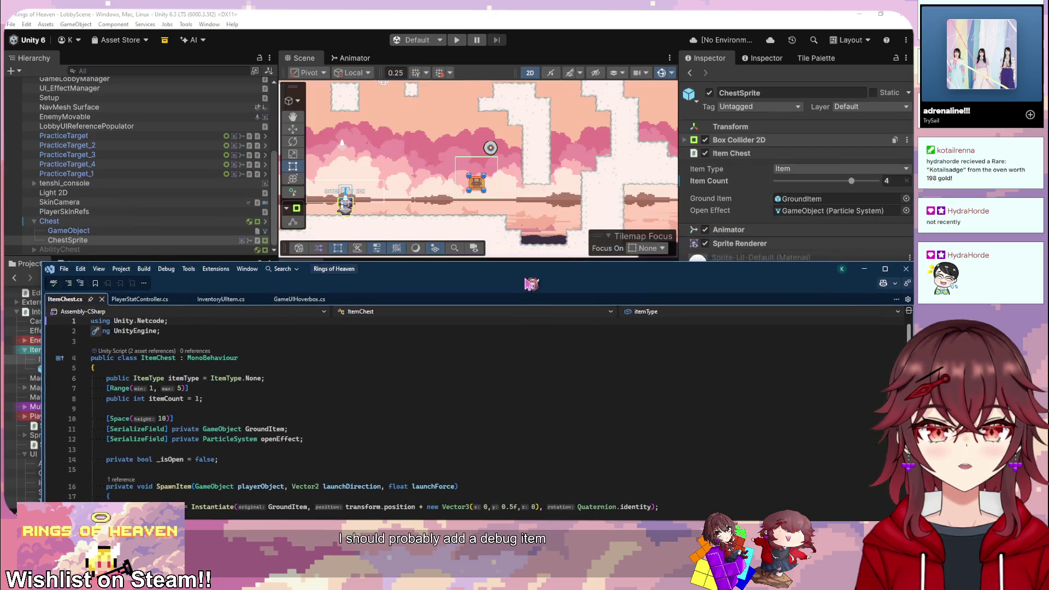
pyautogui.click(364, 444)
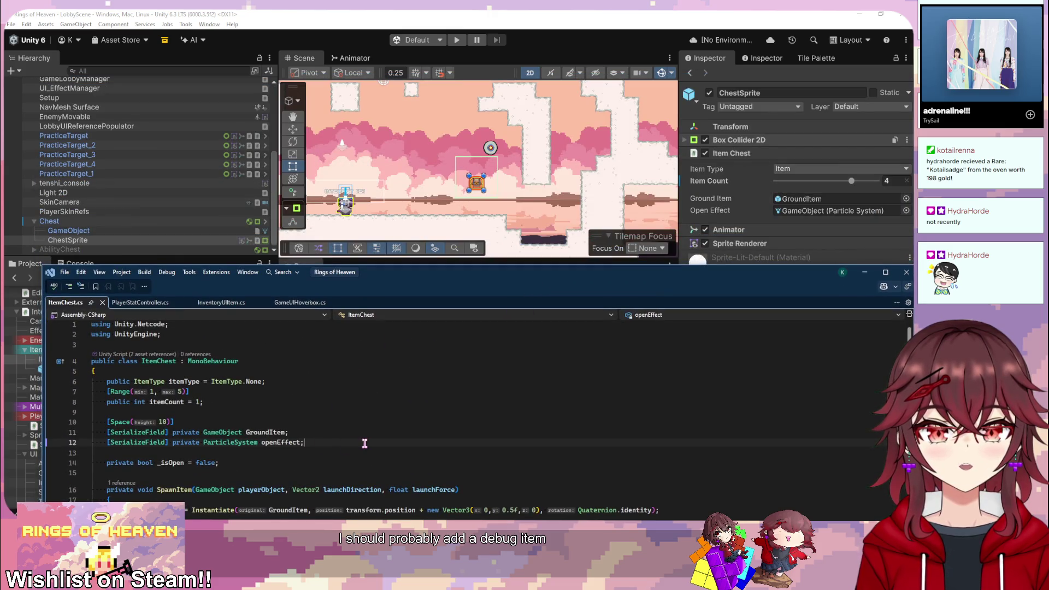
pyautogui.press('Return')
pyautogui.press('Return')
pyautogui.write('[Space(')
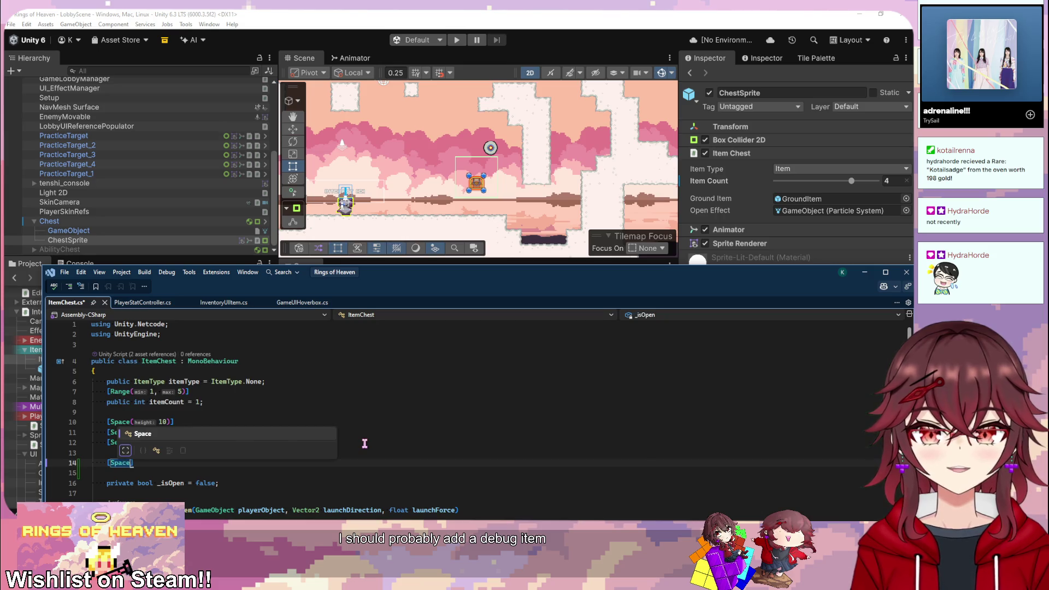
pyautogui.write('10)]')
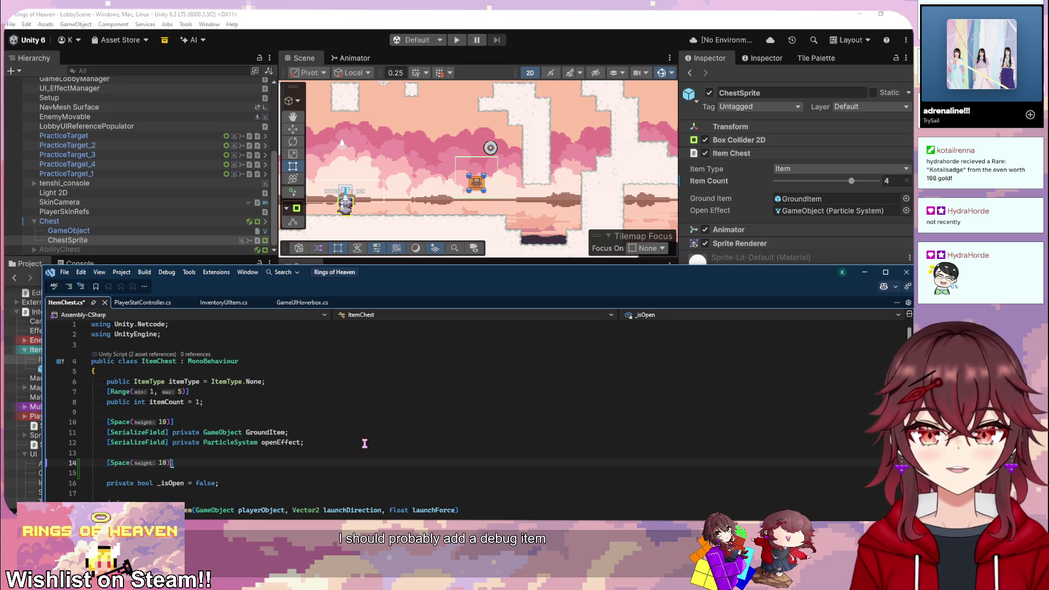
pyautogui.press('Return')
pyautogui.write('[Seria')
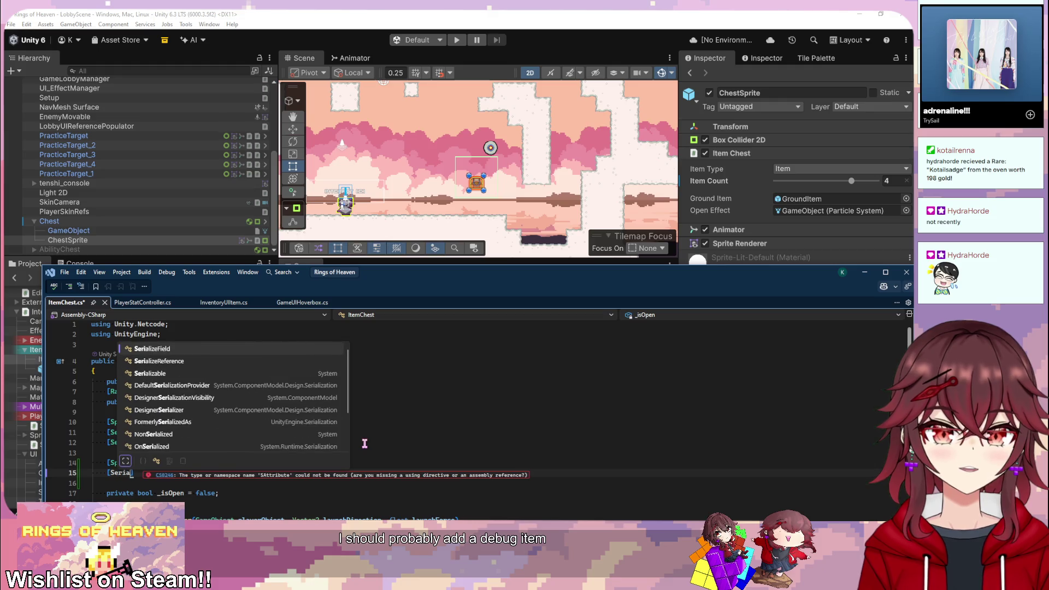
pyautogui.press('Tab')
pyautogui.write('] pri')
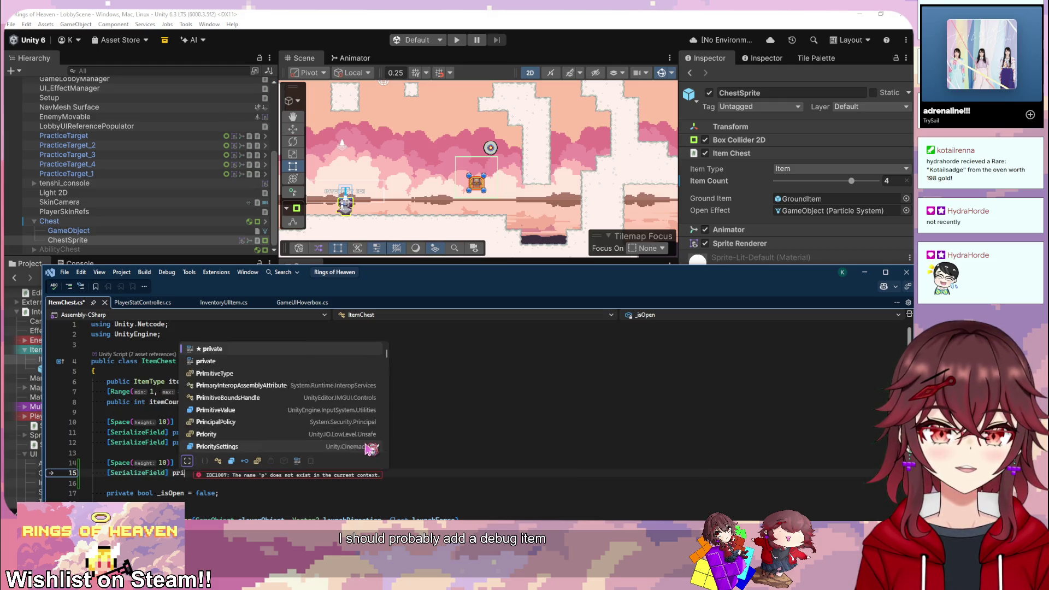
pyautogui.write('vate GameO')
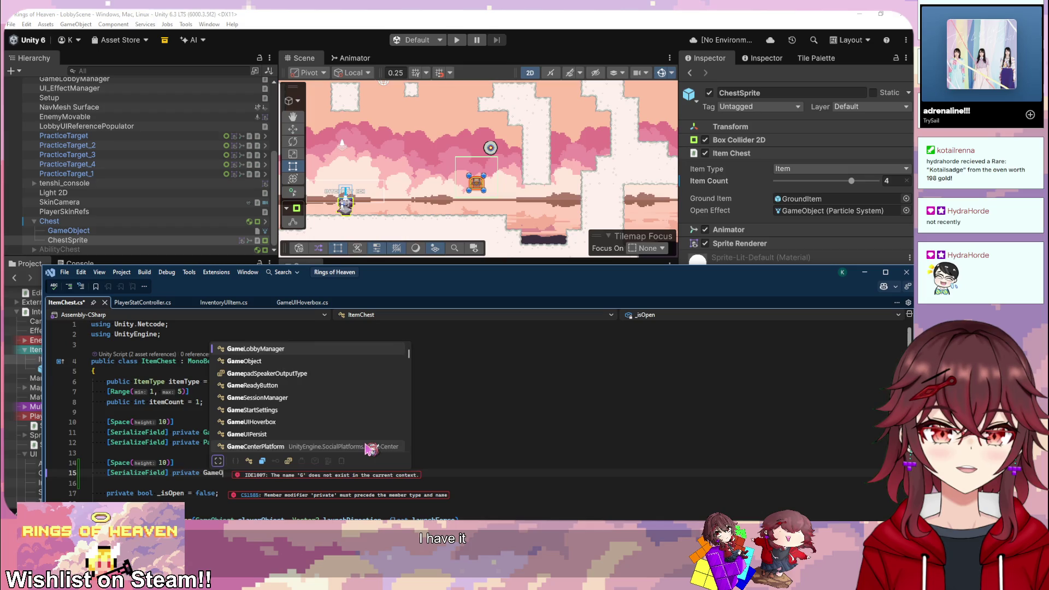
pyautogui.press('Tab')
pyautogui.write('deb')
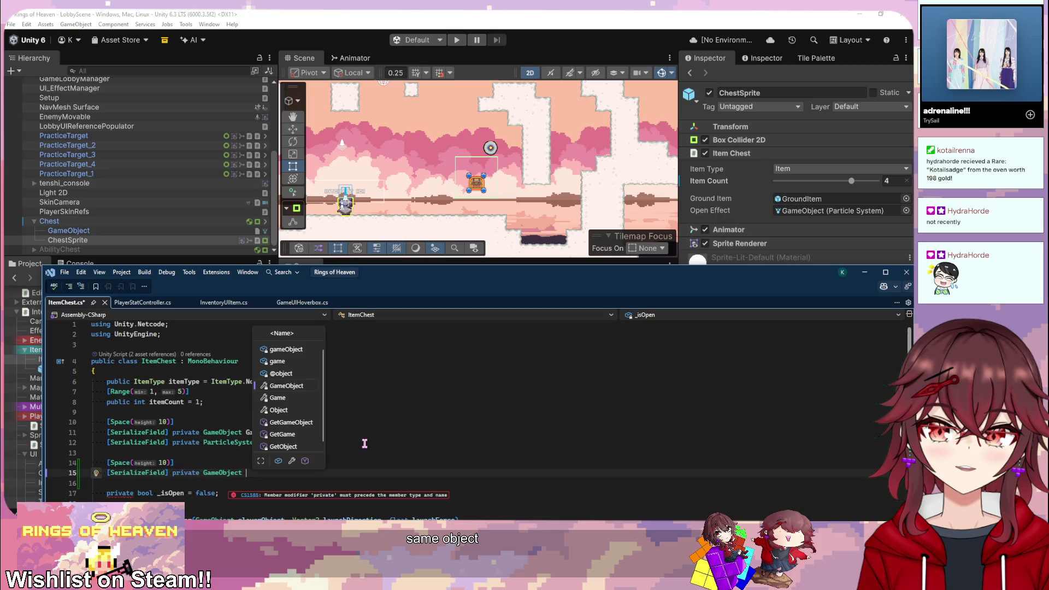
pyautogui.write('ugS')
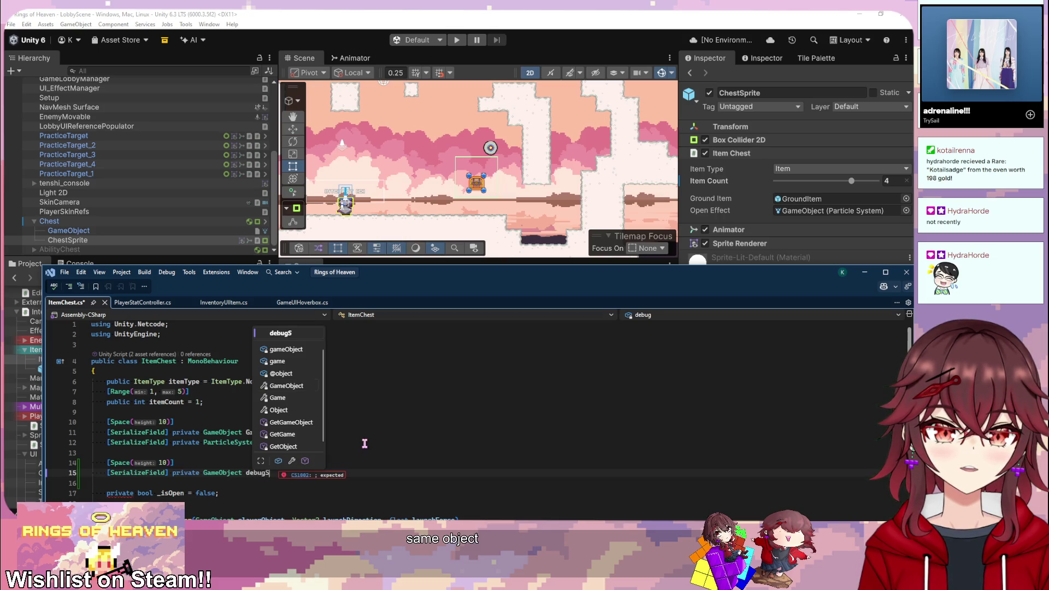
pyautogui.write('etItem;')
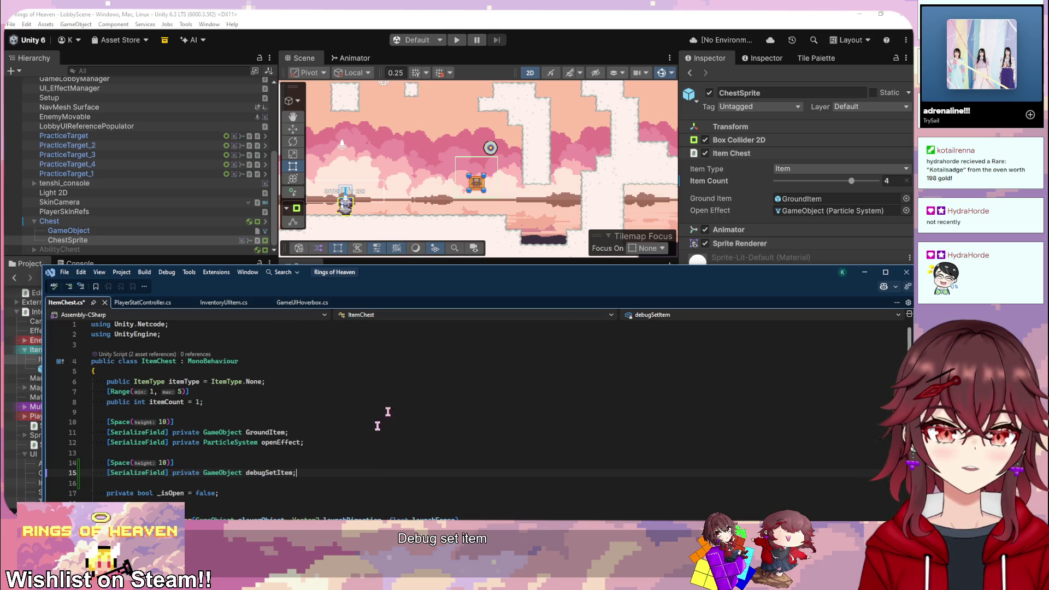
# Review the ItemChest code around OnTriggerEnter2D and the openEffect usage on line 45
pyautogui.scroll(-2, 374, 426)
pyautogui.doubleClick(271, 415)
pyautogui.moveTo(465, 272); pyautogui.dragTo(462, 135)
pyautogui.scroll(-7, 391, 319)
pyautogui.scroll(-4, 391, 318)
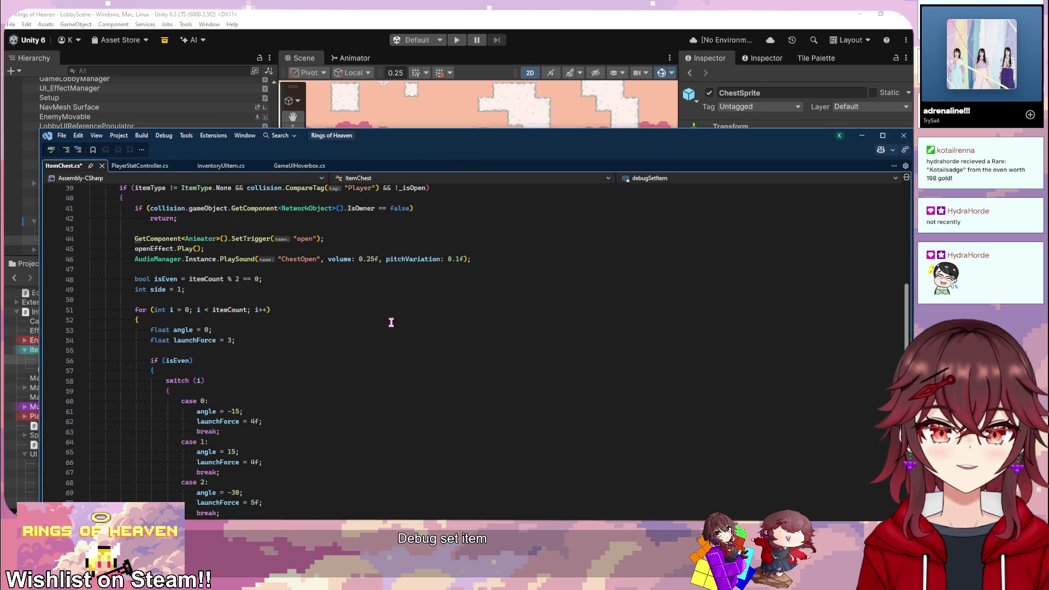
pyautogui.scroll(-15, 391, 322)
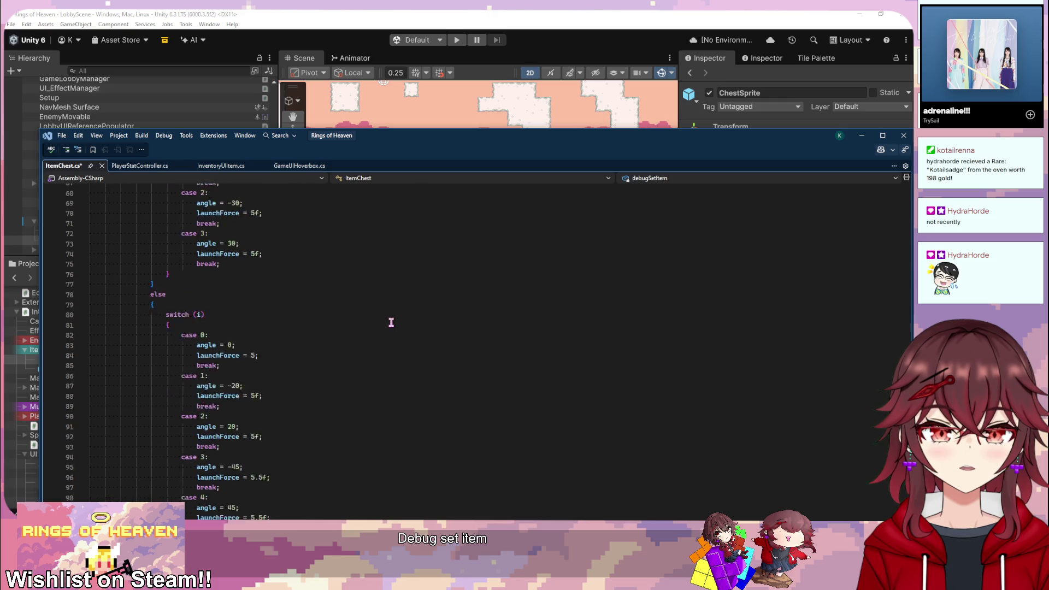
pyautogui.scroll(-5, 393, 333)
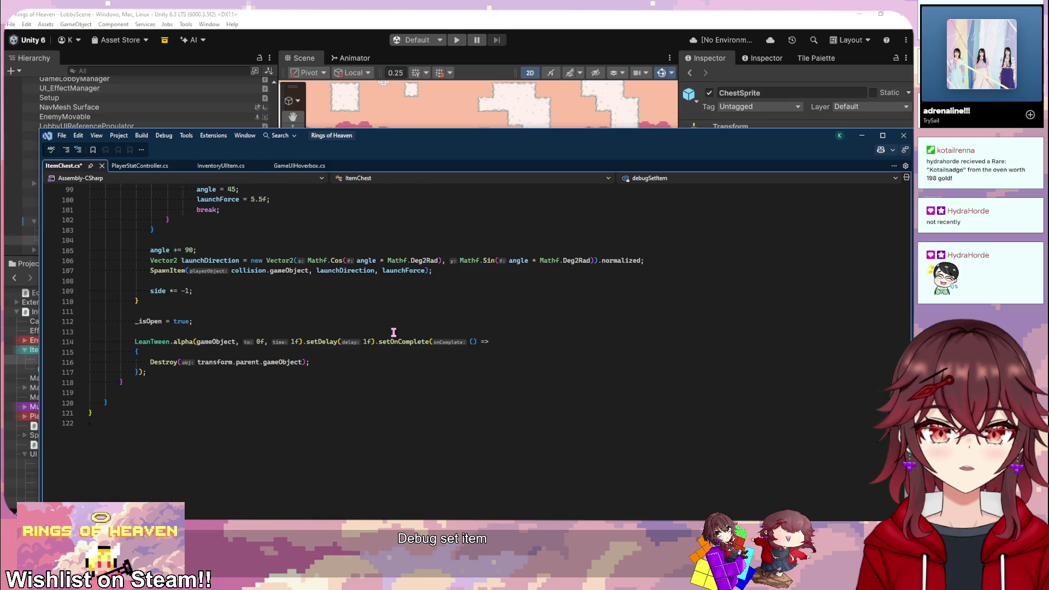
pyautogui.scroll(20, 393, 333)
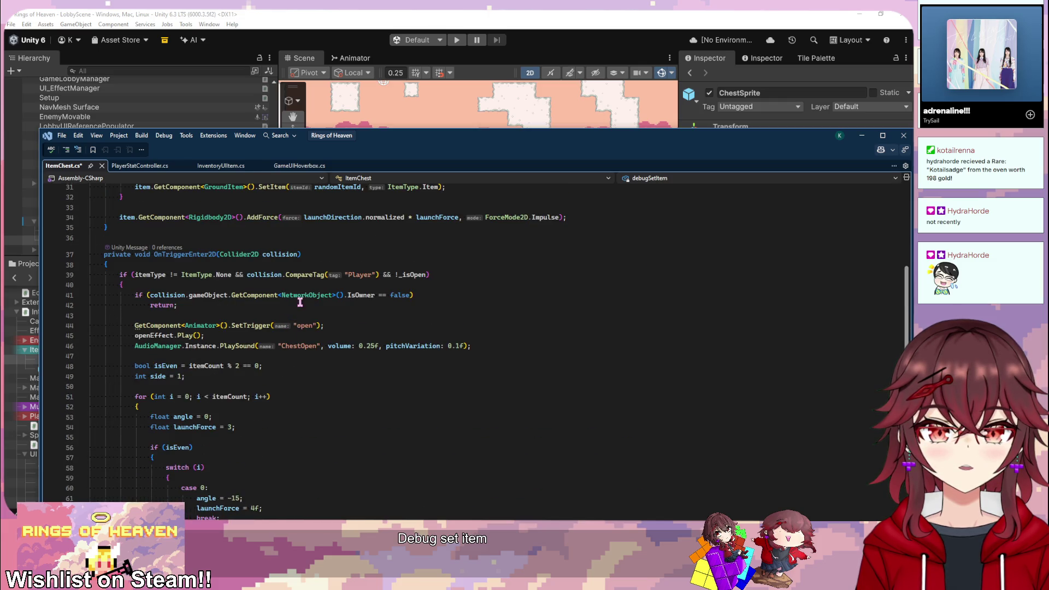
pyautogui.click(260, 324)
pyautogui.click(173, 336)
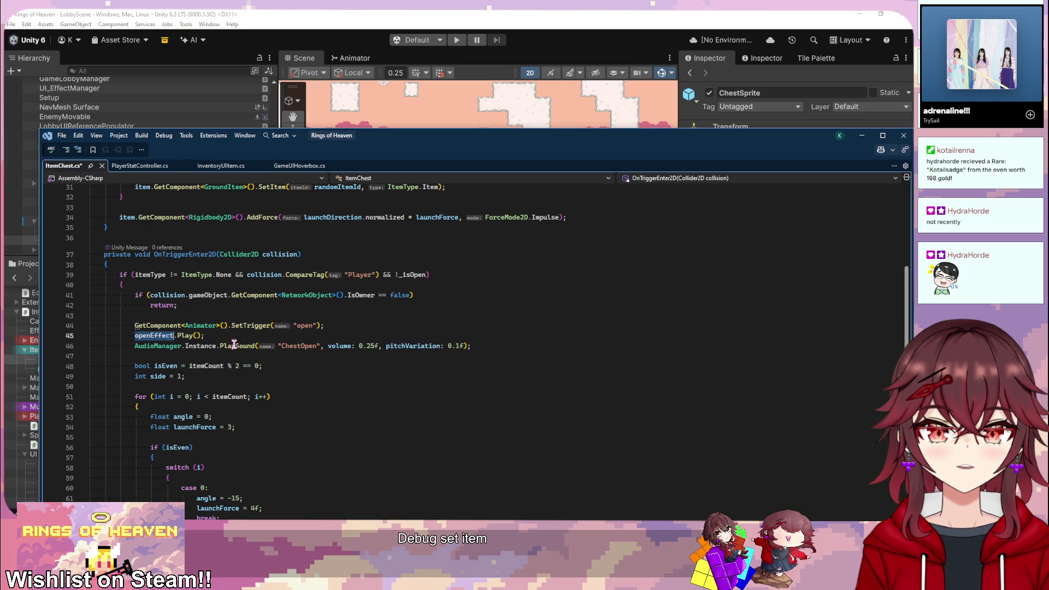
# Inspect the SpawnItem call on line 107 and highlight every use of GroundItem
pyautogui.scroll(-18, 289, 341)
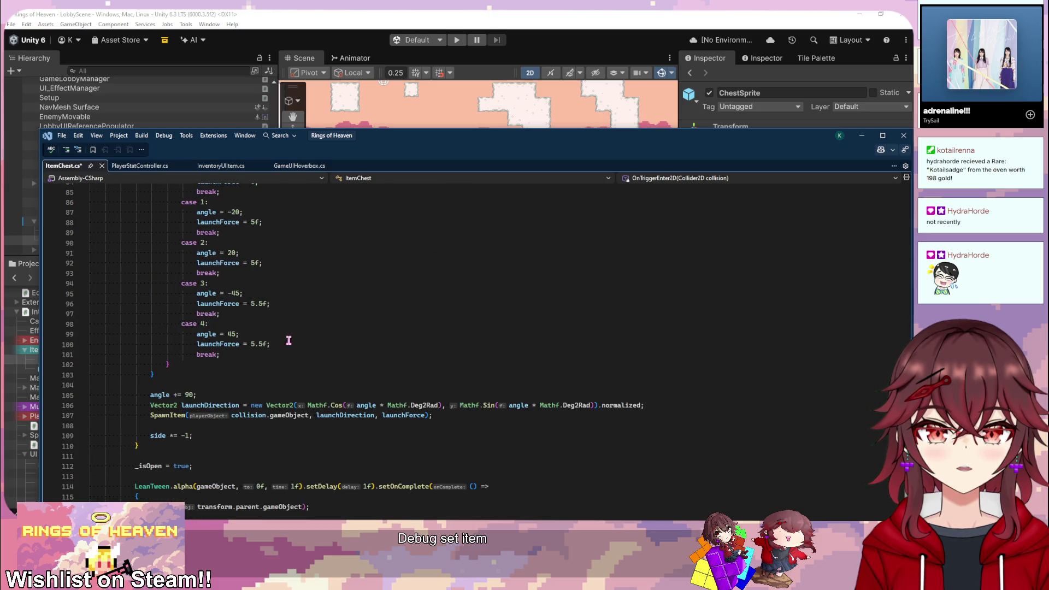
pyautogui.scroll(-1, 288, 341)
pyautogui.doubleClick(176, 387)
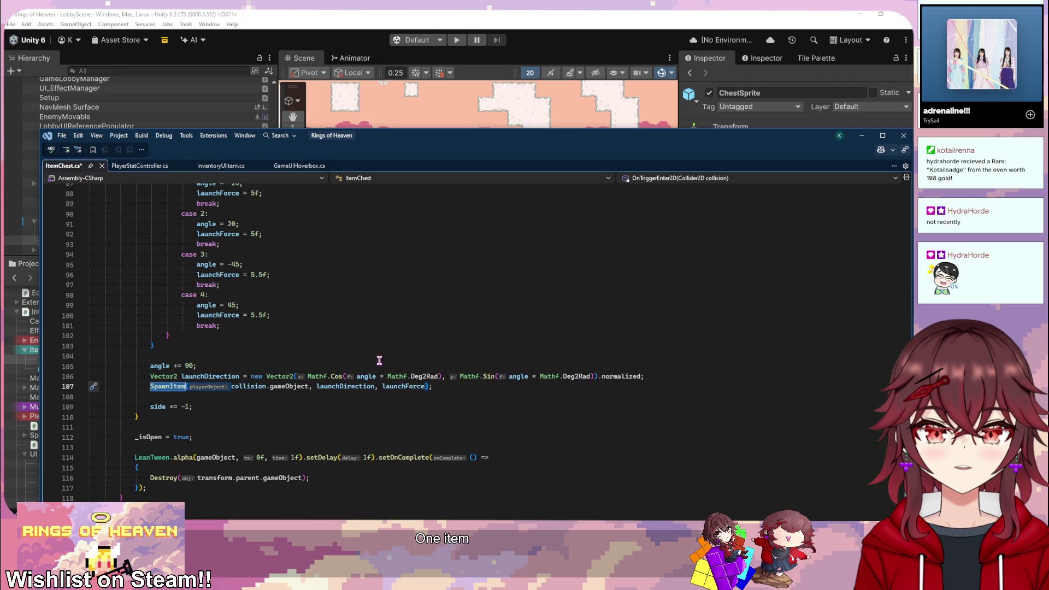
pyautogui.scroll(20, 379, 360)
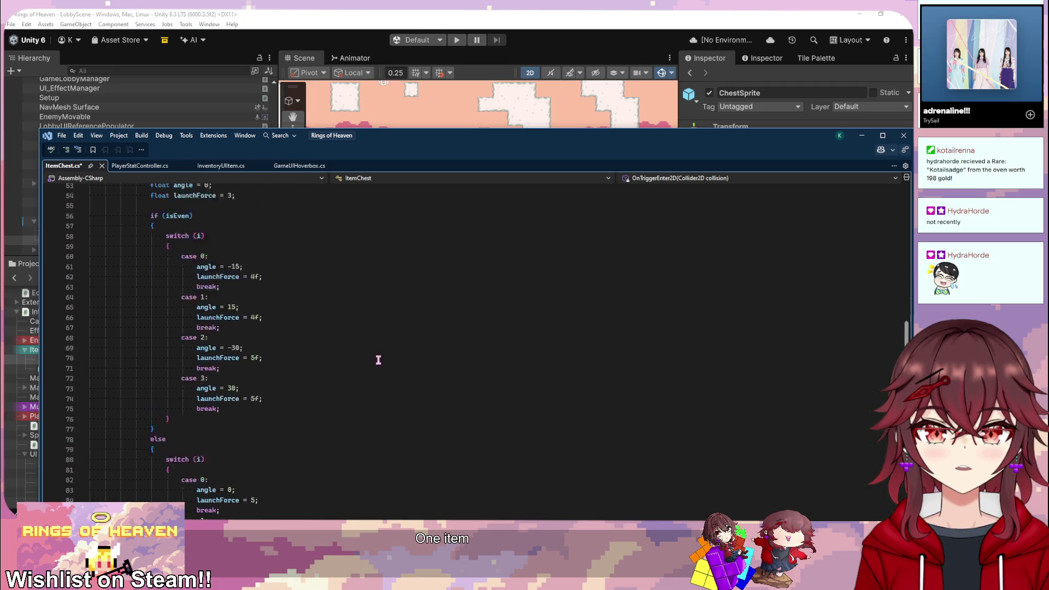
pyautogui.scroll(1, 378, 360)
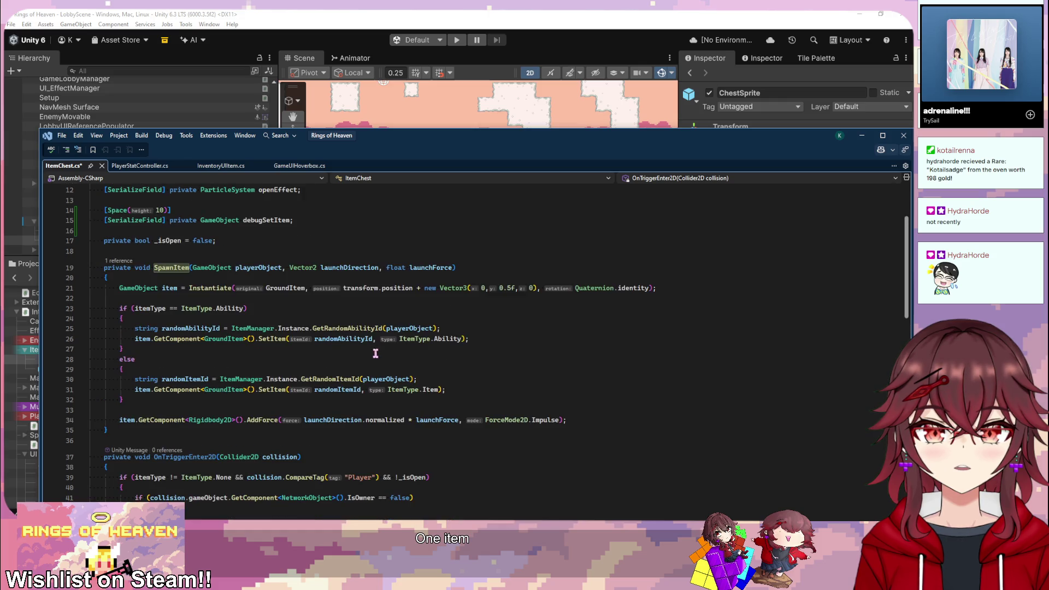
pyautogui.press('Down')
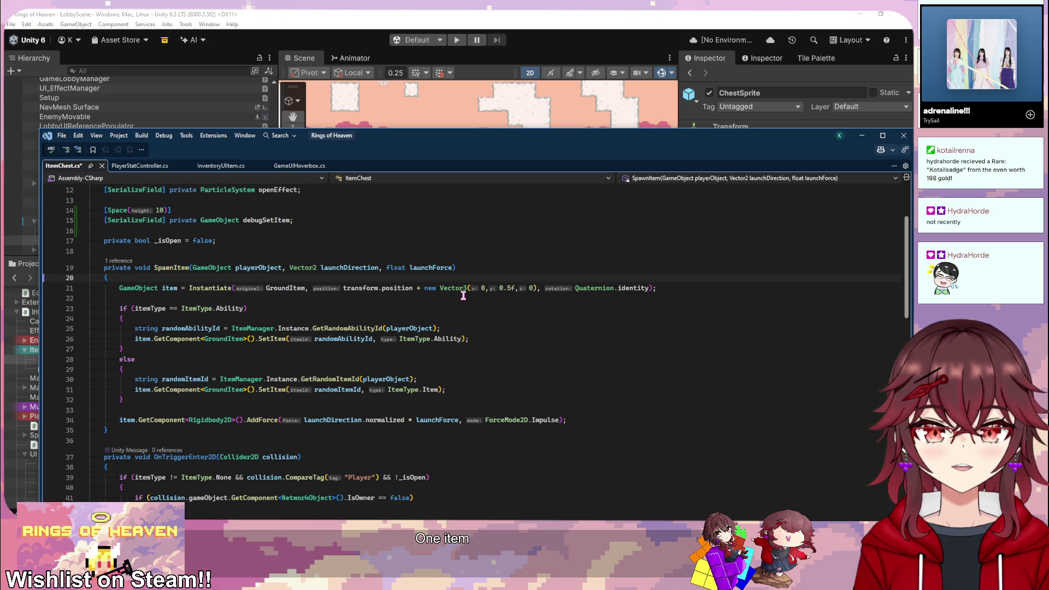
pyautogui.scroll(1, 429, 304)
pyautogui.doubleClick(287, 318)
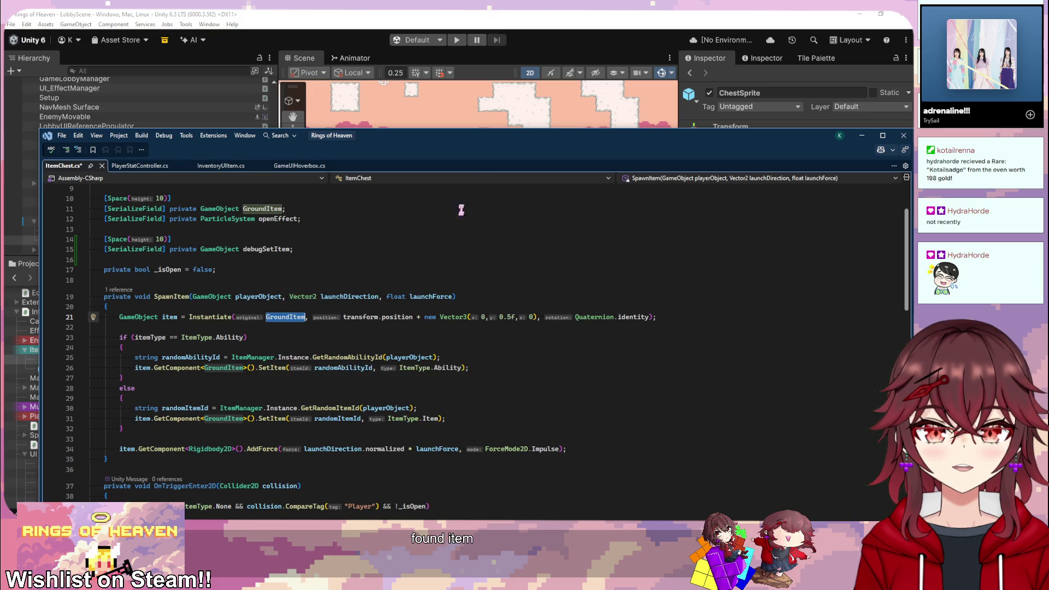
# Glance at Unity, then go to the GetRandomItemId definition in ItemManager
pyautogui.moveTo(476, 139)
pyautogui.mouseDown()
pyautogui.moveTo(456, 414)
pyautogui.moveTo(465, 103)
pyautogui.mouseUp()
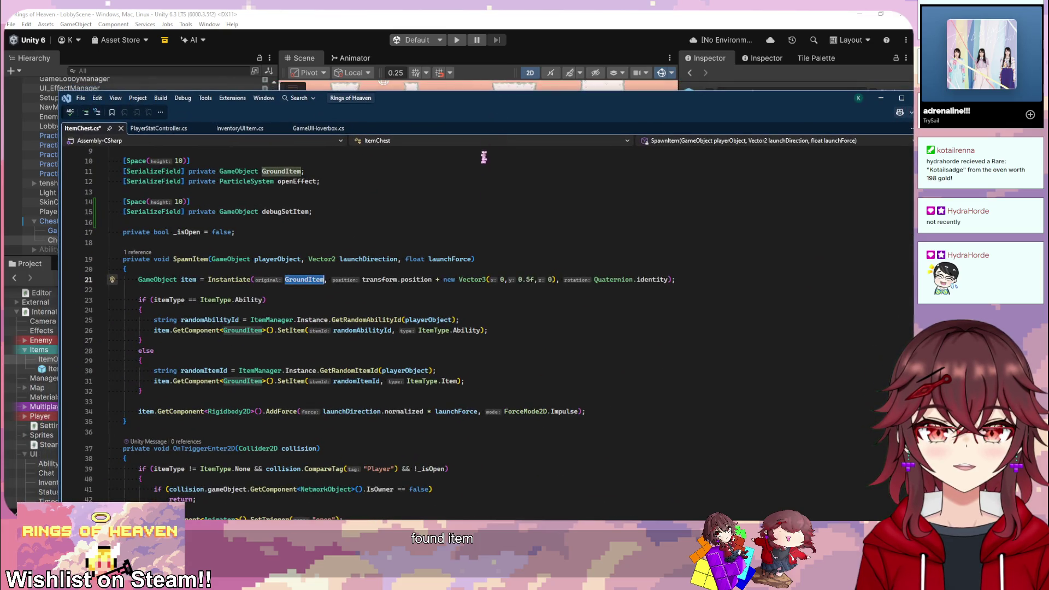
pyautogui.hotkey('alt', 'Tab')
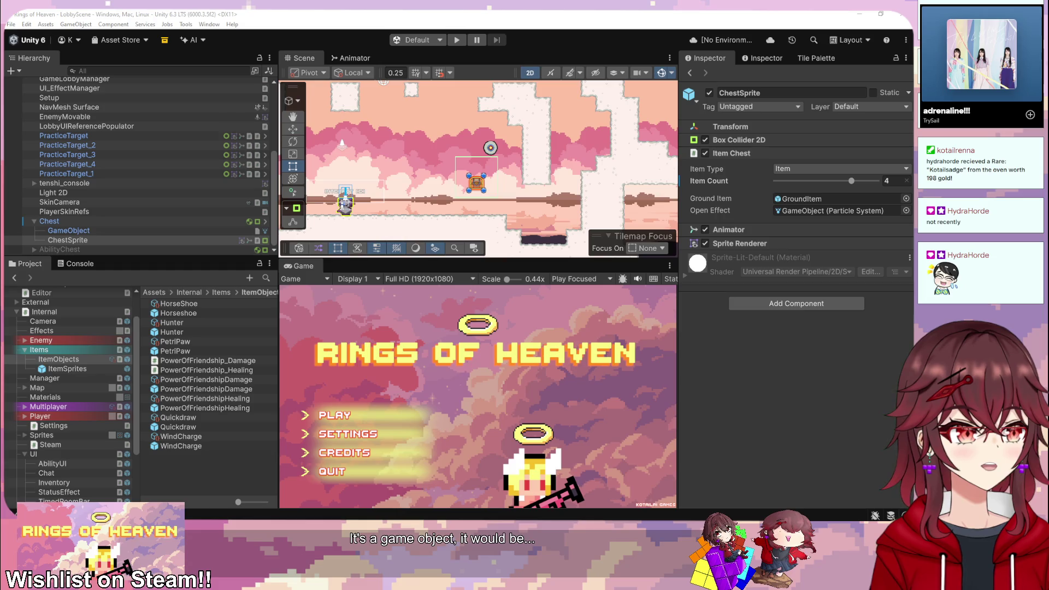
pyautogui.hotkey('alt', 'Tab')
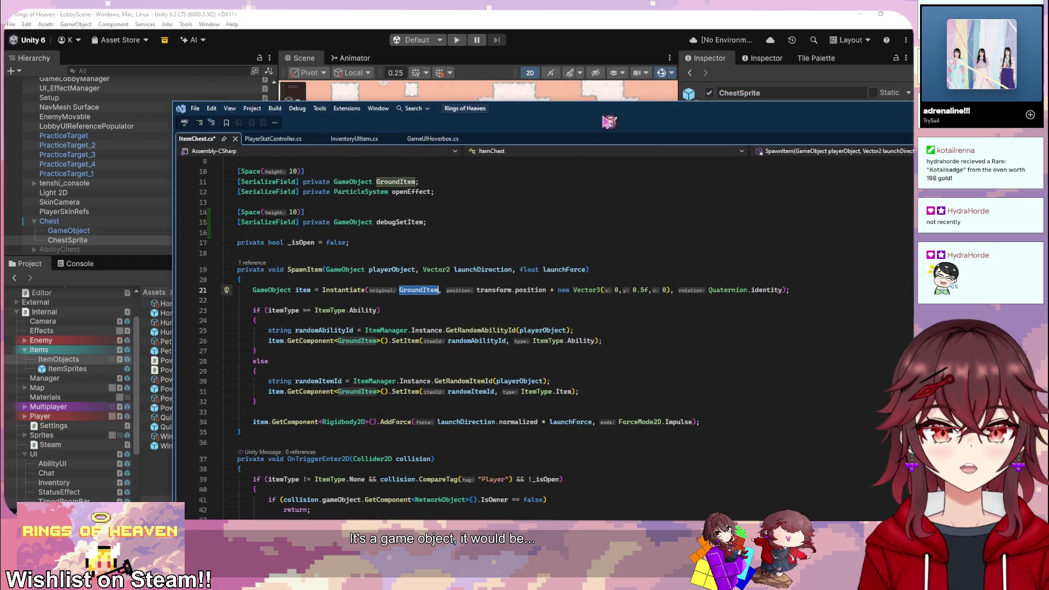
pyautogui.keyDown('ctrl'); pyautogui.click(388, 376); pyautogui.keyUp('ctrl')
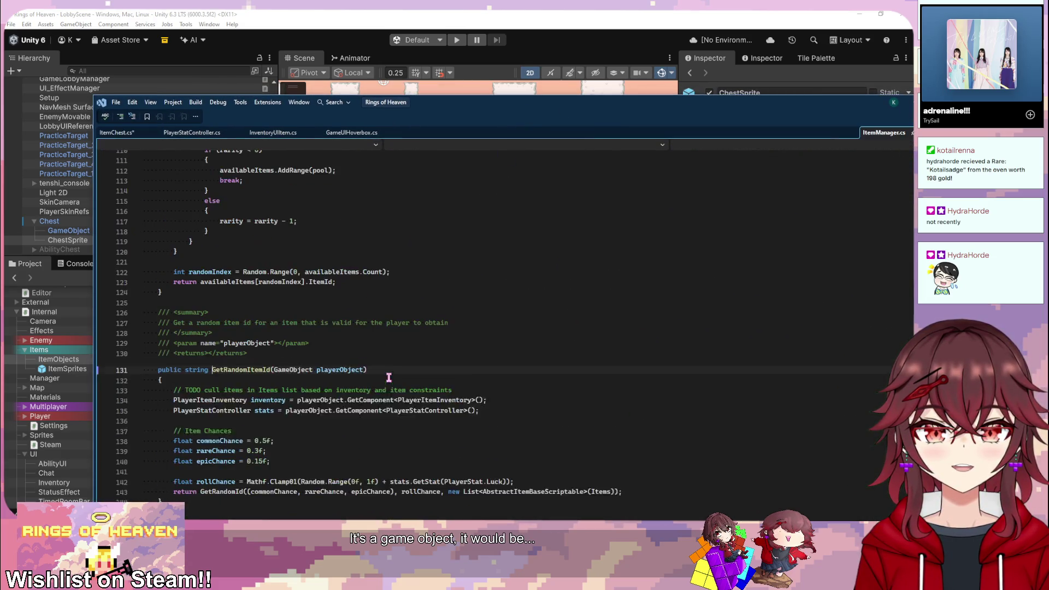
# Go to the GetRandomId definition and read through its commonChance rarity logic
pyautogui.scroll(-2, 431, 343)
pyautogui.scroll(-3, 363, 298)
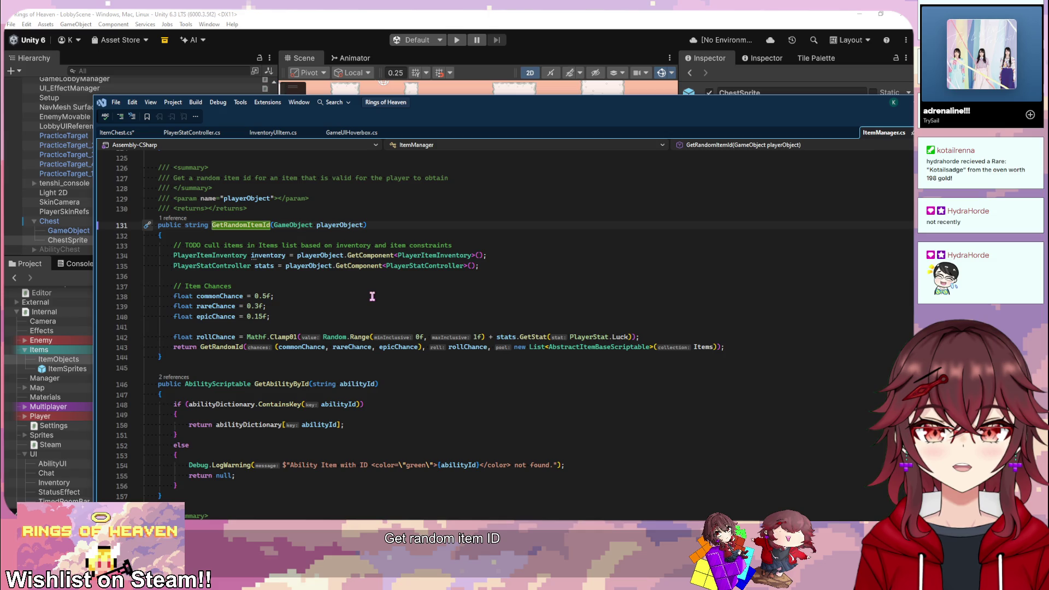
pyautogui.keyDown('ctrl'); pyautogui.click(224, 348); pyautogui.keyUp('ctrl')
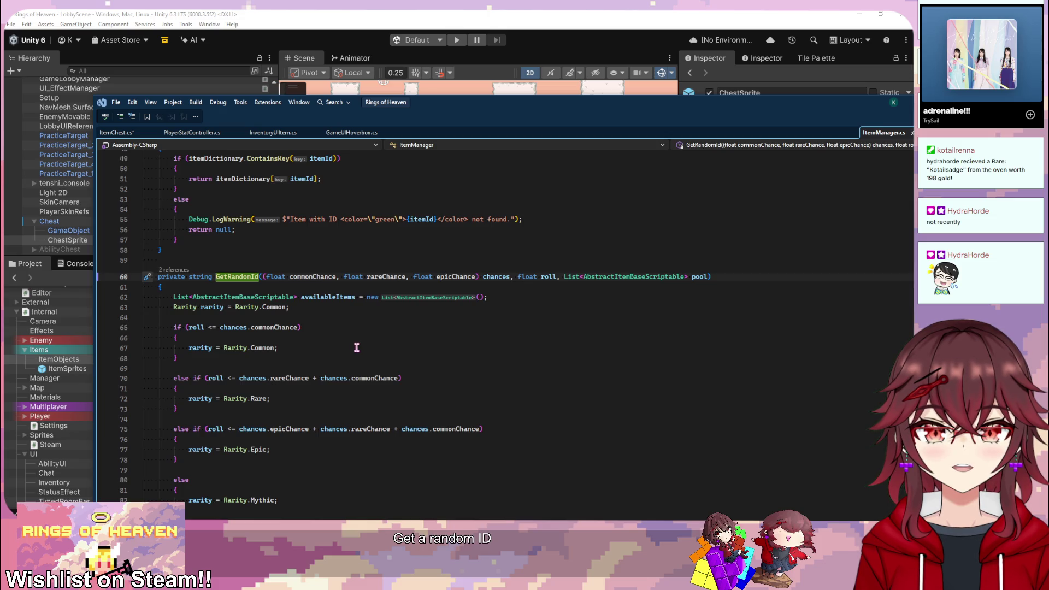
pyautogui.scroll(-12, 356, 347)
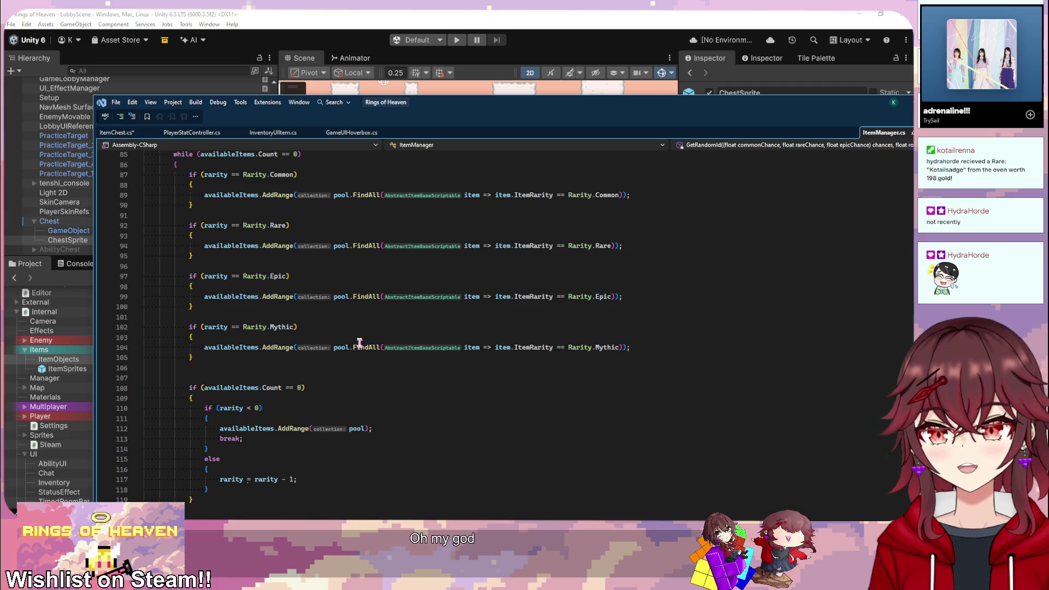
pyautogui.scroll(-7, 356, 347)
pyautogui.click(389, 317)
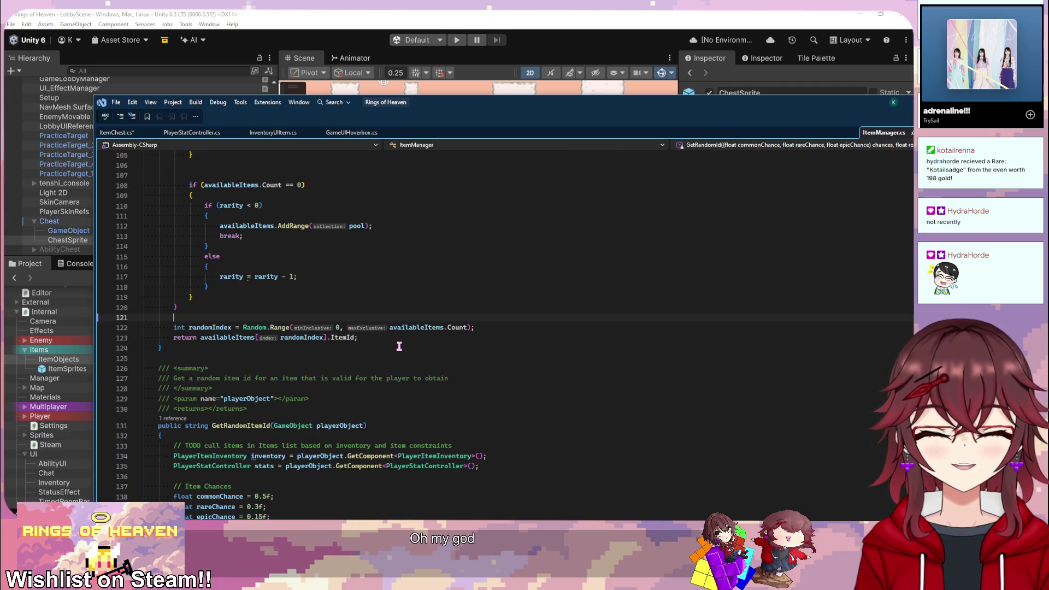
pyautogui.scroll(-4, 399, 347)
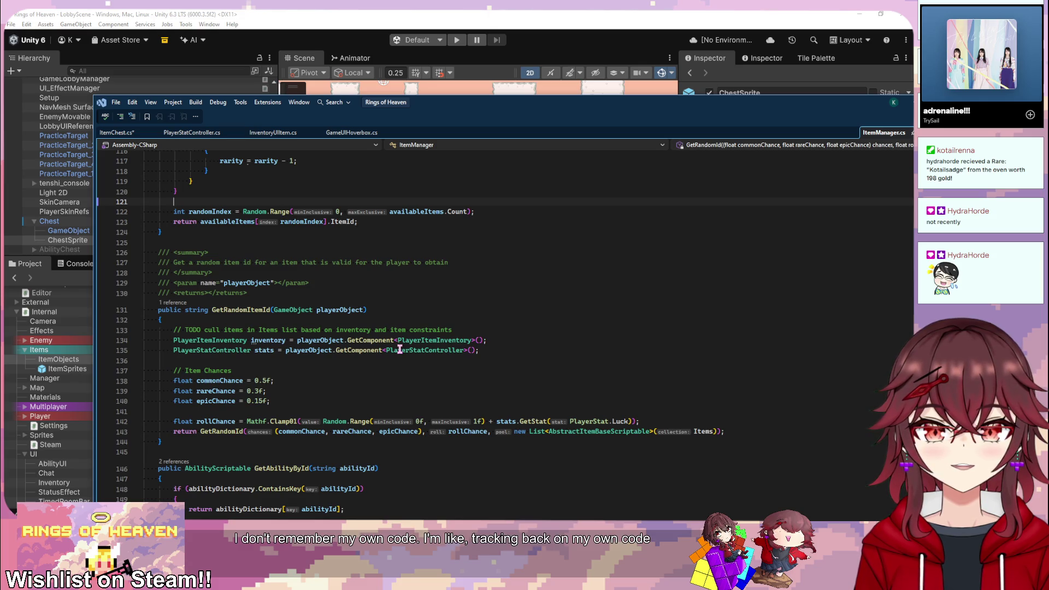
pyautogui.click(382, 381)
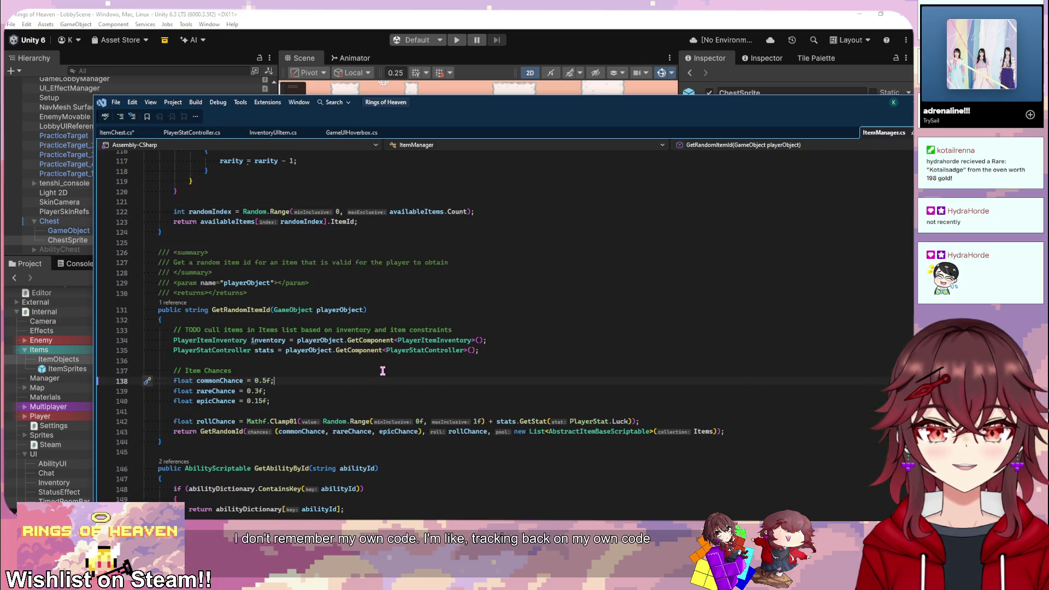
# Move the Visual Studio window off screen so Unity's scene shows
pyautogui.scroll(10, 382, 375)
pyautogui.scroll(10, 382, 371)
pyautogui.moveTo(476, 104)
pyautogui.mouseDown()
pyautogui.moveTo(853, 131)
pyautogui.moveTo(1048, 131)
pyautogui.mouseUp()
pyautogui.scroll(5, 82, 192)
pyautogui.click(76, 177)
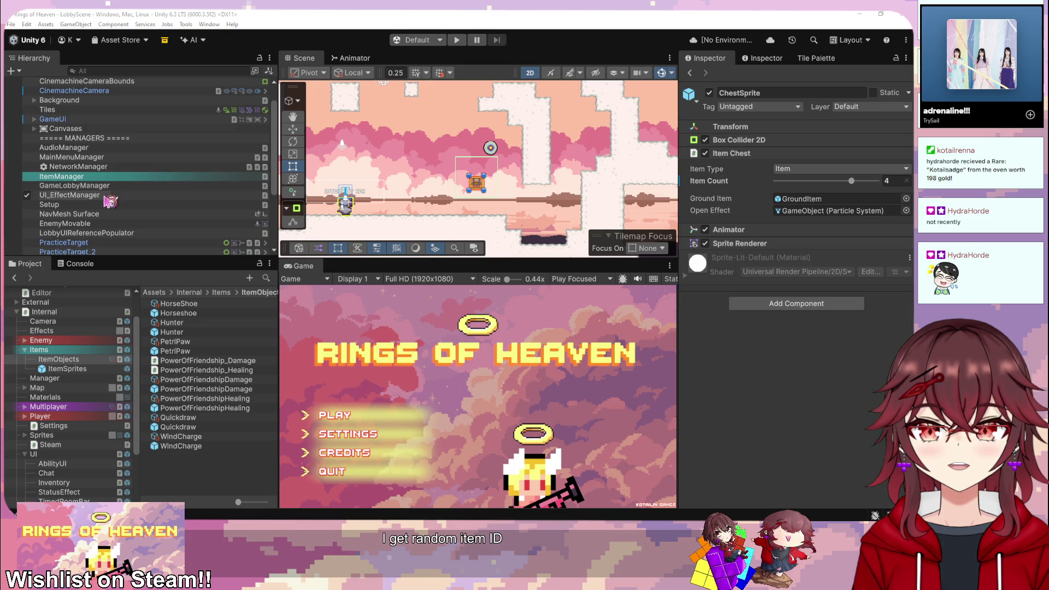
# Open the Items folder in the Project window and open the ItemManager script
pyautogui.scroll(-4, 135, 209)
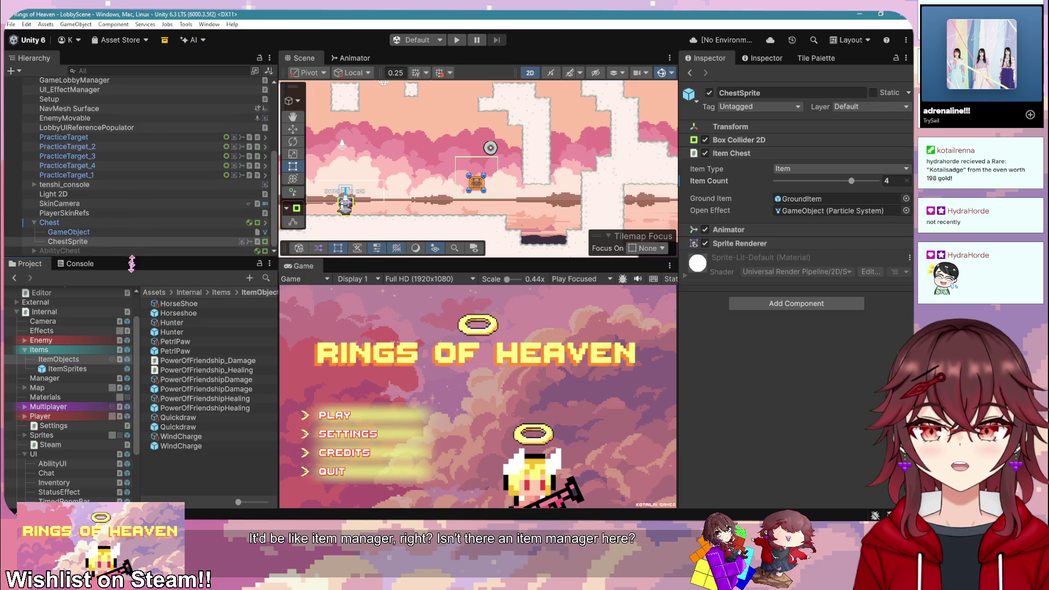
pyautogui.moveTo(139, 265); pyautogui.dragTo(141, 336)
pyautogui.scroll(5, 155, 263)
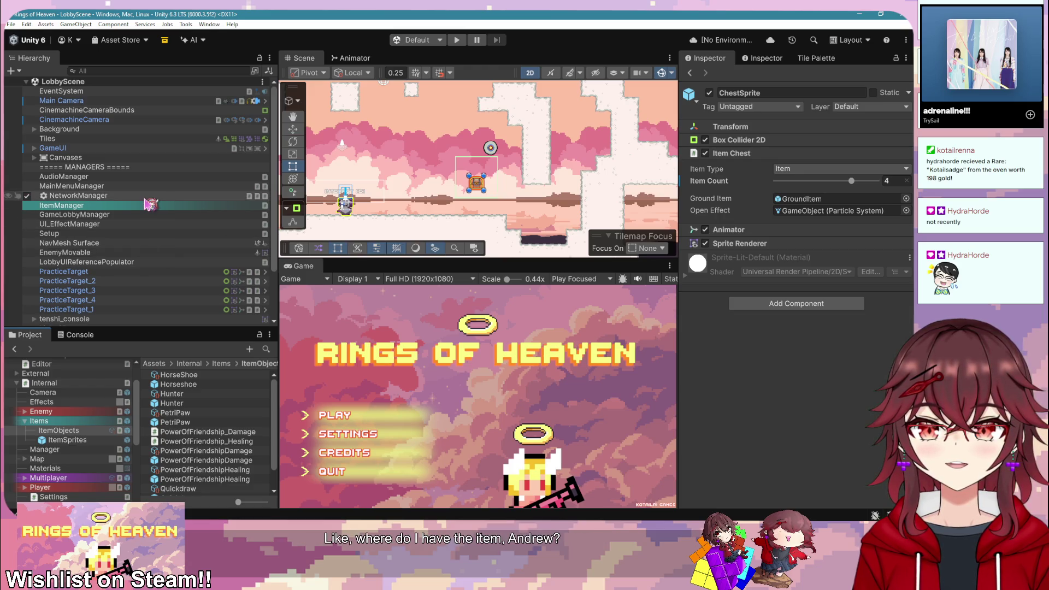
pyautogui.click(144, 151)
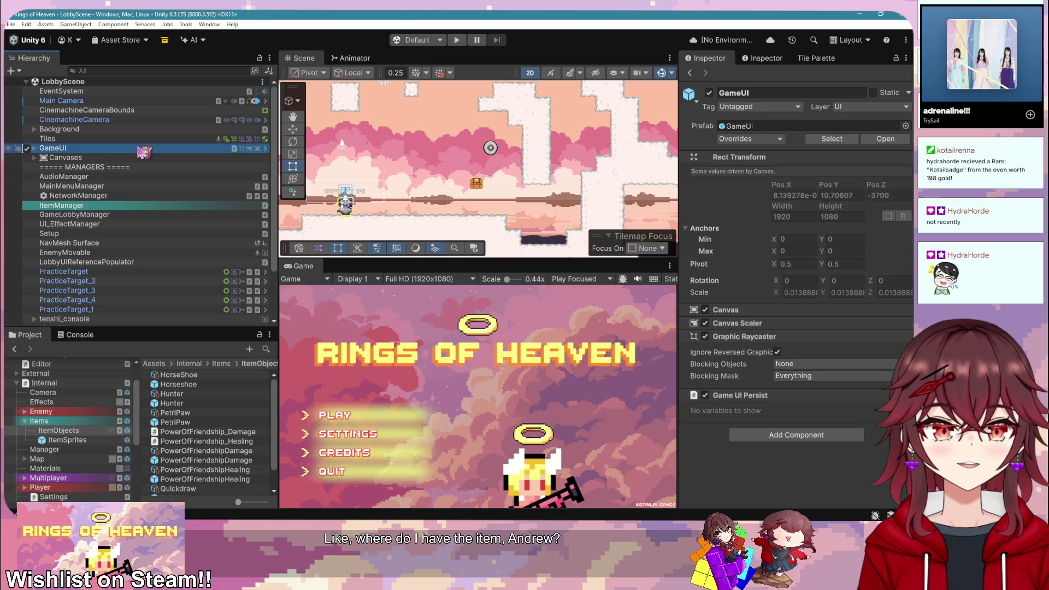
pyautogui.scroll(-4, 101, 437)
pyautogui.scroll(2, 101, 439)
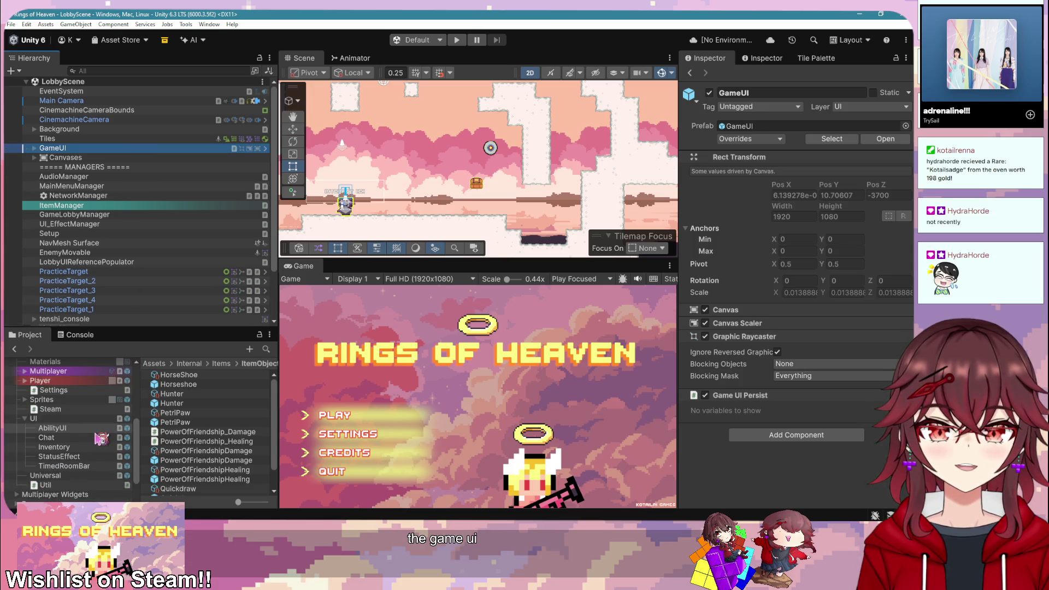
pyautogui.click(73, 415)
pyautogui.click(77, 386)
pyautogui.scroll(-1, 235, 417)
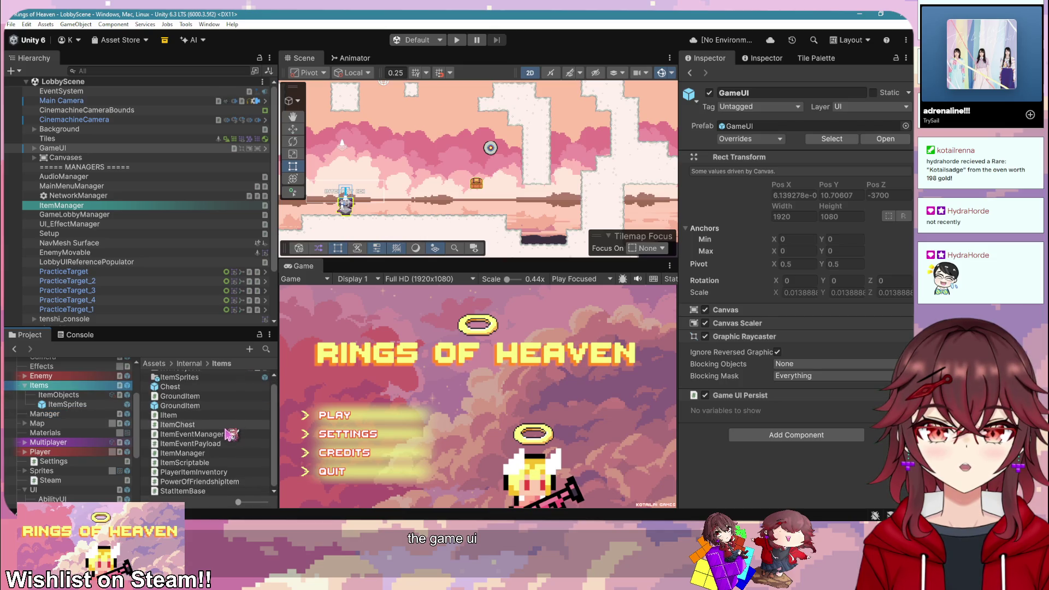
pyautogui.click(218, 454)
pyautogui.doubleClick(221, 455)
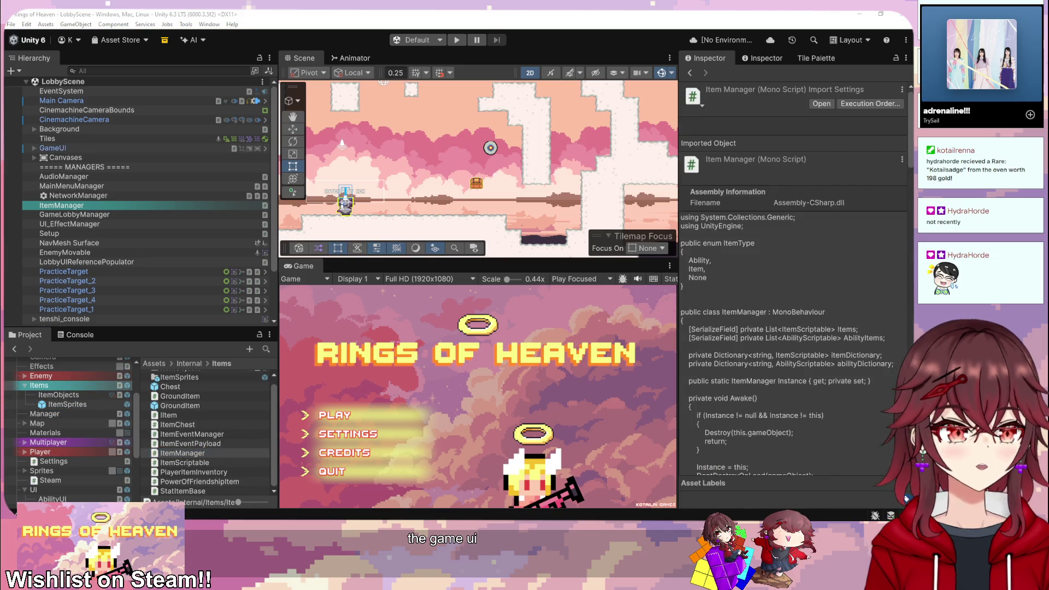
# Confirm via CodeLens that ItemManager.cs is used by LobbyScene's ItemManager object, then return to Unity
pyautogui.scroll(12, 451, 270)
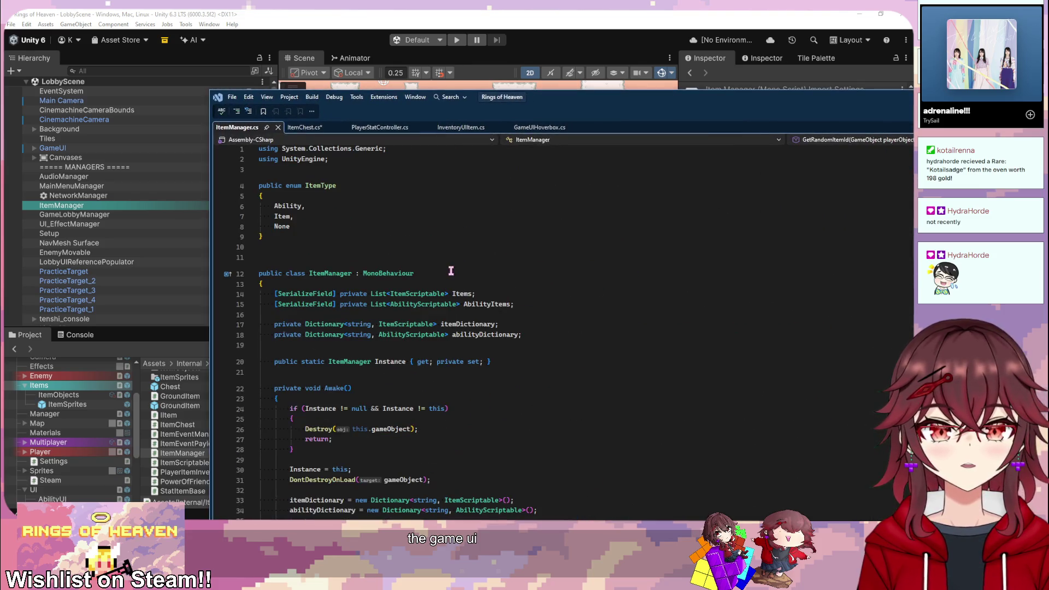
pyautogui.click(451, 271)
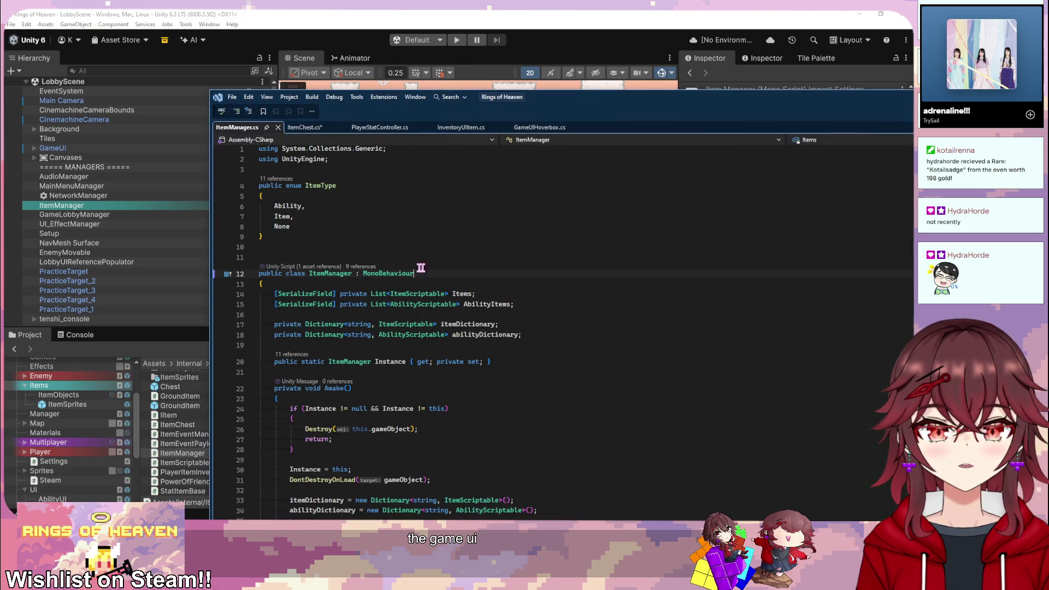
pyautogui.click(328, 267)
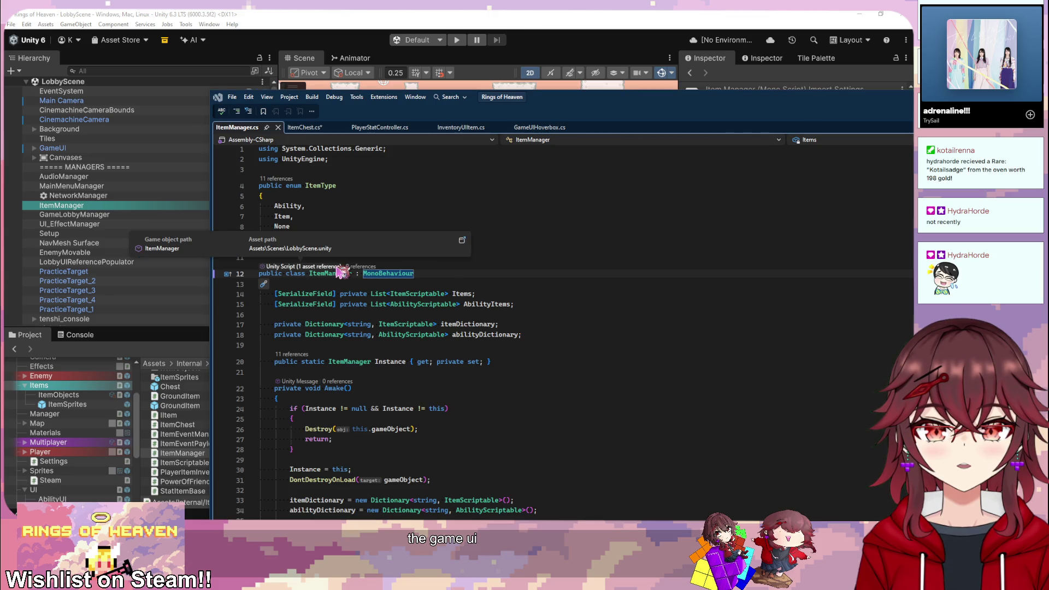
pyautogui.click(340, 314)
pyautogui.scroll(-2, 129, 264)
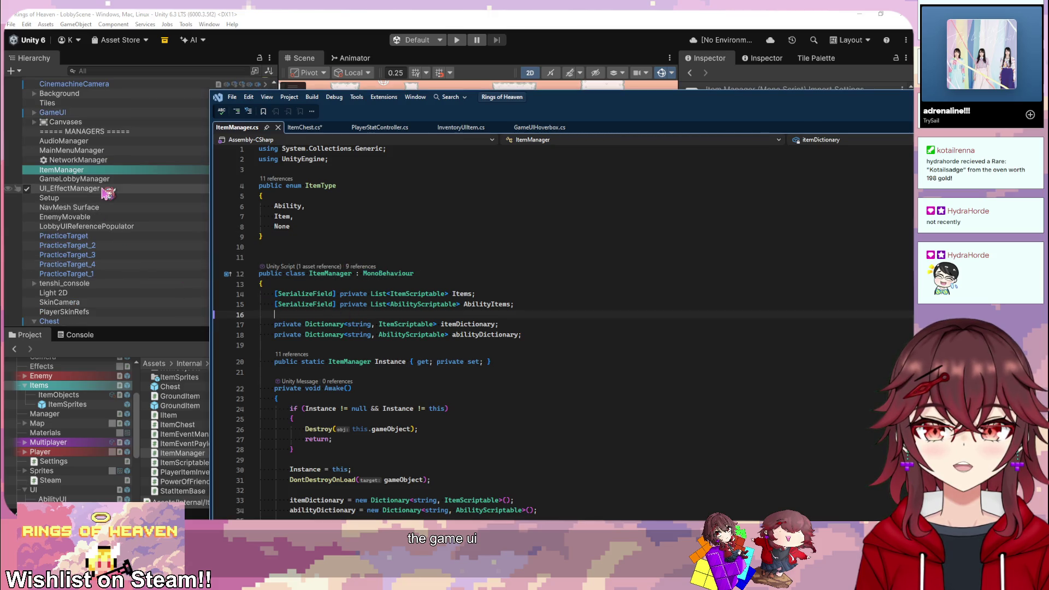
pyautogui.scroll(-2, 108, 193)
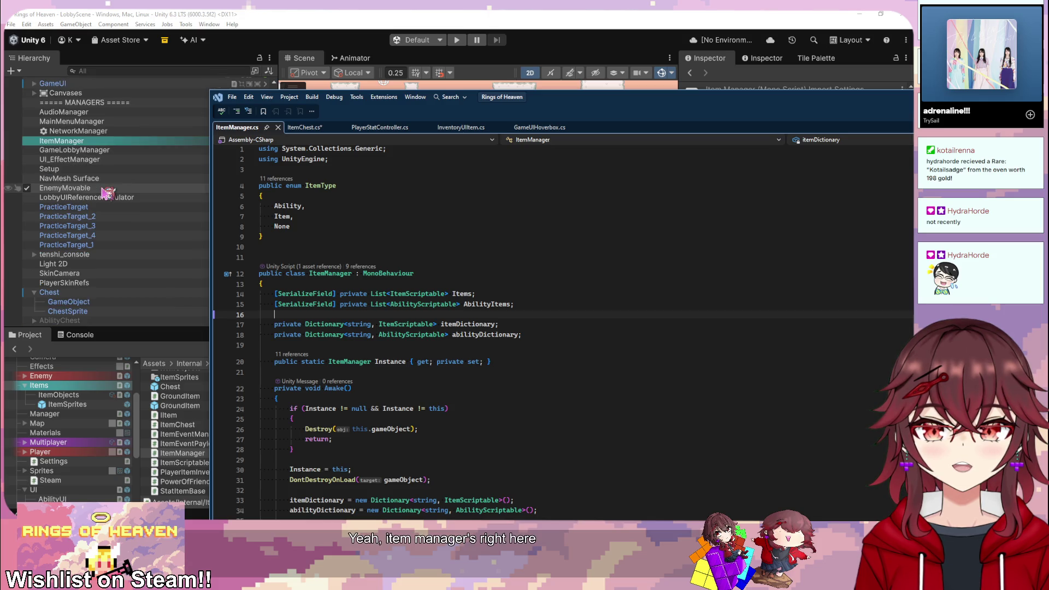
pyautogui.scroll(4, 124, 217)
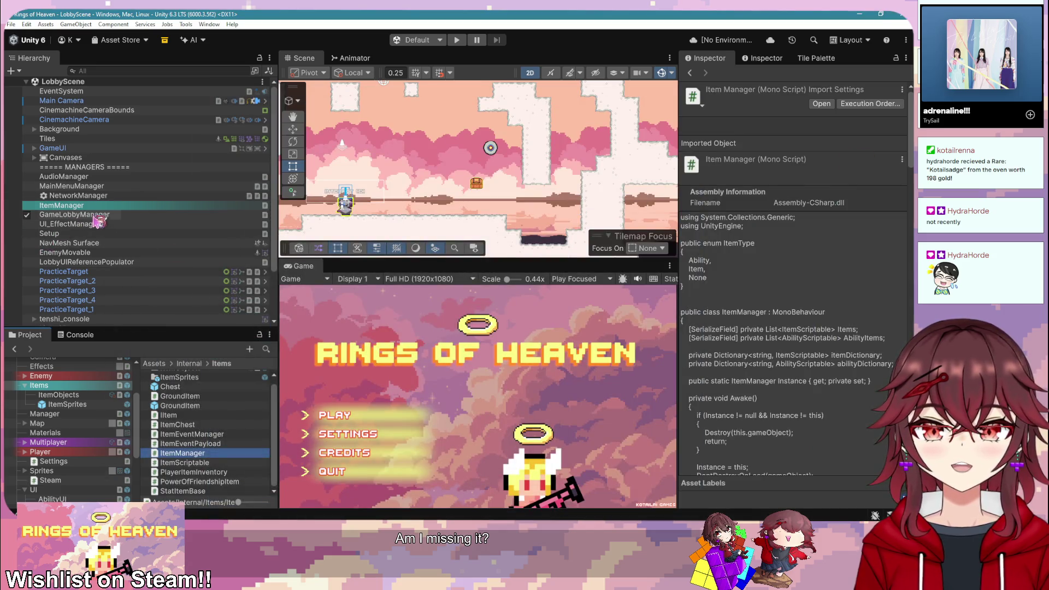
pyautogui.click(82, 215)
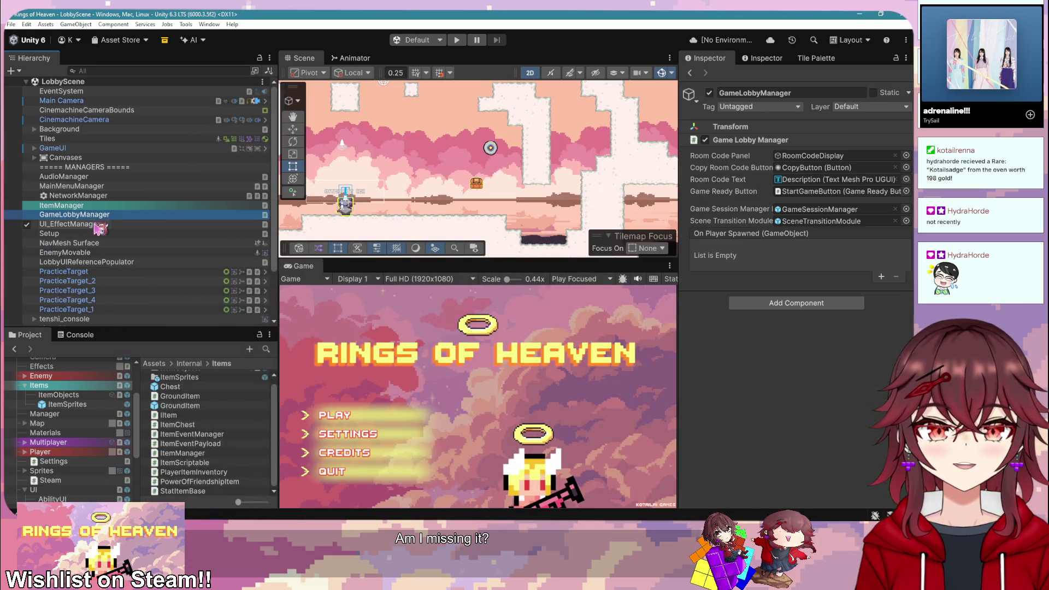
# Inspect the manager objects, from AudioManager and MainMenuManager to LobbyUIReferencePopulator
pyautogui.press('Down')
pyautogui.press('Down')
pyautogui.press('Down')
pyautogui.press('Down')
pyautogui.press('Down')
pyautogui.scroll(-3, 104, 268)
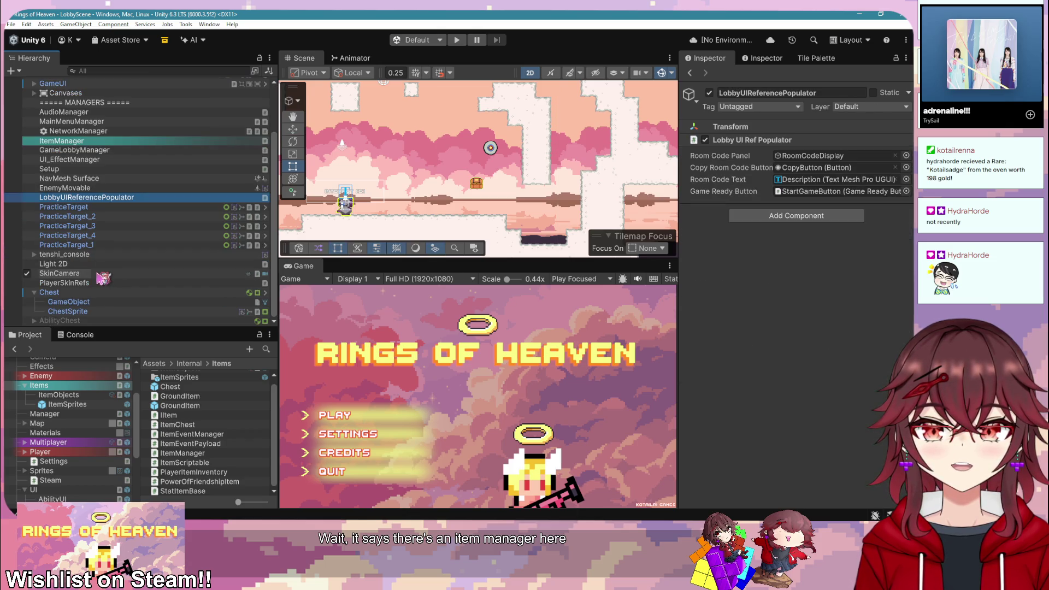
pyautogui.scroll(3, 102, 279)
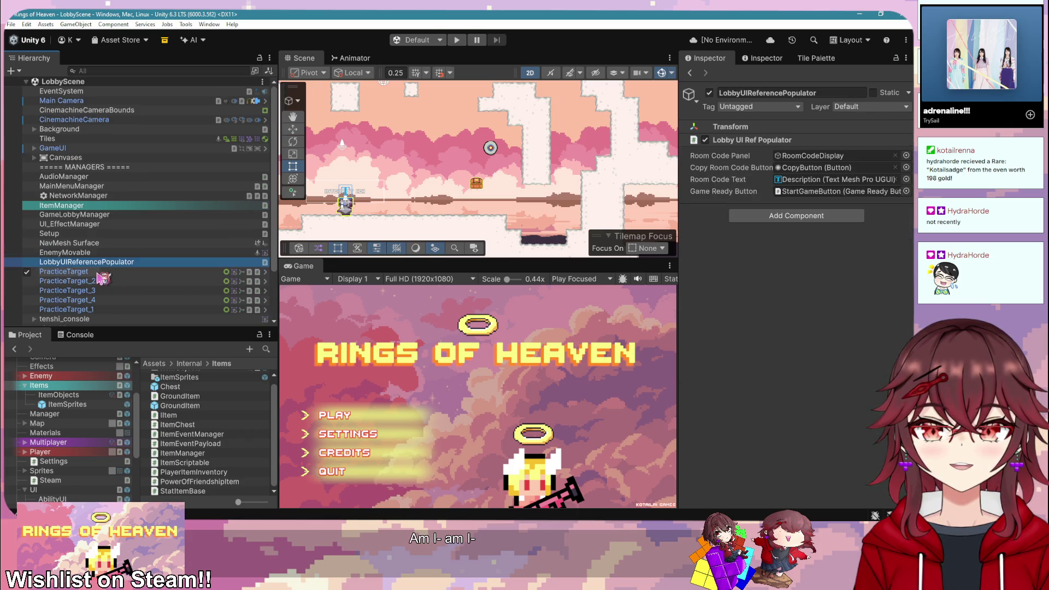
pyautogui.click(104, 187)
pyautogui.press('Up')
pyautogui.press('Down')
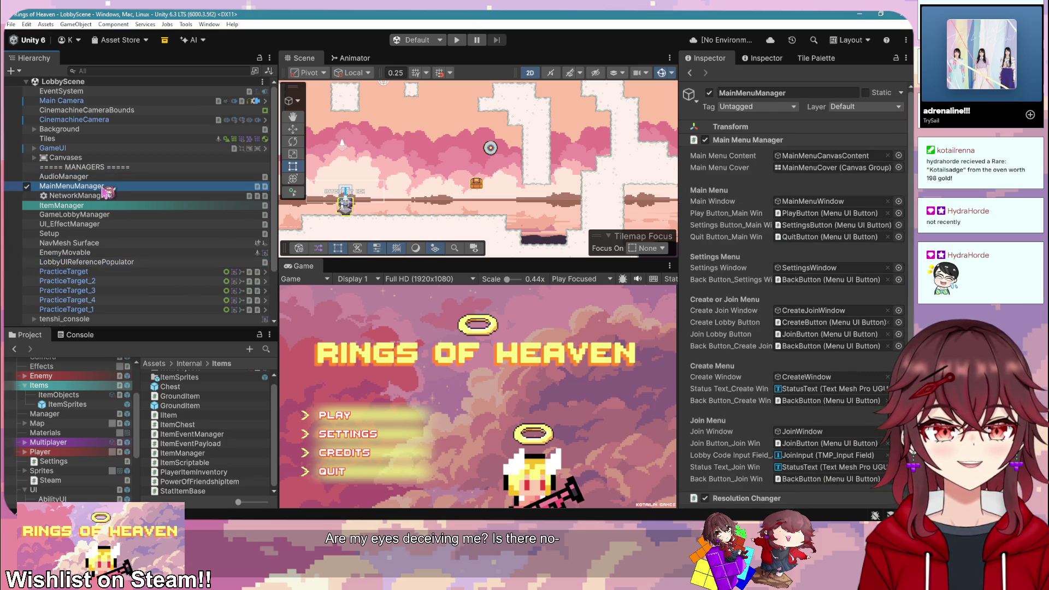
pyautogui.click(130, 216)
pyautogui.click(127, 225)
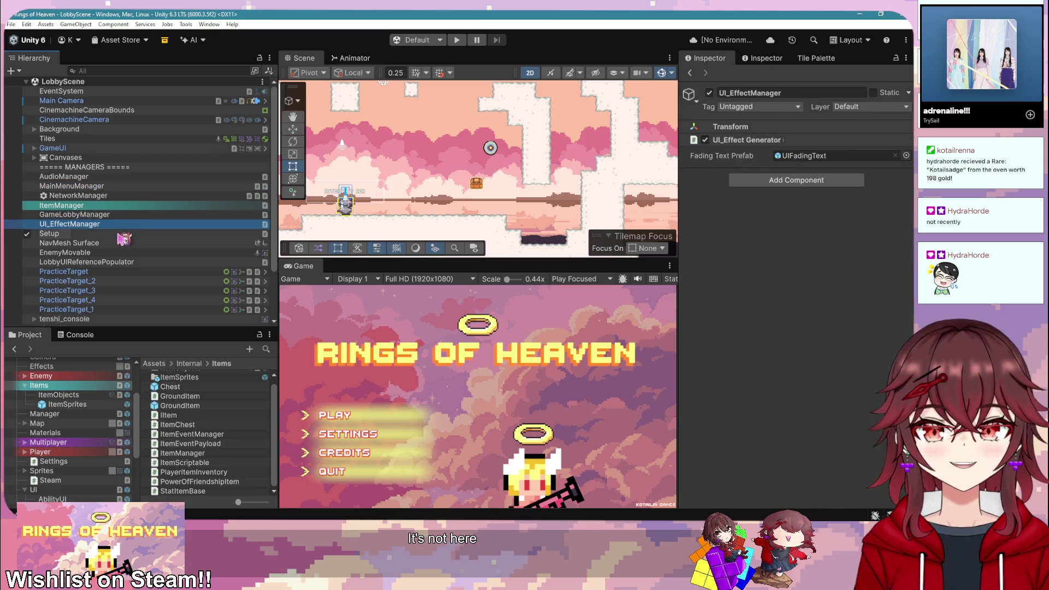
pyautogui.click(125, 239)
pyautogui.click(119, 243)
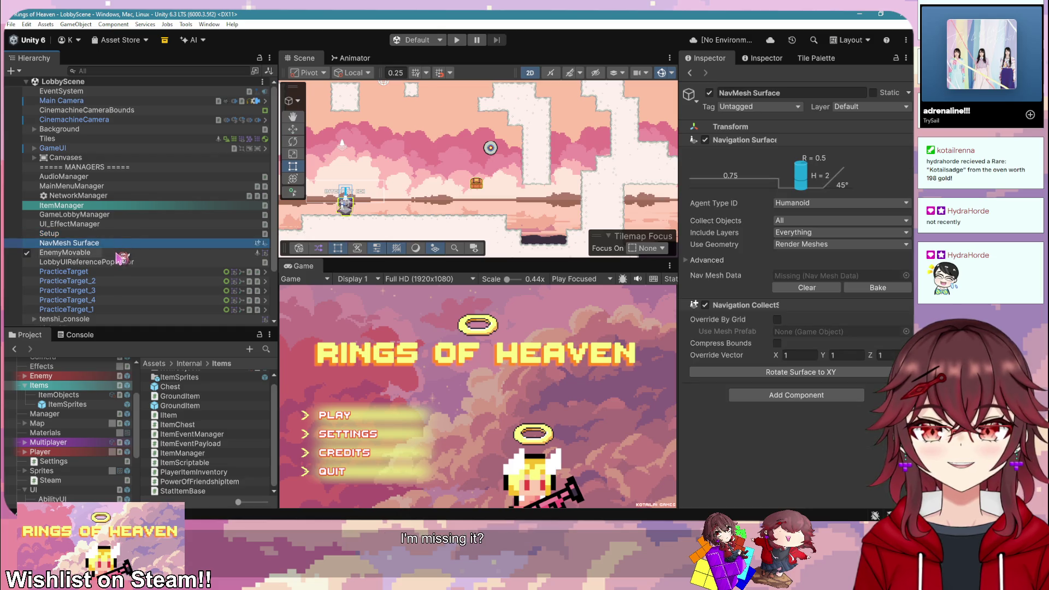
pyautogui.click(118, 254)
pyautogui.click(119, 263)
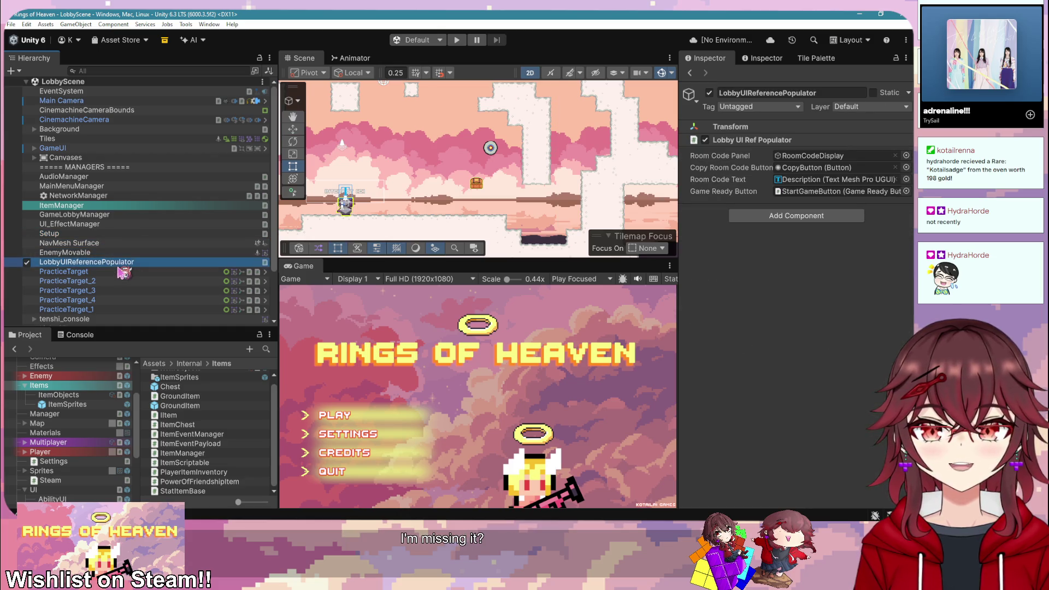
# Expand Background, GameUI and Canvases to check InventoryUI and InventoryUIHoverbox
pyautogui.click(34, 130)
pyautogui.click(35, 129)
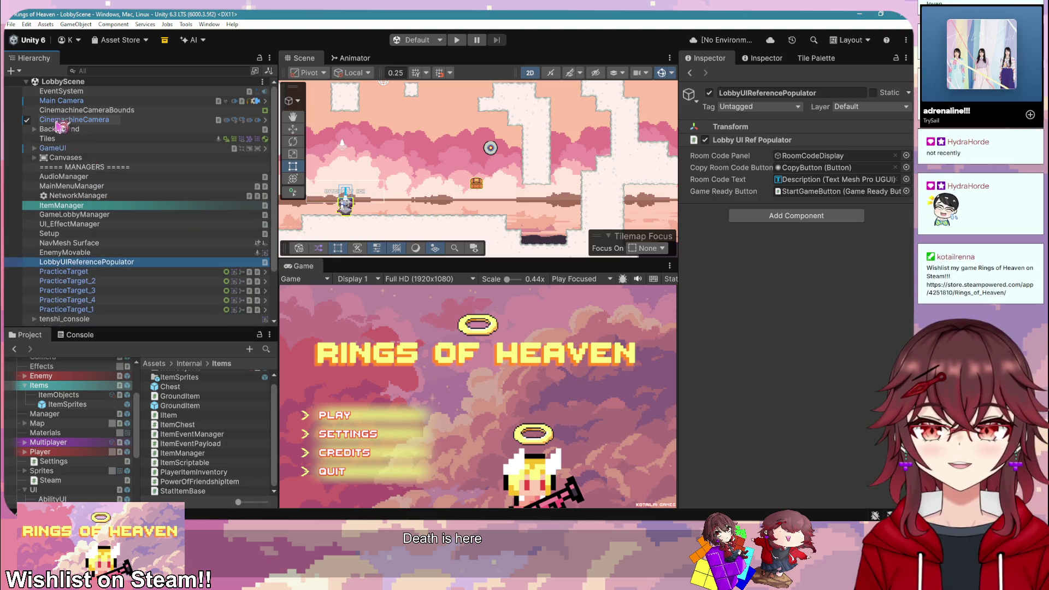
pyautogui.click(35, 149)
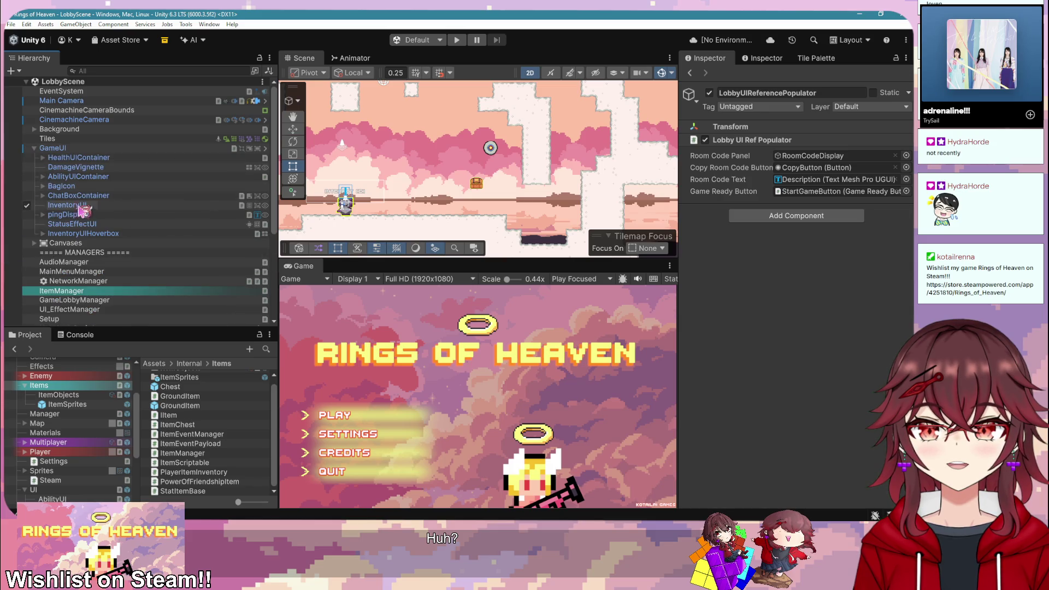
pyautogui.click(109, 207)
pyautogui.click(109, 234)
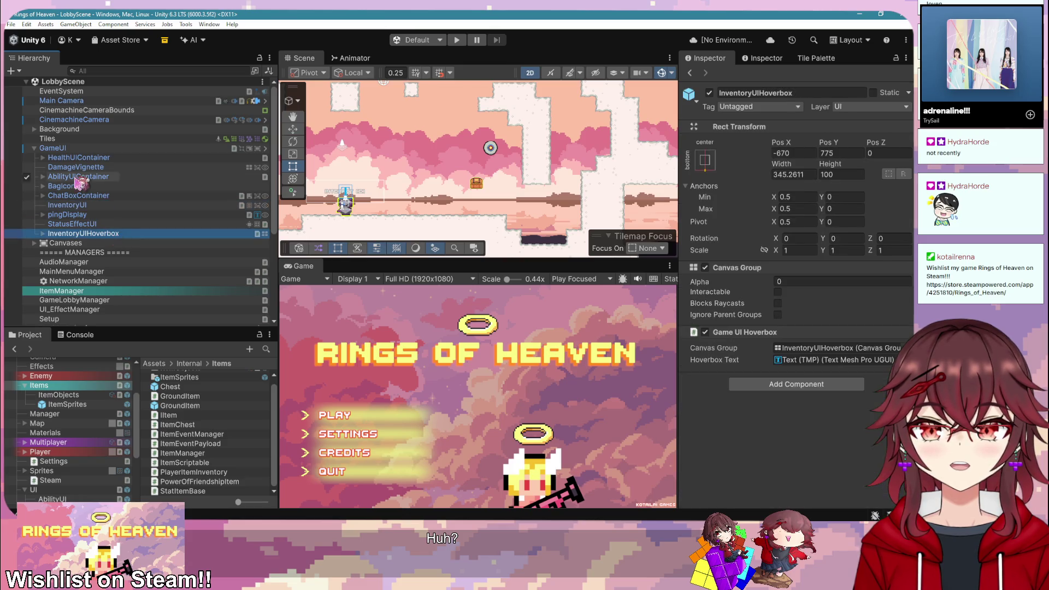
pyautogui.click(34, 149)
pyautogui.click(87, 167)
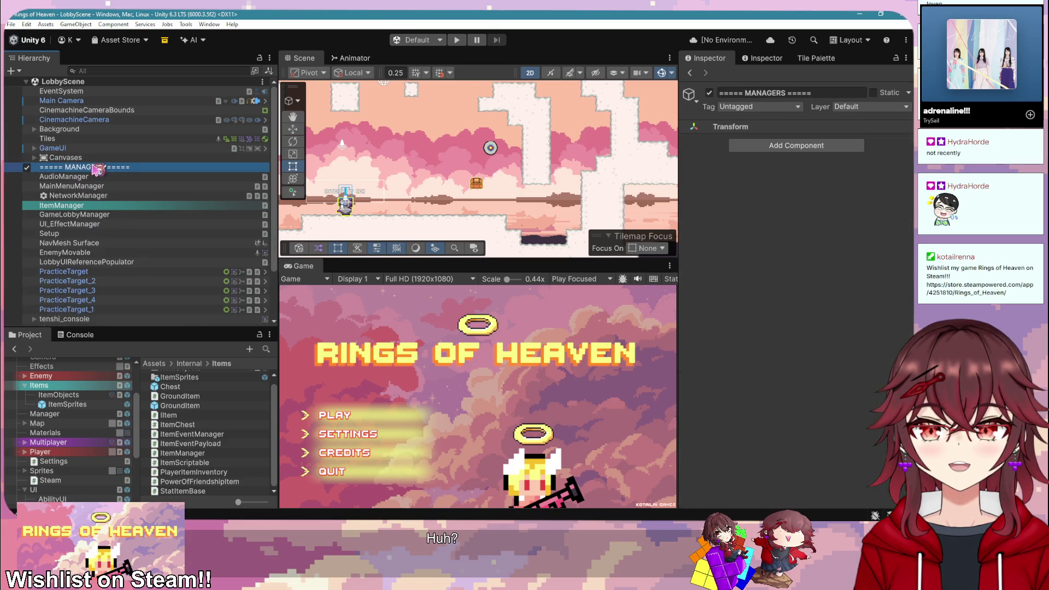
pyautogui.click(34, 157)
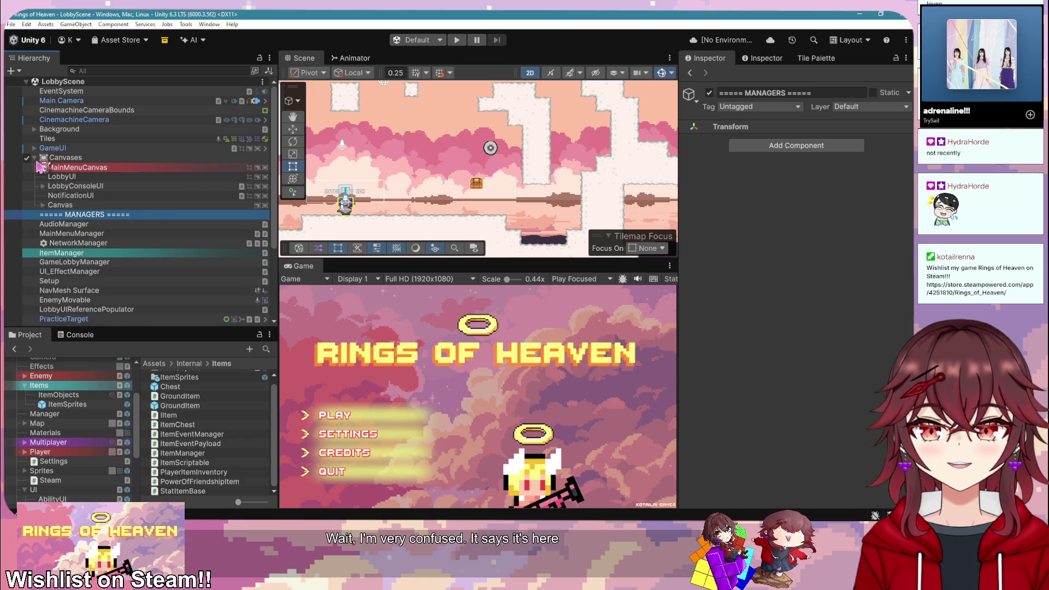
pyautogui.click(34, 157)
pyautogui.scroll(-3, 162, 195)
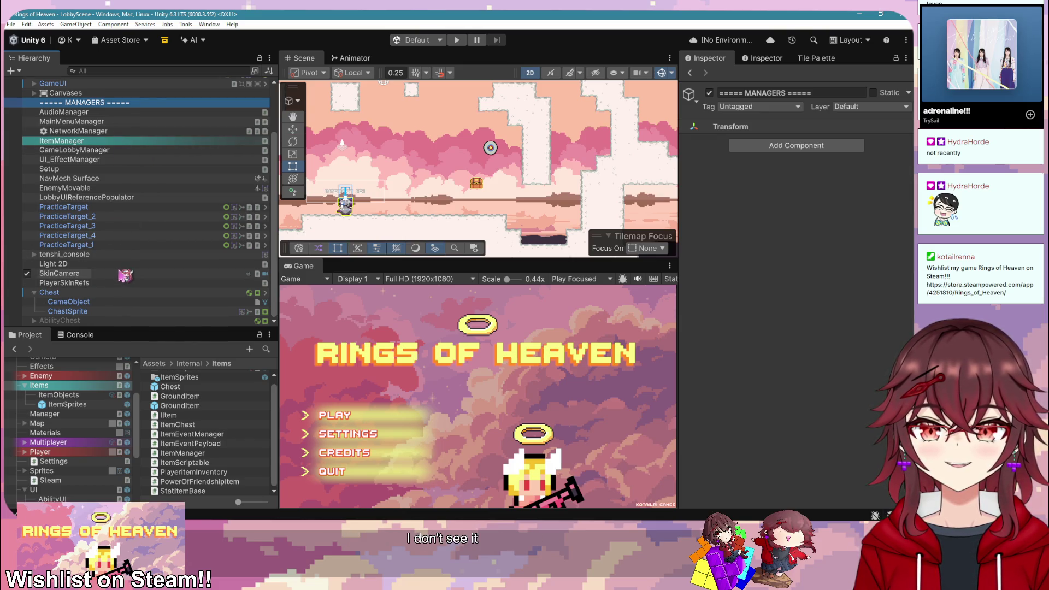
# Close GameUIHoverbox.cs, then select ItemManager and expand its Items and Ability Items lists
pyautogui.hotkey('alt', 'Tab')
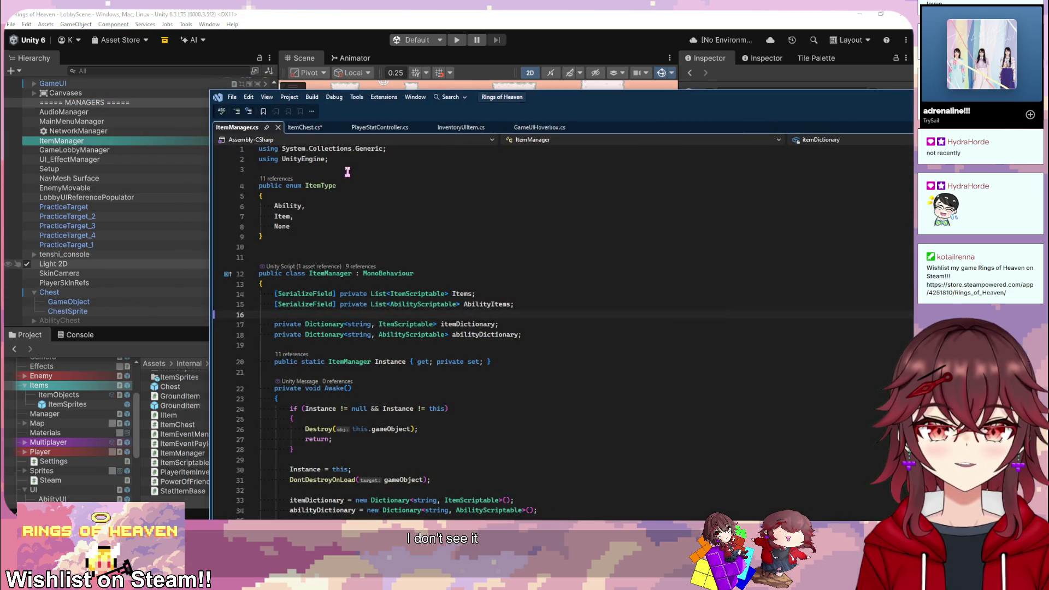
pyautogui.click(584, 127)
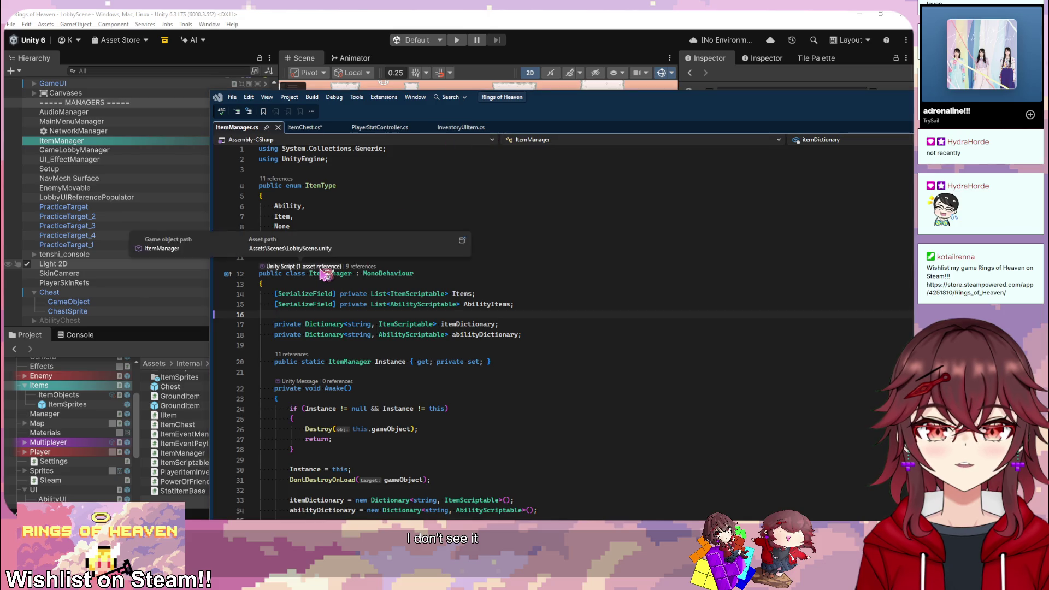
pyautogui.hotkey('alt', 'Tab')
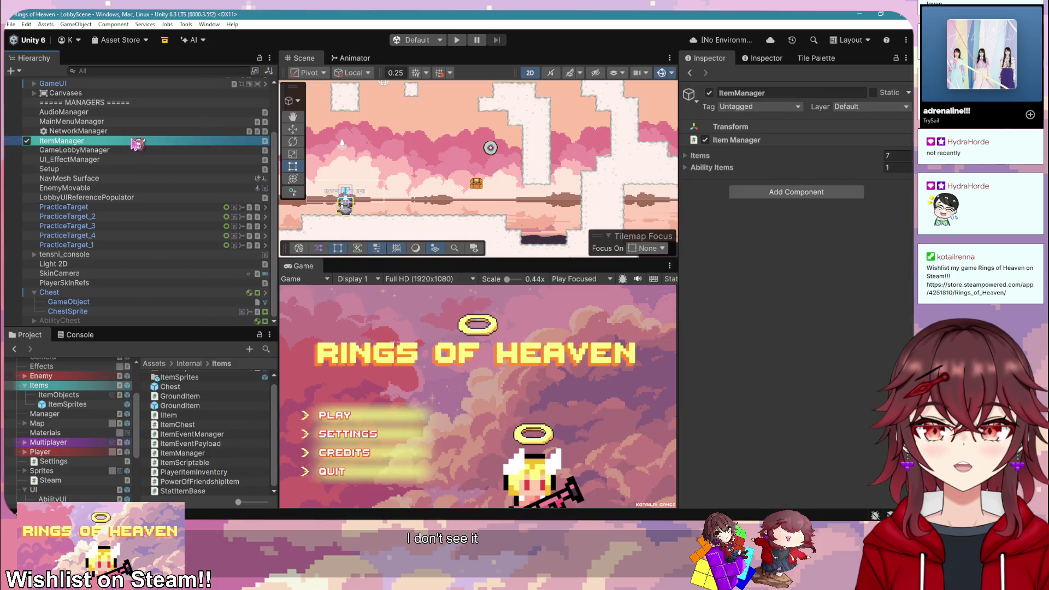
pyautogui.click(133, 159)
pyautogui.click(141, 235)
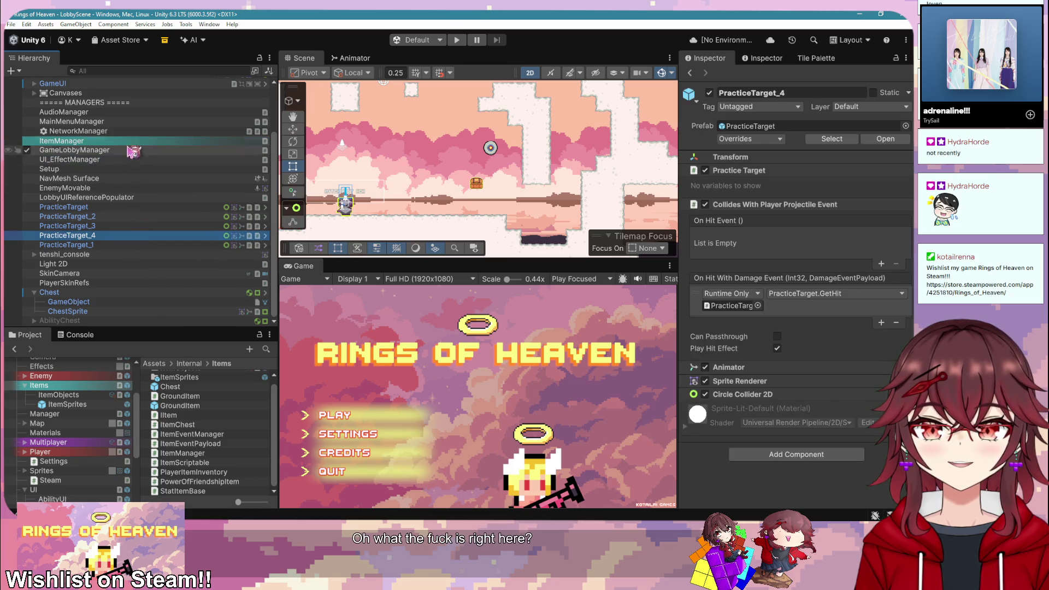
pyautogui.click(66, 141)
pyautogui.click(726, 167)
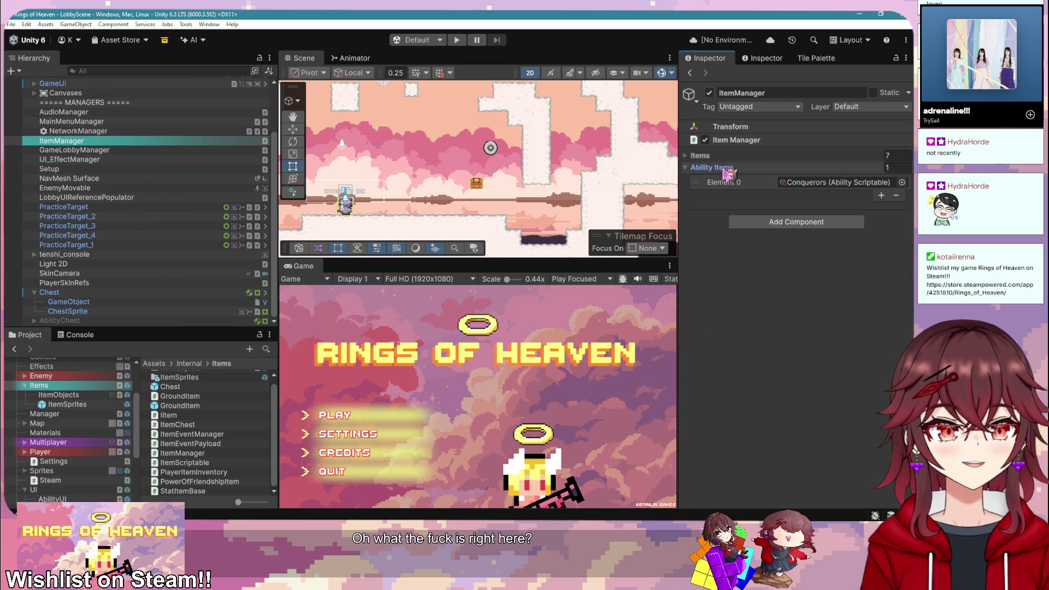
pyautogui.click(730, 156)
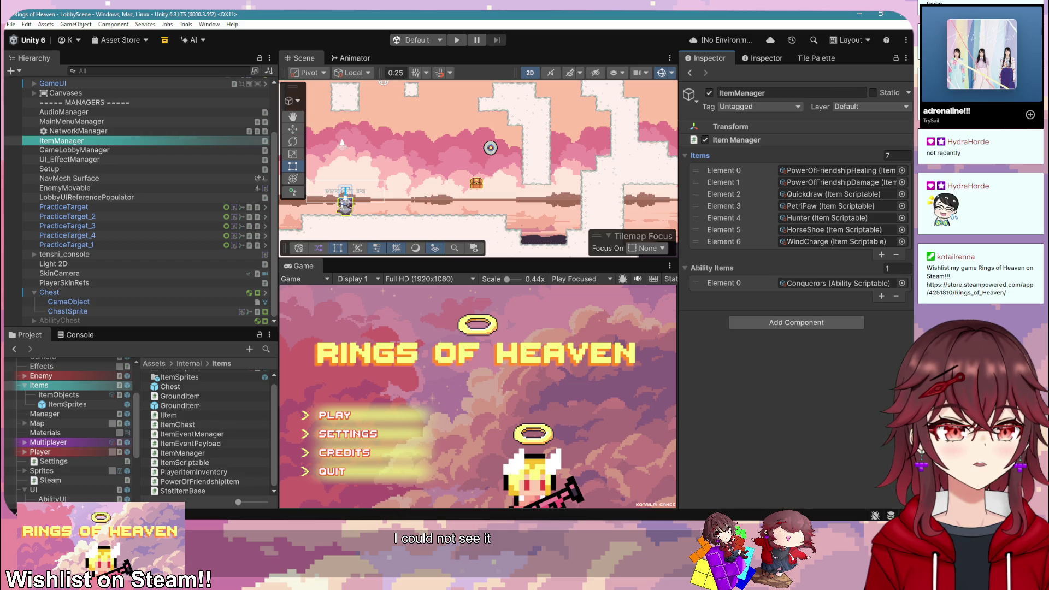
pyautogui.hotkey('alt', 'Tab')
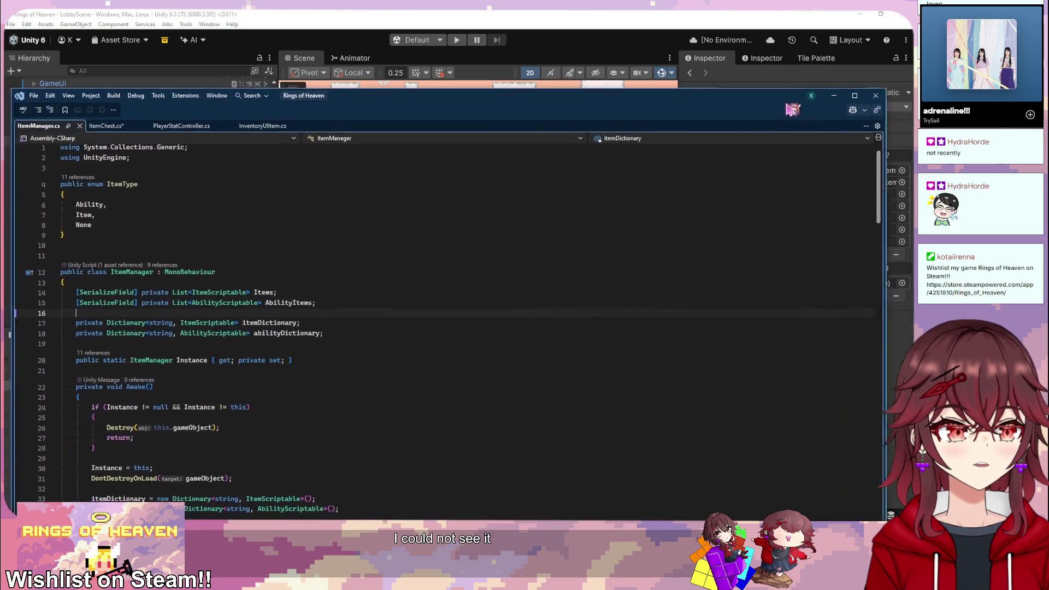
# In ItemChest.cs, change the debugSetItem field's type from GameObject to ItemScriptable
pyautogui.click(125, 121)
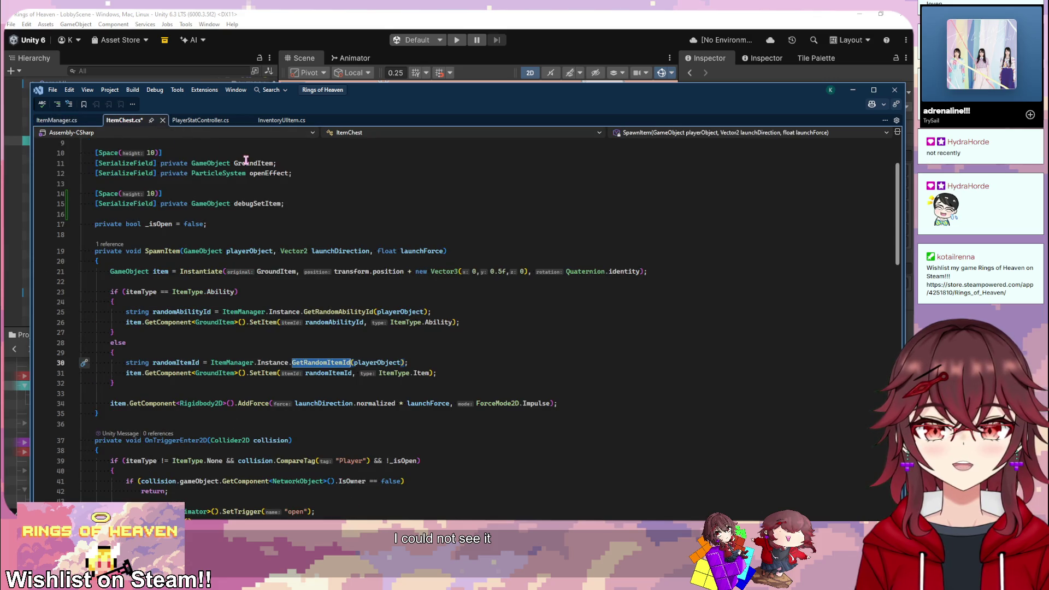
pyautogui.scroll(3, 246, 160)
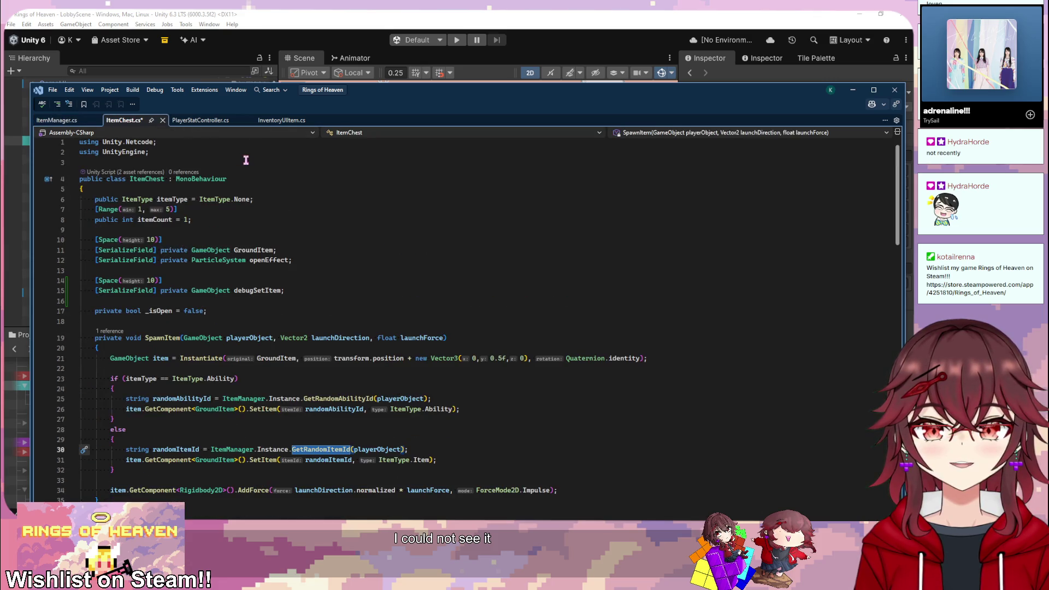
pyautogui.doubleClick(213, 290)
pyautogui.write('ItemSc')
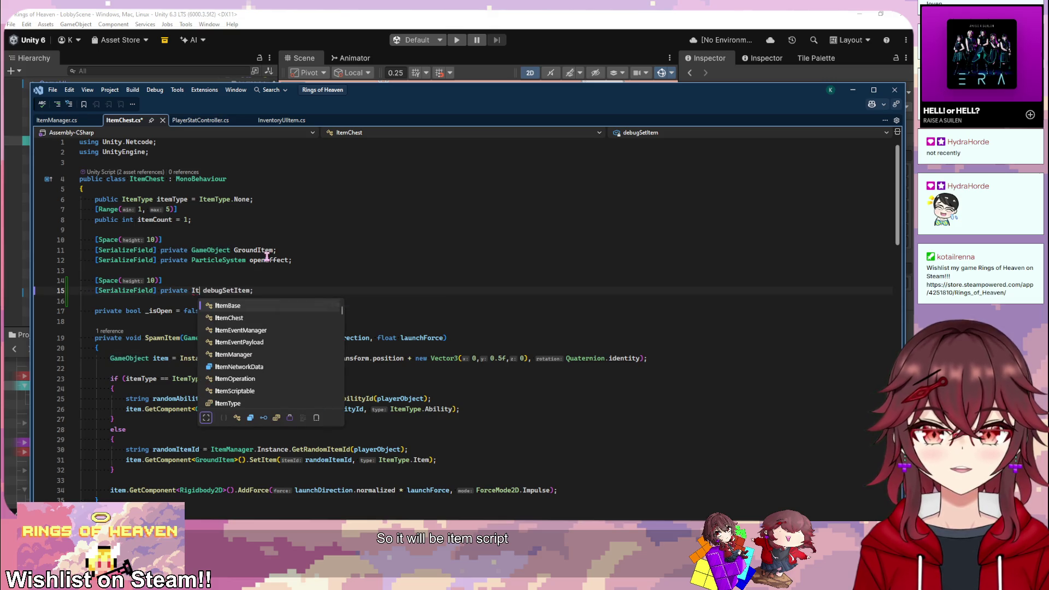
pyautogui.press('Tab')
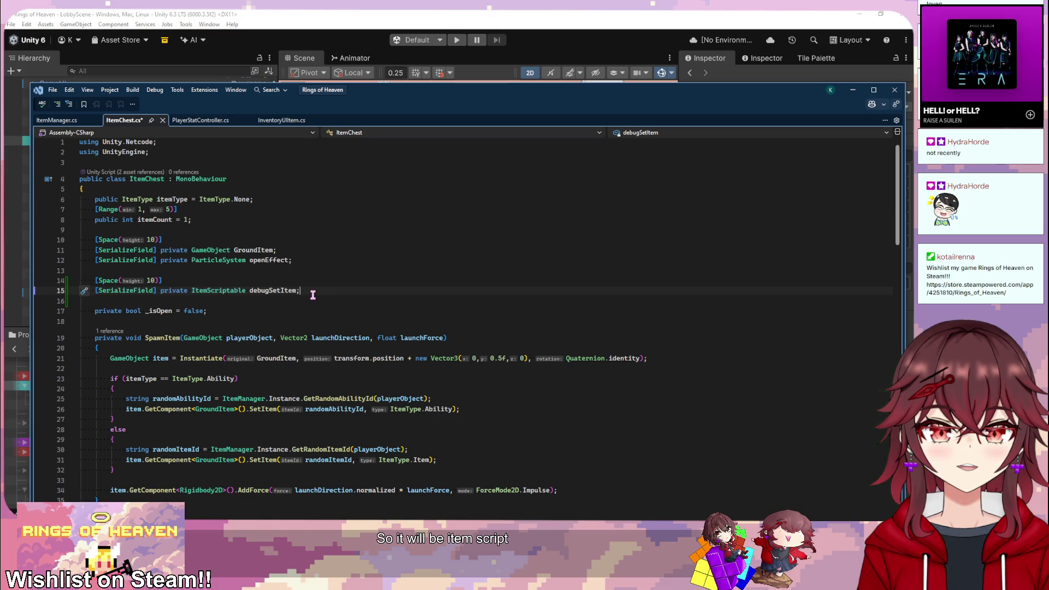
# In SpawnItem, set randomItemId to debugSetItem.ItemId when debugSetItem isn't null, and save
pyautogui.scroll(-2, 306, 296)
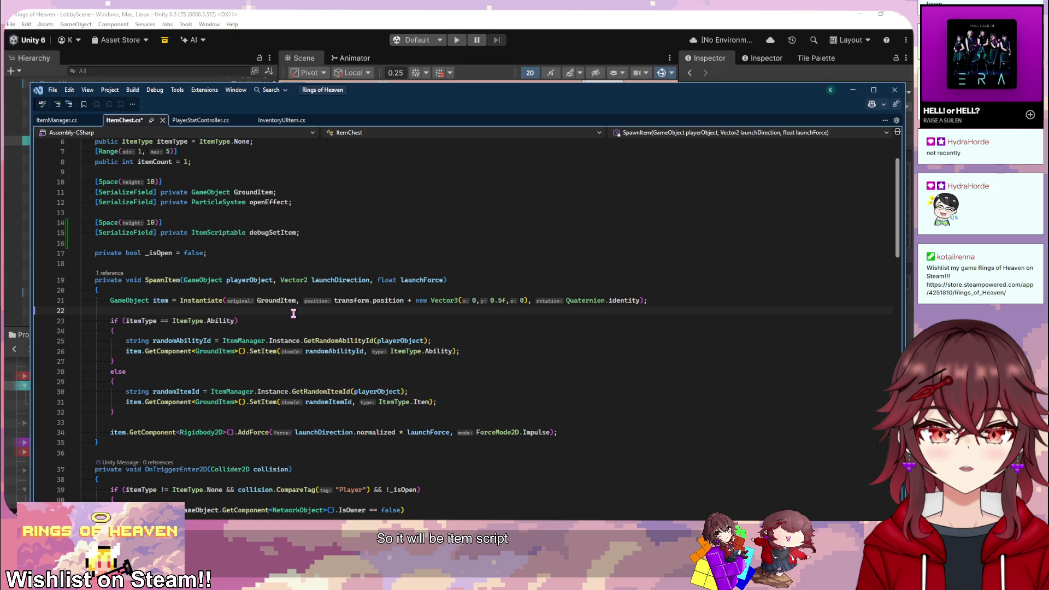
pyautogui.scroll(-1, 410, 366)
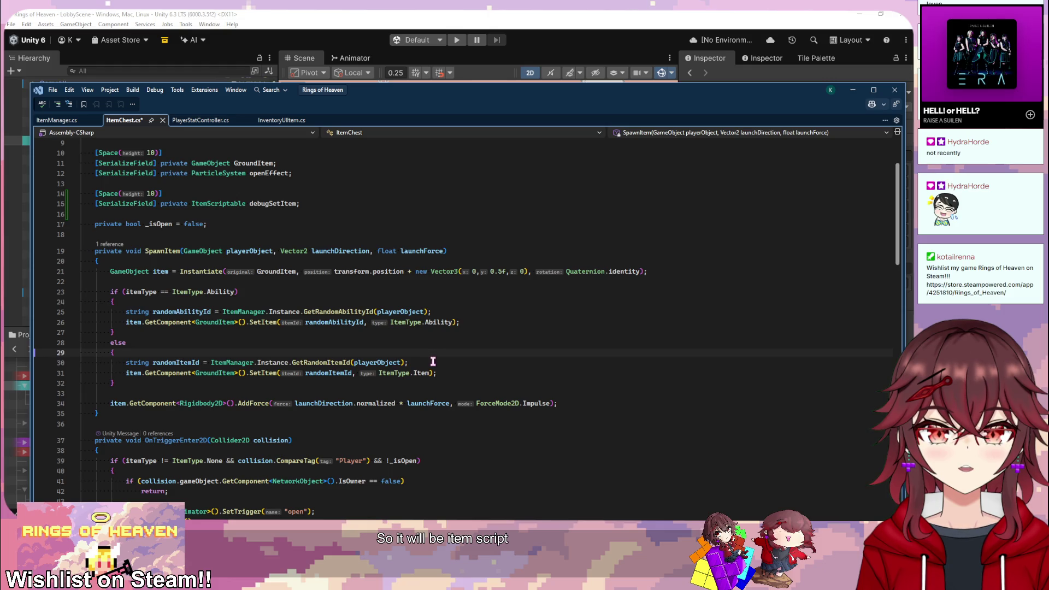
pyautogui.press('Return')
pyautogui.write('if')
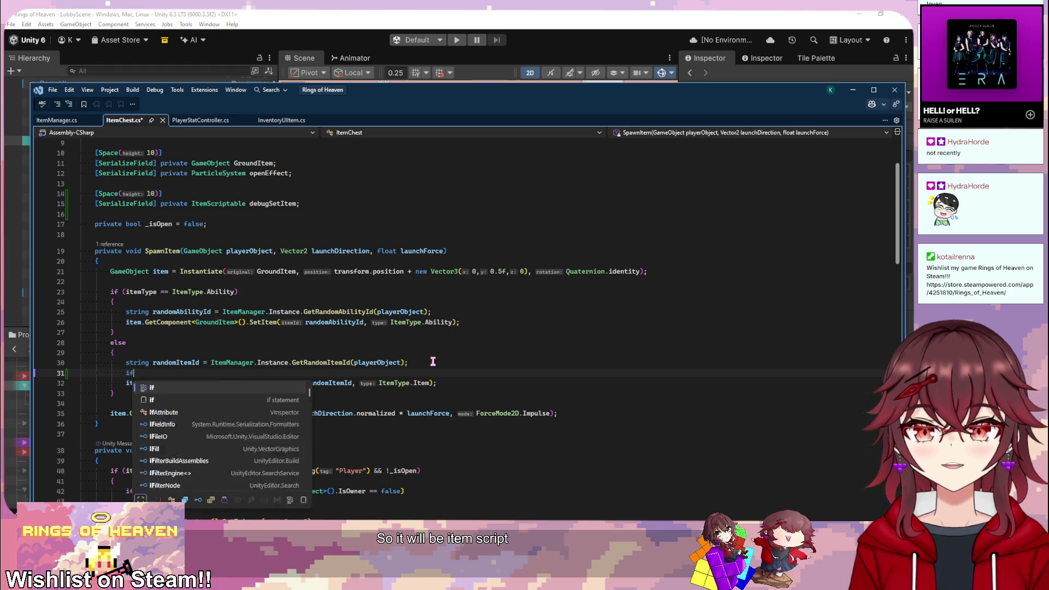
pyautogui.write(' (debugSr')
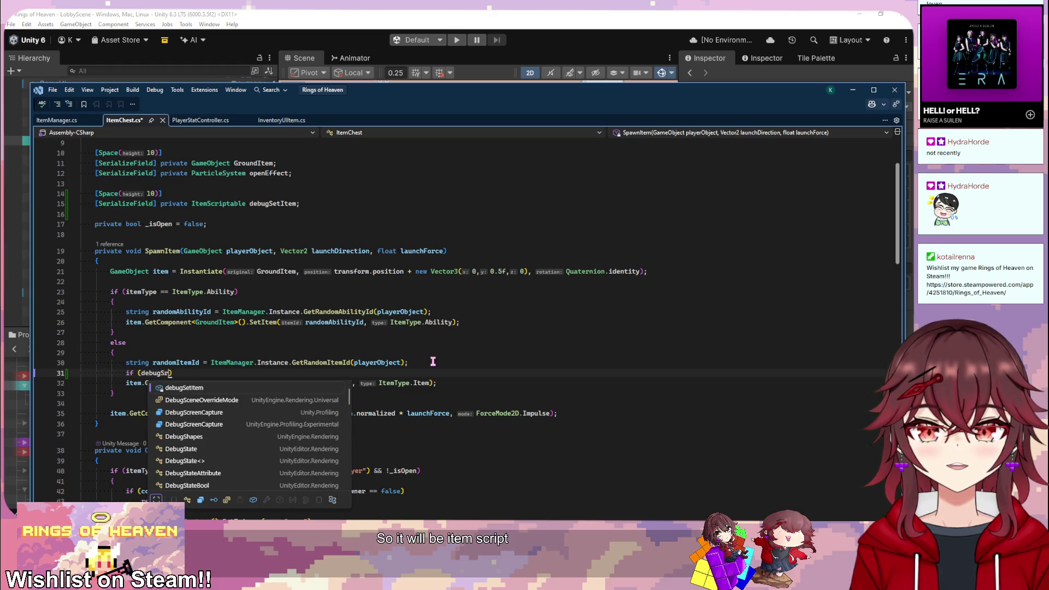
pyautogui.press('Tab')
pyautogui.press('Tab')
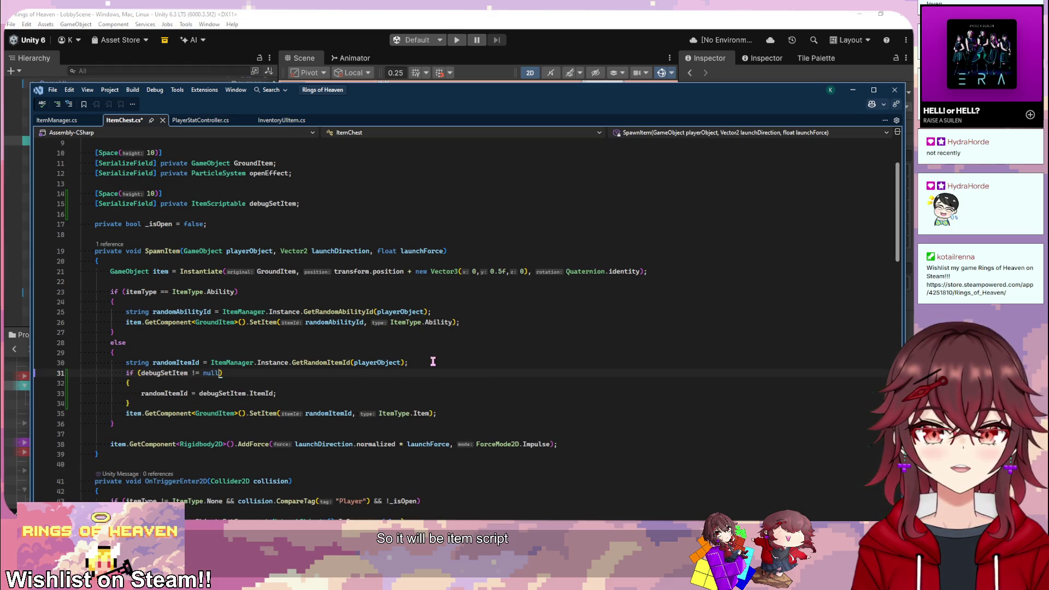
pyautogui.hotkey('ctrl', 's')
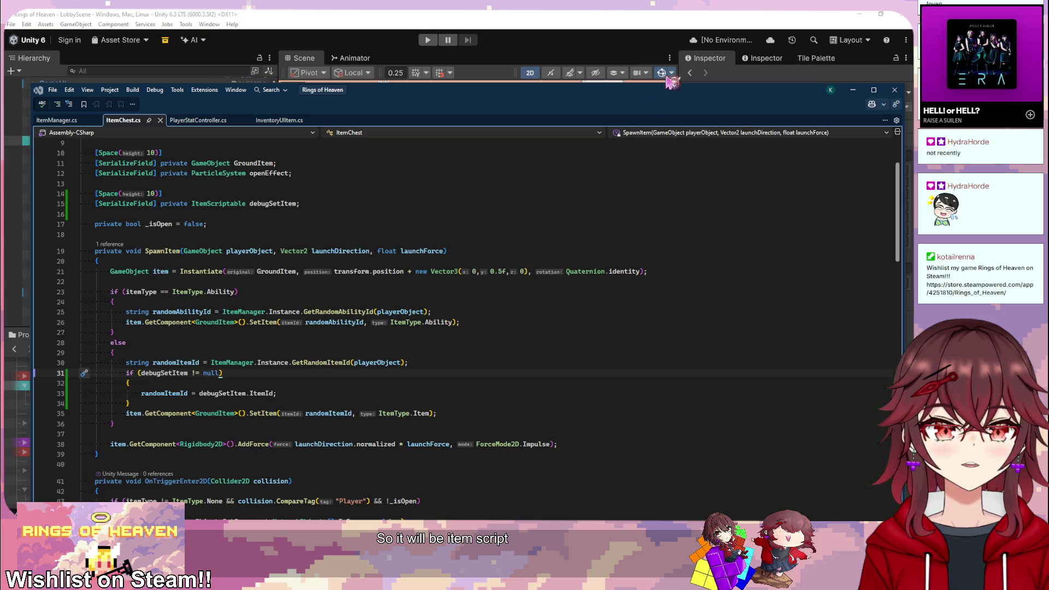
pyautogui.hotkey('alt', 'Tab')
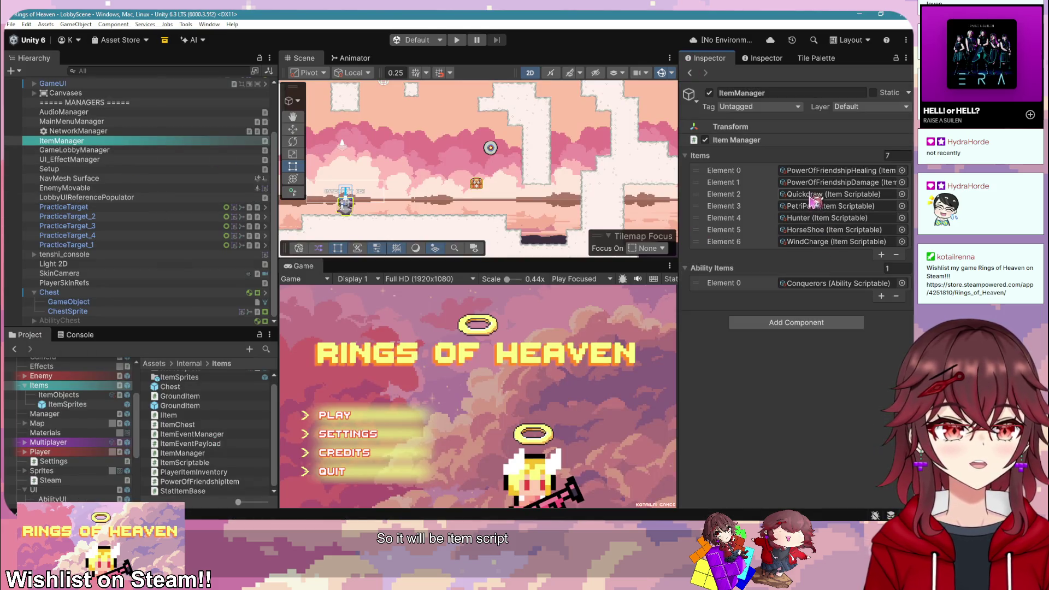
# Copy the PetriPaw entry from ItemManager's Items list and select ChestSprite
pyautogui.rightClick(782, 228)
pyautogui.click(832, 235)
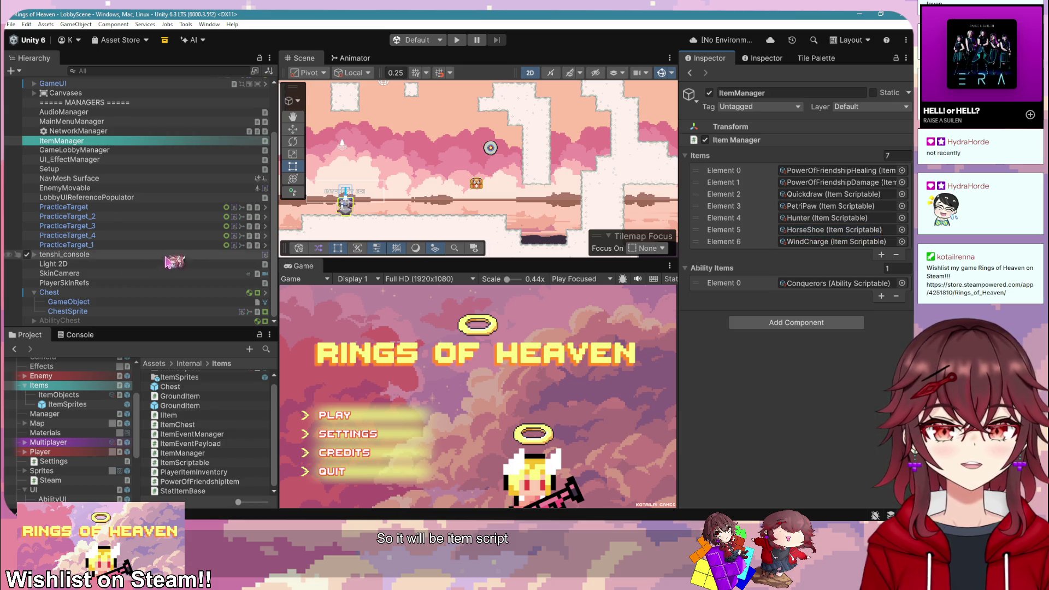
pyautogui.click(49, 292)
pyautogui.click(87, 312)
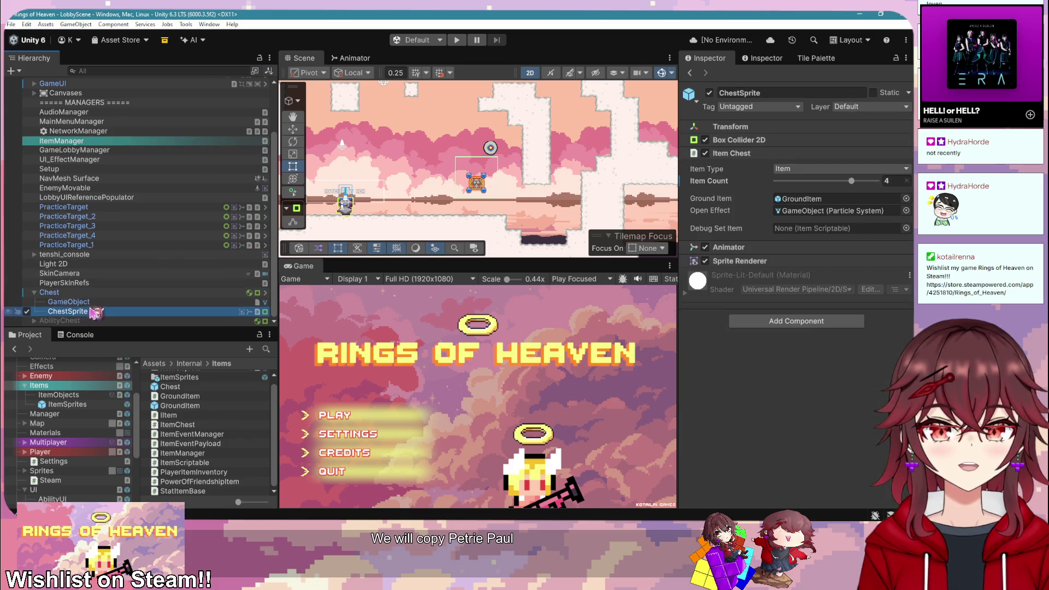
pyautogui.click(77, 302)
pyautogui.click(104, 311)
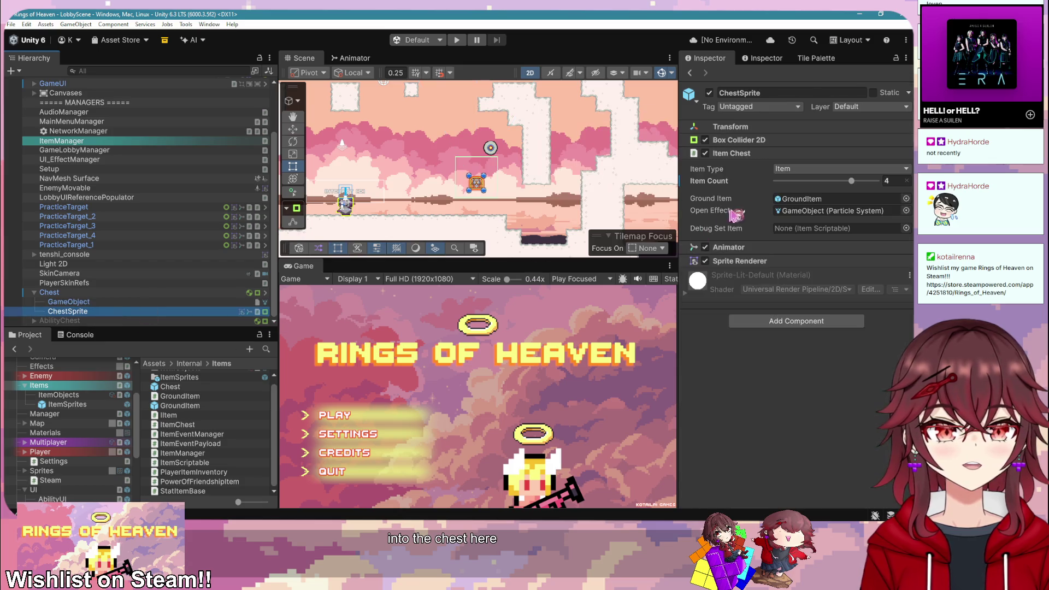
# Paste PetriPaw into the chest's Debug Set Item and lower Item Count to 1
pyautogui.rightClick(774, 230)
pyautogui.click(823, 306)
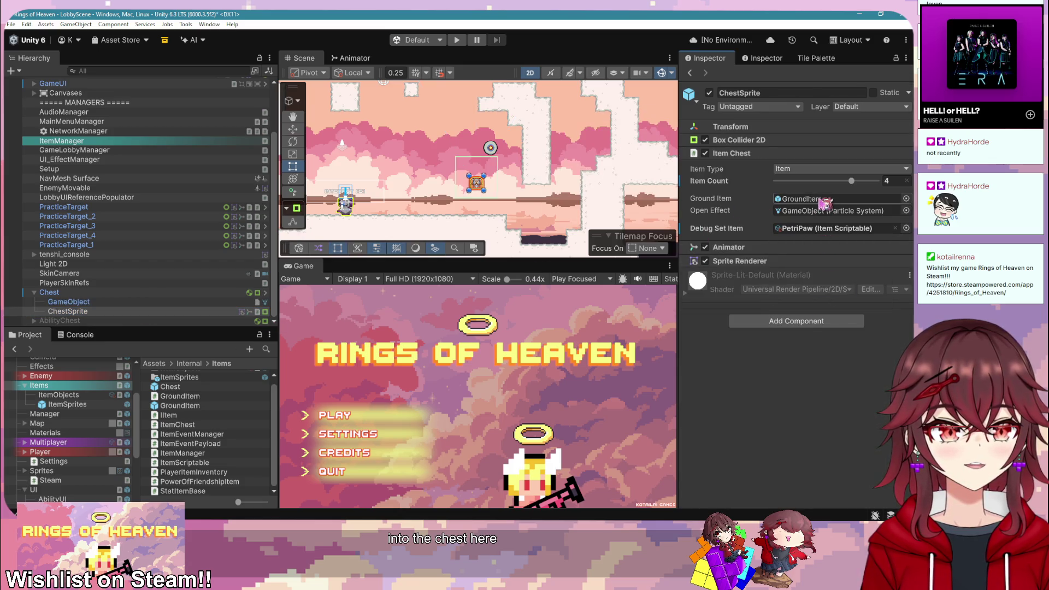
pyautogui.moveTo(852, 183); pyautogui.dragTo(792, 182)
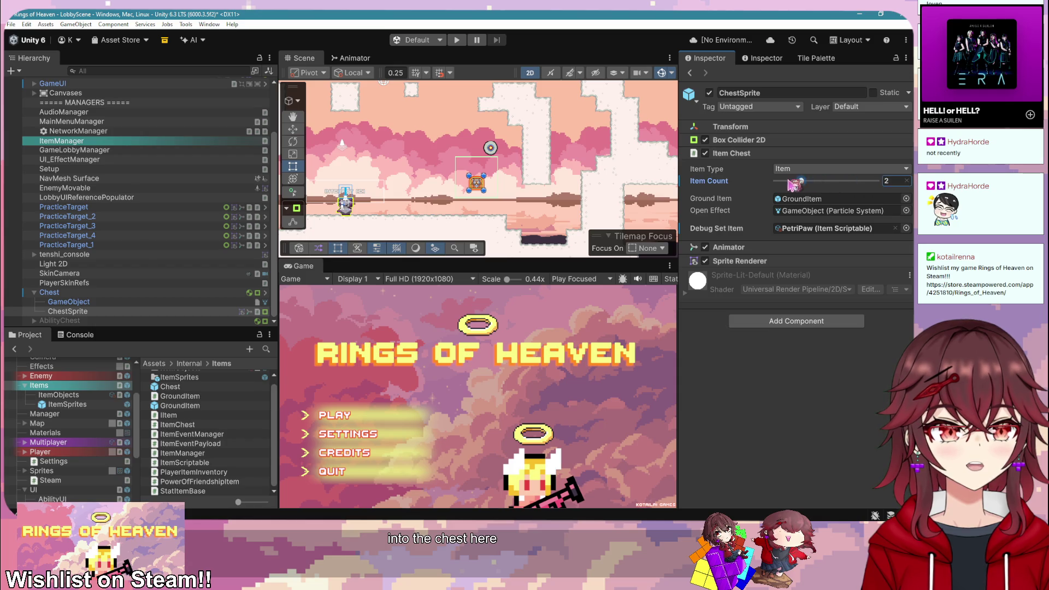
pyautogui.click(457, 40)
# Play-test: open the chest, pick up the Petri Paw, and check it in the inventory
pyautogui.hotkey('shift', 'space')
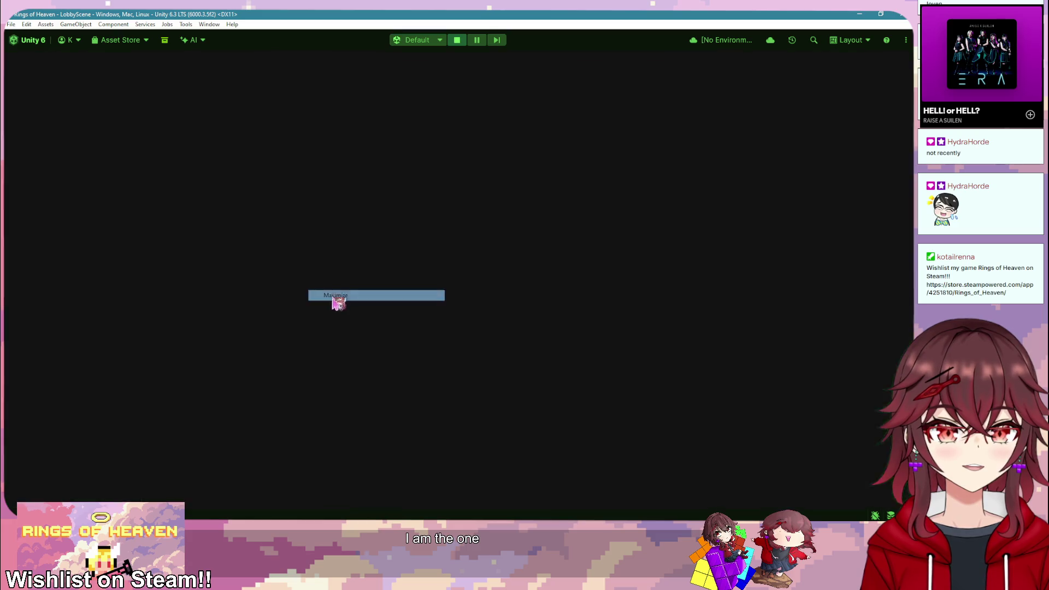
pyautogui.click(196, 331)
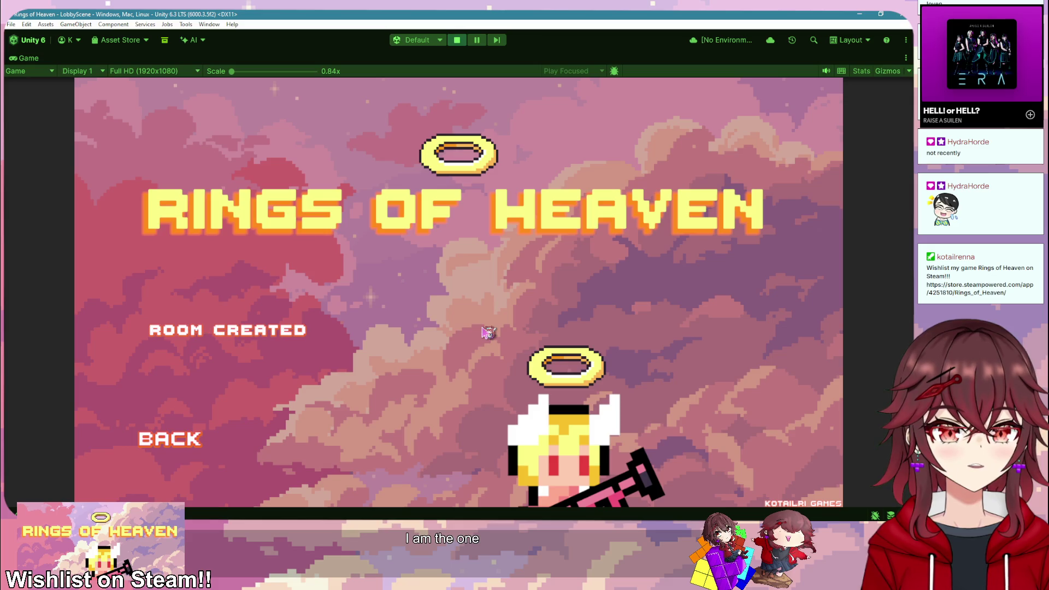
pyautogui.press('d')
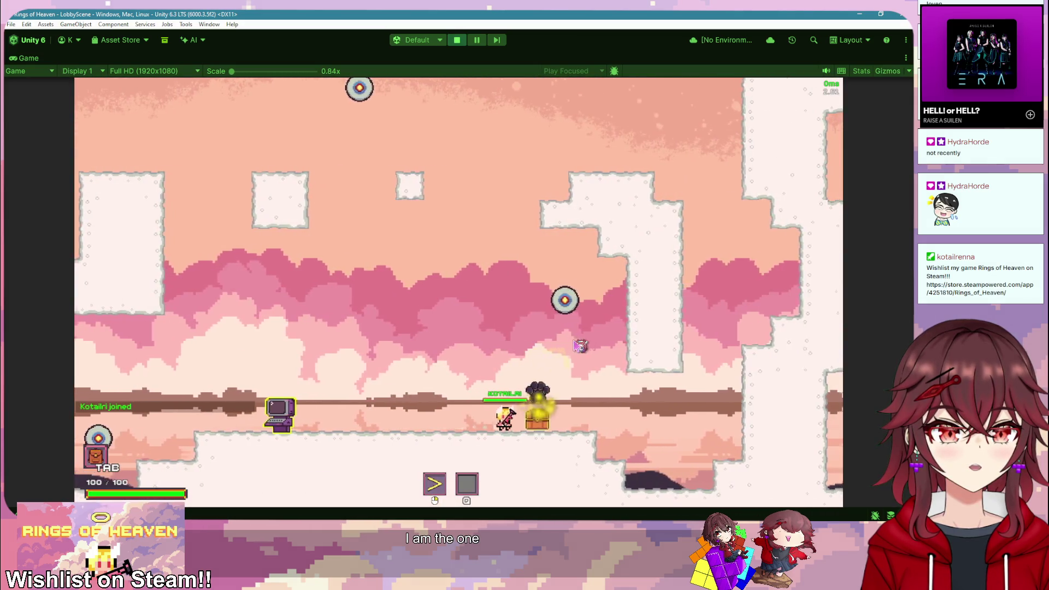
pyautogui.press('a')
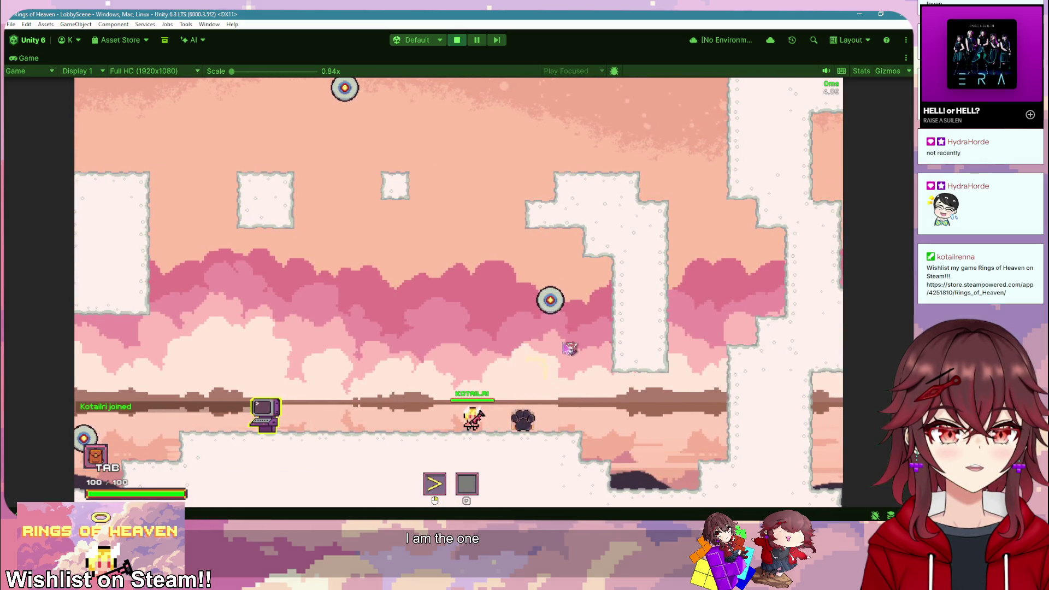
pyautogui.press('d')
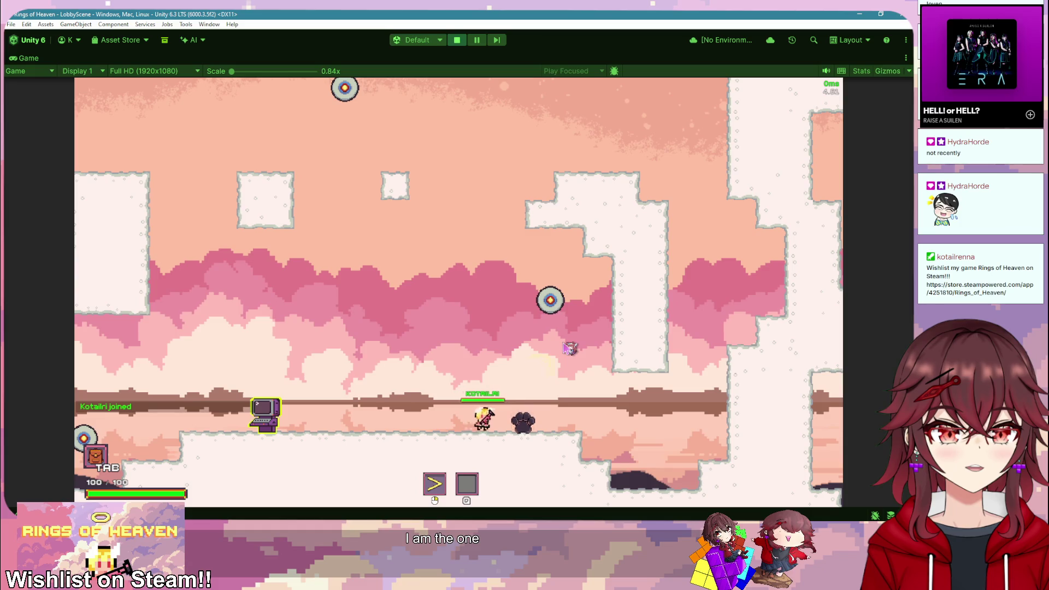
pyautogui.press('a')
pyautogui.press('d')
pyautogui.press('a')
pyautogui.press('d')
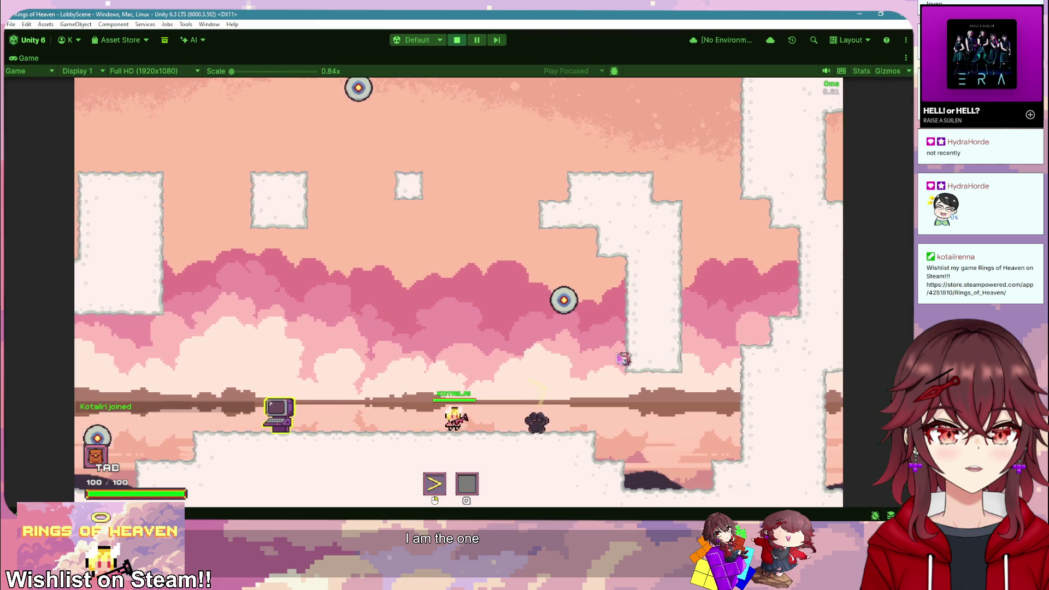
pyautogui.press('e')
pyautogui.press('a')
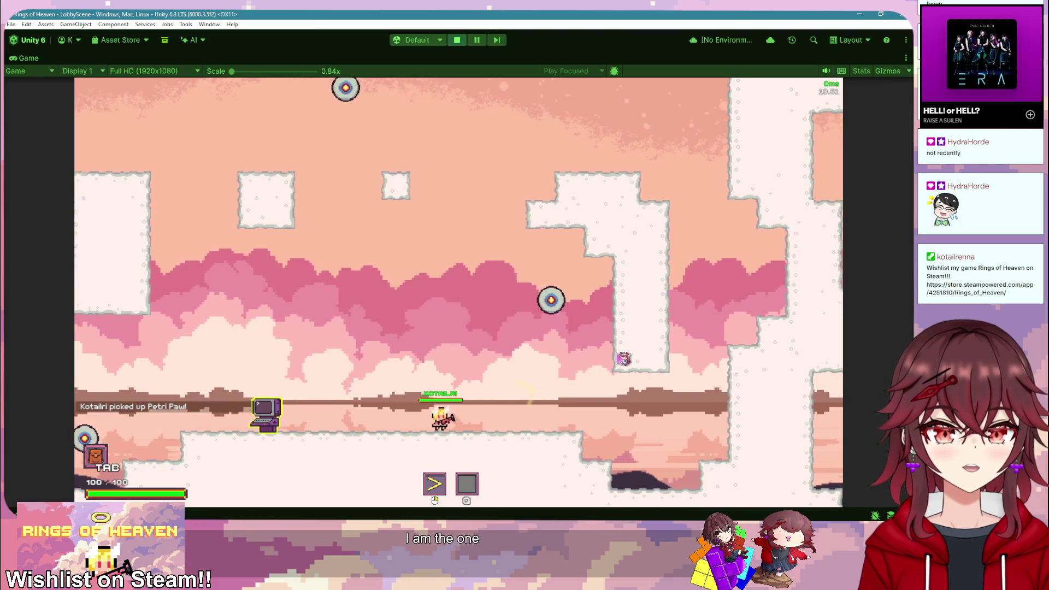
pyautogui.press('Tab')
pyautogui.moveTo(230, 216)
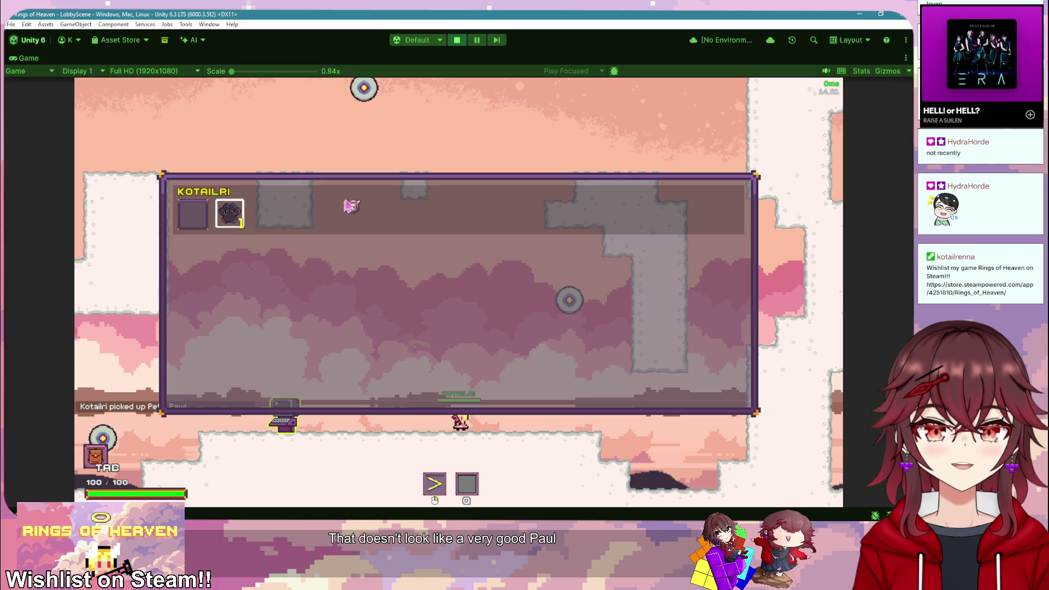
# Stop Play mode and select paw_icon in the ItemSprites folder
pyautogui.click(457, 40)
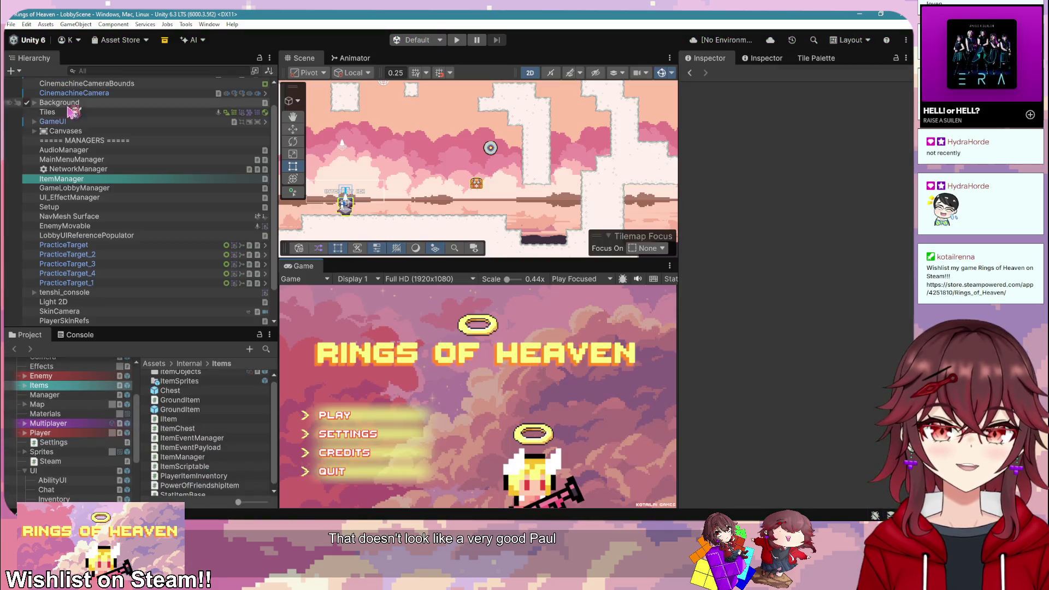
pyautogui.scroll(2, 81, 429)
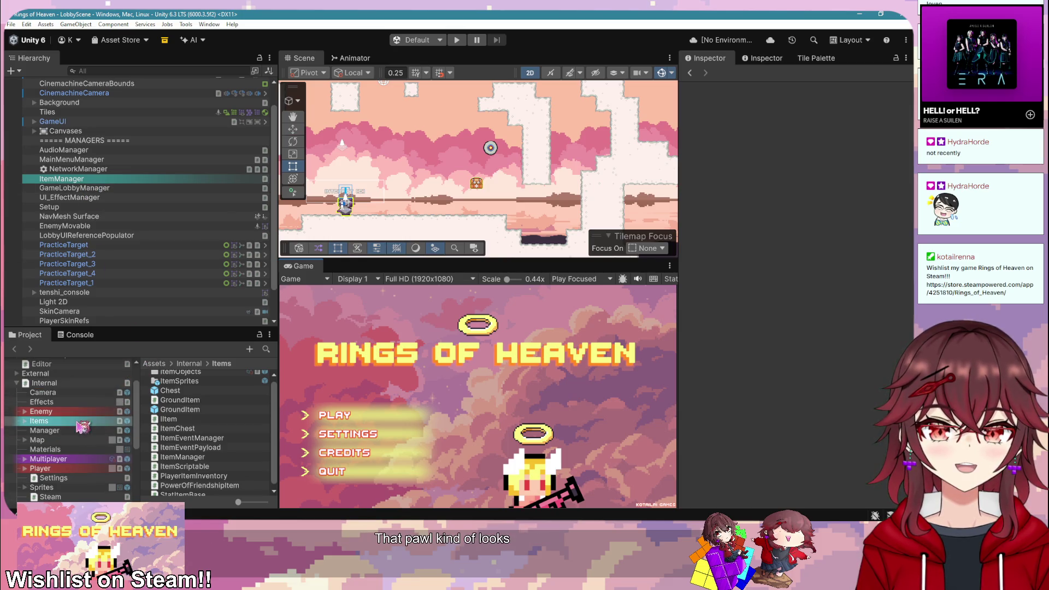
pyautogui.doubleClick(179, 381)
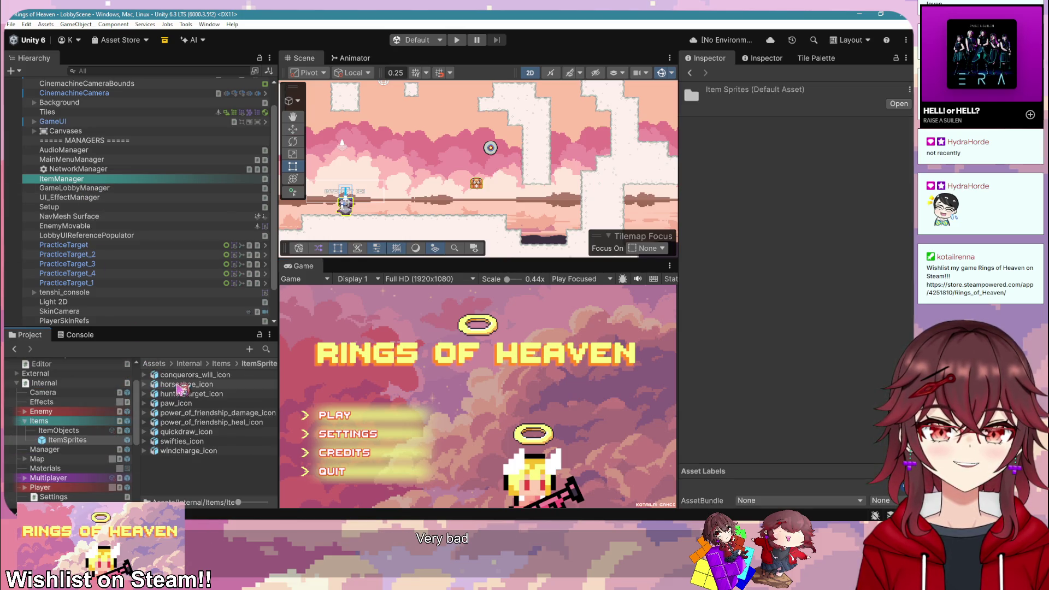
pyautogui.click(196, 404)
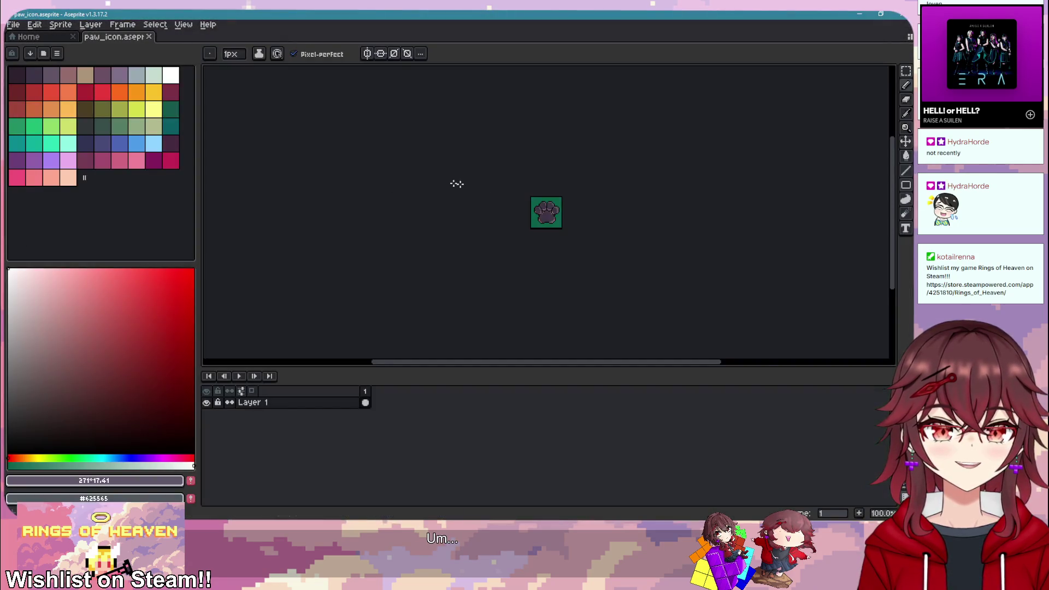
# With Rectangular Marquee in add mode, select the left toe and nudge it one pixel left
pyautogui.moveTo(421, 218); pyautogui.dragTo(484, 229)
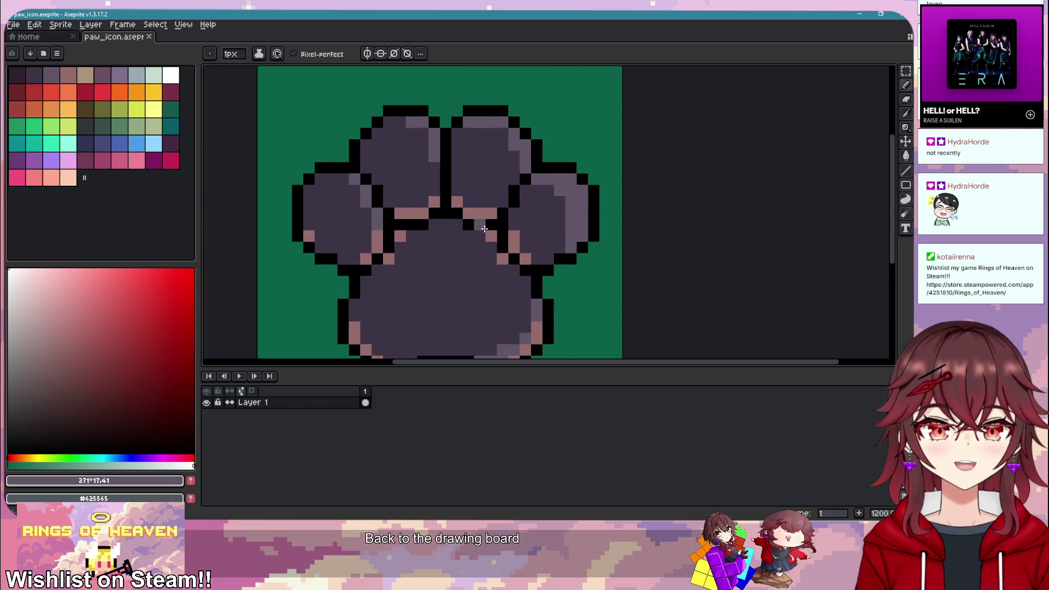
pyautogui.scroll(-4, 485, 228)
pyautogui.scroll(5, 489, 237)
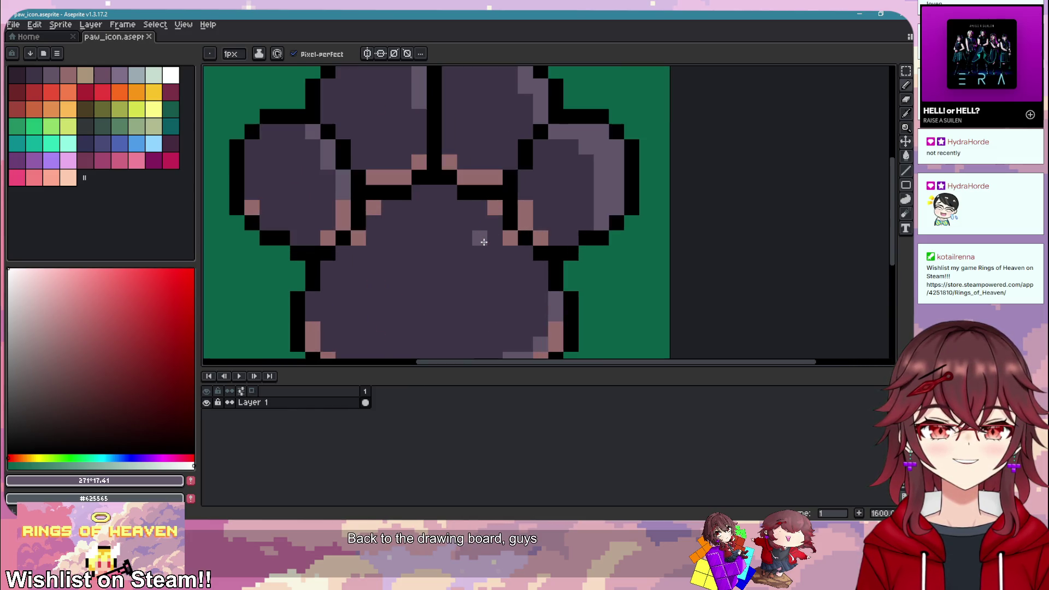
pyautogui.moveTo(481, 241); pyautogui.dragTo(523, 260)
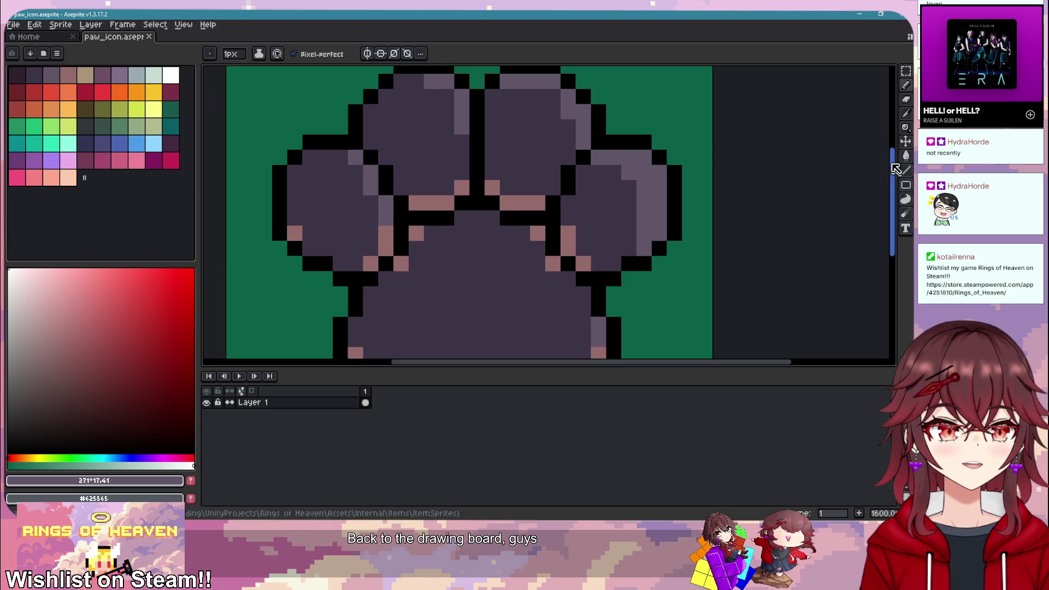
pyautogui.click(906, 72)
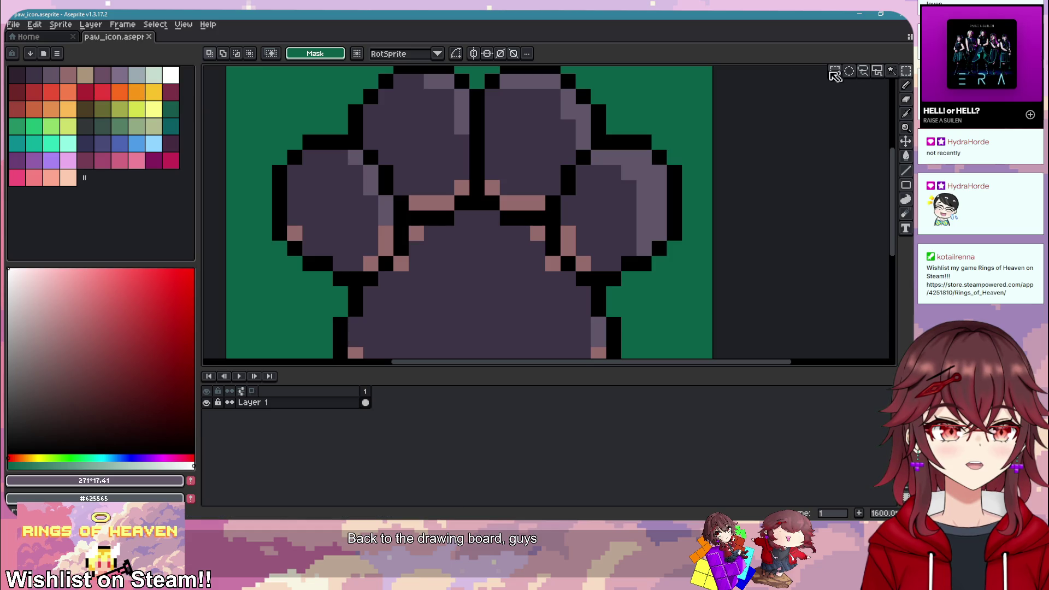
pyautogui.click(223, 54)
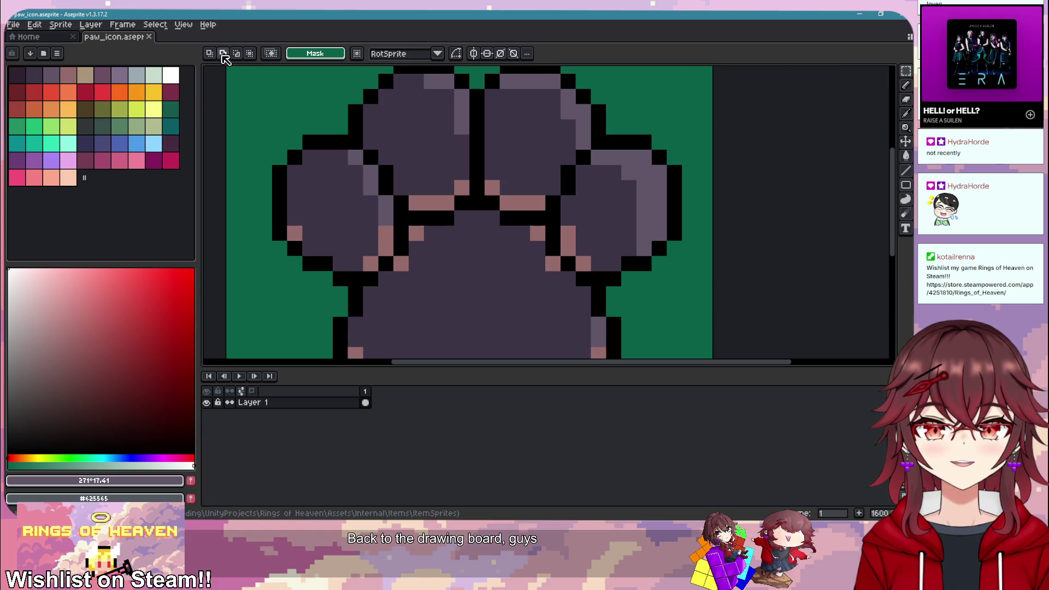
pyautogui.moveTo(255, 134)
pyautogui.mouseDown()
pyautogui.moveTo(300, 178)
pyautogui.moveTo(328, 269)
pyautogui.moveTo(350, 288)
pyautogui.mouseUp()
pyautogui.moveTo(355, 139)
pyautogui.mouseDown()
pyautogui.moveTo(413, 229)
pyautogui.moveTo(393, 240)
pyautogui.moveTo(351, 235)
pyautogui.mouseUp()
pyautogui.scroll(-1, 383, 240)
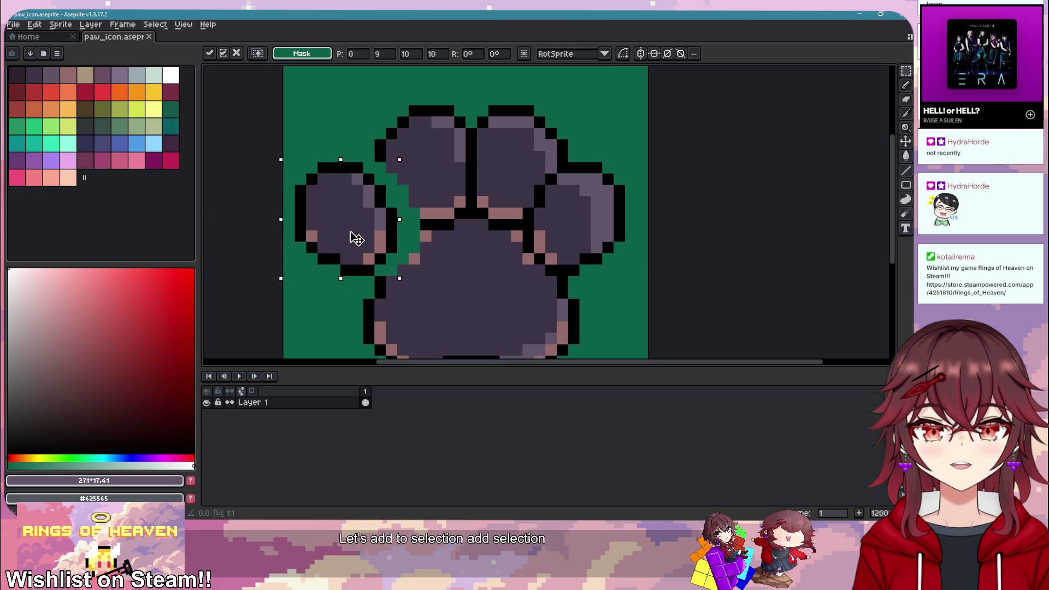
pyautogui.press('Return')
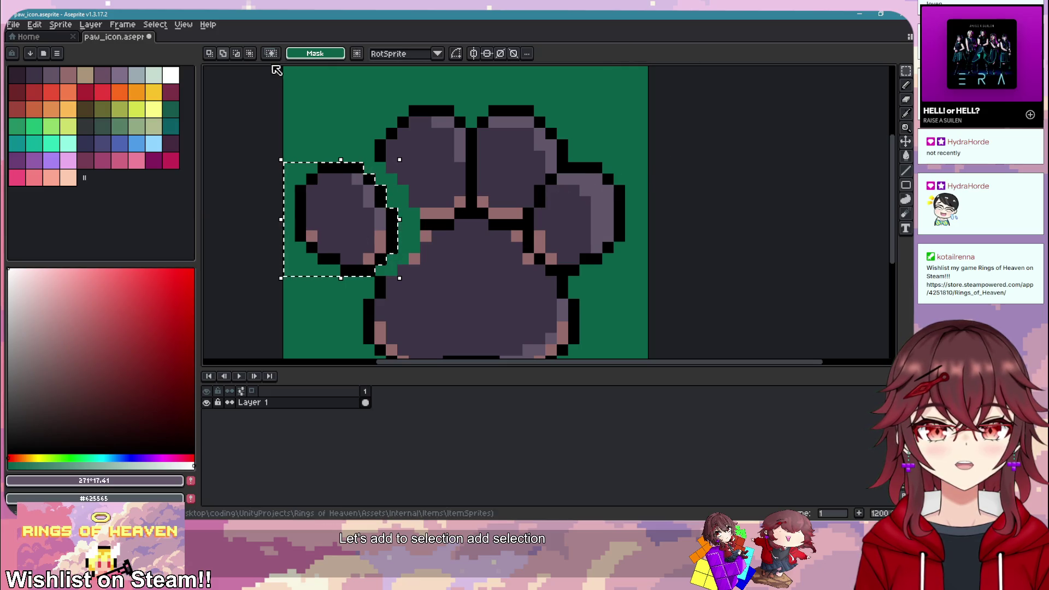
pyautogui.click(653, 201)
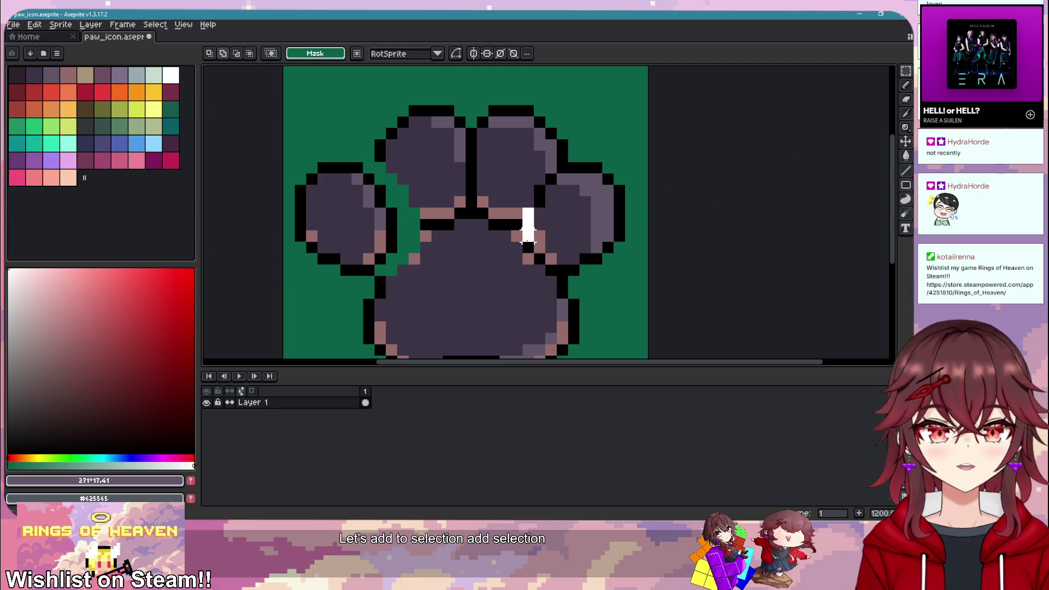
# Build a selection covering the whole right toe pad, including its outline
pyautogui.moveTo(528, 246); pyautogui.dragTo(529, 253)
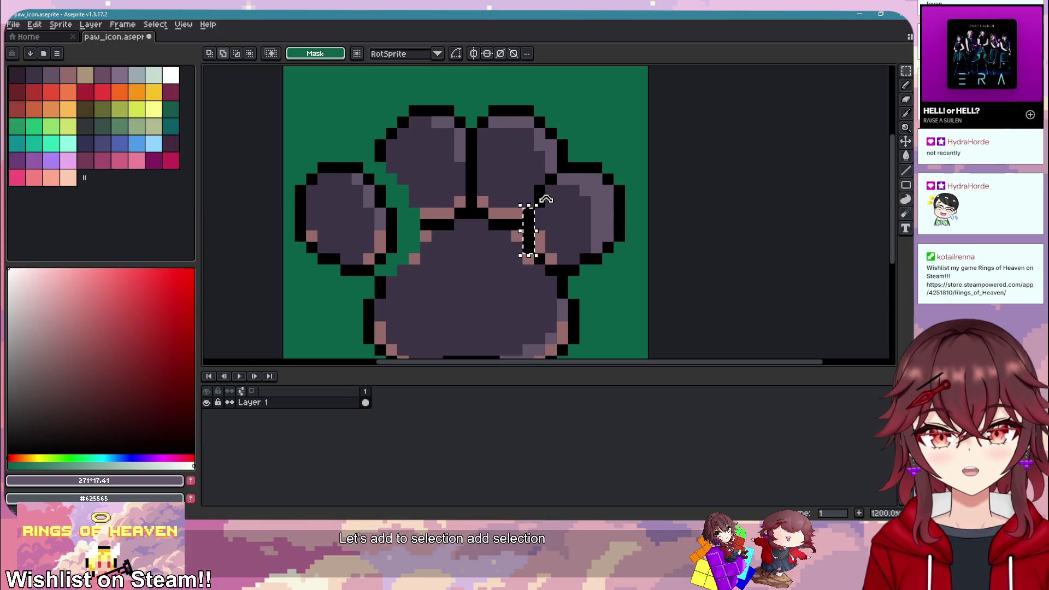
pyautogui.scroll(3, 563, 224)
pyautogui.press('shift')
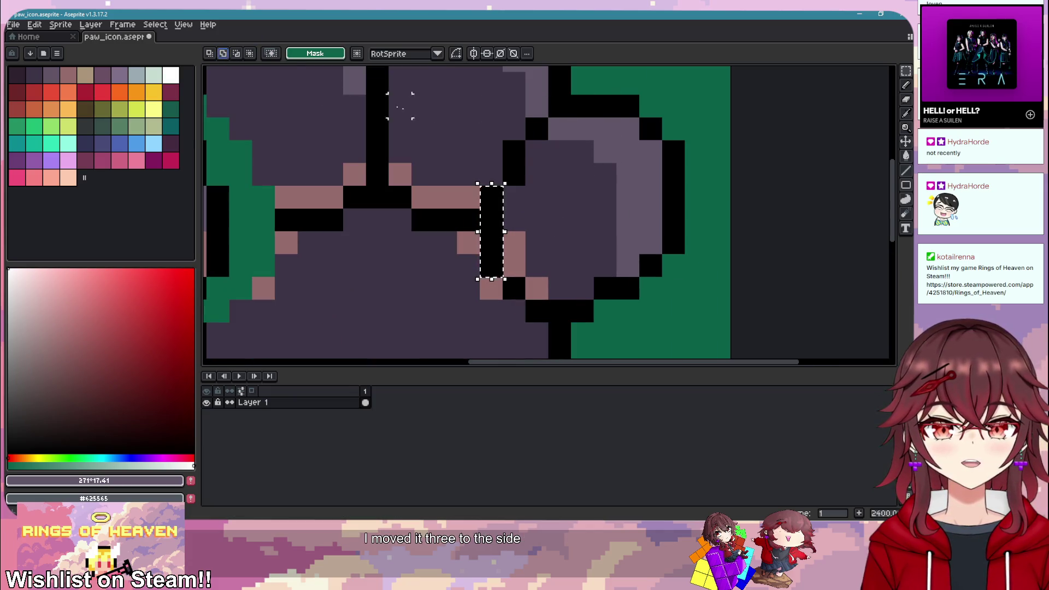
pyautogui.moveTo(550, 164); pyautogui.dragTo(540, 202)
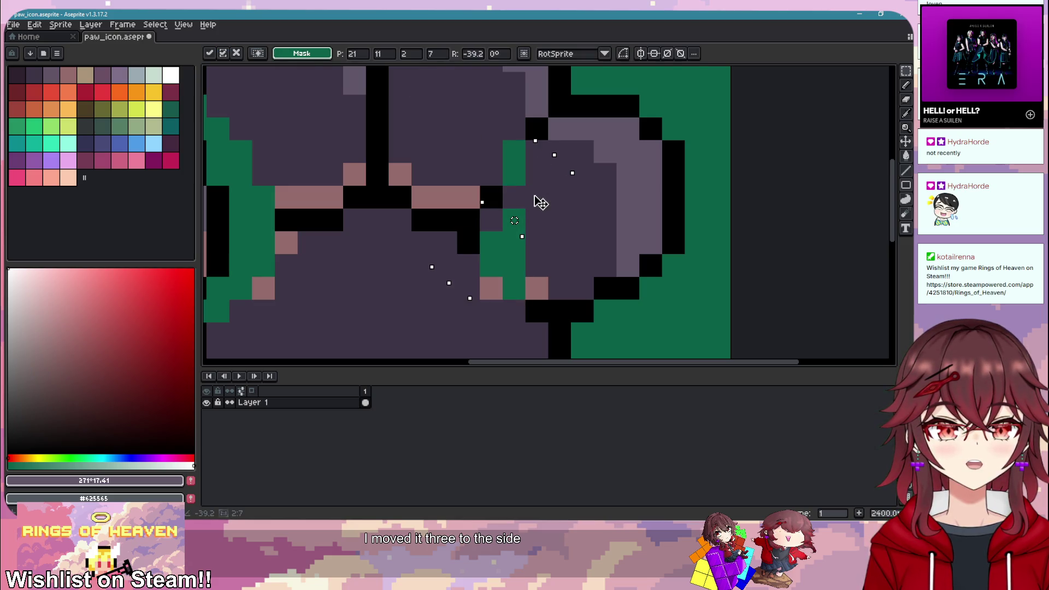
pyautogui.press('Escape')
pyautogui.moveTo(553, 148); pyautogui.dragTo(543, 192)
pyautogui.press('Escape')
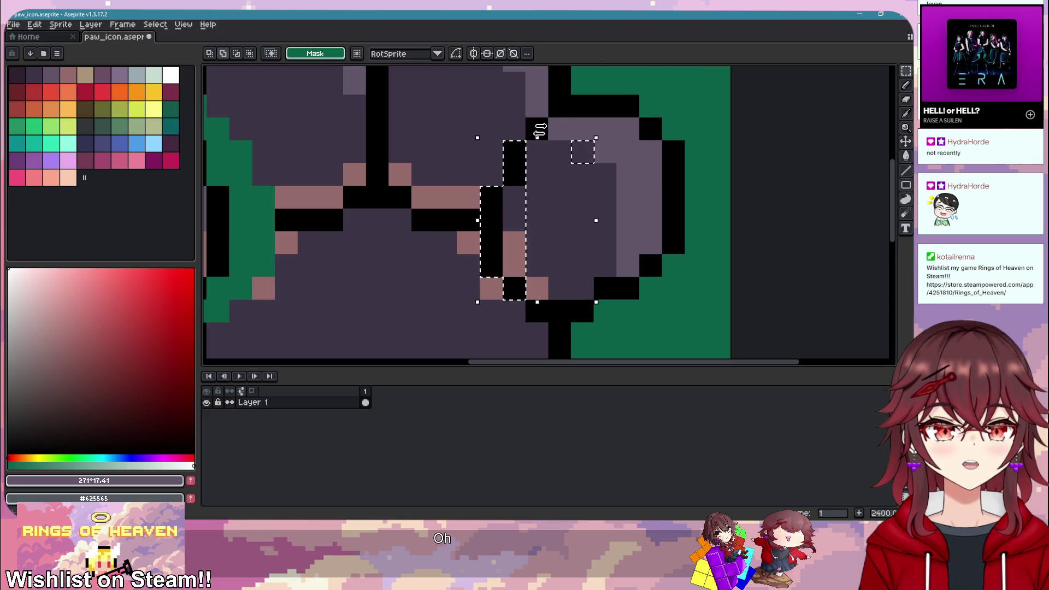
pyautogui.moveTo(628, 109); pyautogui.dragTo(568, 104)
pyautogui.moveTo(650, 129); pyautogui.dragTo(533, 131)
pyautogui.click(552, 147)
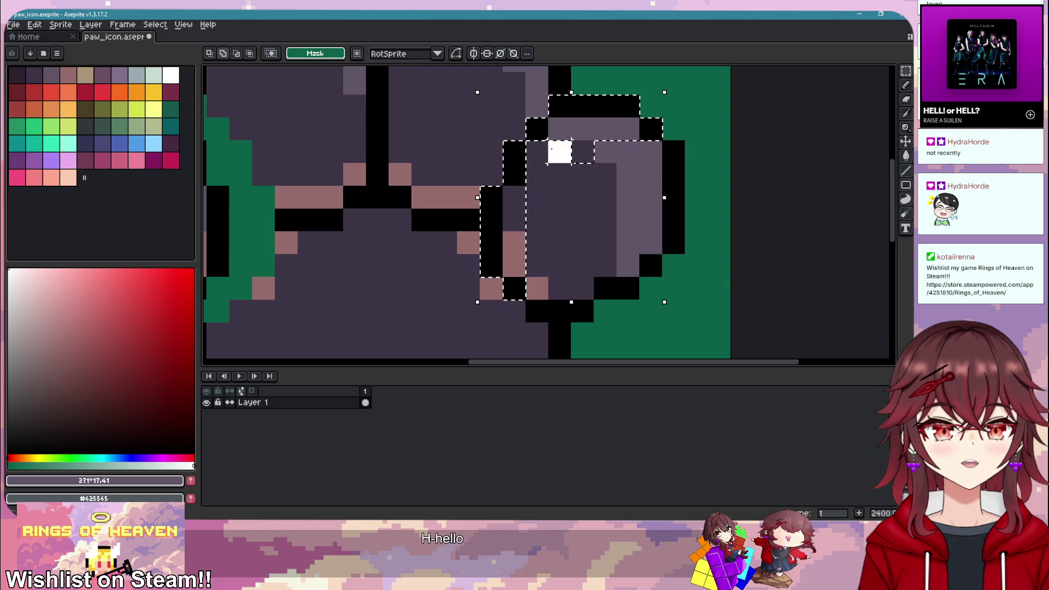
pyautogui.moveTo(541, 172); pyautogui.dragTo(595, 323)
pyautogui.moveTo(604, 152)
pyautogui.mouseDown()
pyautogui.moveTo(660, 262)
pyautogui.moveTo(606, 290)
pyautogui.mouseUp()
pyautogui.moveTo(676, 246); pyautogui.dragTo(675, 146)
pyautogui.scroll(-3, 678, 173)
# Move the selected right toe two pixels right, commit it, and deselect
pyautogui.moveTo(638, 201); pyautogui.dragTo(644, 202)
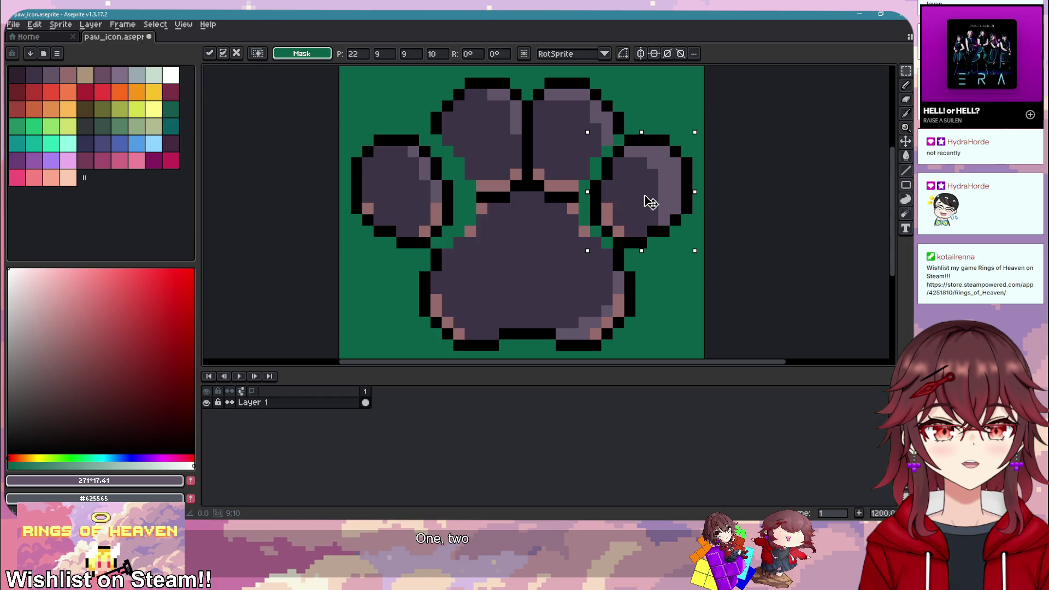
pyautogui.press('Right')
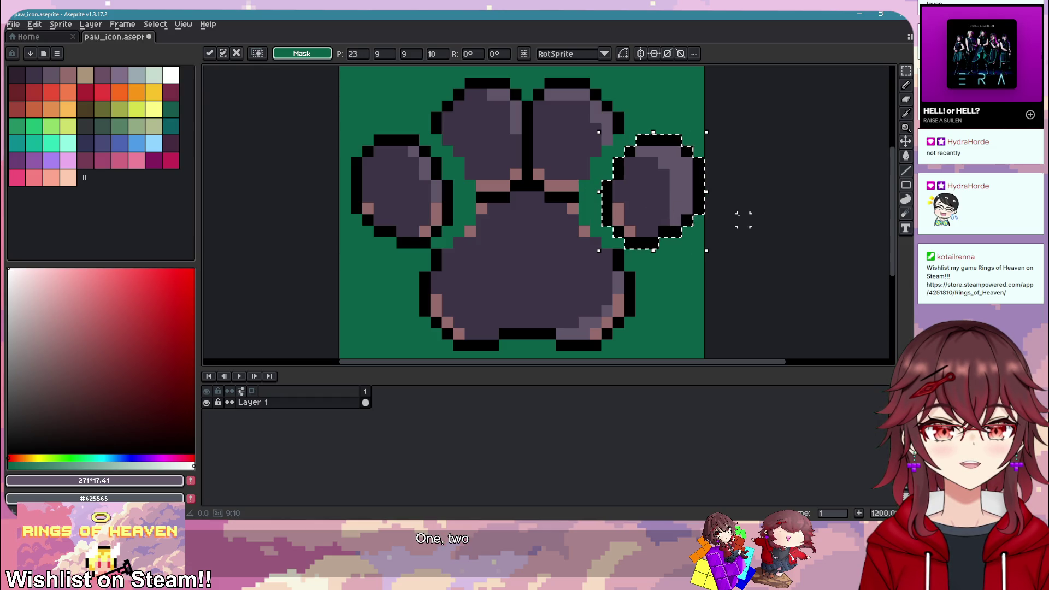
pyautogui.press('Return')
pyautogui.scroll(-3, 743, 220)
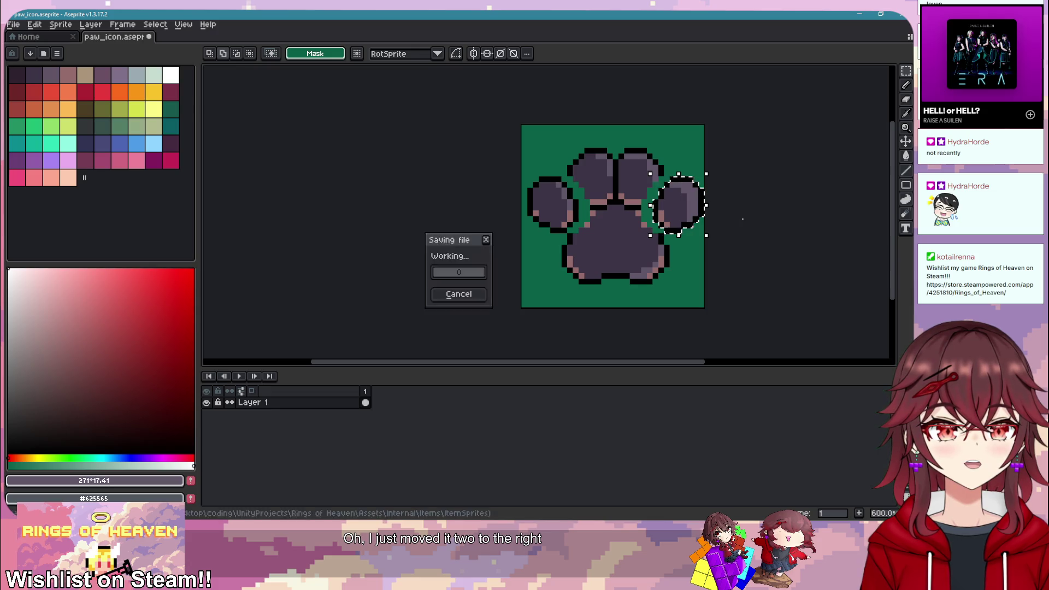
pyautogui.hotkey('ctrl', 'd')
pyautogui.scroll(3, 705, 197)
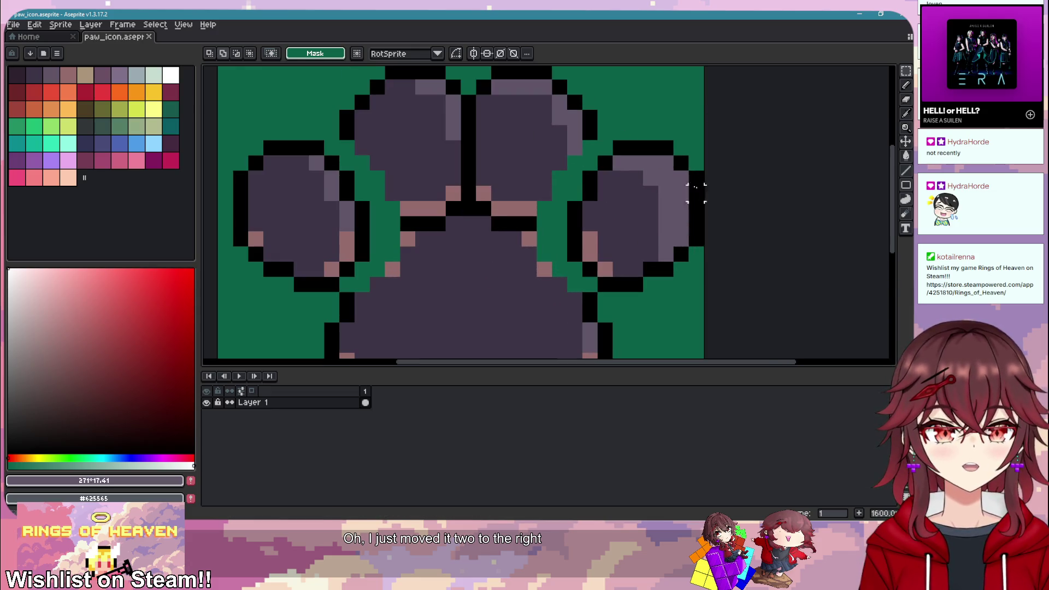
# Turn on vertical symmetry and fix outline pixels by the left toe, filling a stray green pixel purple
pyautogui.press('b')
pyautogui.keyDown('alt'); pyautogui.click(418, 169); pyautogui.keyUp('alt')
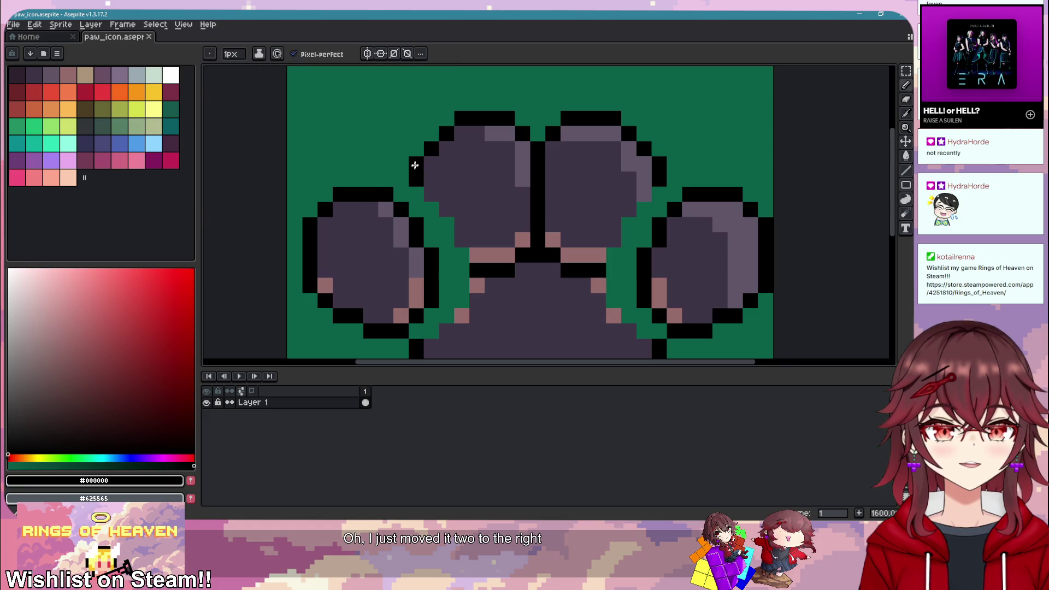
pyautogui.click(368, 54)
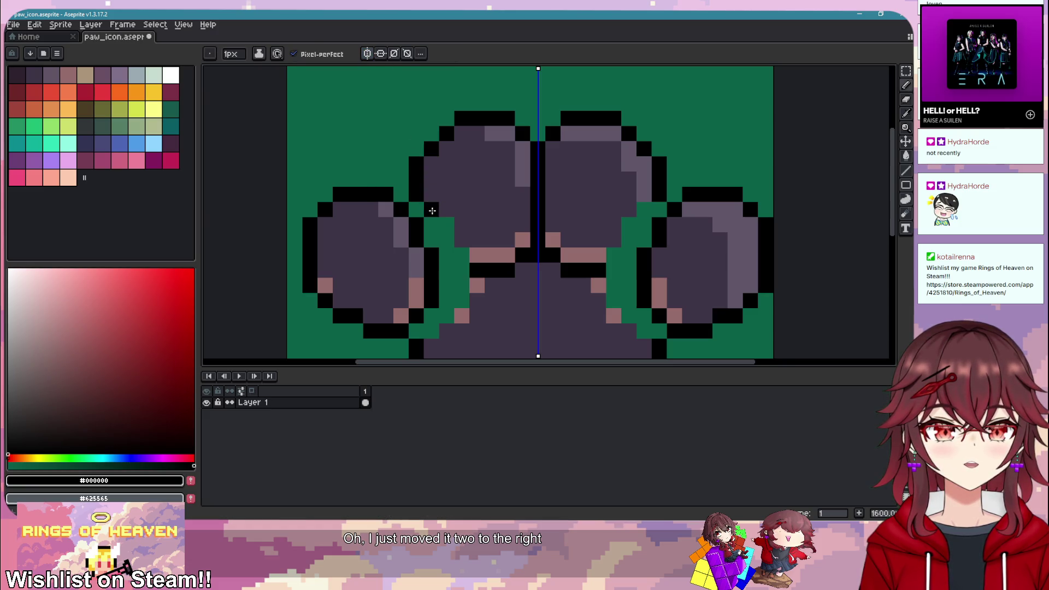
pyautogui.hotkey('ctrl', 'z')
pyautogui.hotkey('ctrl', 'z')
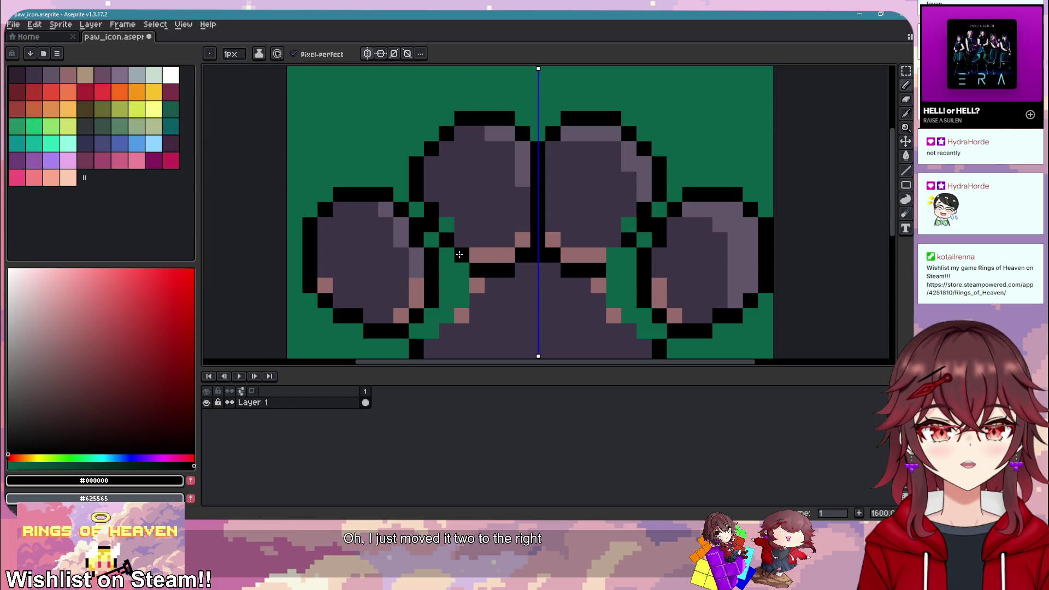
pyautogui.click(464, 272)
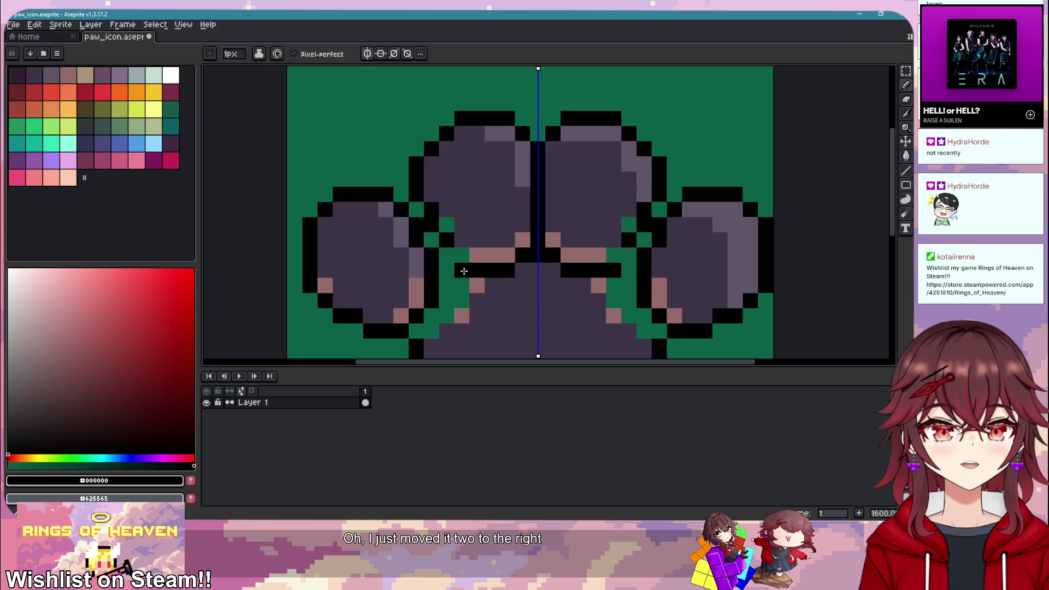
pyautogui.scroll(-3, 454, 257)
pyautogui.scroll(3, 455, 258)
pyautogui.keyDown('alt'); pyautogui.click(462, 240); pyautogui.keyUp('alt')
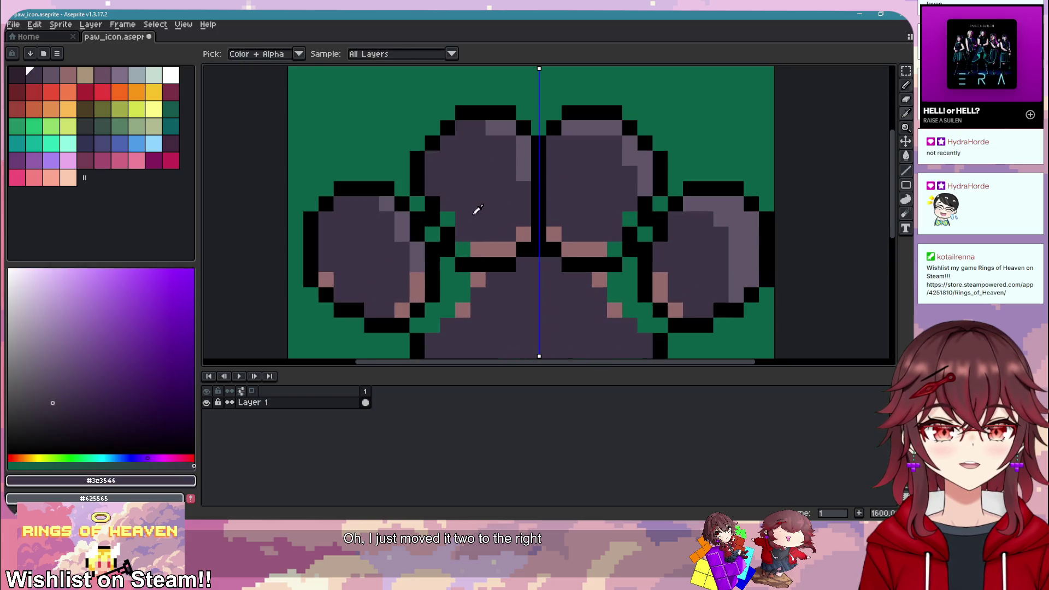
pyautogui.click(462, 249)
pyautogui.scroll(-3, 585, 246)
# Draw a black outline across the top of the main pad and erase a green gap above it
pyautogui.keyDown('alt'); pyautogui.click(525, 249); pyautogui.keyUp('alt')
pyautogui.scroll(-3, 540, 271)
pyautogui.scroll(3, 540, 271)
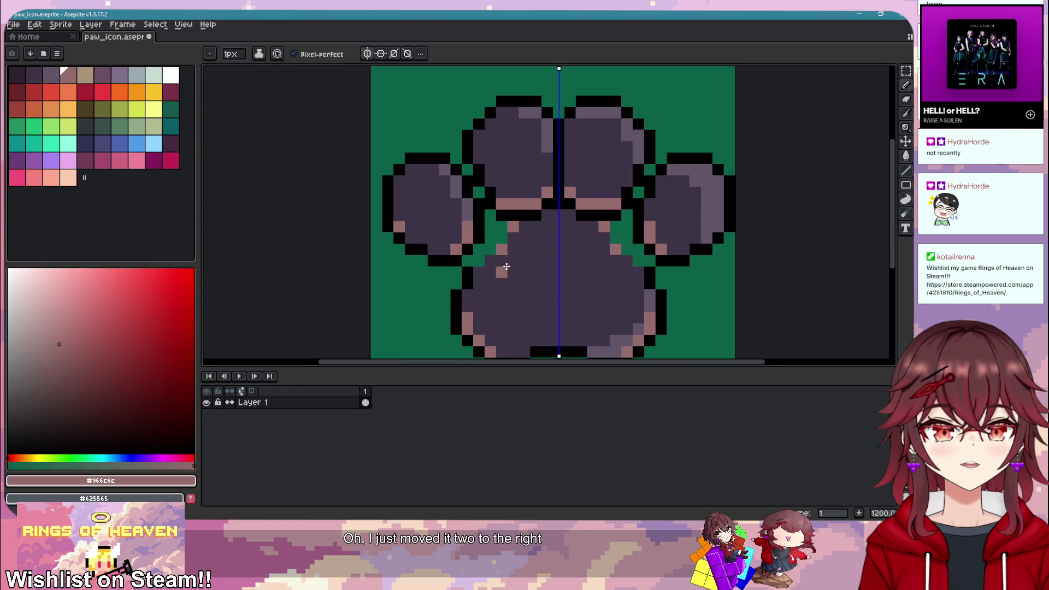
pyautogui.keyDown('alt'); pyautogui.click(469, 265); pyautogui.keyUp('alt')
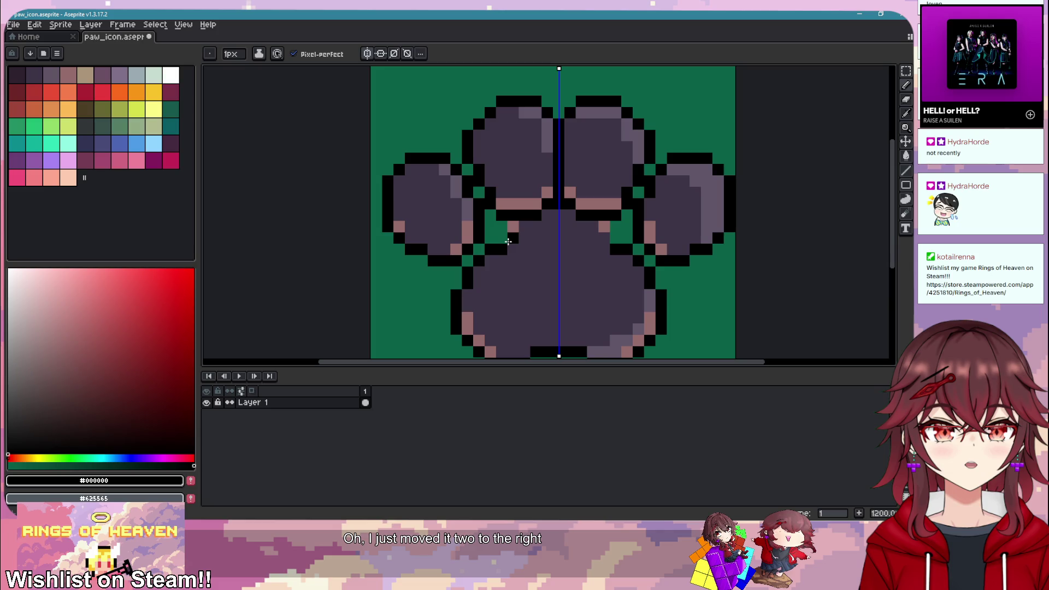
pyautogui.moveTo(501, 241); pyautogui.dragTo(536, 236)
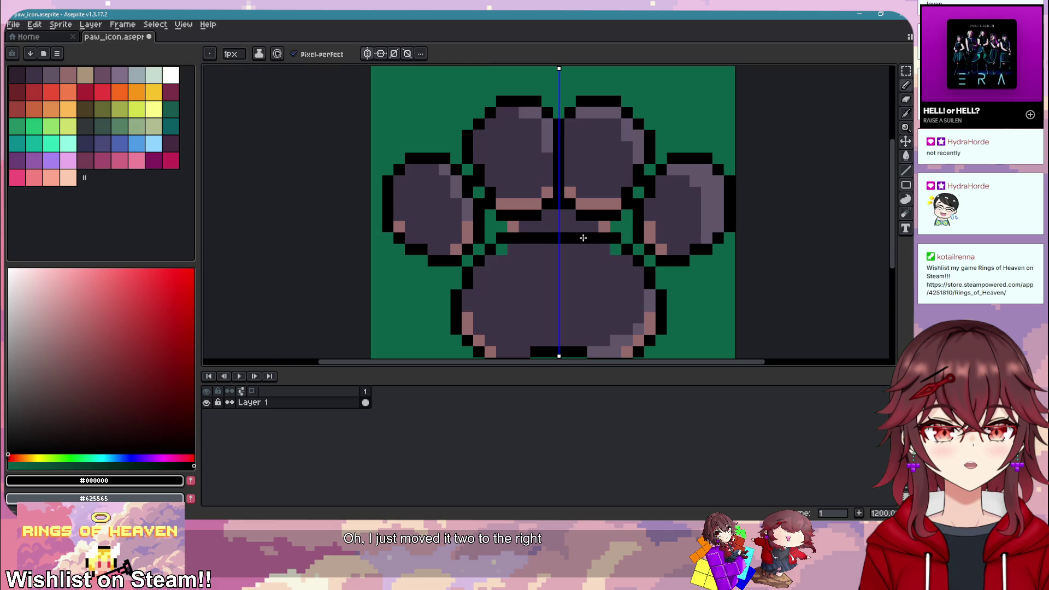
pyautogui.press('e')
pyautogui.moveTo(610, 226); pyautogui.dragTo(604, 227)
pyautogui.scroll(-3, 582, 247)
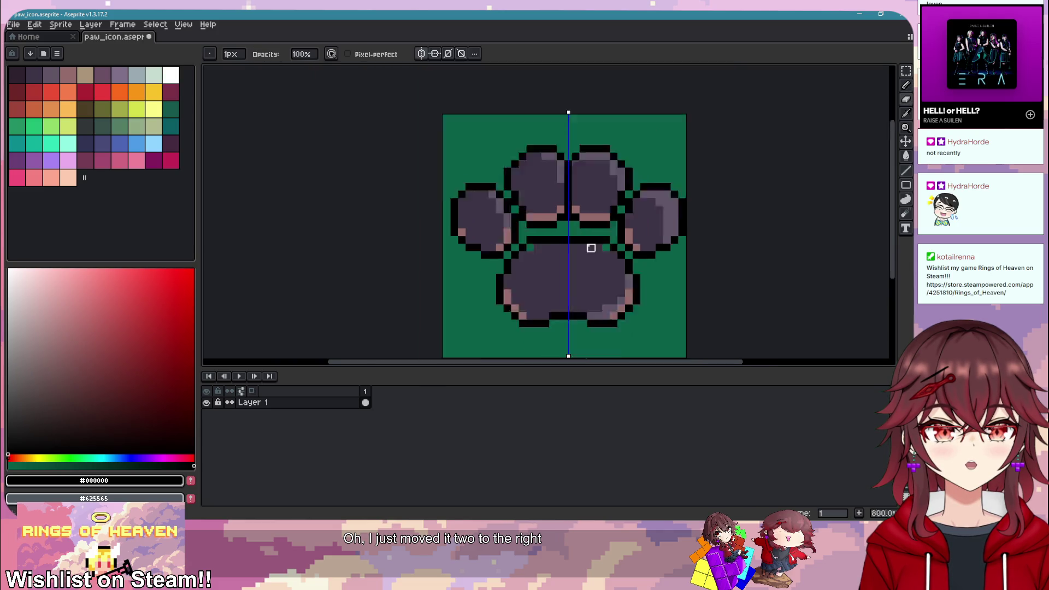
pyautogui.scroll(3, 602, 262)
pyautogui.keyDown('alt'); pyautogui.click(565, 260); pyautogui.keyUp('alt')
pyautogui.press('b')
pyautogui.scroll(-4, 579, 252)
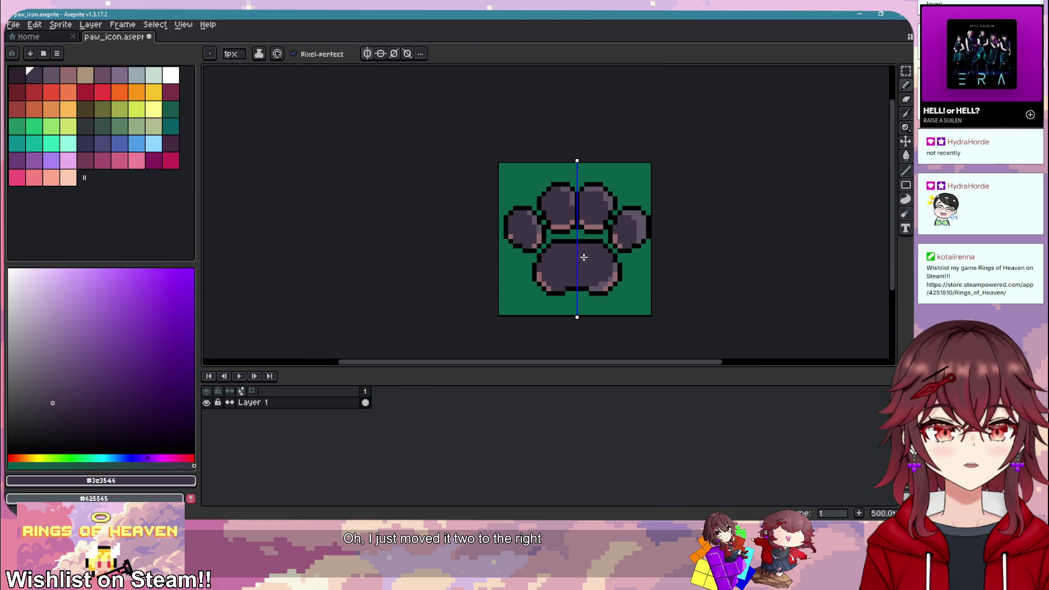
pyautogui.scroll(-2, 596, 262)
pyautogui.scroll(3, 612, 261)
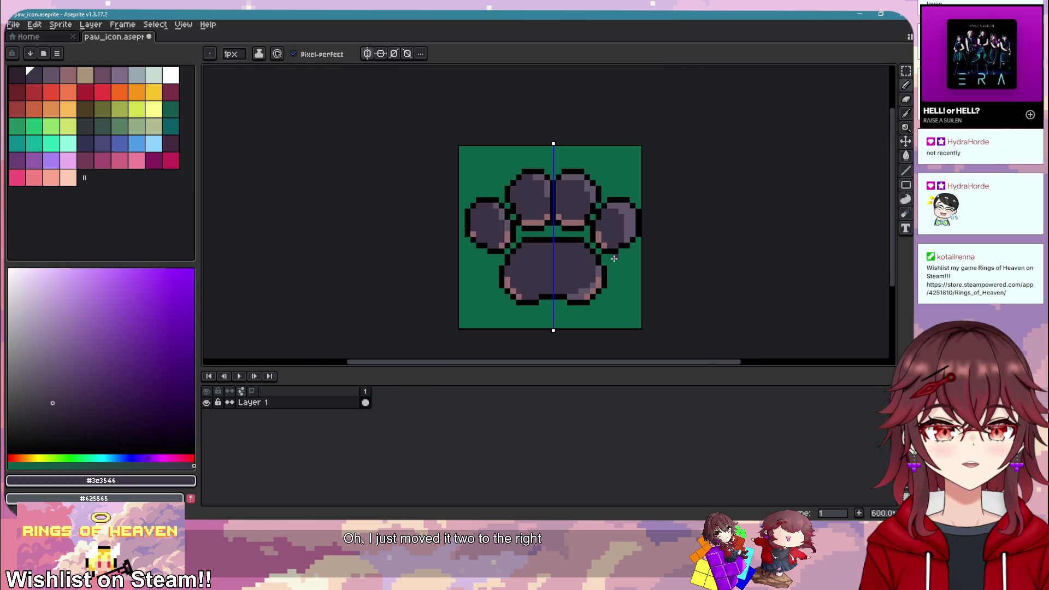
pyautogui.scroll(1, 614, 259)
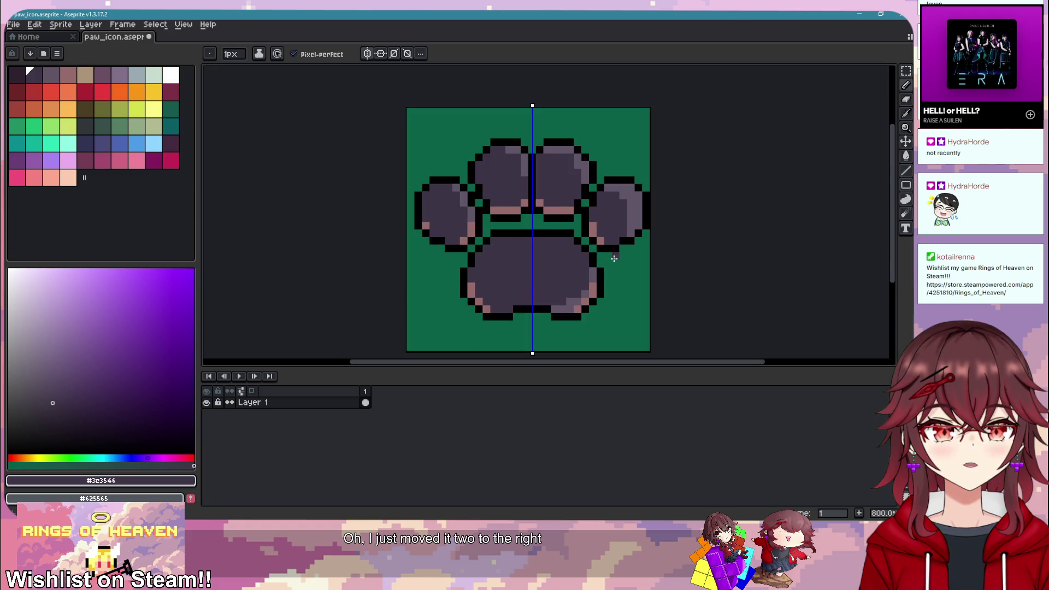
pyautogui.scroll(-2, 615, 259)
pyautogui.scroll(5, 579, 220)
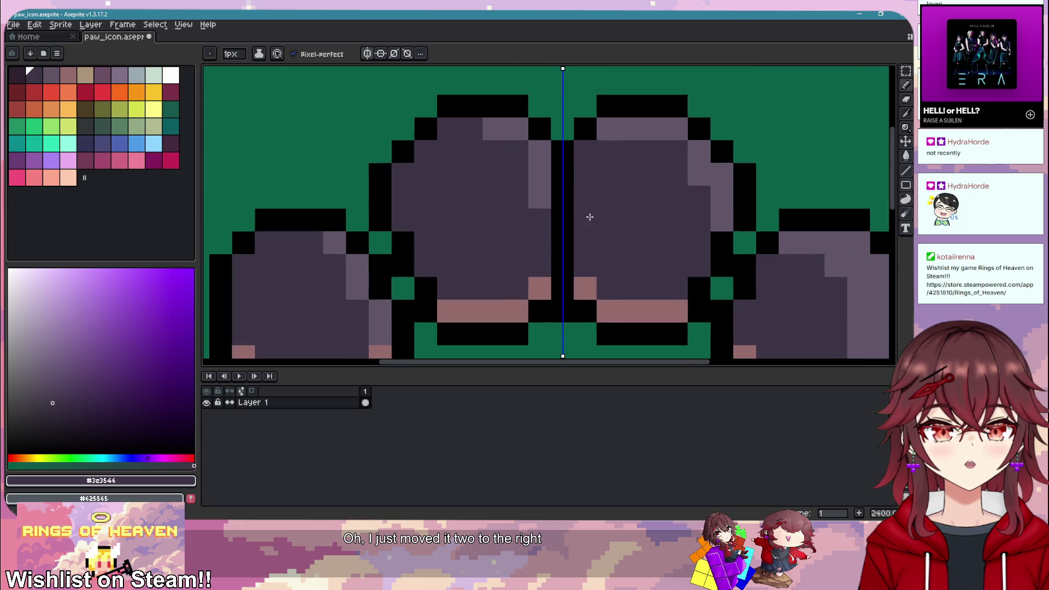
pyautogui.scroll(-1, 589, 218)
pyautogui.scroll(-3, 543, 297)
pyautogui.keyDown('alt'); pyautogui.click(497, 230); pyautogui.keyUp('alt')
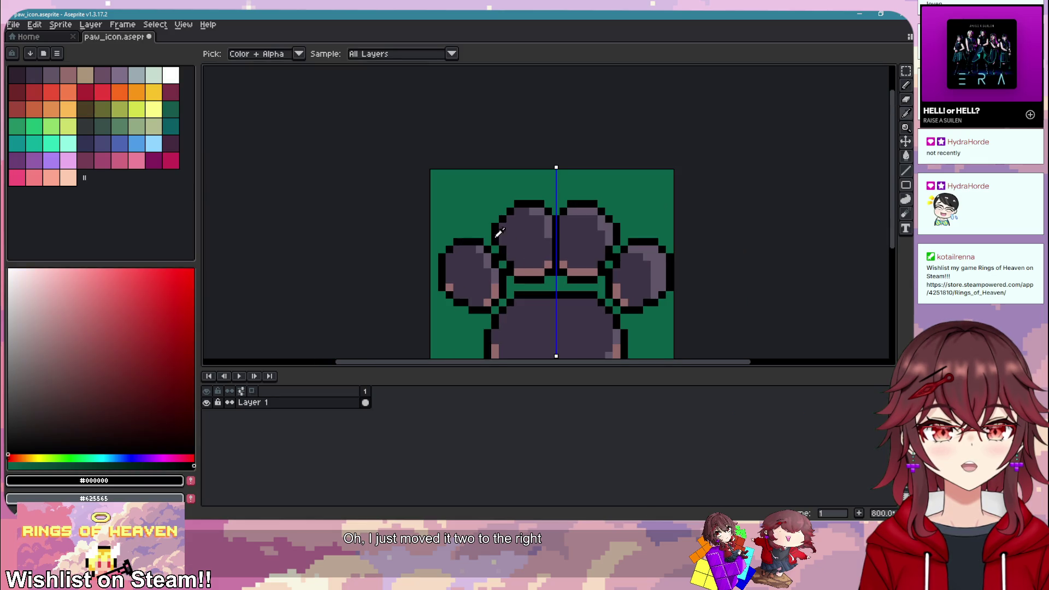
pyautogui.scroll(3, 497, 235)
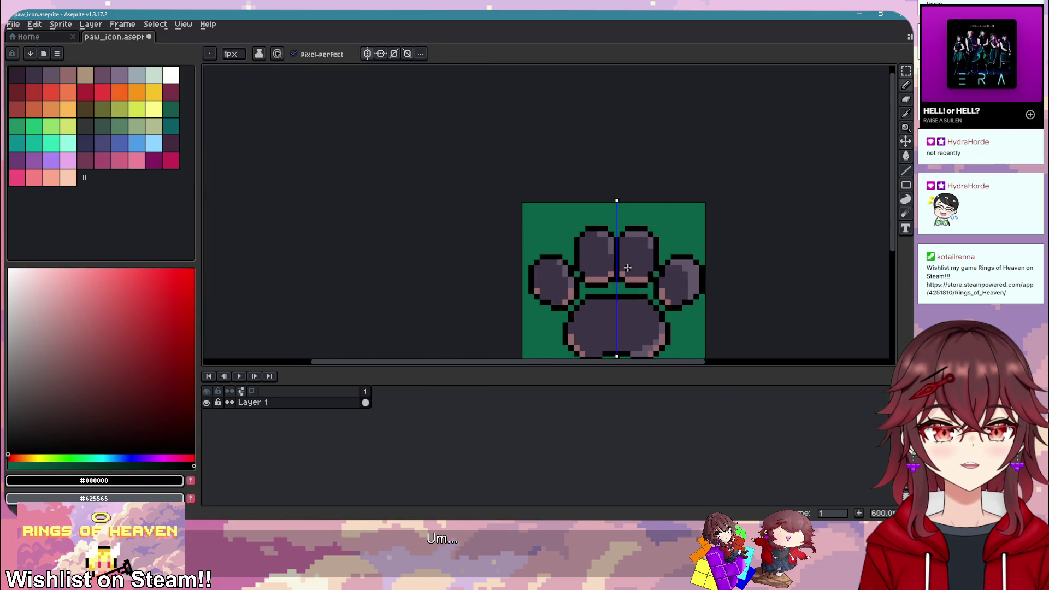
pyautogui.scroll(-3, 601, 229)
pyautogui.scroll(-2, 615, 244)
pyautogui.scroll(2, 580, 196)
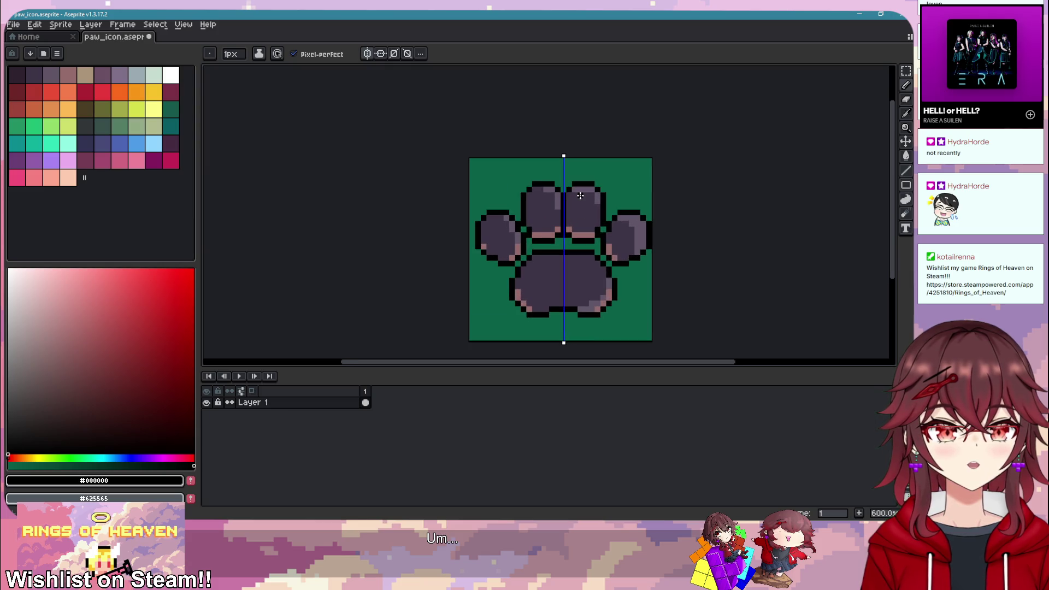
pyautogui.scroll(3, 580, 205)
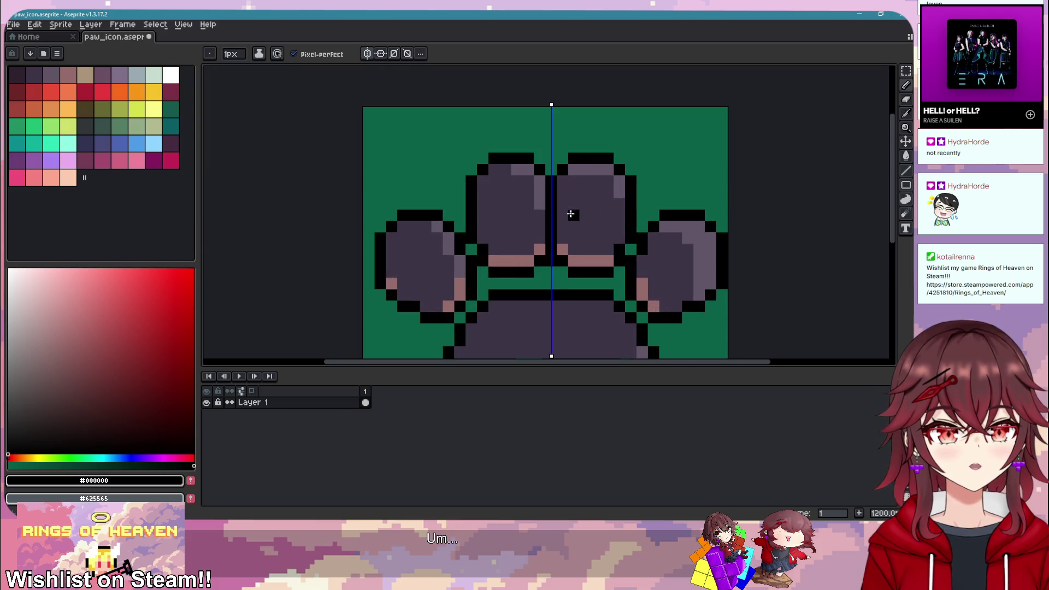
pyautogui.scroll(1, 562, 217)
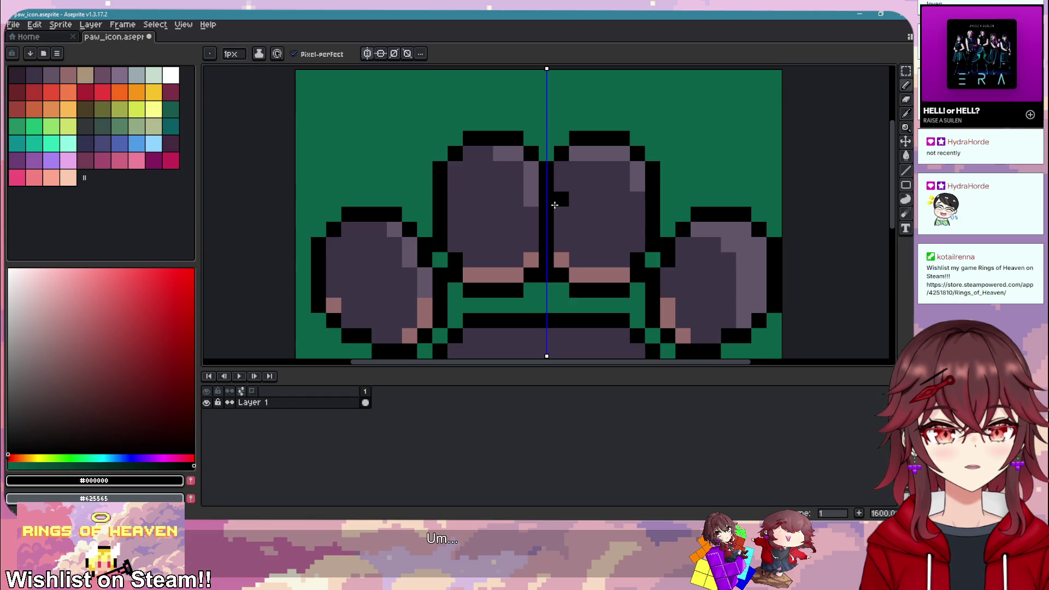
# Select the two middle toes and move them up two pixels
pyautogui.press('m')
pyautogui.moveTo(439, 137)
pyautogui.mouseDown()
pyautogui.moveTo(658, 260)
pyautogui.moveTo(661, 295)
pyautogui.mouseUp()
pyautogui.moveTo(576, 241); pyautogui.dragTo(575, 181)
pyautogui.press('Return')
pyautogui.scroll(-1, 713, 184)
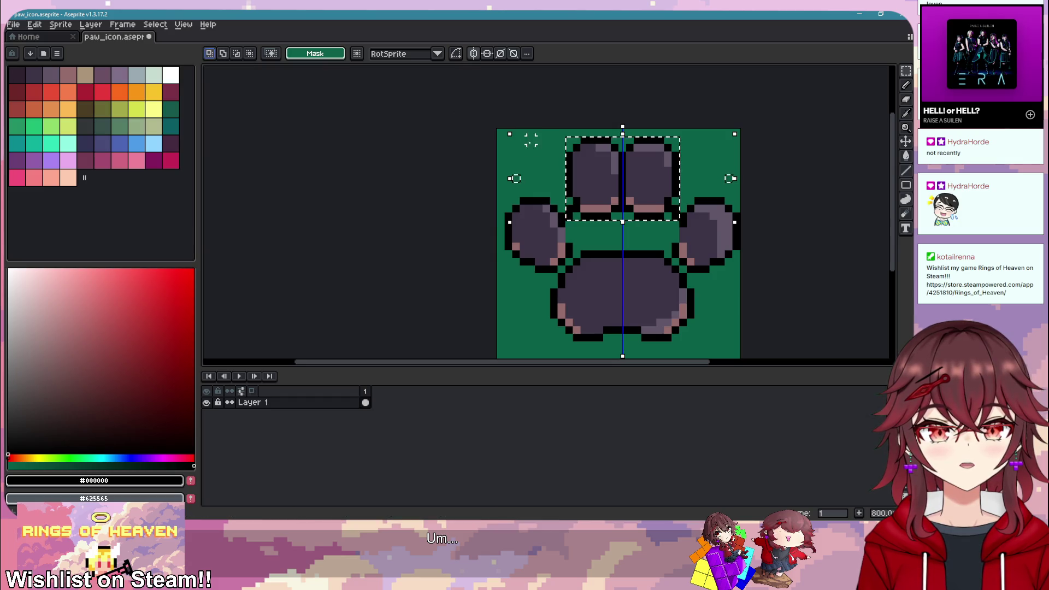
# Draw a black line across the main pad's top, erase the stray line below, and fill the gap with dark purple
pyautogui.scroll(1, 700, 187)
pyautogui.press('b')
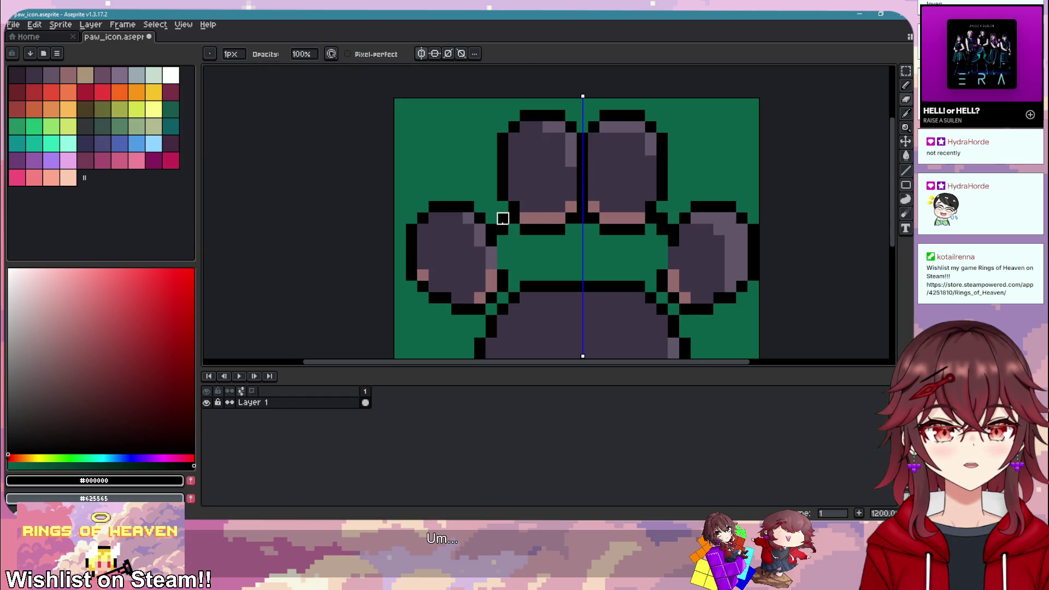
pyautogui.press('e')
pyautogui.scroll(-2, 552, 270)
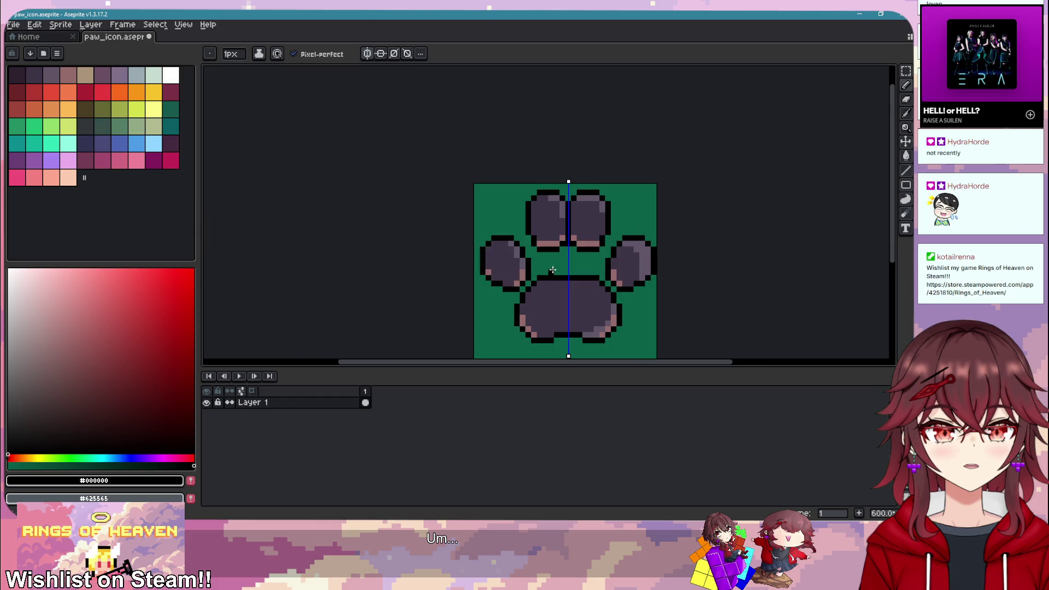
pyautogui.scroll(2, 549, 294)
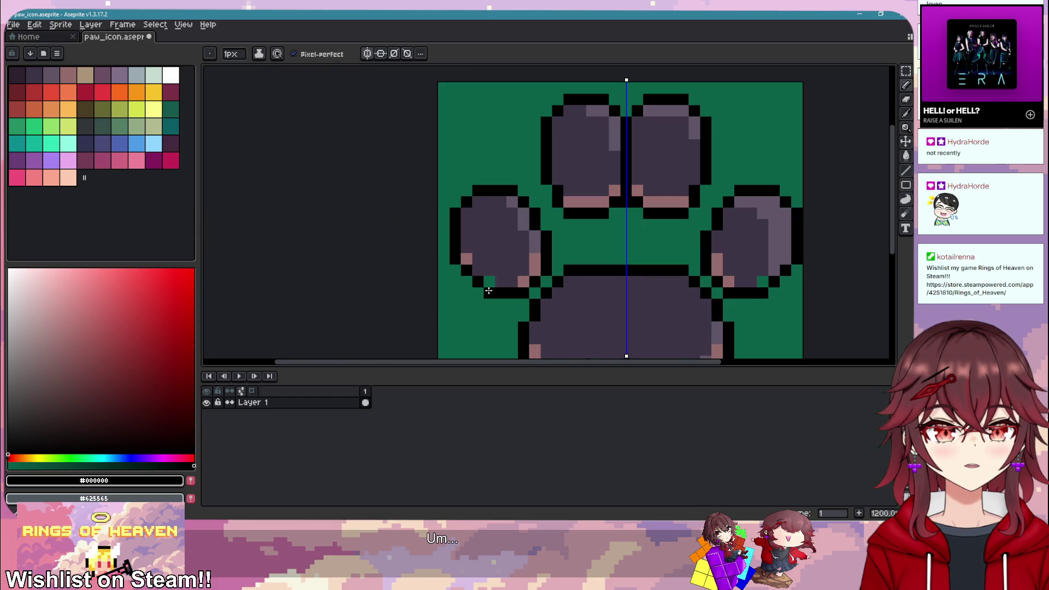
pyautogui.keyDown('alt'); pyautogui.click(496, 276); pyautogui.keyUp('alt')
pyautogui.keyDown('alt'); pyautogui.click(492, 275); pyautogui.keyUp('alt')
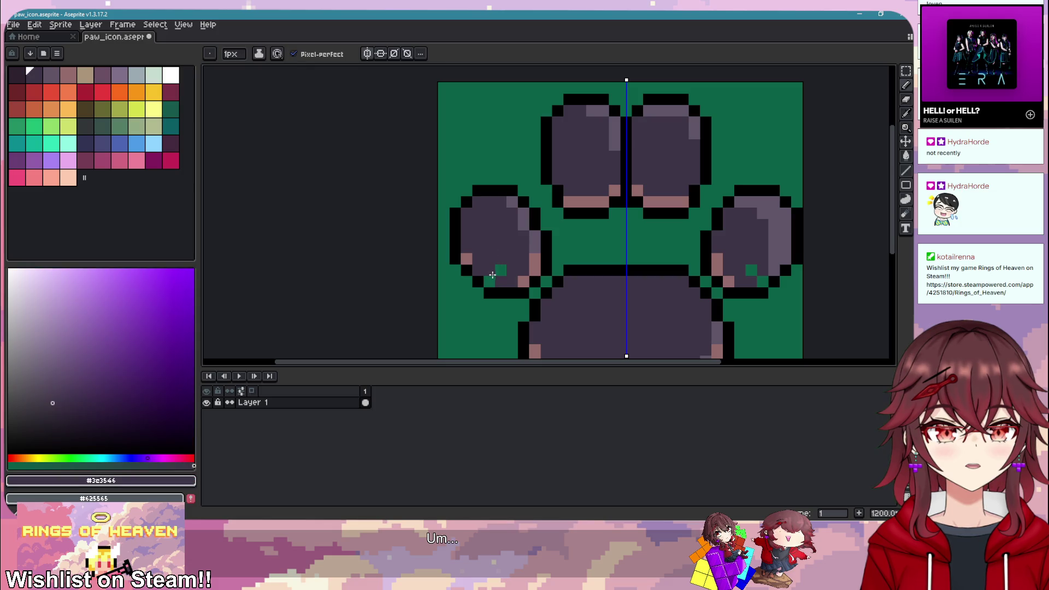
pyautogui.scroll(-4, 616, 295)
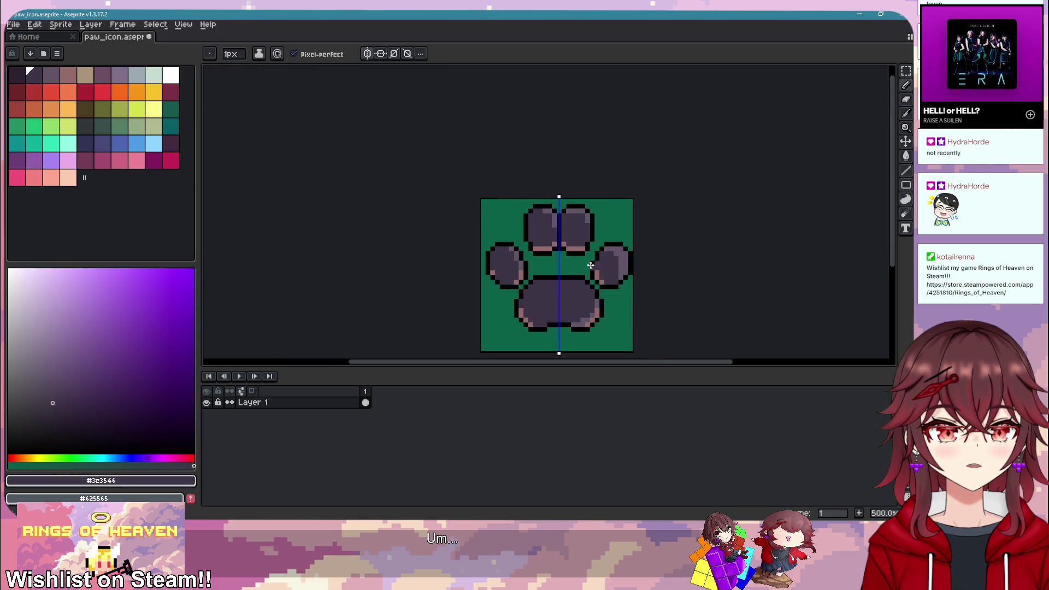
pyautogui.scroll(5, 594, 268)
pyautogui.moveTo(534, 264); pyautogui.dragTo(530, 278)
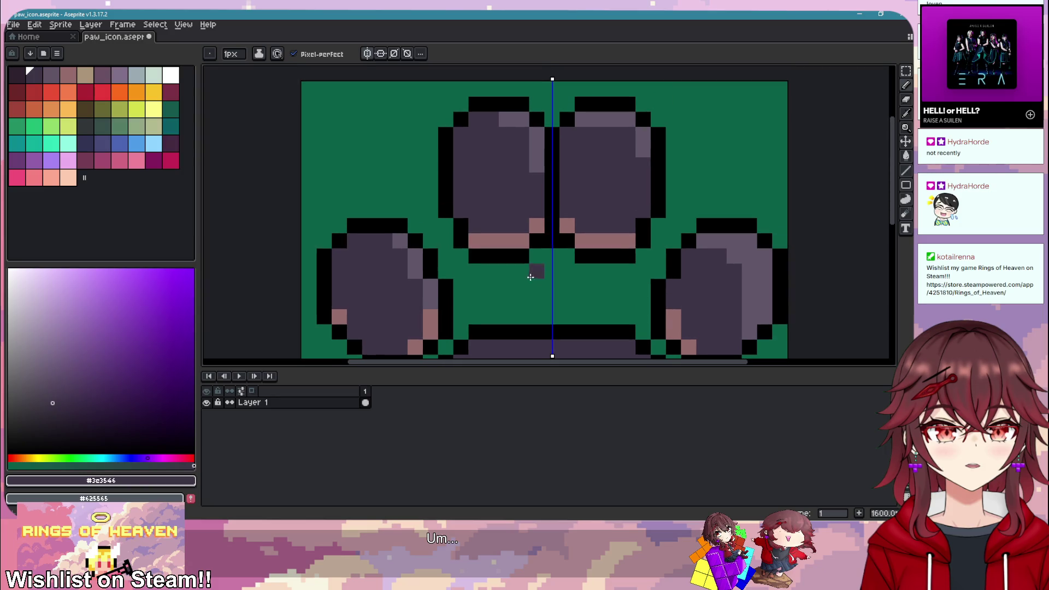
pyautogui.scroll(-5, 505, 262)
pyautogui.scroll(5, 522, 210)
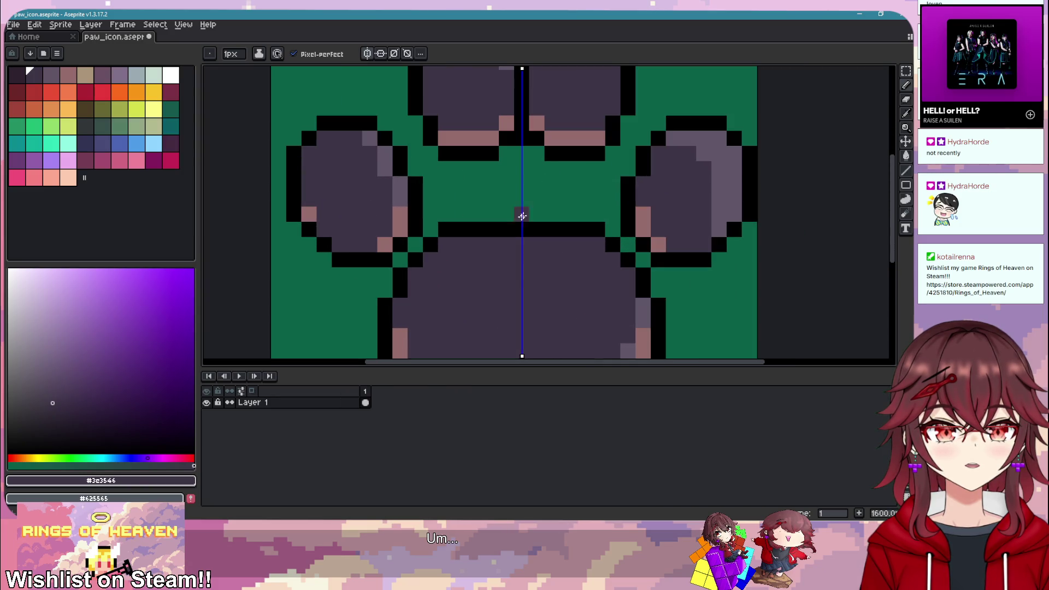
pyautogui.keyDown('alt'); pyautogui.click(473, 156); pyautogui.keyUp('alt')
pyautogui.moveTo(462, 187); pyautogui.dragTo(520, 186)
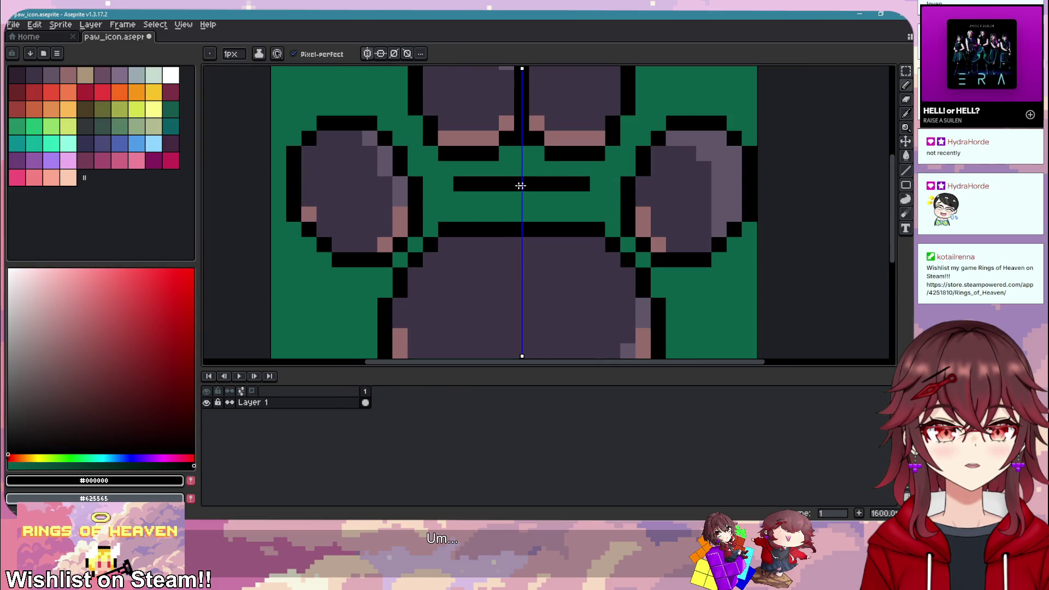
pyautogui.click(446, 199)
pyautogui.press('e')
pyautogui.moveTo(462, 227); pyautogui.dragTo(552, 230)
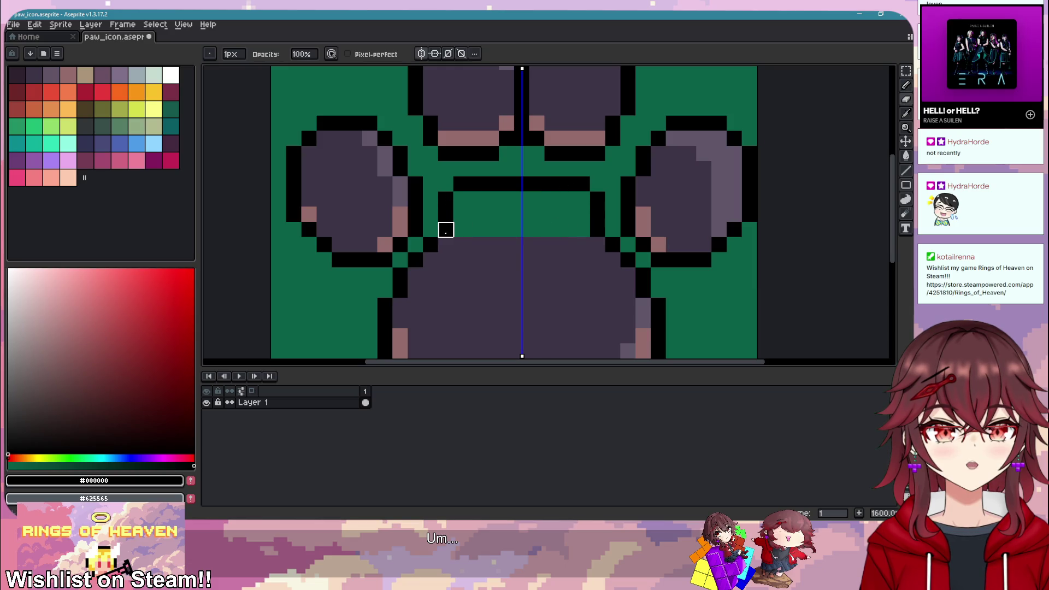
pyautogui.keyDown('alt'); pyautogui.click(460, 244); pyautogui.keyUp('alt')
pyautogui.press('b')
pyautogui.moveTo(474, 216)
pyautogui.mouseDown()
pyautogui.moveTo(455, 236)
pyautogui.moveTo(520, 213)
pyautogui.mouseUp()
# Move the main pad's top outline one row lower, erasing the old black pixels
pyautogui.scroll(-3, 512, 235)
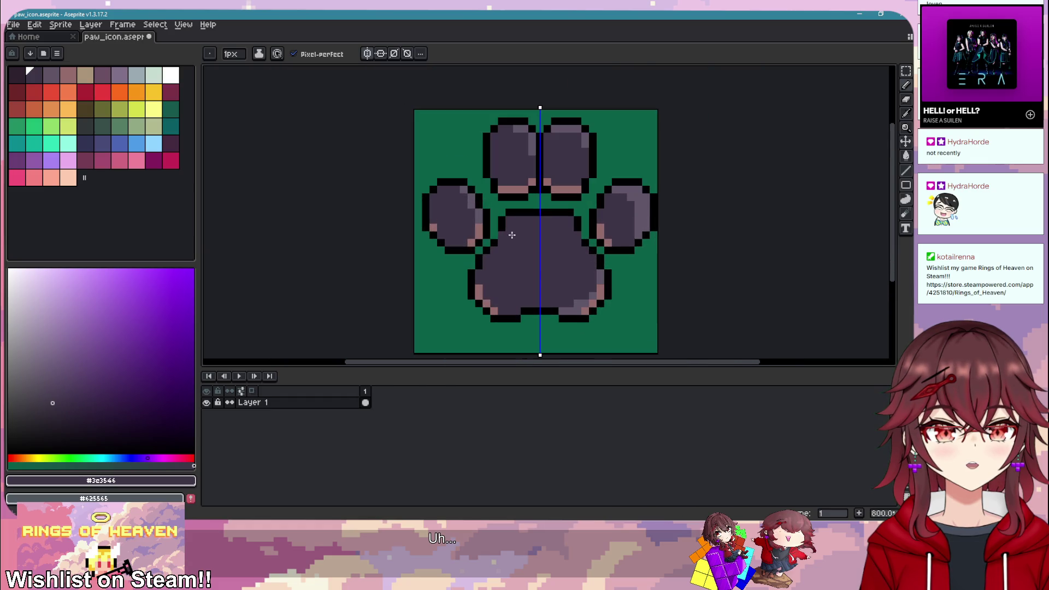
pyautogui.scroll(2, 503, 242)
pyautogui.keyDown('alt'); pyautogui.click(500, 216); pyautogui.keyUp('alt')
pyautogui.click(500, 230)
pyautogui.press('e')
pyautogui.click(500, 200)
pyautogui.moveTo(514, 183)
pyautogui.mouseDown()
pyautogui.moveTo(634, 180)
pyautogui.moveTo(569, 211)
pyautogui.mouseUp()
pyautogui.press('b')
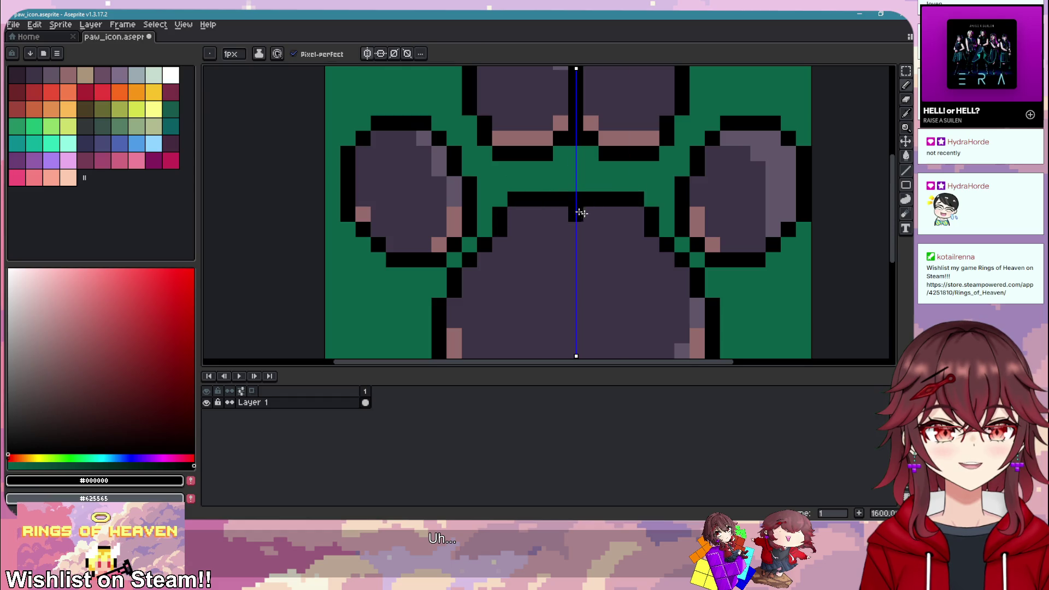
# Select the upper toe pads with rectangle selections, turning mirrored drawing off and back on
pyautogui.scroll(-6, 672, 262)
pyautogui.scroll(7, 675, 254)
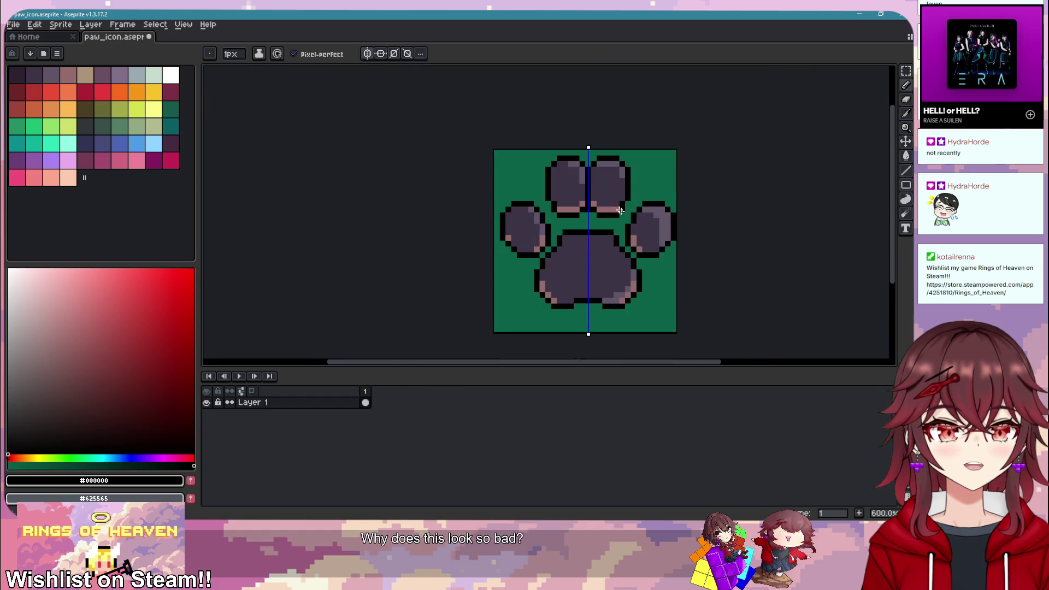
pyautogui.scroll(3, 557, 206)
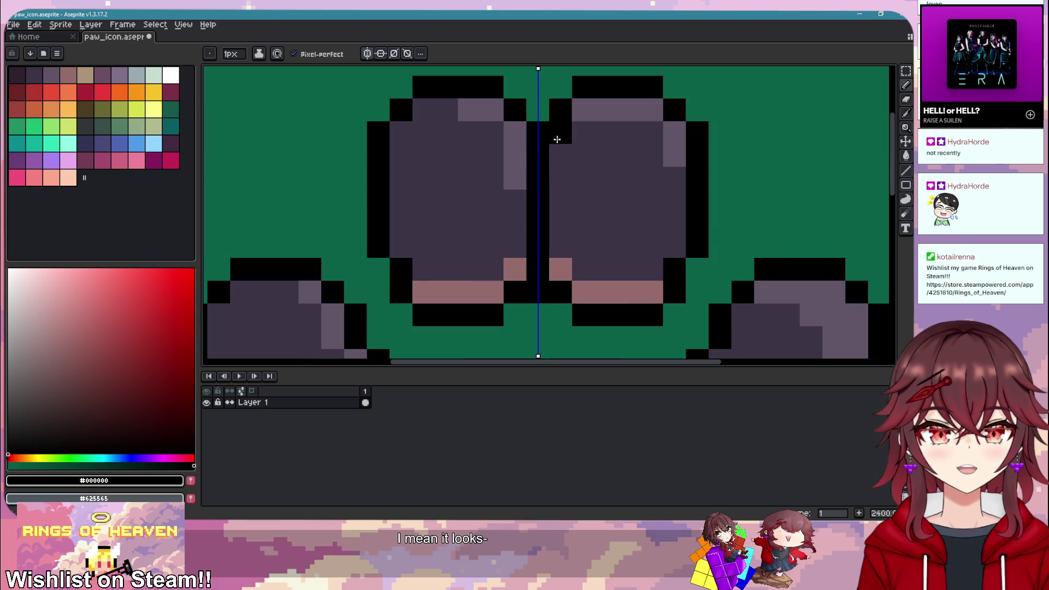
pyautogui.scroll(-3, 557, 135)
pyautogui.press('m')
pyautogui.moveTo(554, 107); pyautogui.dragTo(634, 221)
pyautogui.hotkey('ctrl', 'd')
pyautogui.click(477, 58)
pyautogui.scroll(1, 552, 104)
pyautogui.moveTo(549, 104); pyautogui.dragTo(659, 273)
pyautogui.hotkey('ctrl', 'd')
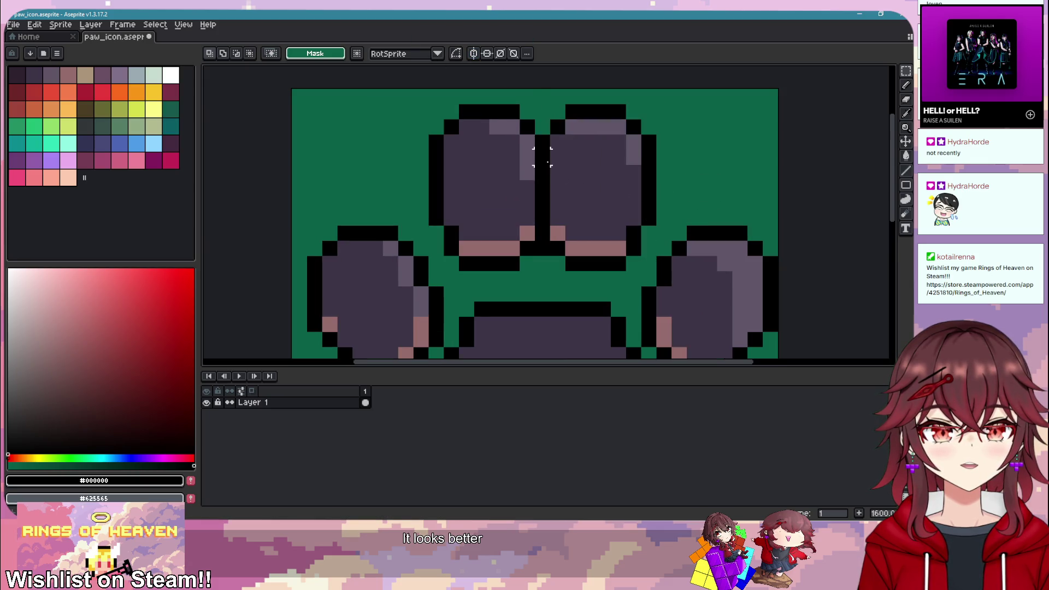
pyautogui.click(473, 53)
# Paint the toes' inner outline columns green and touch up the toe pad outlines
pyautogui.scroll(1, 578, 186)
pyautogui.scroll(-1, 595, 218)
pyautogui.press('b')
pyautogui.moveTo(596, 202)
pyautogui.mouseDown()
pyautogui.moveTo(611, 295)
pyautogui.moveTo(597, 238)
pyautogui.mouseUp()
pyautogui.press('b')
pyautogui.click(597, 210)
pyautogui.scroll(-4, 668, 218)
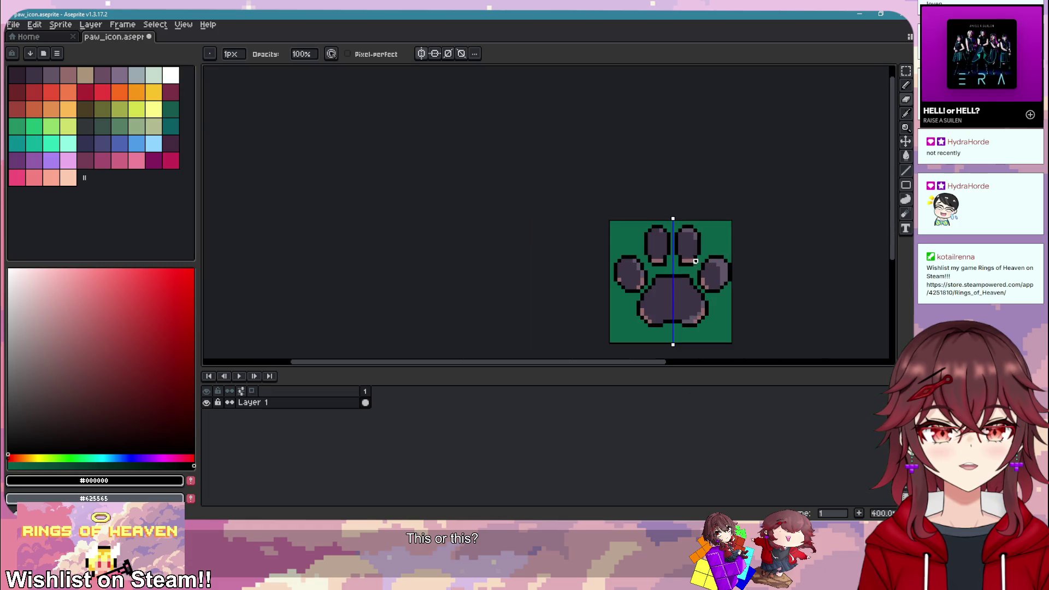
pyautogui.scroll(4, 668, 257)
pyautogui.press('b')
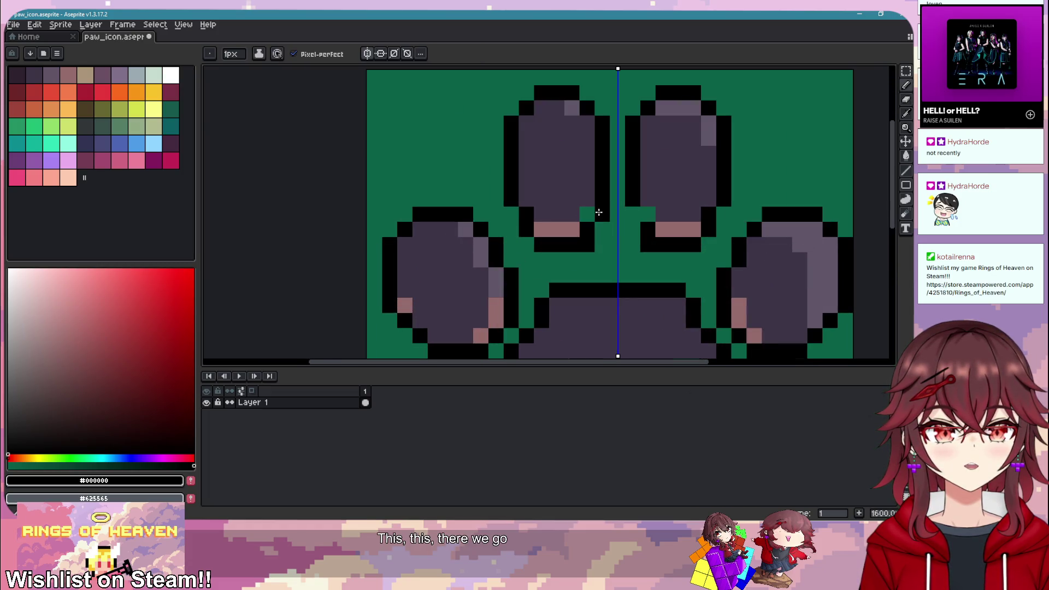
pyautogui.scroll(-4, 600, 246)
pyautogui.scroll(4, 599, 246)
pyautogui.rightClick(557, 260)
pyautogui.click(543, 261)
pyautogui.click(558, 276)
# Blacken the toe's corner pixel, turn the pixel below it green, and fill a stray green pixel purple
pyautogui.scroll(-3, 643, 284)
pyautogui.scroll(3, 644, 288)
pyautogui.press('e')
pyautogui.click(539, 264)
pyautogui.click(554, 264)
pyautogui.click(554, 280)
pyautogui.press('b')
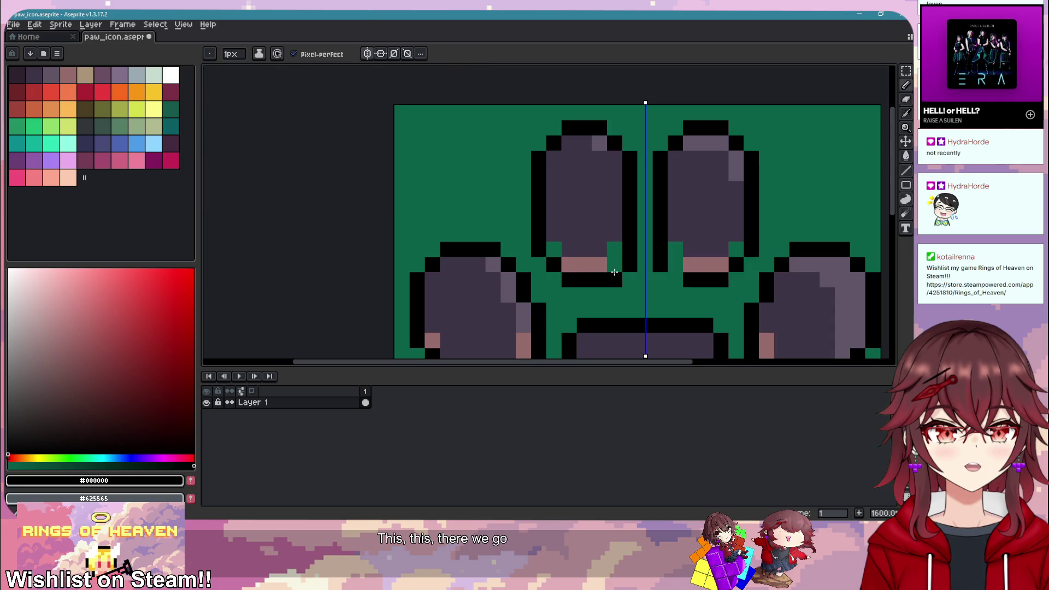
pyautogui.keyDown('alt'); pyautogui.click(613, 251); pyautogui.keyUp('alt')
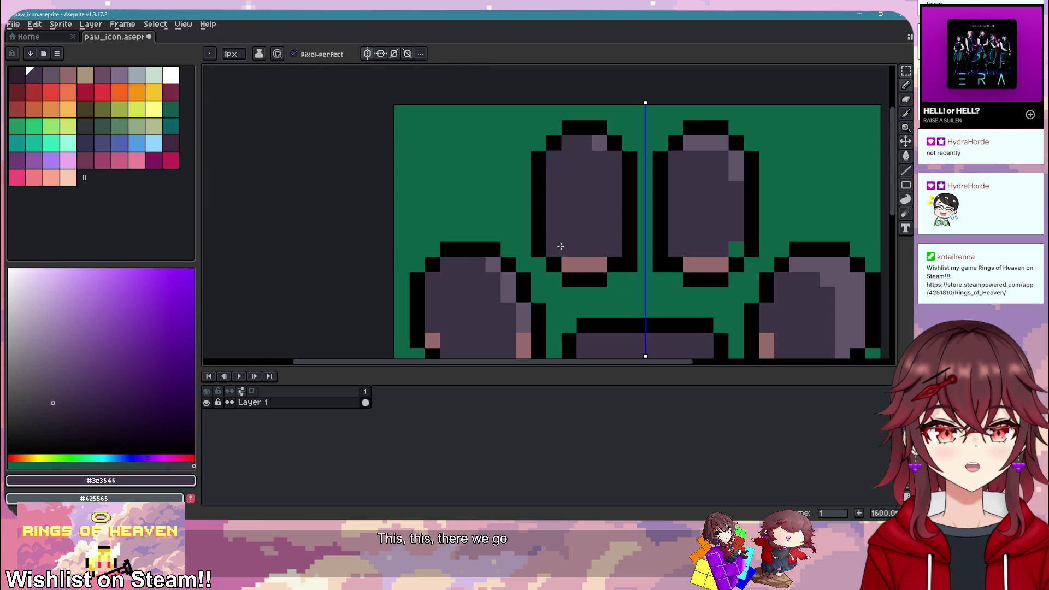
pyautogui.click(561, 246)
pyautogui.scroll(-3, 561, 247)
pyautogui.scroll(3, 604, 204)
# Try a black row above the main pad, undo it, and pick the dark purple for filling
pyautogui.press('i')
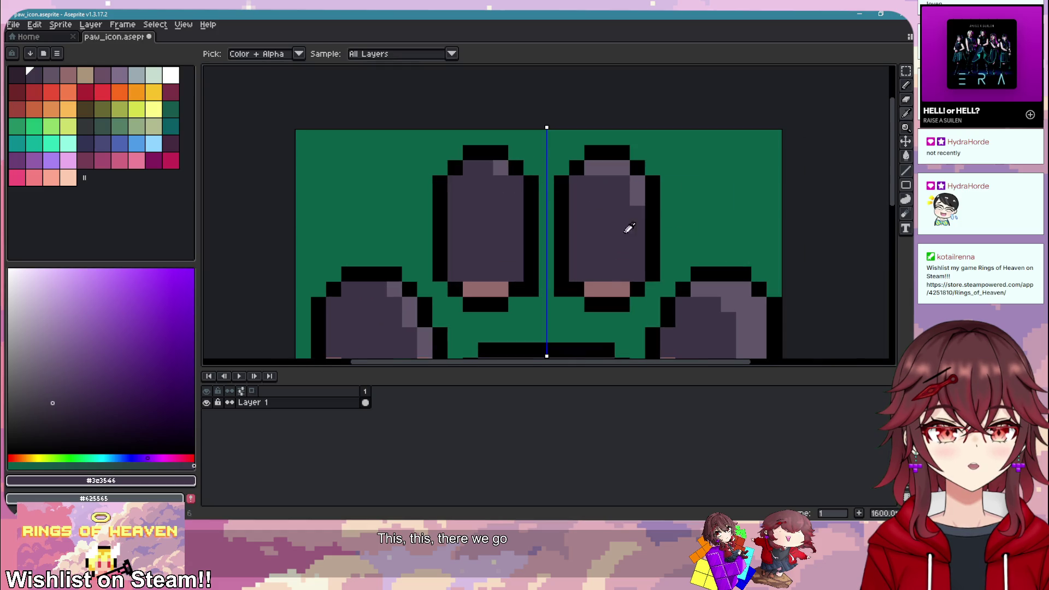
pyautogui.scroll(-5, 617, 223)
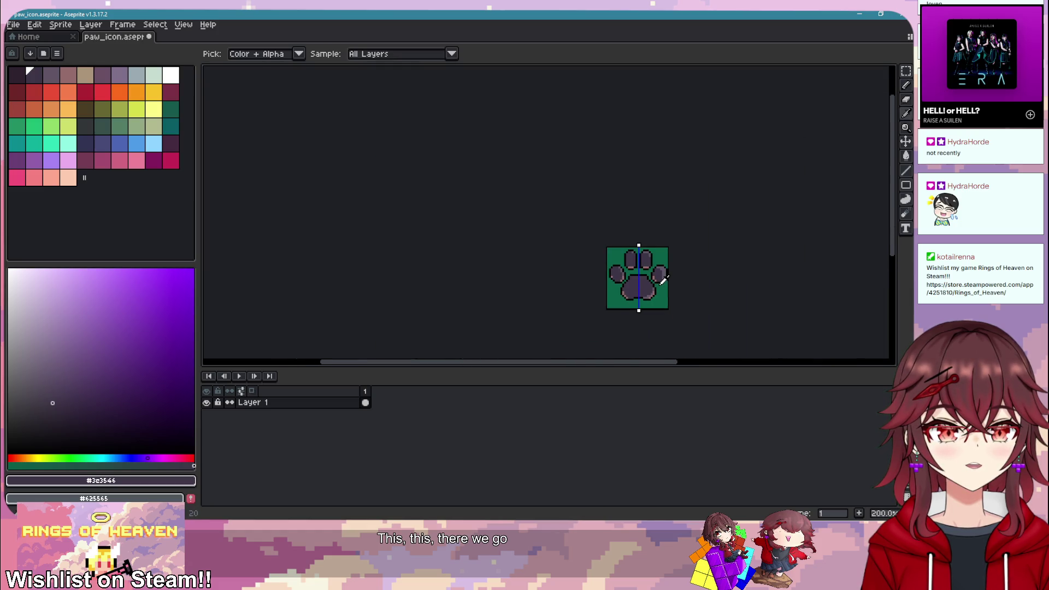
pyautogui.scroll(2, 664, 280)
pyautogui.scroll(-3, 663, 280)
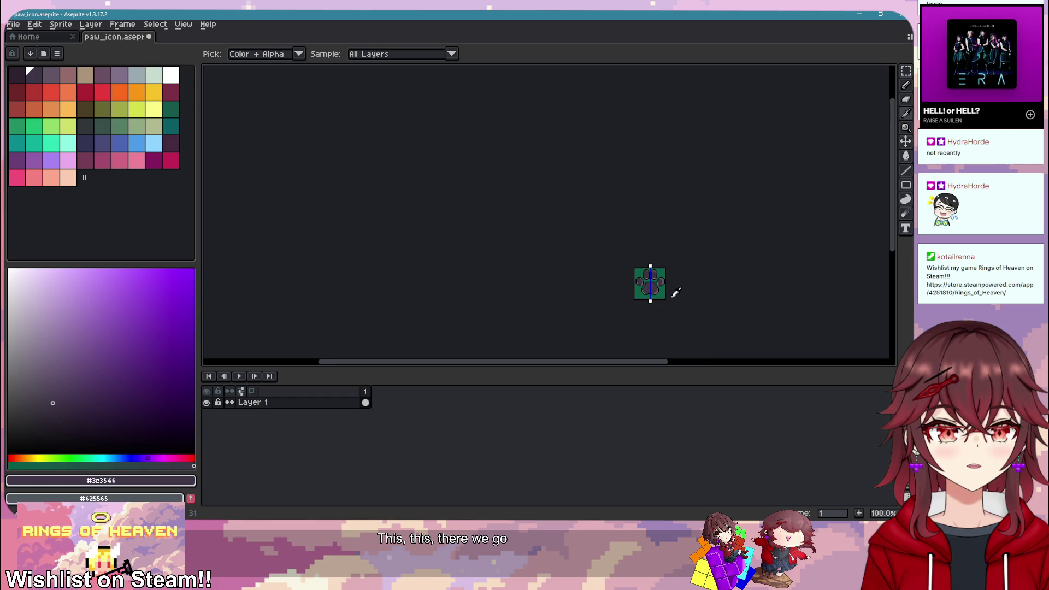
pyautogui.scroll(3, 675, 295)
pyautogui.scroll(8, 642, 271)
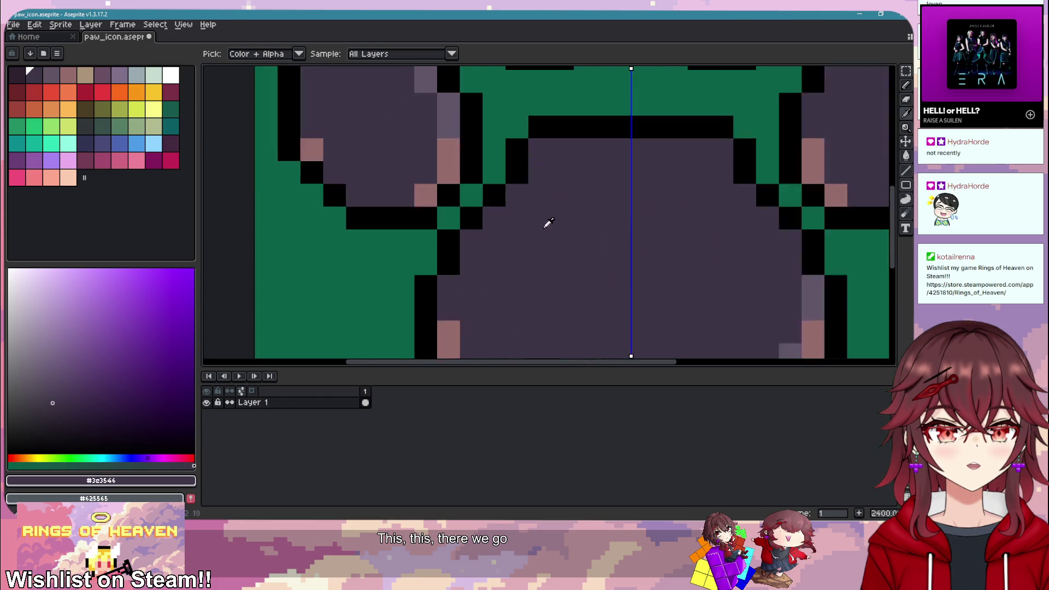
pyautogui.keyDown('alt'); pyautogui.click(626, 147); pyautogui.keyUp('alt')
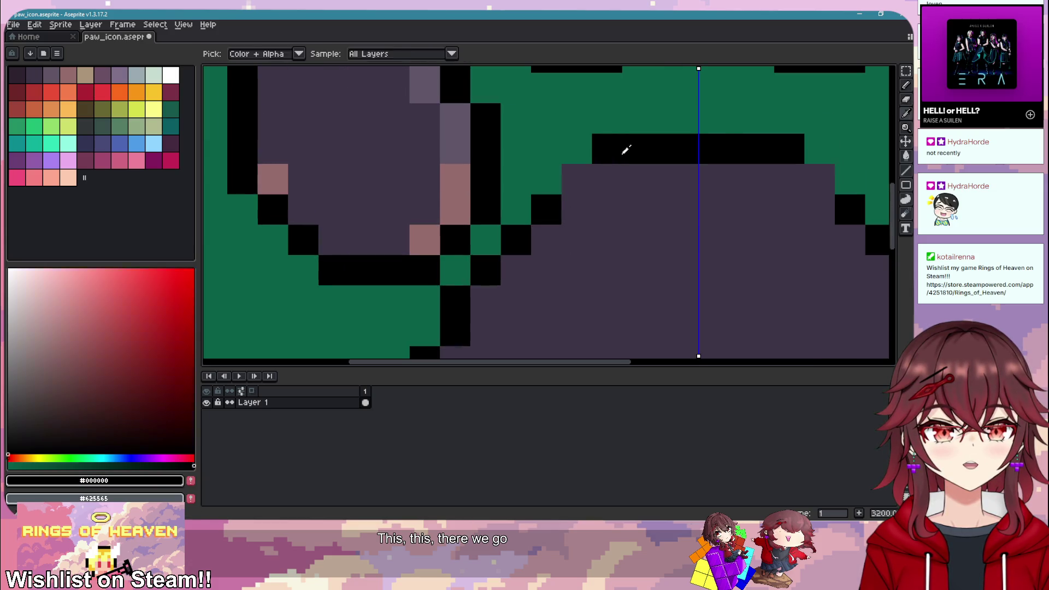
pyautogui.moveTo(601, 179); pyautogui.dragTo(693, 173)
pyautogui.hotkey('ctrl', 'z')
pyautogui.hotkey('ctrl', 'z')
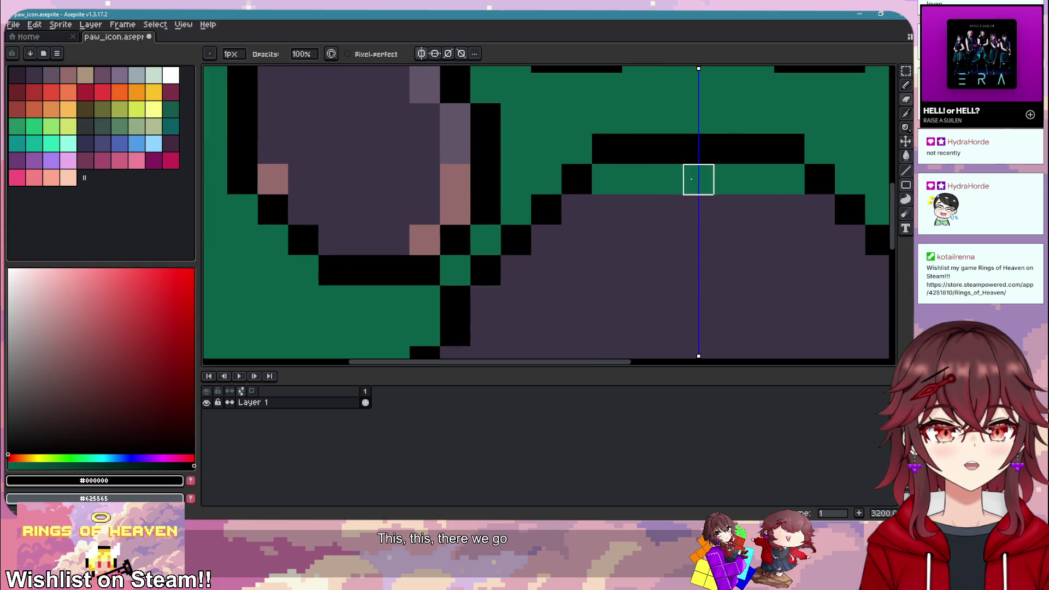
pyautogui.scroll(-3, 698, 178)
pyautogui.keyDown('alt'); pyautogui.click(729, 219); pyautogui.keyUp('alt')
pyautogui.press('g')
pyautogui.scroll(-4, 740, 262)
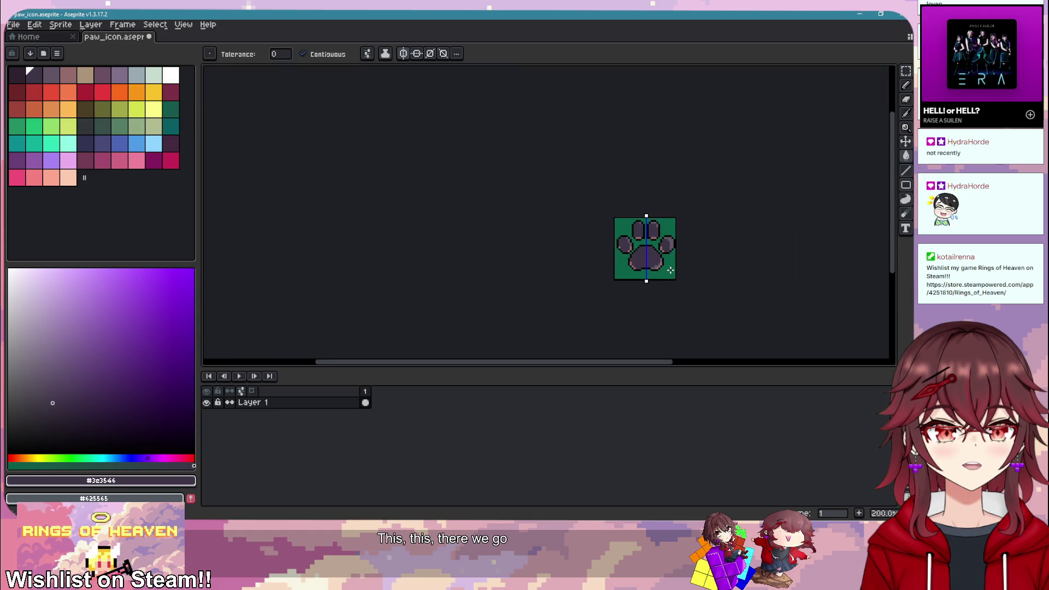
pyautogui.scroll(4, 670, 267)
pyautogui.moveTo(640, 165); pyautogui.dragTo(637, 206)
# Select both upper toe pads and widen the canvas to 33 px via Canvas Size
pyautogui.press('m')
pyautogui.moveTo(468, 119)
pyautogui.mouseDown()
pyautogui.moveTo(637, 166)
pyautogui.moveTo(632, 242)
pyautogui.mouseUp()
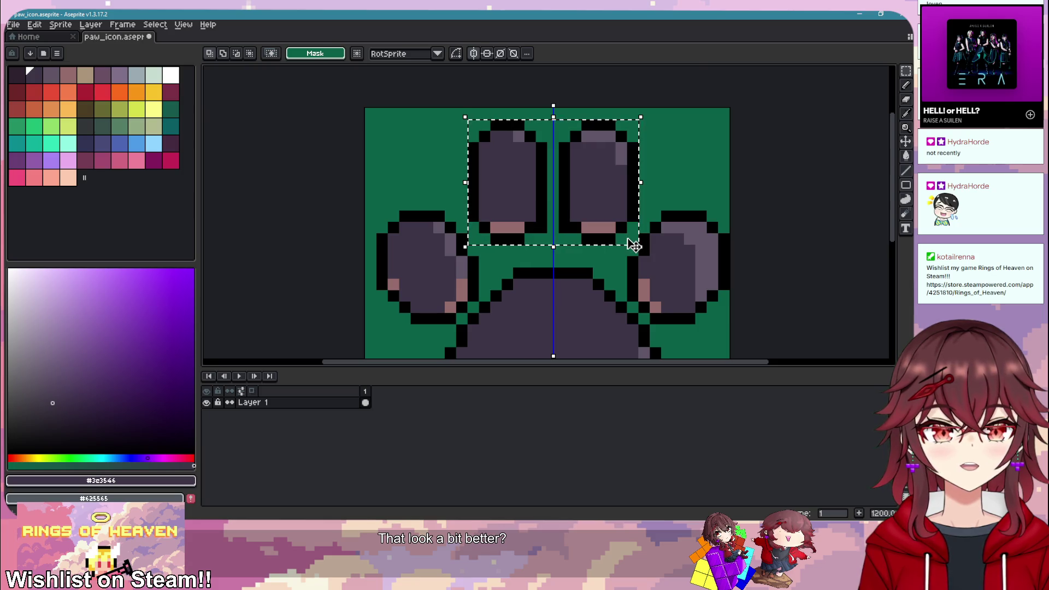
pyautogui.scroll(-1, 700, 171)
pyautogui.scroll(-4, 731, 222)
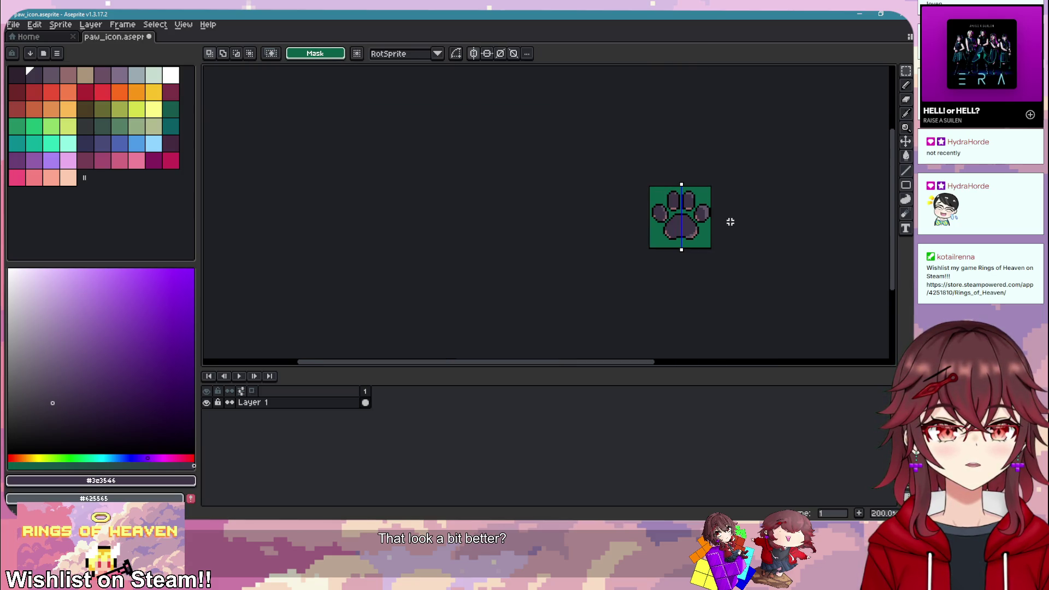
pyautogui.scroll(4, 628, 258)
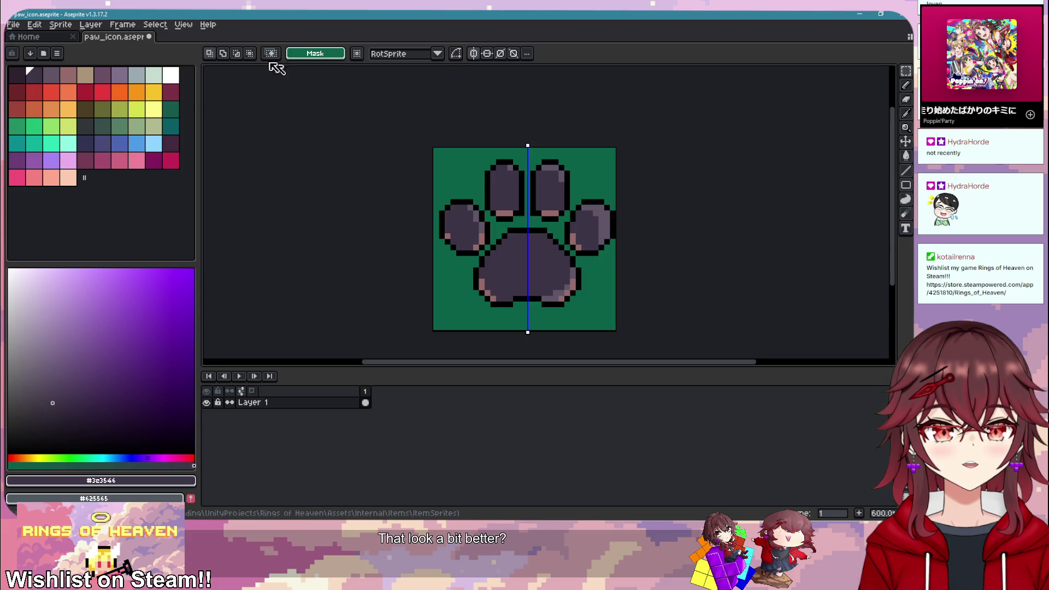
pyautogui.click(34, 24)
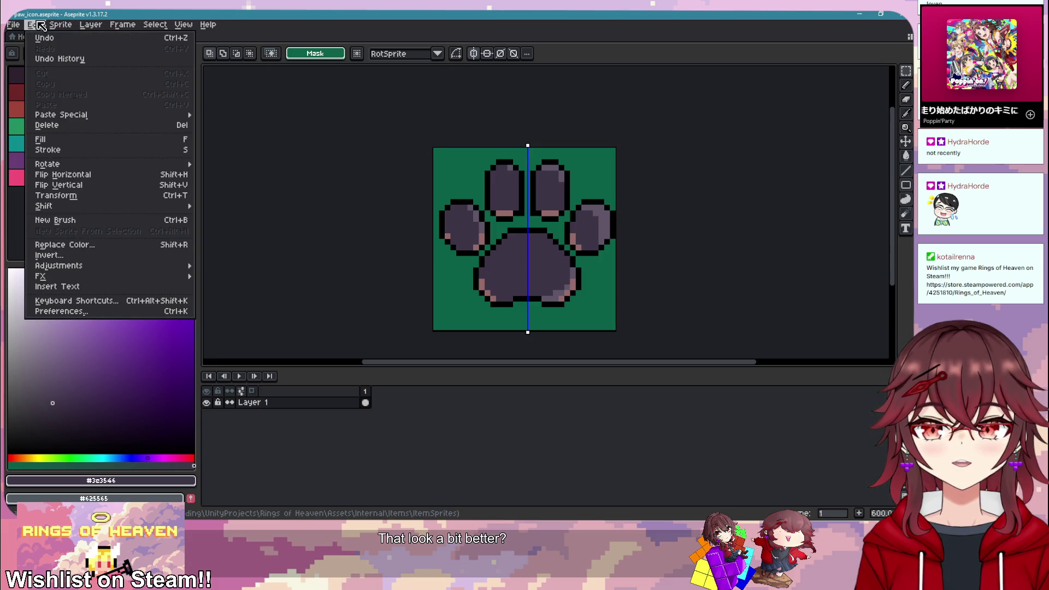
pyautogui.click(68, 94)
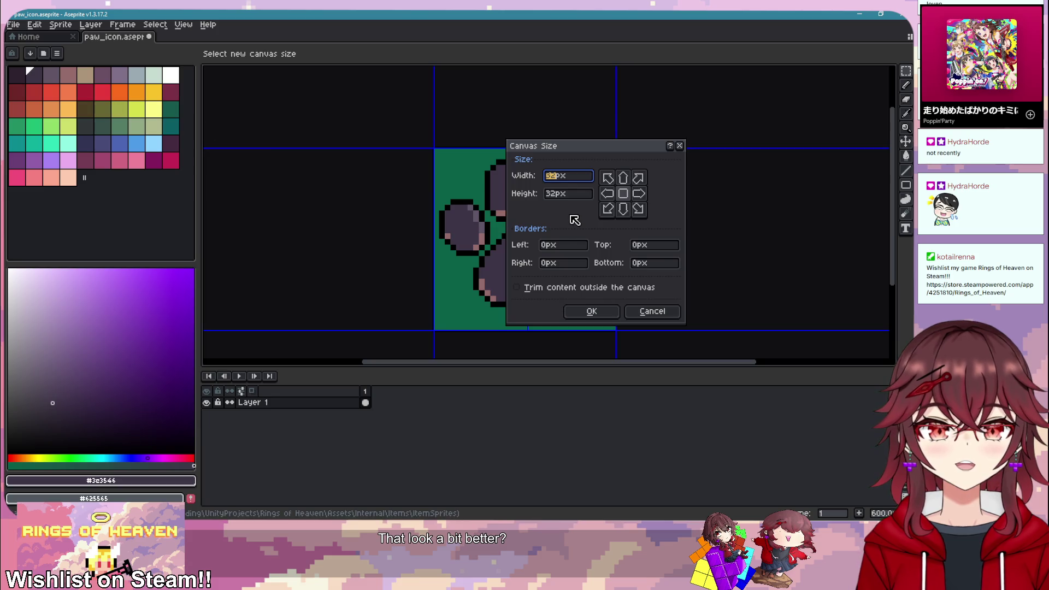
pyautogui.click(592, 311)
# Nudge the whole artwork down one pixel and save paw_icon.aseprite
pyautogui.scroll(5, 453, 164)
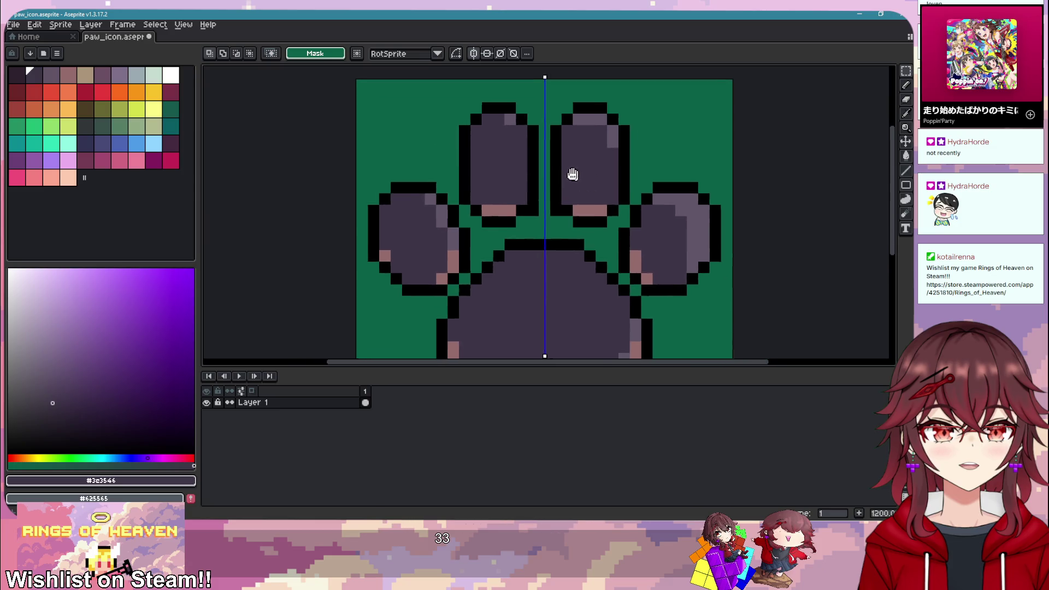
pyautogui.scroll(-6, 563, 203)
pyautogui.hotkey('ctrl', 'a')
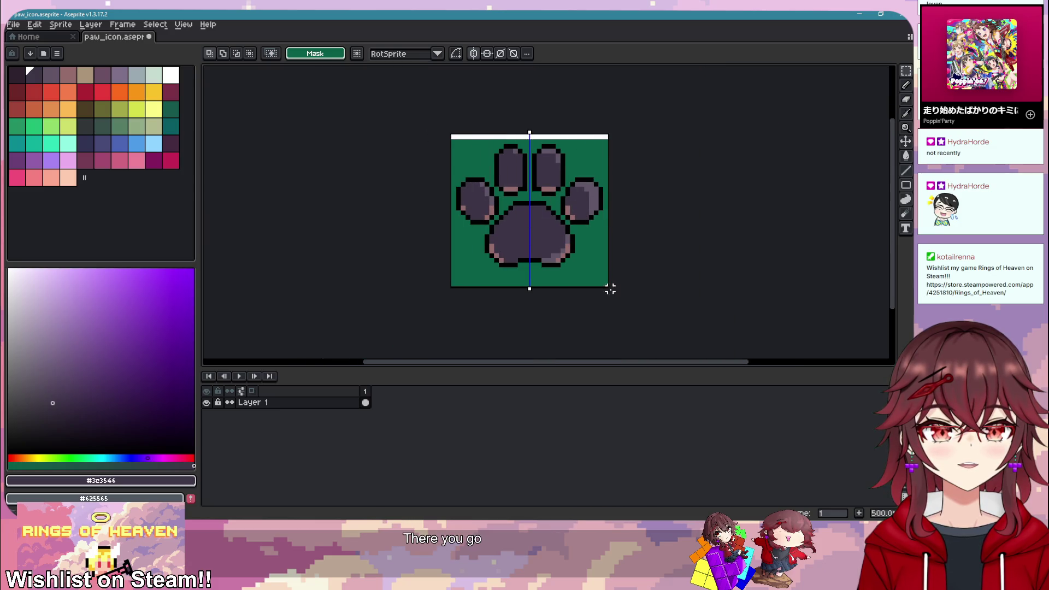
pyautogui.press('Down')
pyautogui.hotkey('ctrl', 'd')
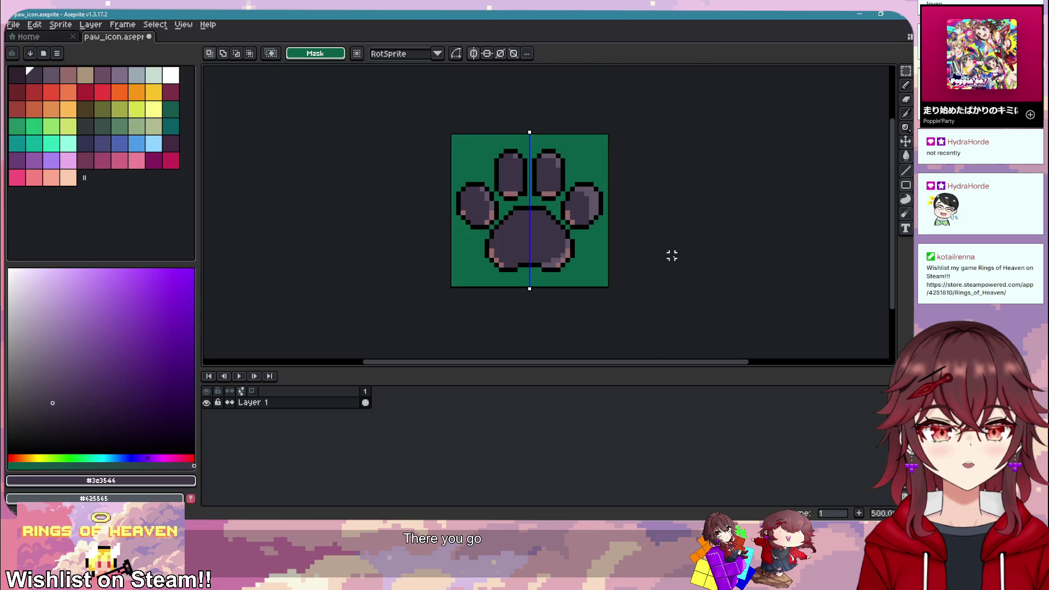
pyautogui.hotkey('ctrl', 's')
pyautogui.scroll(3, 595, 167)
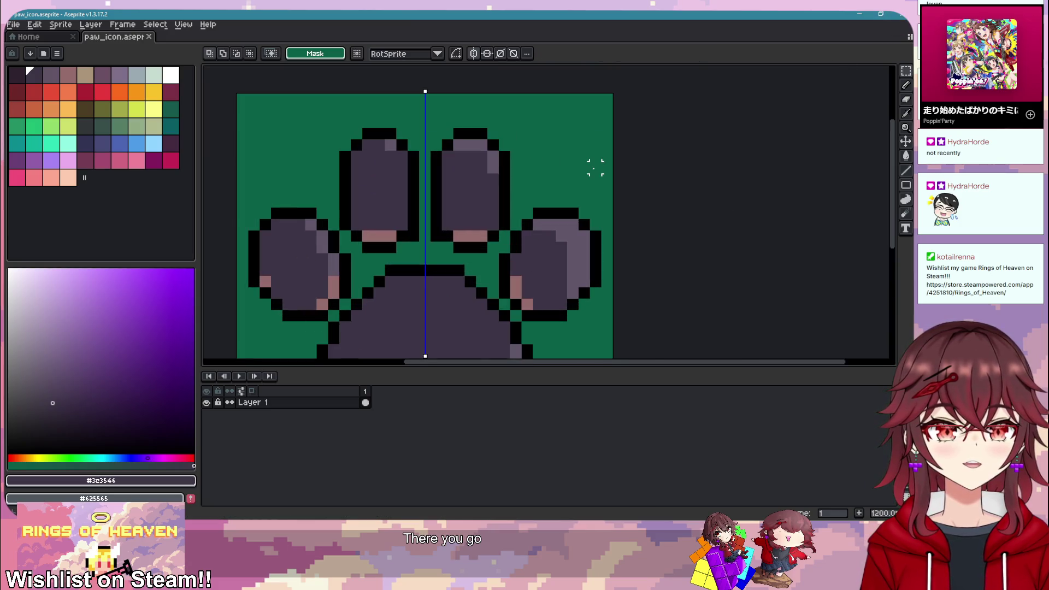
pyautogui.scroll(-1, 594, 168)
pyautogui.scroll(4, 556, 198)
pyautogui.press('b')
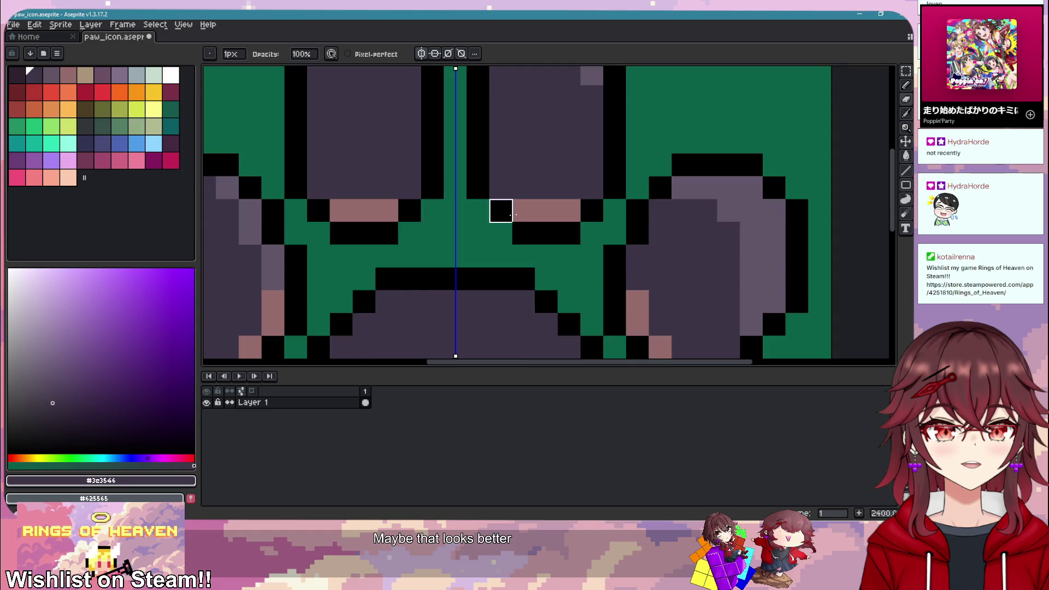
pyautogui.scroll(-4, 604, 226)
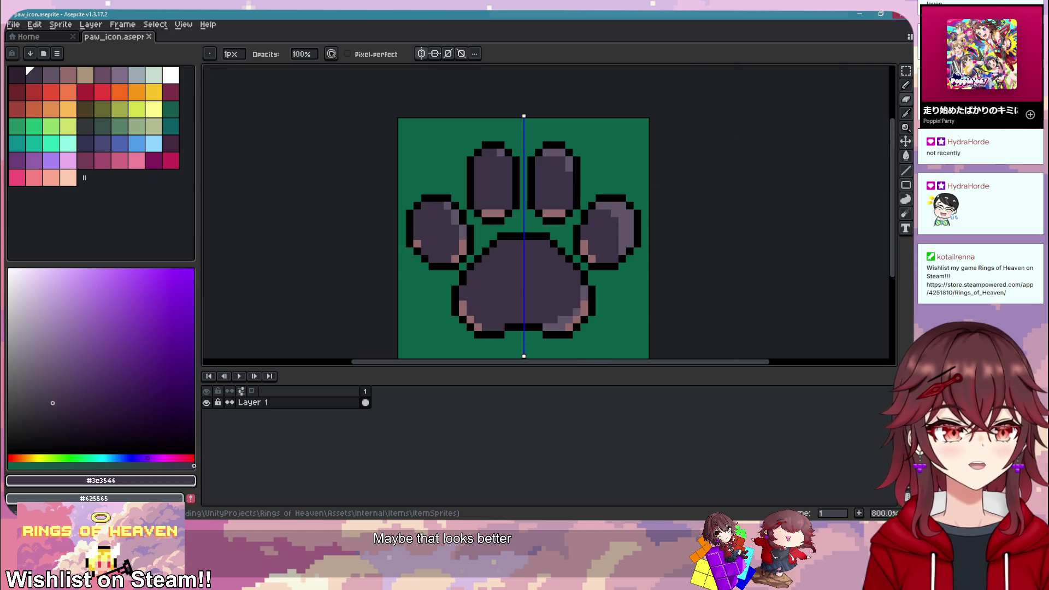
# Reopen paw_icon from Unity in Aseprite and zoom in on the paw
pyautogui.hotkey('alt', 'Tab')
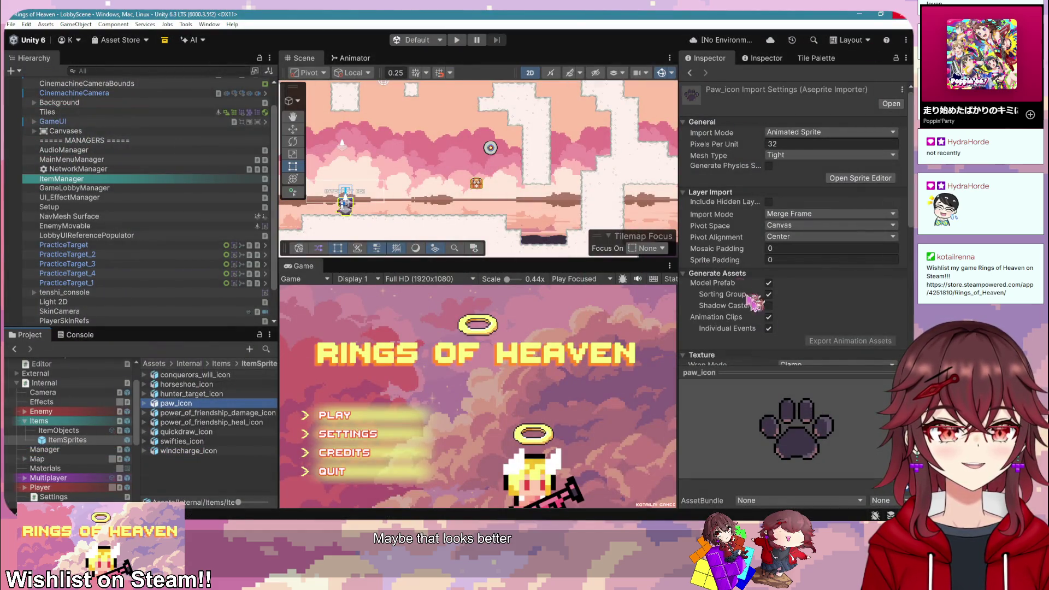
pyautogui.doubleClick(202, 407)
pyautogui.scroll(5, 546, 204)
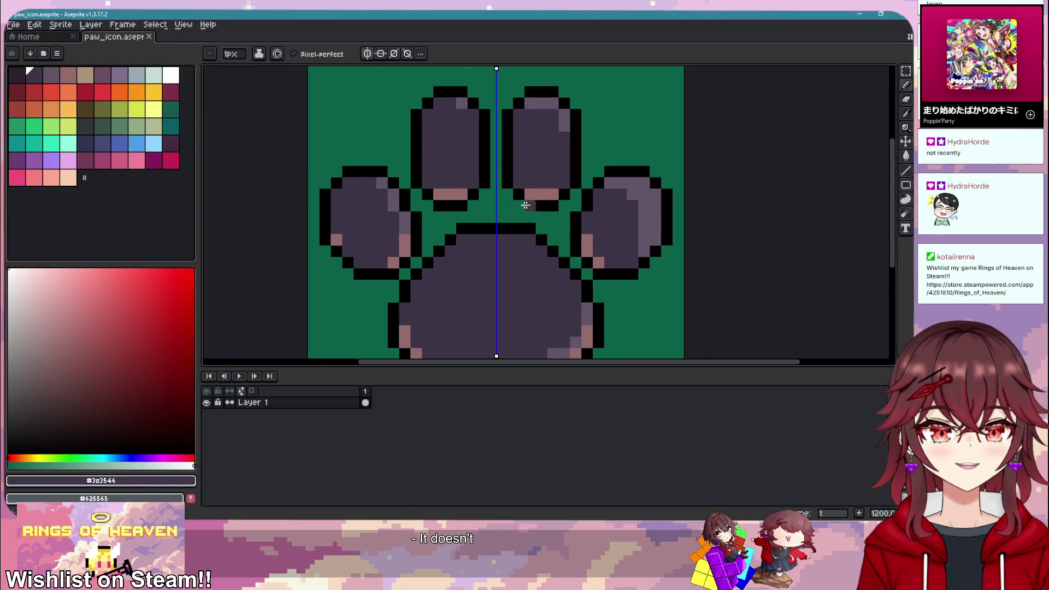
pyautogui.scroll(2, 475, 222)
# Erase part of the right toe's outline, fill its bottom corner purple and redraw its black side edge
pyautogui.scroll(-3, 533, 221)
pyautogui.scroll(2, 647, 214)
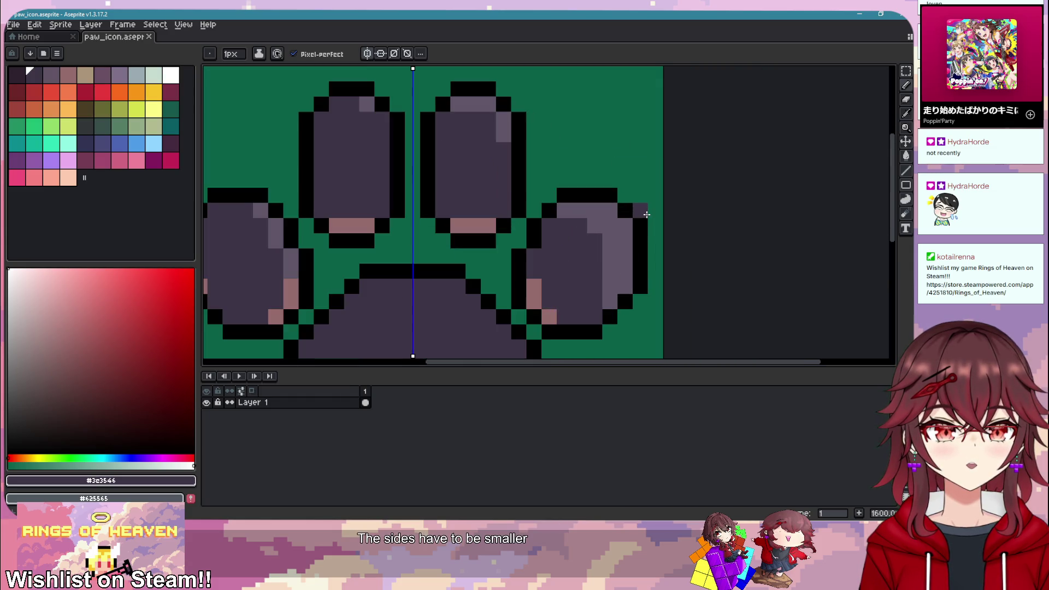
pyautogui.moveTo(649, 236); pyautogui.dragTo(678, 224)
pyautogui.keyDown('alt'); pyautogui.click(661, 213); pyautogui.keyUp('alt')
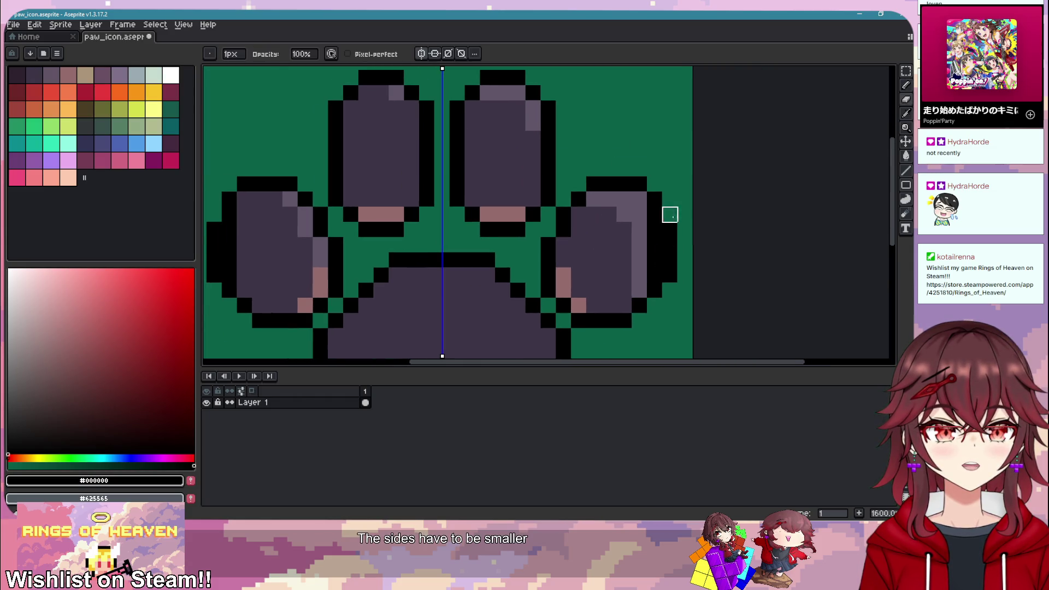
pyautogui.moveTo(655, 291)
pyautogui.mouseDown()
pyautogui.moveTo(654, 258)
pyautogui.moveTo(624, 320)
pyautogui.mouseUp()
pyautogui.press('b')
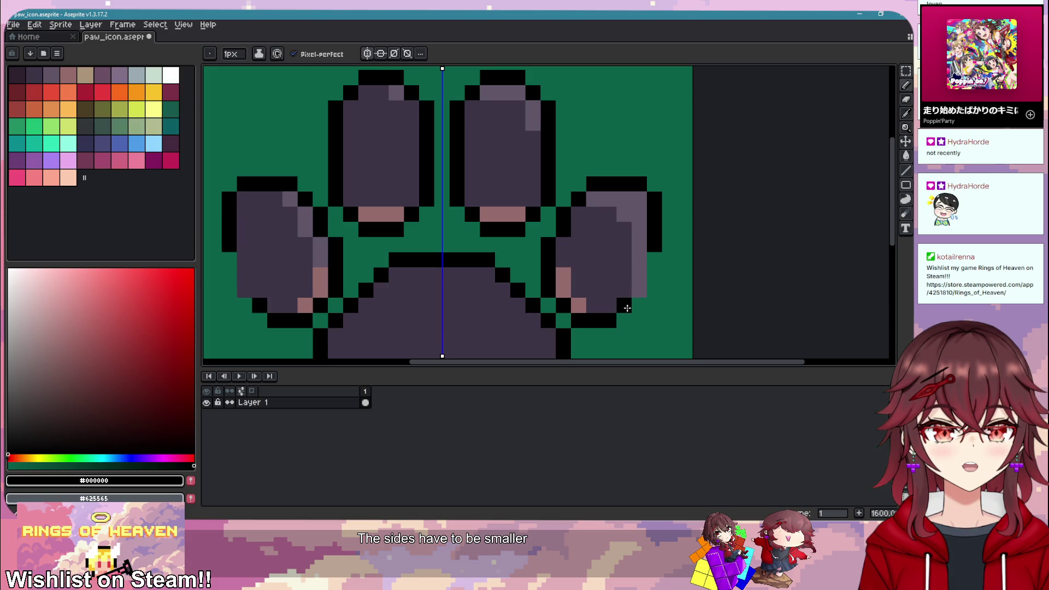
pyautogui.rightClick(637, 297)
pyautogui.moveTo(640, 274); pyautogui.dragTo(655, 261)
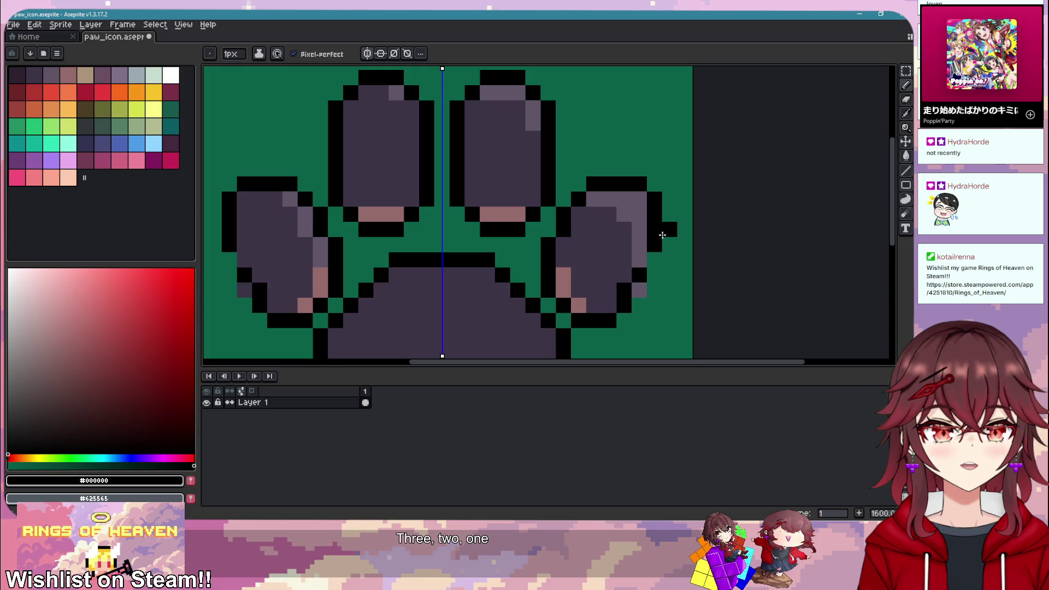
pyautogui.scroll(-5, 683, 268)
pyautogui.scroll(4, 687, 293)
# Sample the toe's light highlight and dark purple colours, then turn off mirrored drawing
pyautogui.press('e')
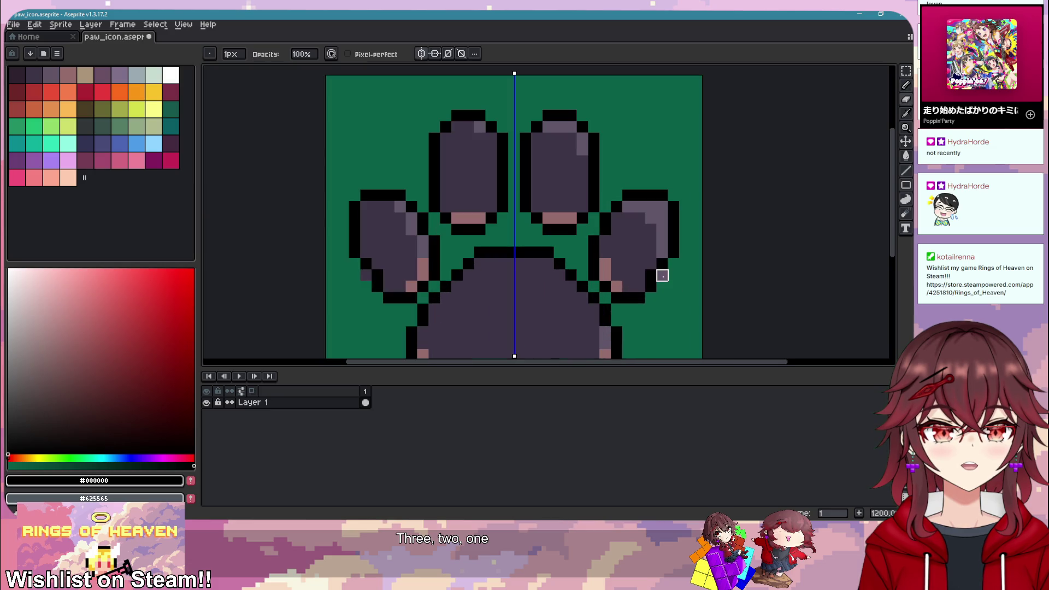
pyautogui.scroll(-4, 663, 275)
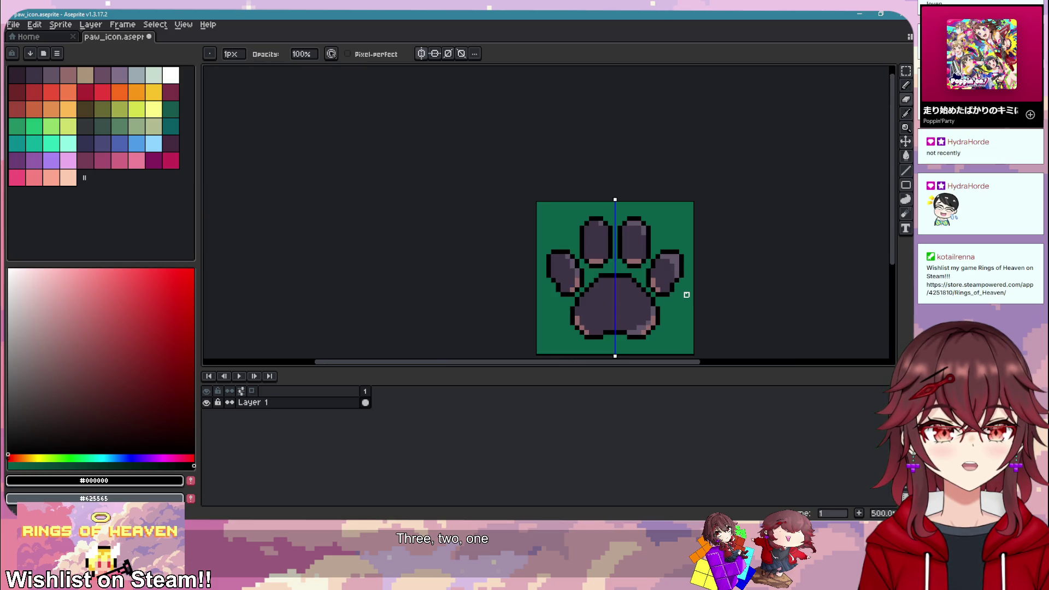
pyautogui.scroll(4, 687, 294)
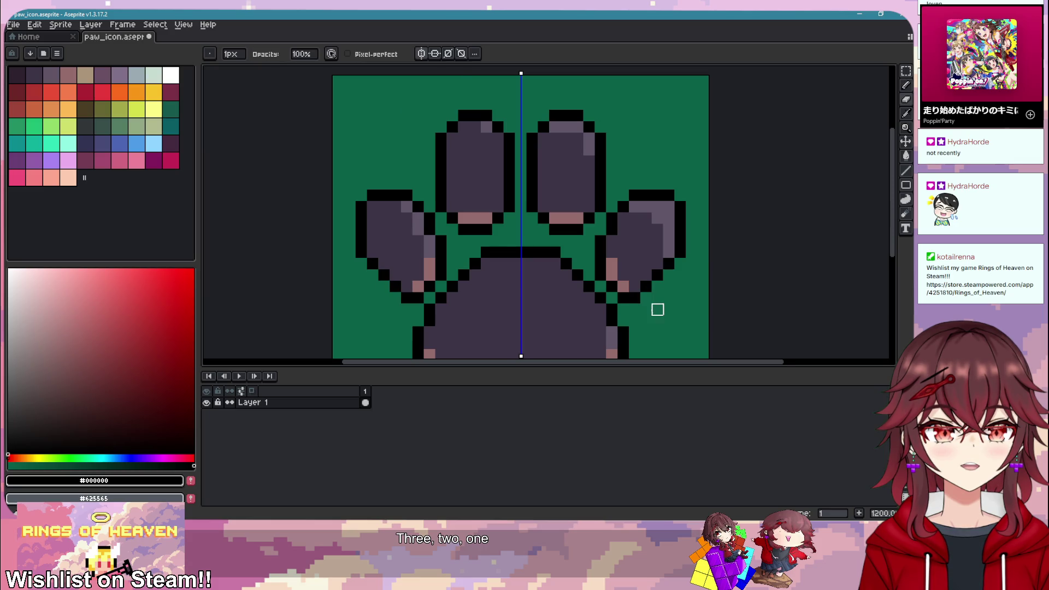
pyautogui.scroll(-3, 660, 313)
pyautogui.scroll(3, 667, 312)
pyautogui.press('b')
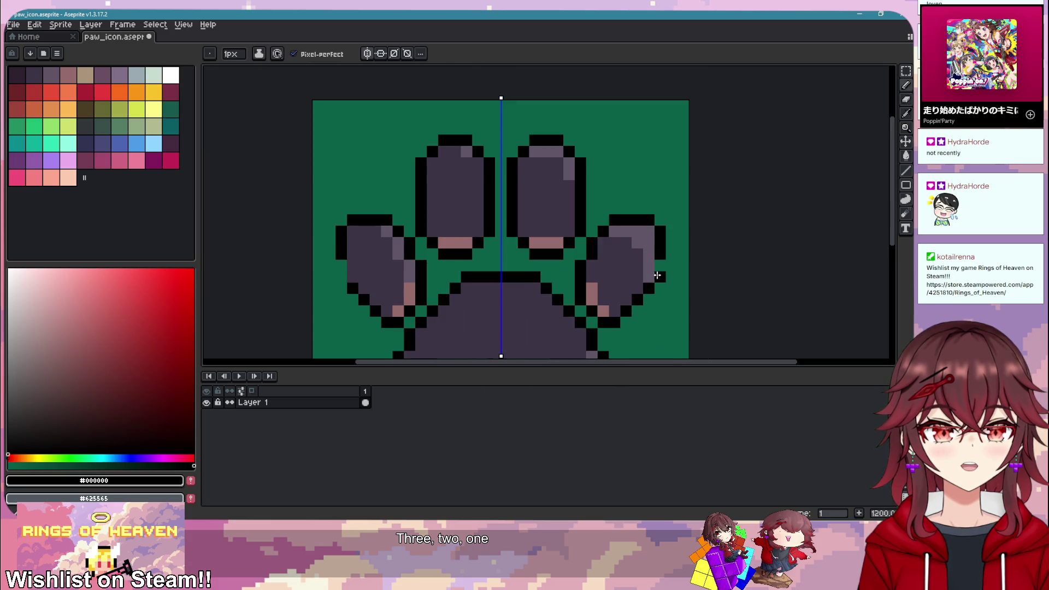
pyautogui.scroll(-4, 657, 268)
pyautogui.scroll(-3, 673, 303)
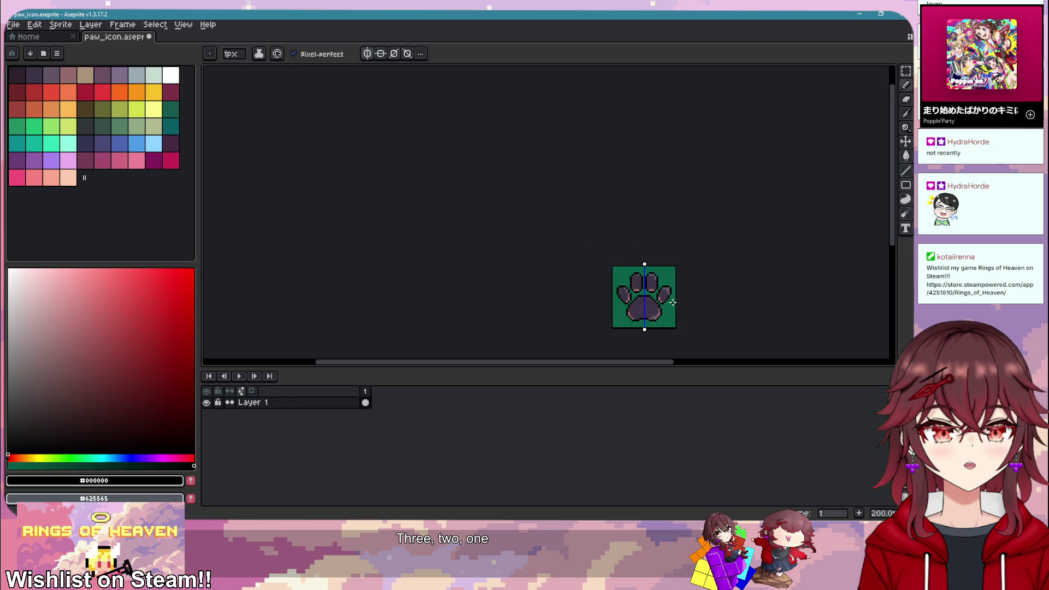
pyautogui.scroll(7, 673, 303)
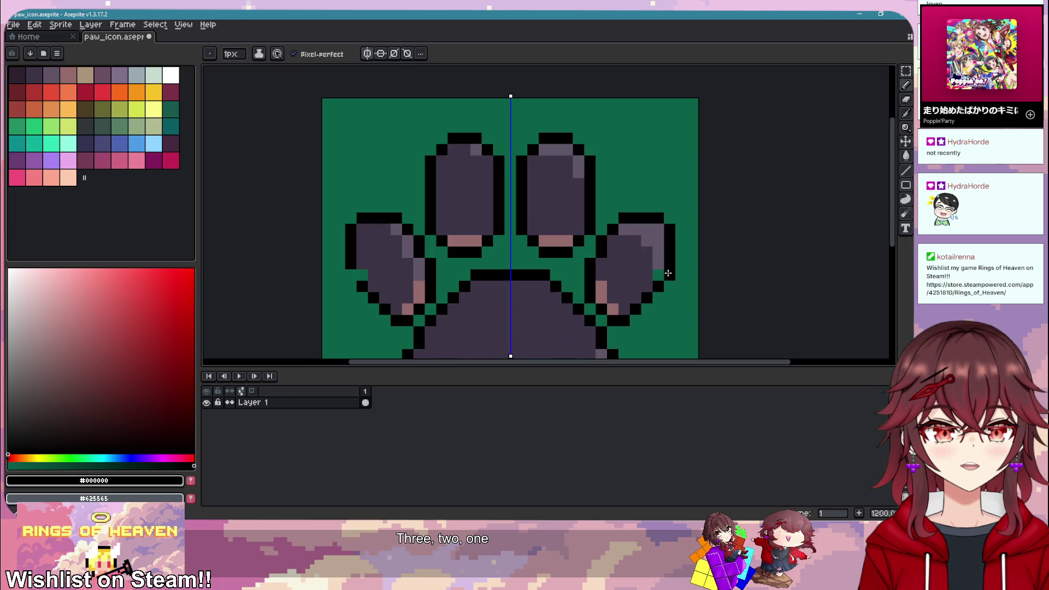
pyautogui.scroll(1, 691, 282)
pyautogui.keyDown('alt'); pyautogui.click(662, 263); pyautogui.keyUp('alt')
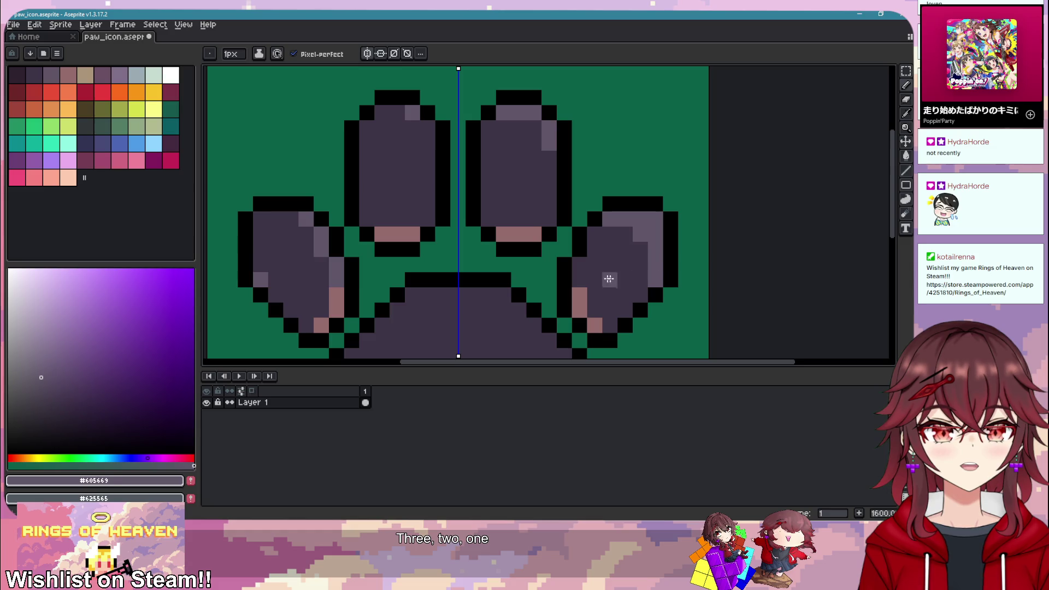
pyautogui.keyDown('alt'); pyautogui.click(532, 192); pyautogui.keyUp('alt')
pyautogui.scroll(-3, 532, 191)
pyautogui.scroll(1, 487, 211)
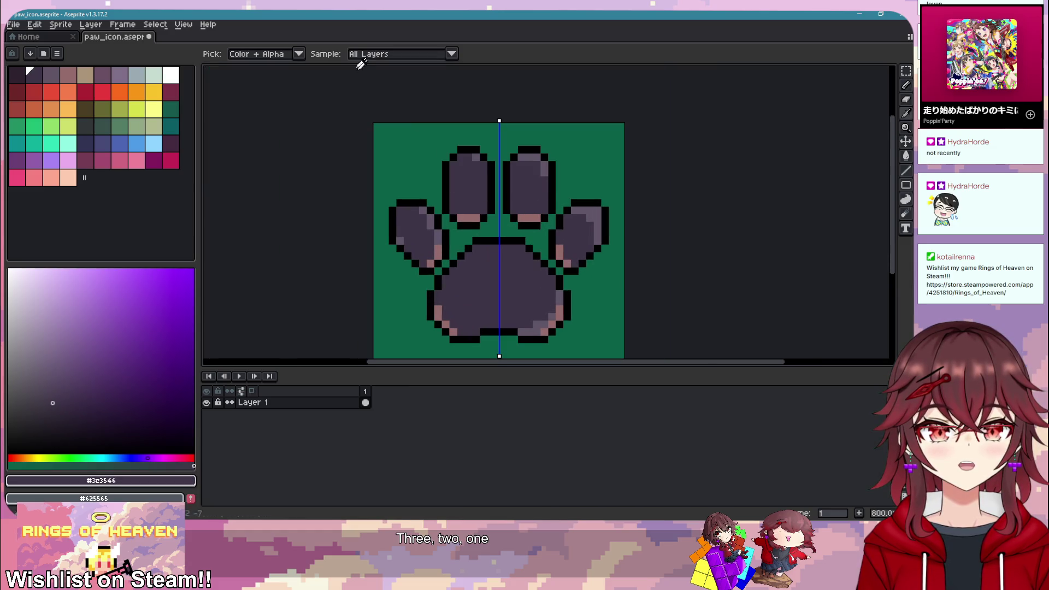
pyautogui.click(368, 54)
# Add three black outline pixels to the right toe and fill a leftover green gap with purple
pyautogui.scroll(-3, 636, 280)
pyautogui.scroll(-2, 635, 280)
pyautogui.scroll(2, 636, 280)
pyautogui.scroll(6, 634, 279)
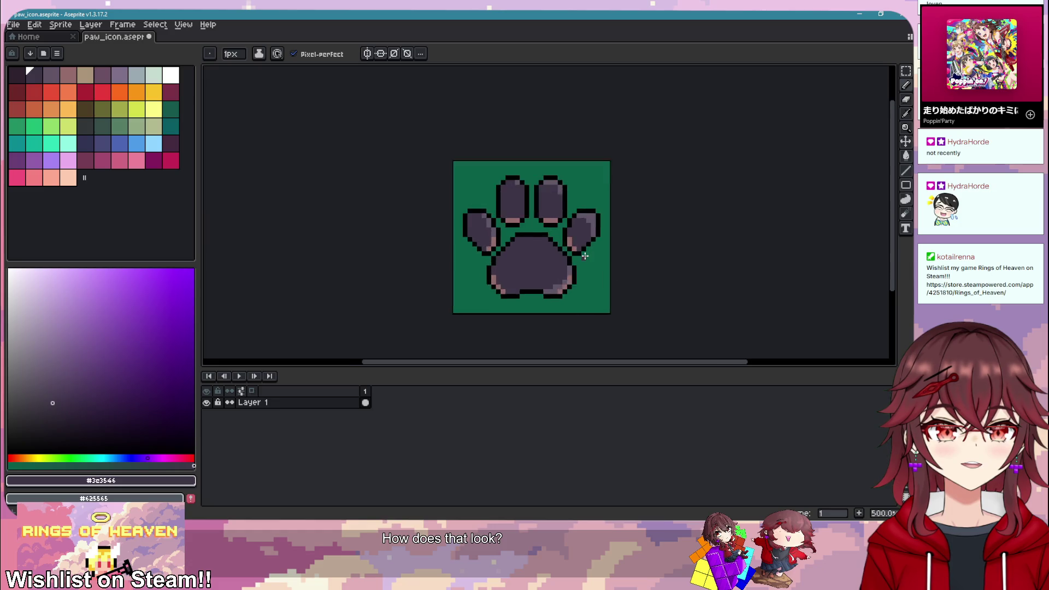
pyautogui.keyDown('alt'); pyautogui.click(596, 226); pyautogui.keyUp('alt')
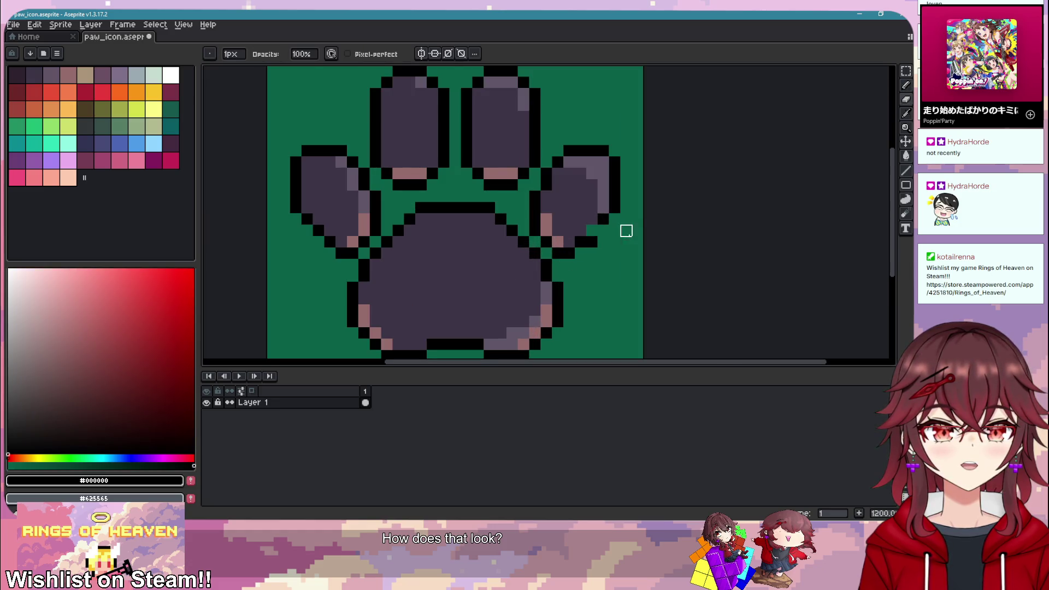
pyautogui.scroll(-3, 649, 242)
pyautogui.scroll(6, 649, 242)
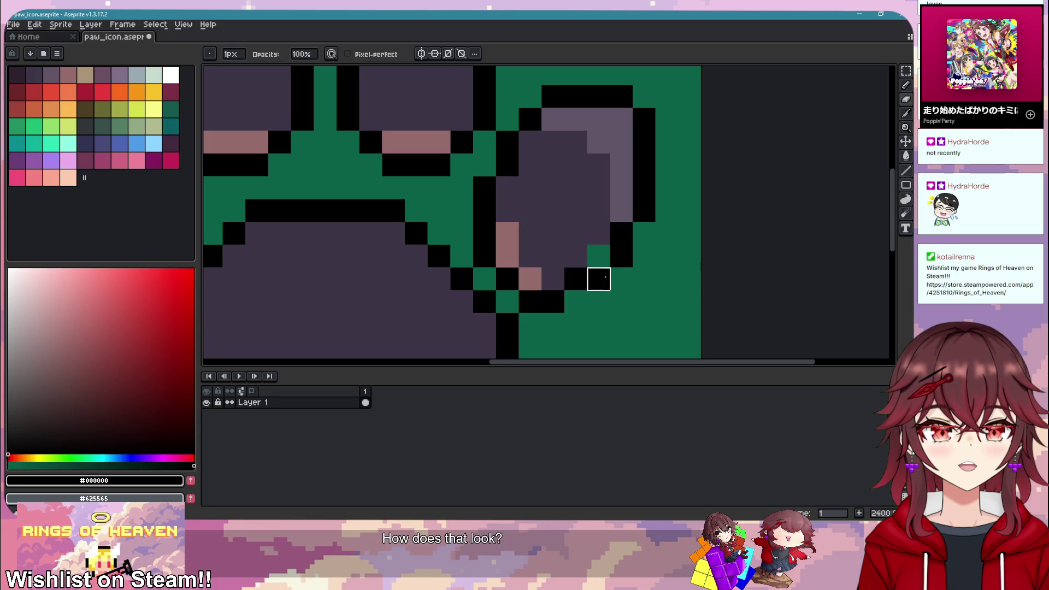
pyautogui.click(576, 301)
pyautogui.click(599, 279)
pyautogui.click(598, 256)
pyautogui.keyDown('alt'); pyautogui.click(582, 242); pyautogui.keyUp('alt')
pyautogui.click(644, 279)
pyautogui.scroll(-8, 651, 282)
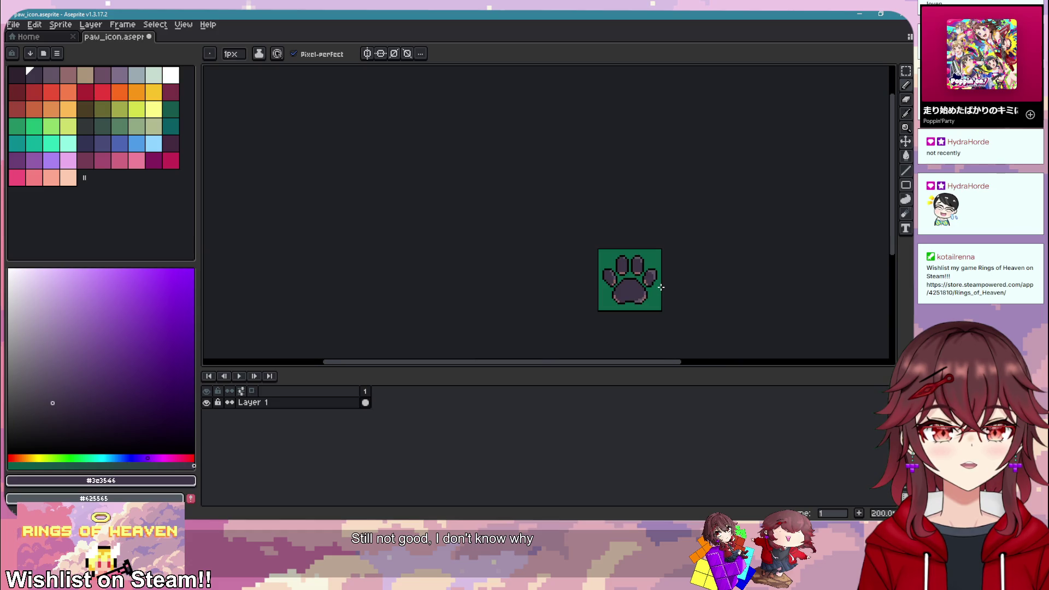
pyautogui.scroll(6, 656, 287)
pyautogui.scroll(-3, 678, 291)
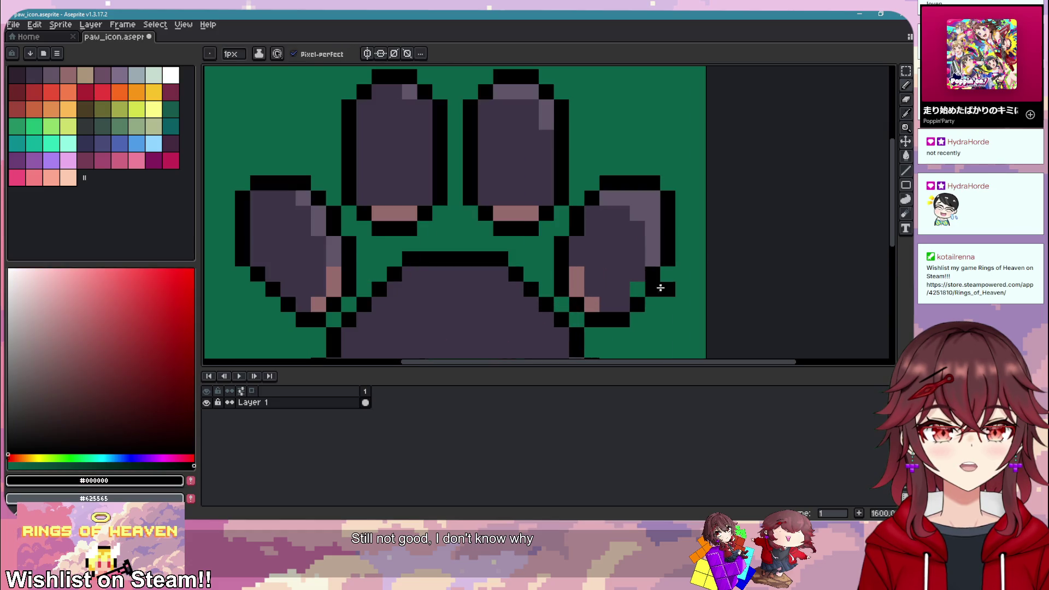
pyautogui.scroll(-2, 702, 294)
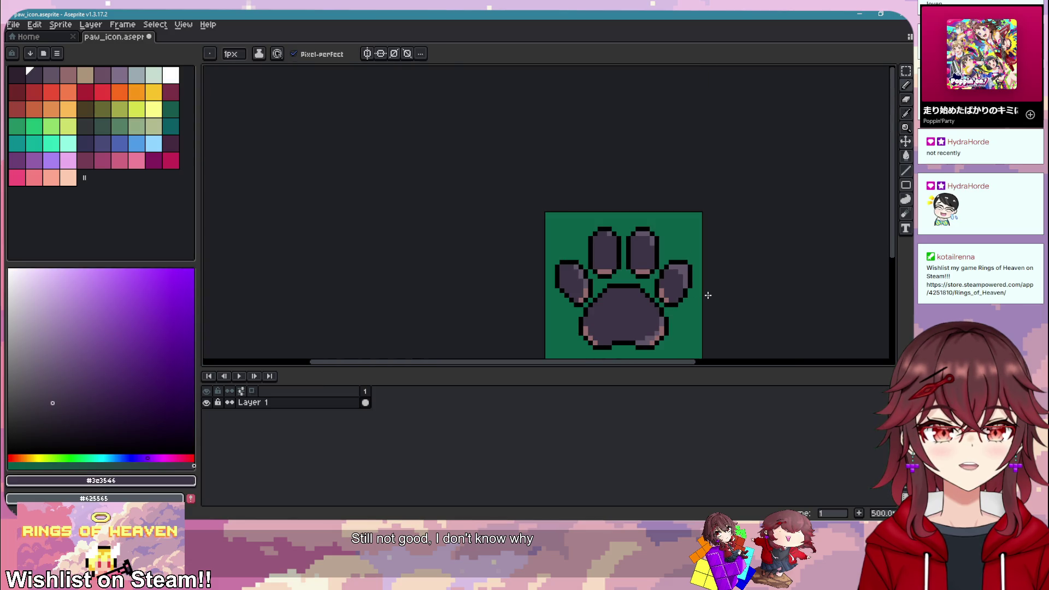
pyautogui.scroll(-3, 709, 295)
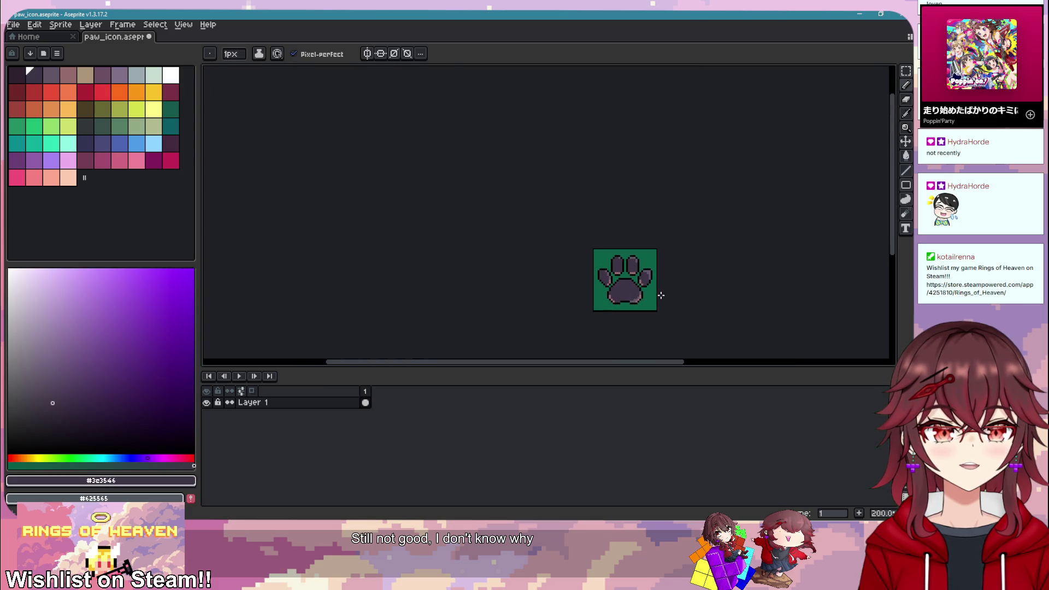
pyautogui.scroll(2, 662, 292)
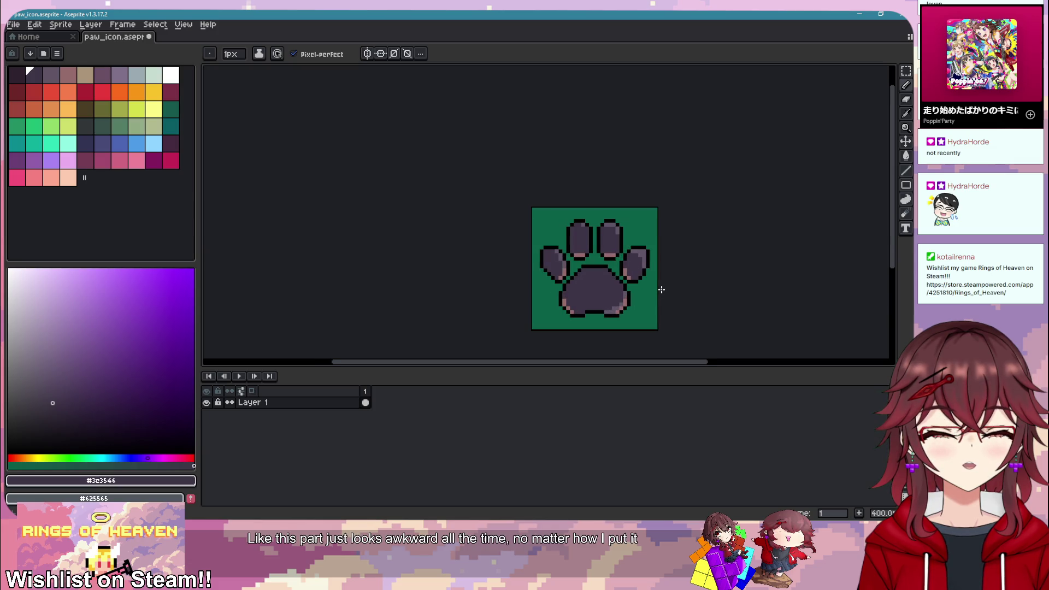
pyautogui.scroll(-3, 605, 291)
pyautogui.scroll(3, 580, 283)
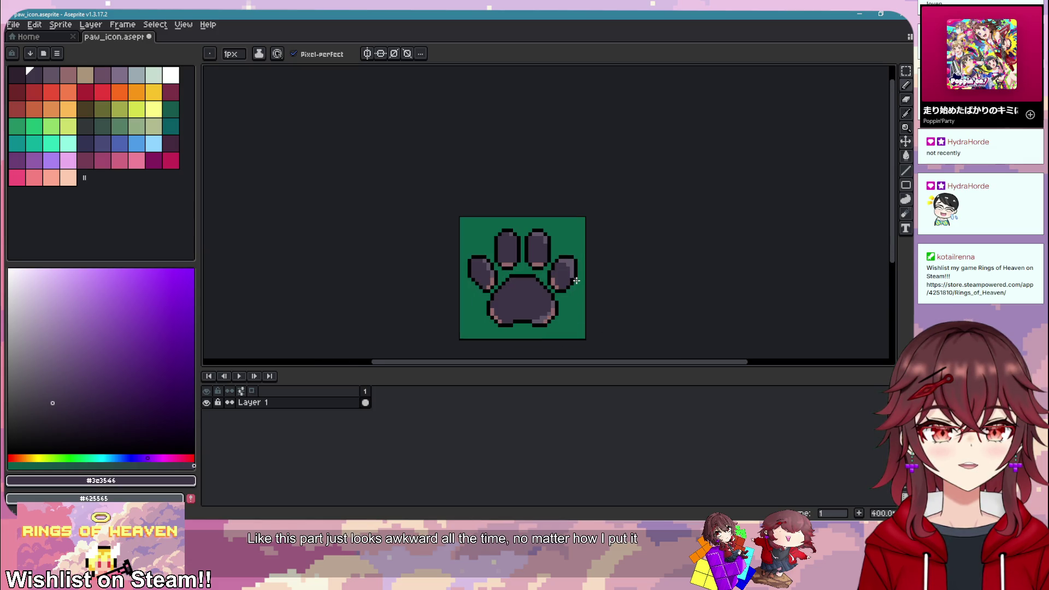
pyautogui.scroll(2, 489, 251)
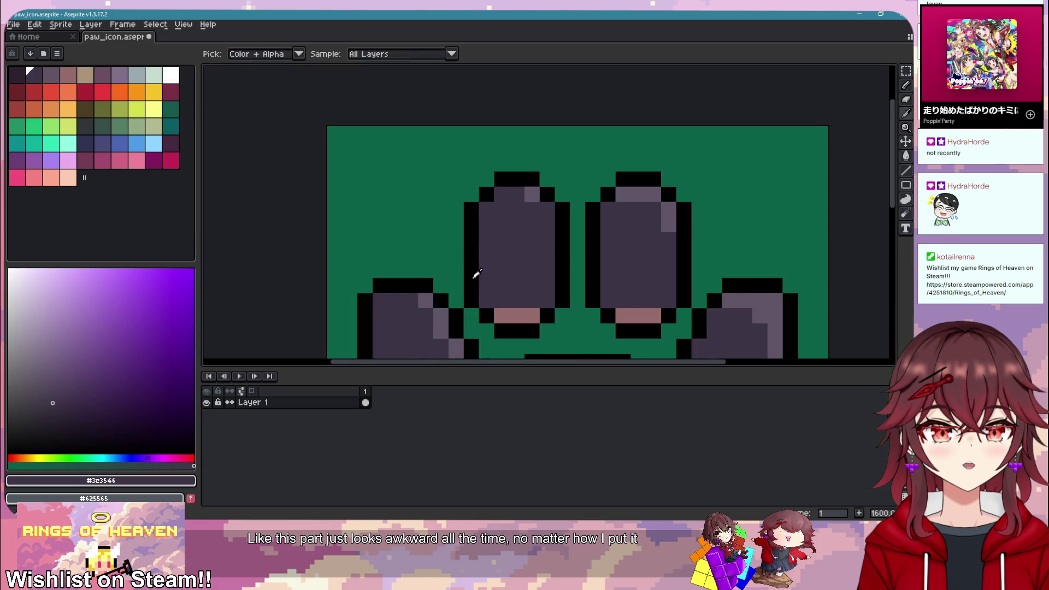
# Draw a black outline left of the toe, repaint its old outline column purple, then undo that stroke
pyautogui.keyDown('alt'); pyautogui.click(474, 273); pyautogui.keyUp('alt')
pyautogui.moveTo(457, 281); pyautogui.dragTo(458, 217)
pyautogui.keyDown('alt'); pyautogui.click(490, 253); pyautogui.keyUp('alt')
pyautogui.moveTo(468, 284); pyautogui.dragTo(474, 219)
pyautogui.scroll(-1, 599, 268)
pyautogui.scroll(-4, 656, 279)
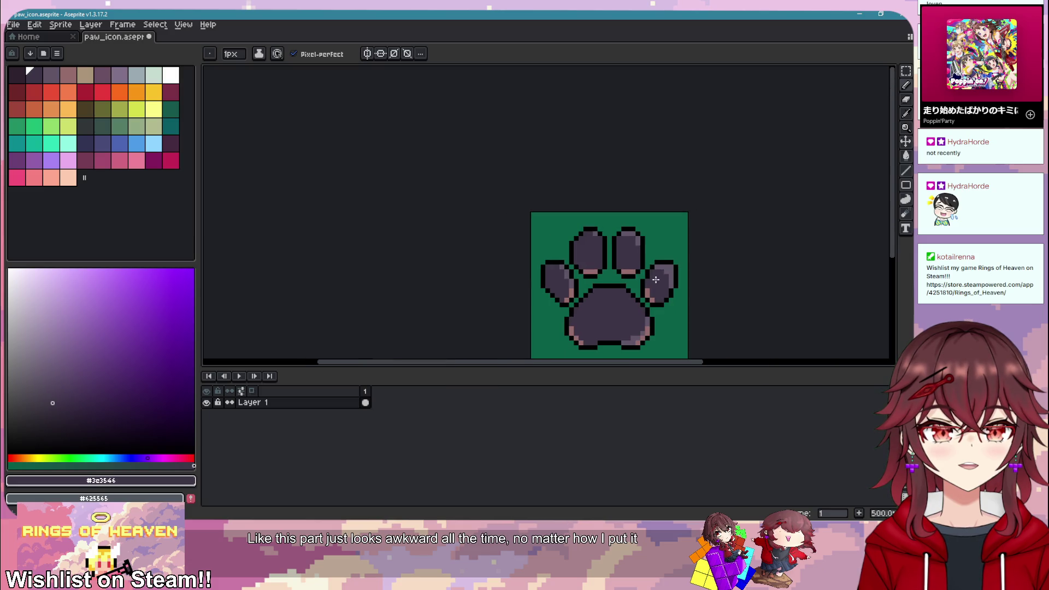
pyautogui.press('v')
pyautogui.scroll(-3, 656, 280)
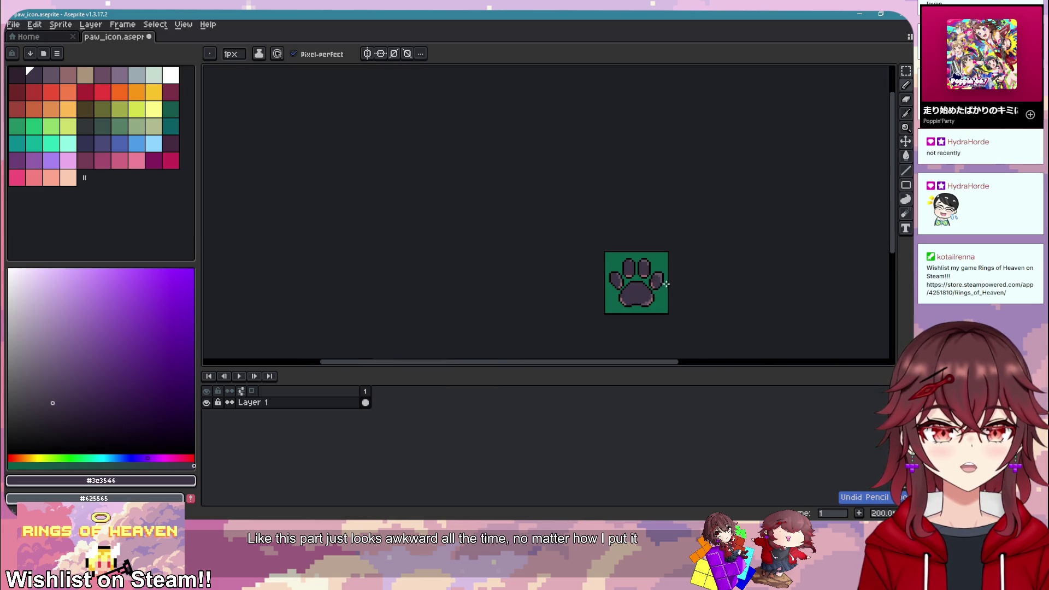
pyautogui.scroll(3, 678, 284)
pyautogui.scroll(-3, 671, 279)
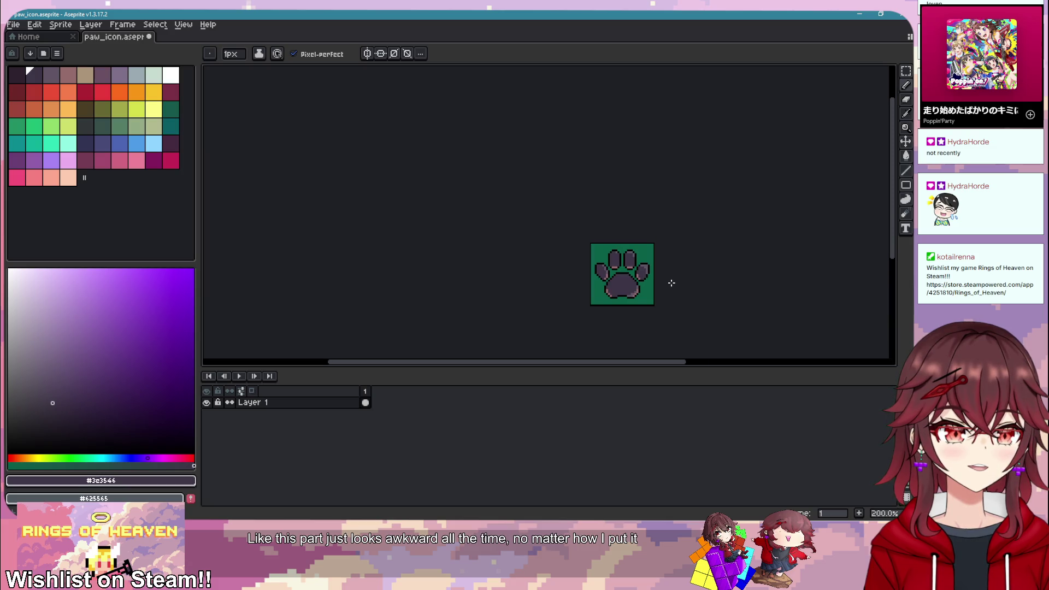
pyautogui.scroll(5, 653, 282)
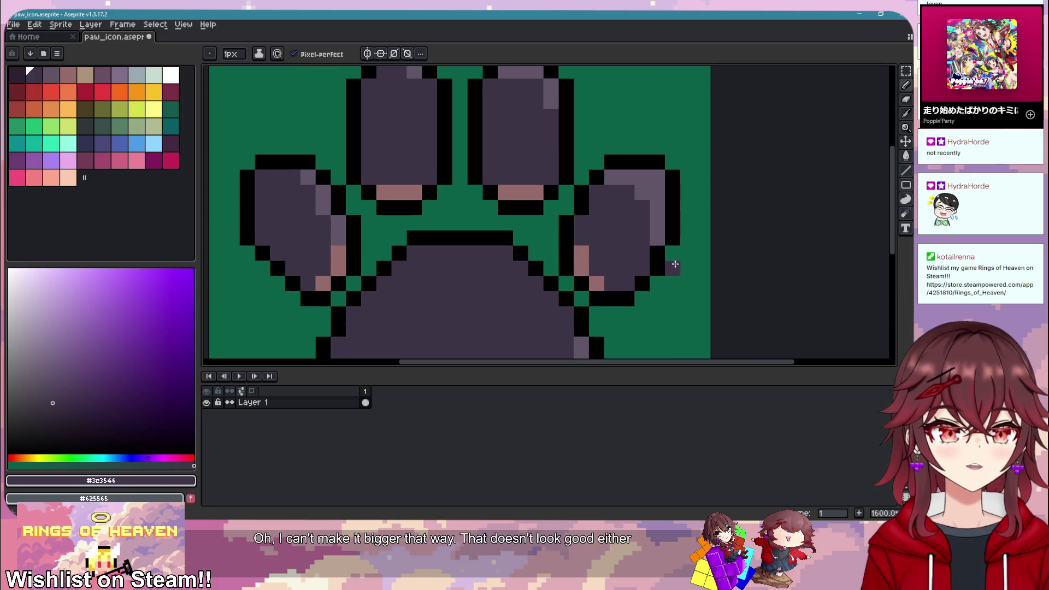
# Add a black pixel at the toe's corner, undo an erase, and re-enable mirrored drawing
pyautogui.keyDown('alt'); pyautogui.click(681, 229); pyautogui.keyUp('alt')
pyautogui.click(660, 239)
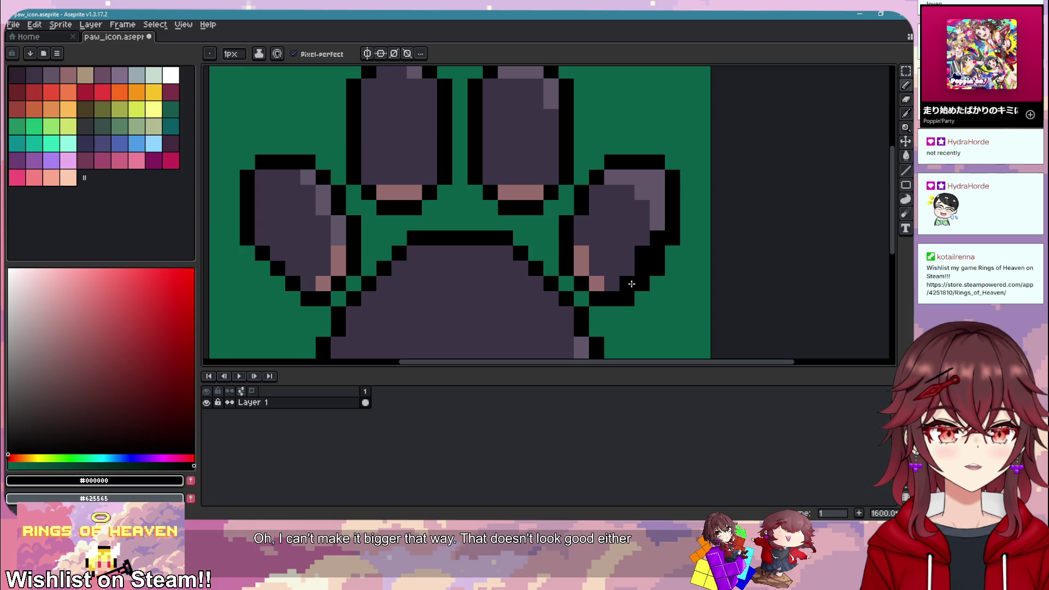
pyautogui.press('e')
pyautogui.click(658, 268)
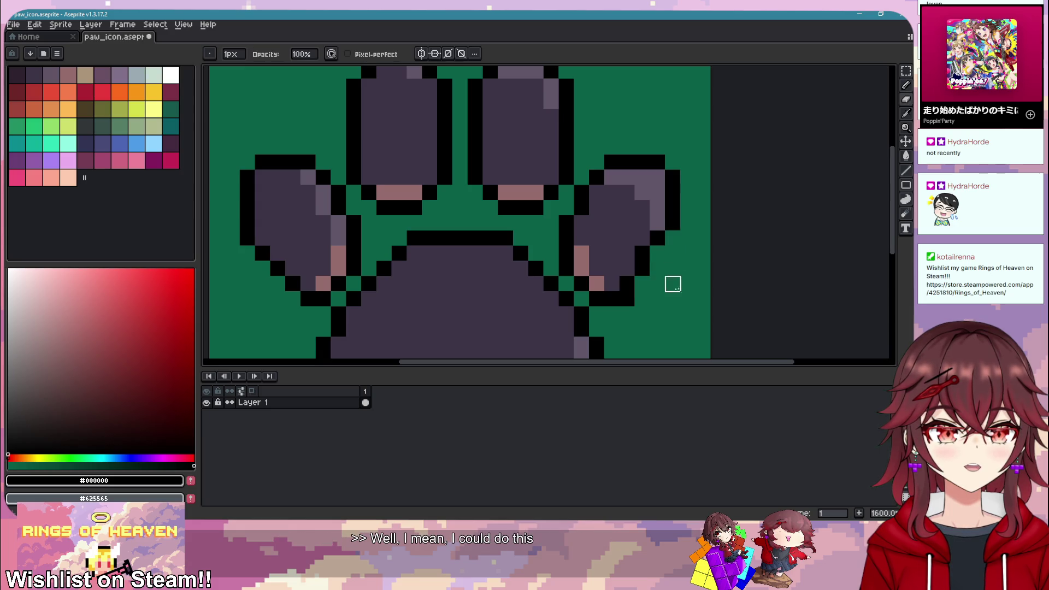
pyautogui.scroll(-3, 660, 307)
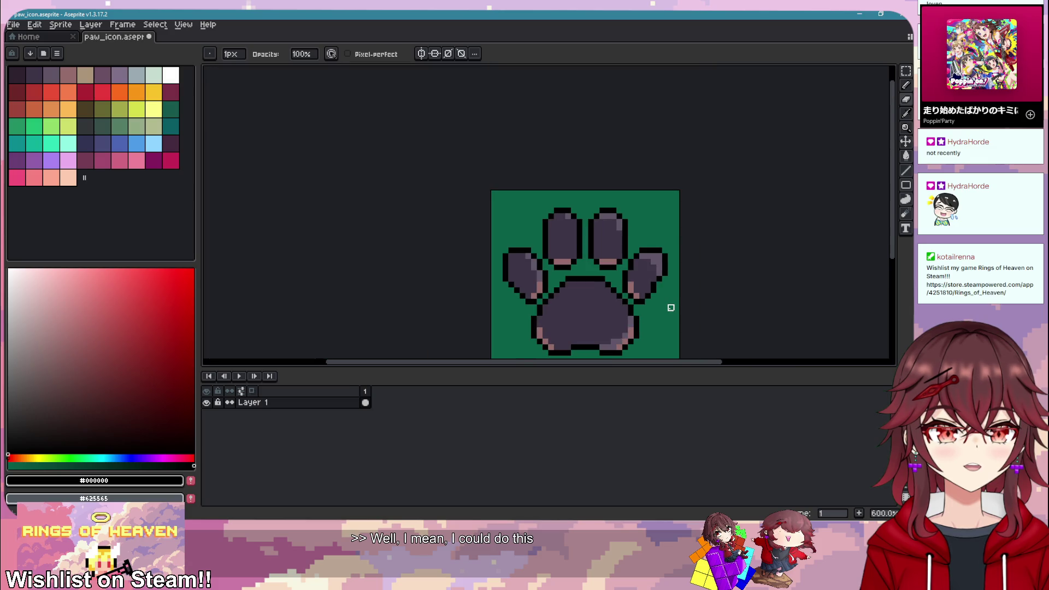
pyautogui.hotkey('ctrl', 'z')
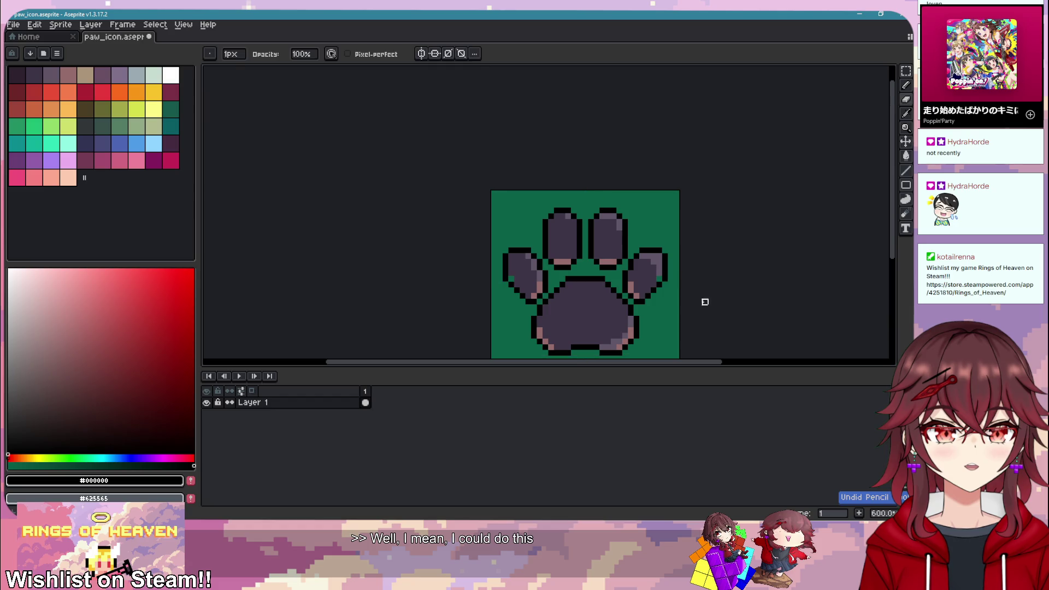
pyautogui.scroll(3, 710, 300)
pyautogui.click(422, 54)
pyautogui.scroll(3, 712, 277)
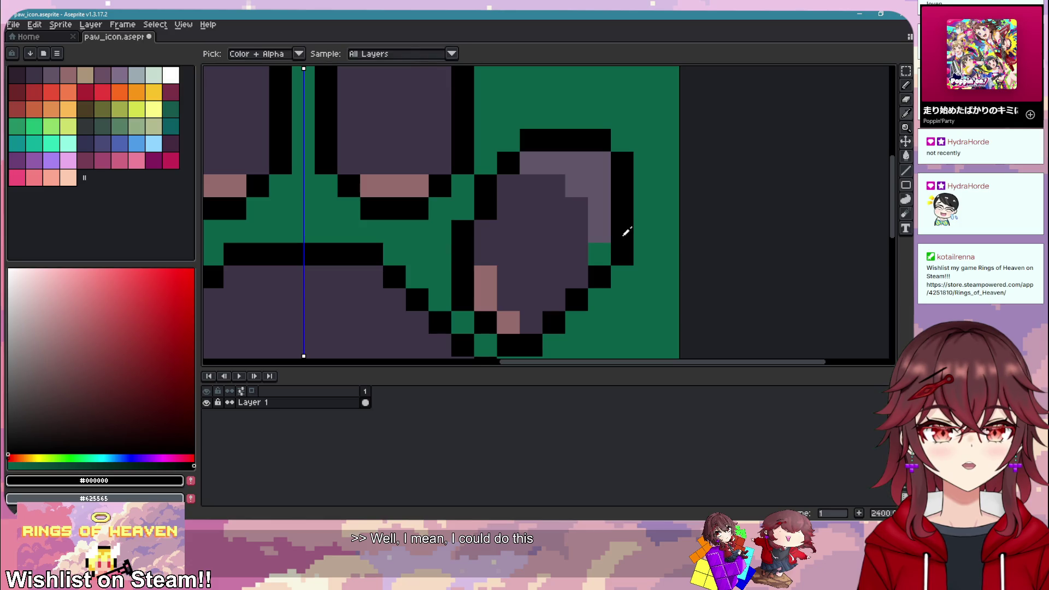
# Blacken two outline pixels beside the right toe with the pencil
pyautogui.moveTo(605, 237); pyautogui.dragTo(601, 256)
pyautogui.scroll(-5, 601, 278)
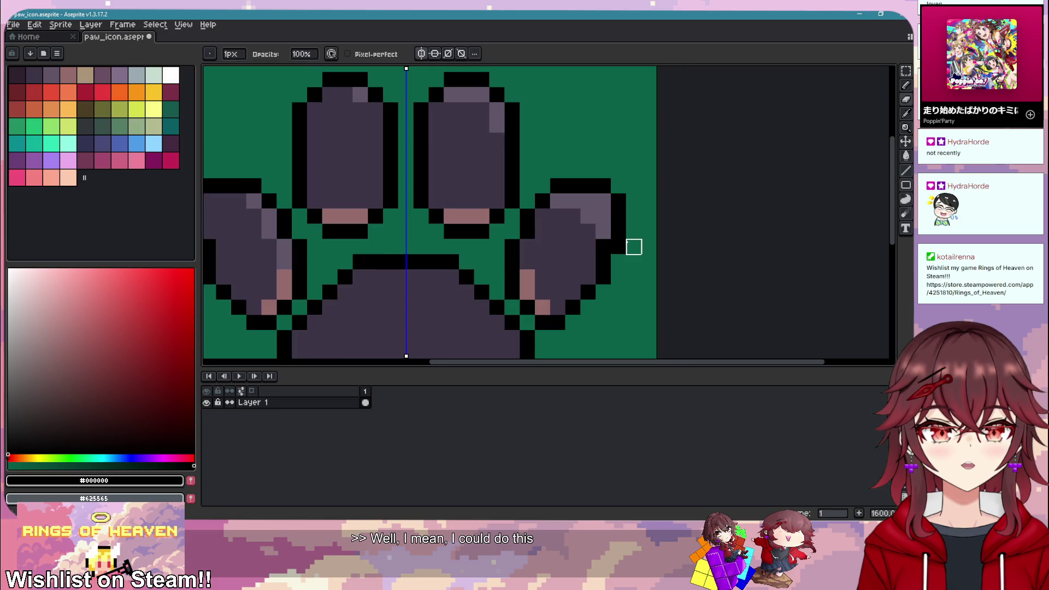
pyautogui.scroll(3, 607, 268)
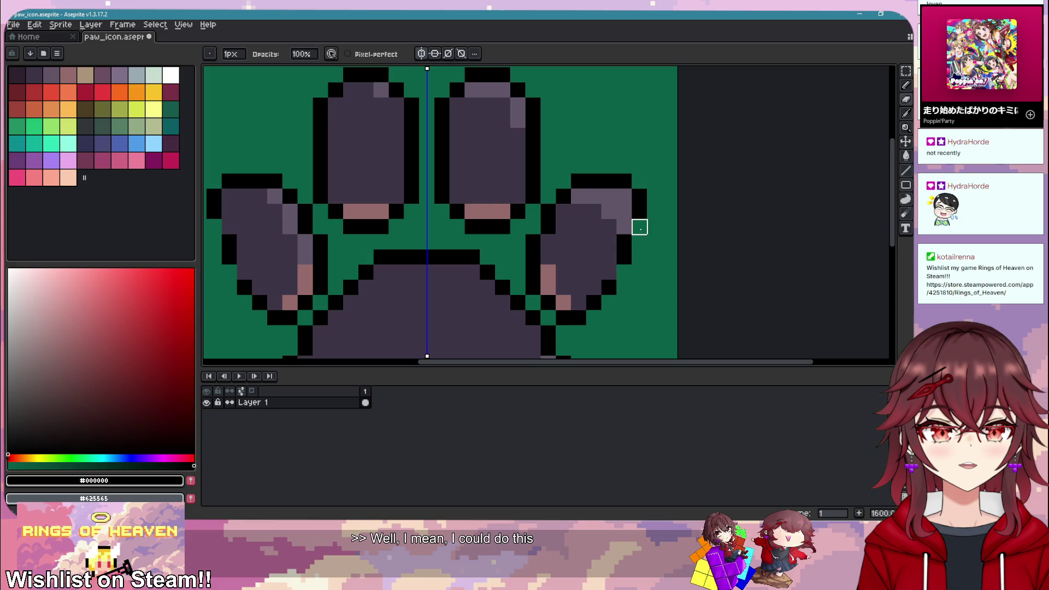
pyautogui.scroll(-3, 656, 246)
pyautogui.scroll(3, 662, 236)
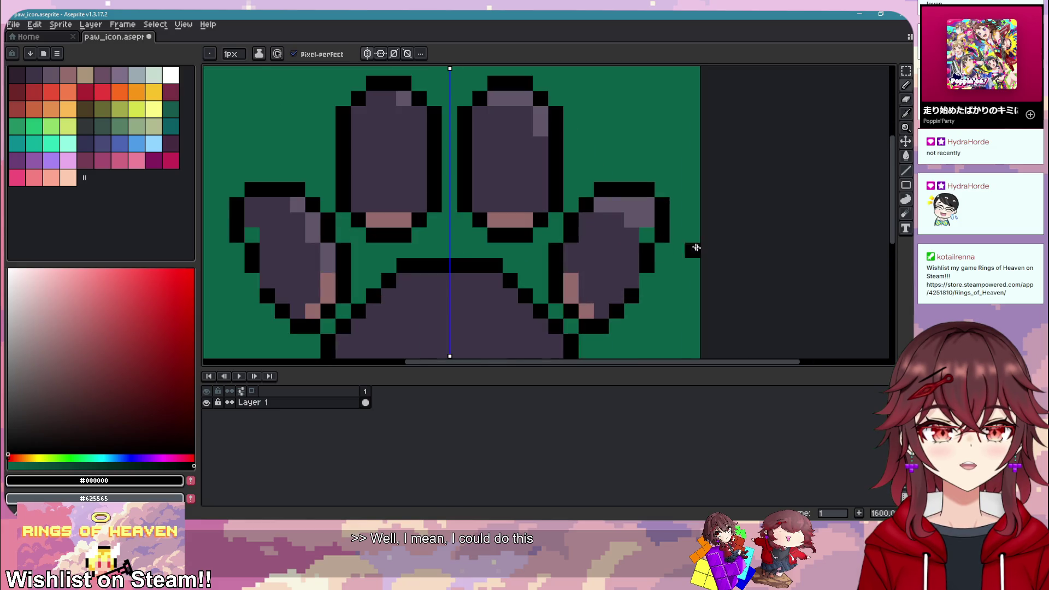
pyautogui.scroll(-3, 673, 252)
pyautogui.scroll(3, 705, 265)
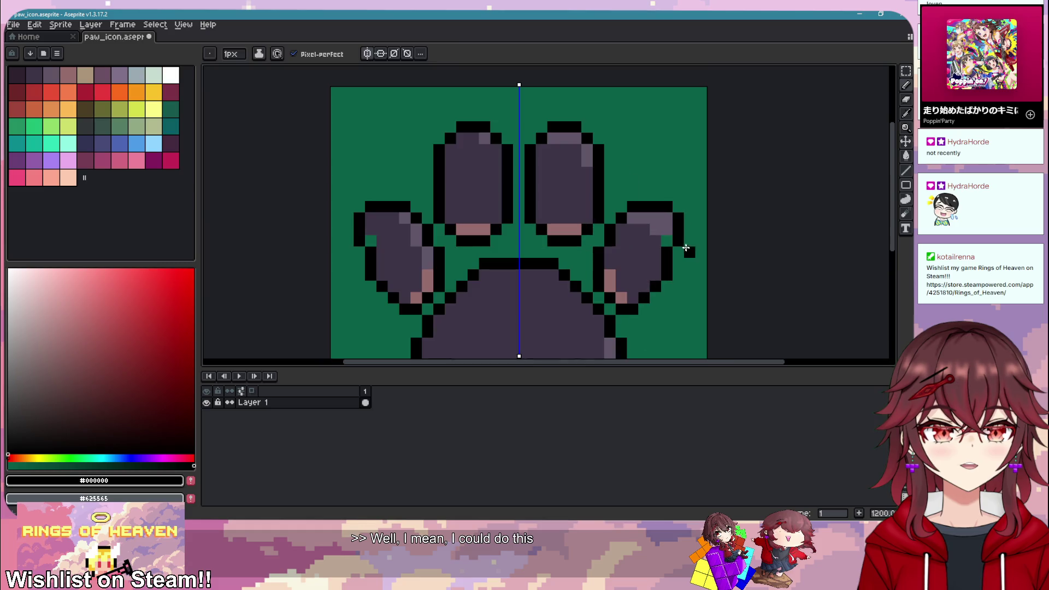
pyautogui.press('i')
pyautogui.scroll(-4, 689, 246)
pyautogui.scroll(7, 706, 261)
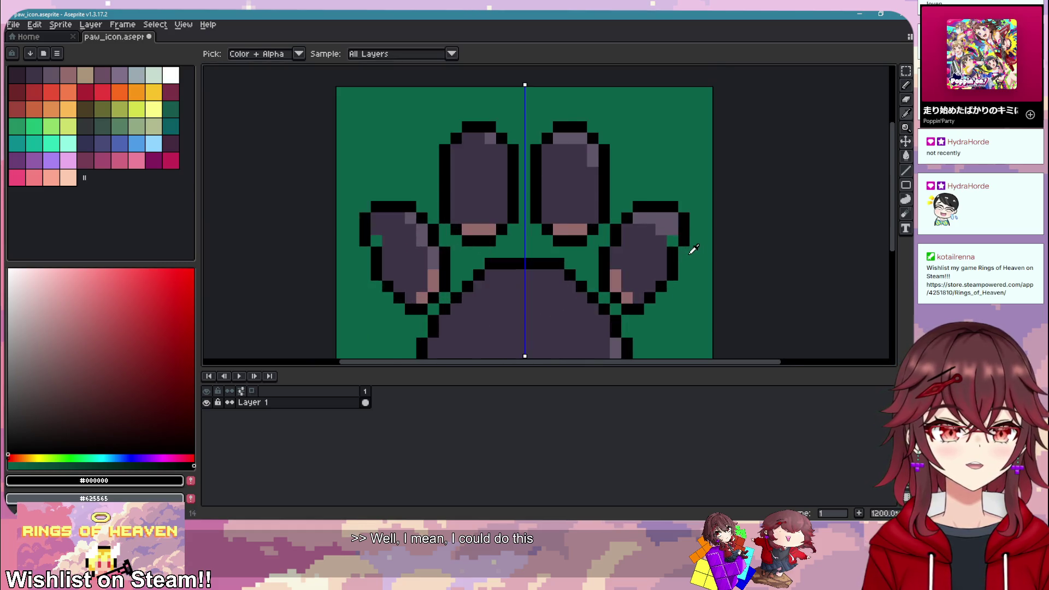
pyautogui.press('b')
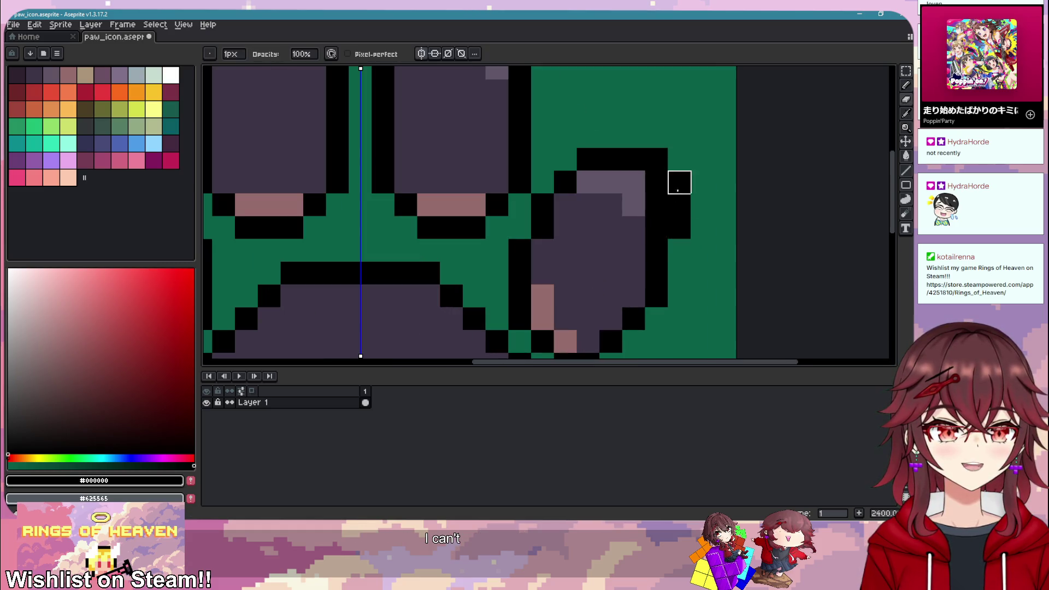
pyautogui.scroll(-5, 686, 219)
pyautogui.scroll(2, 685, 205)
pyautogui.scroll(-4, 695, 289)
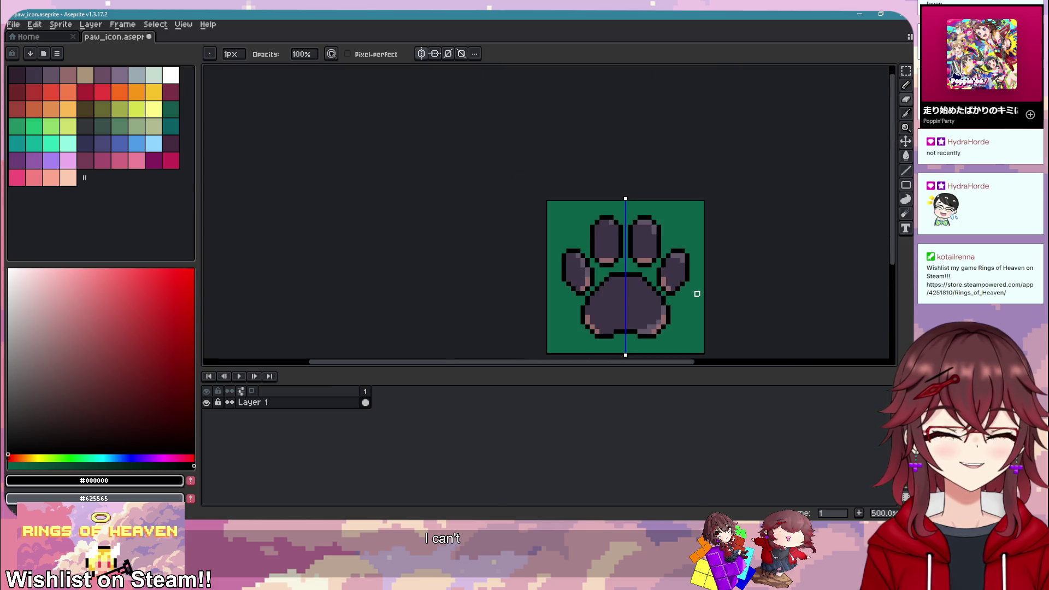
pyautogui.scroll(-4, 700, 295)
pyautogui.scroll(8, 700, 290)
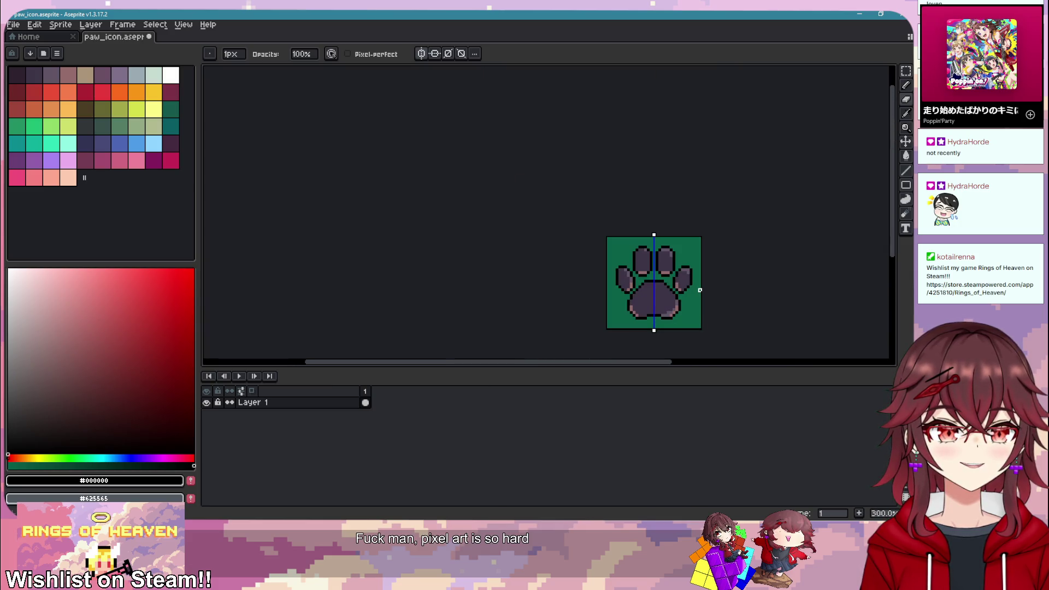
pyautogui.press('b')
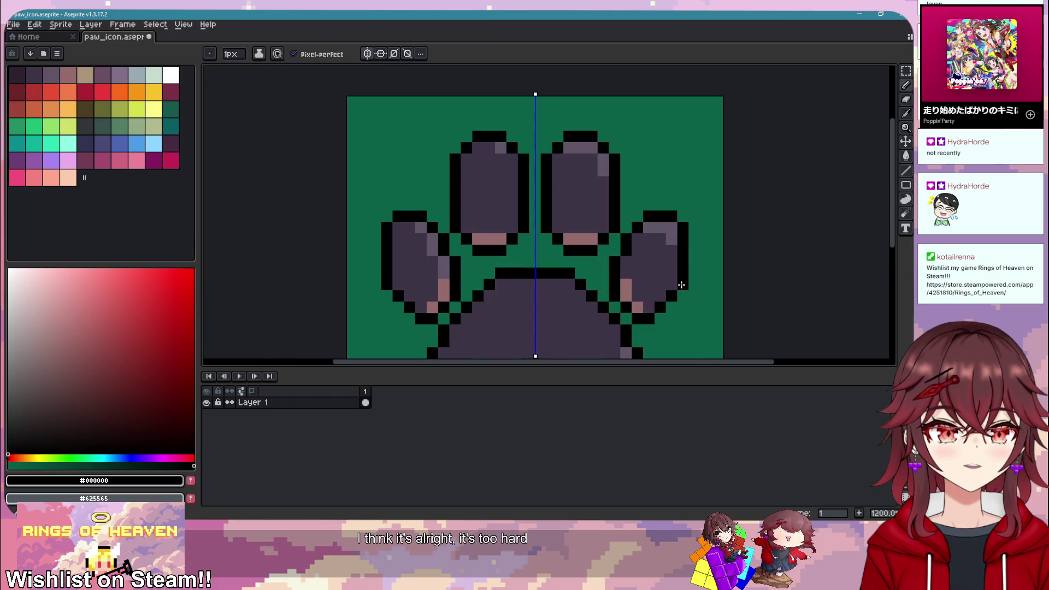
pyautogui.press('e')
pyautogui.scroll(-4, 710, 298)
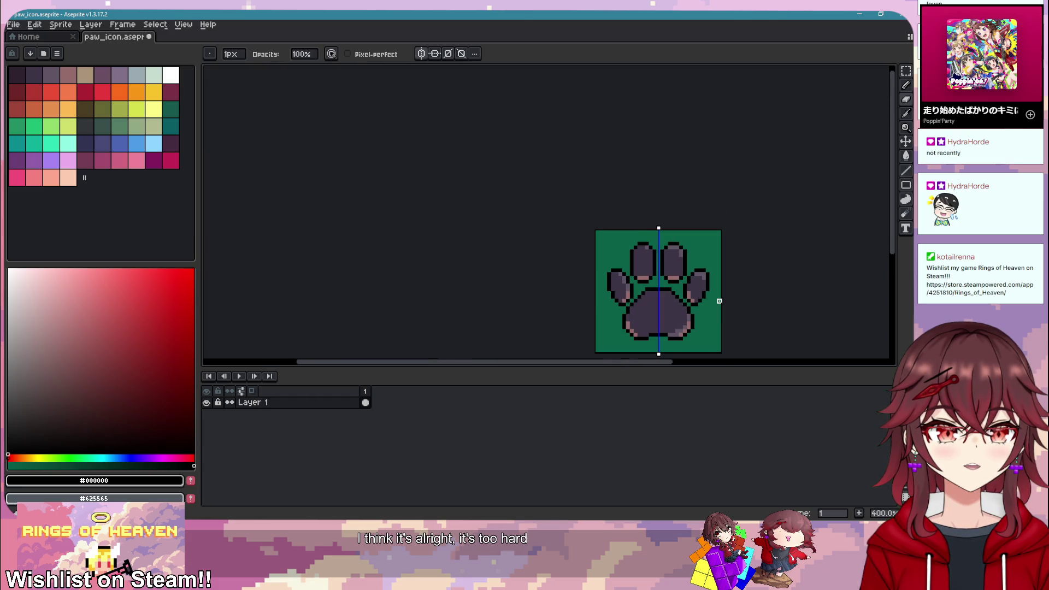
pyautogui.scroll(-2, 720, 301)
pyautogui.scroll(7, 705, 284)
# Sample the dark purple of the paw body for pencil touch-ups
pyautogui.press('i')
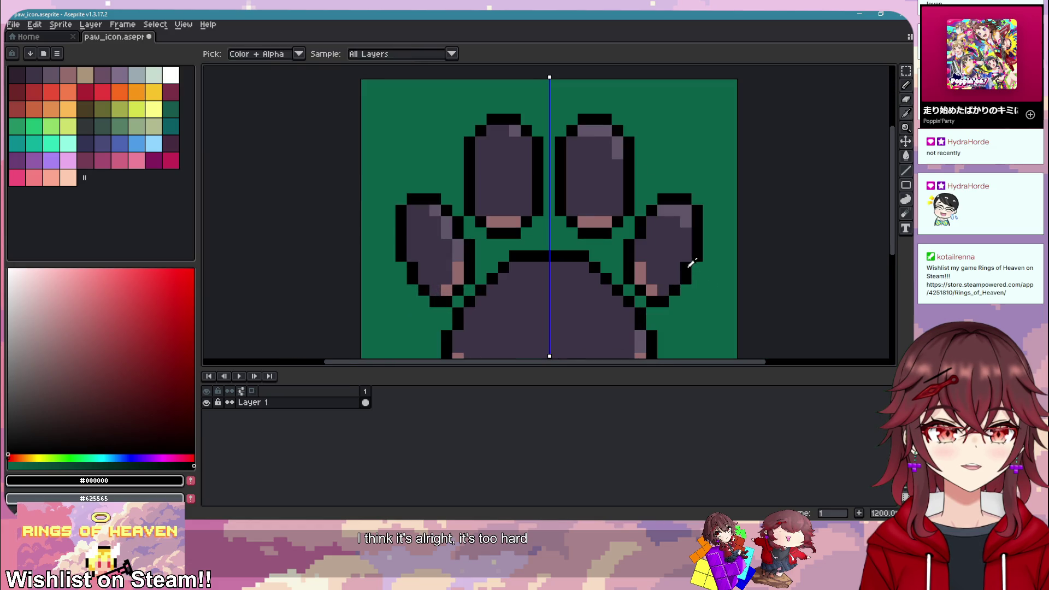
pyautogui.click(697, 260)
pyautogui.press('b')
pyautogui.scroll(-5, 745, 293)
pyautogui.scroll(3, 745, 291)
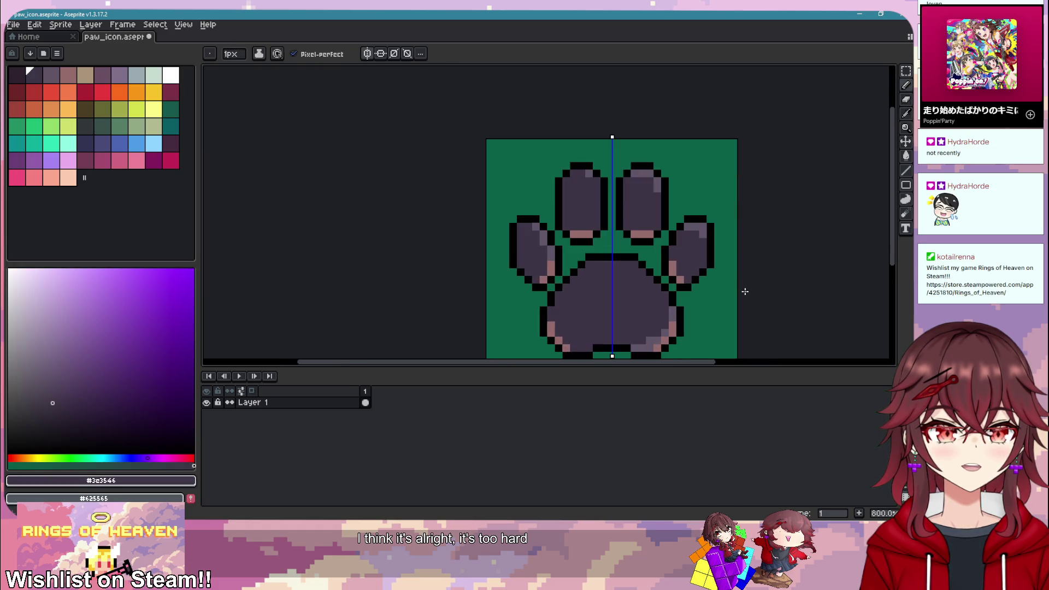
pyautogui.scroll(2, 744, 291)
pyautogui.scroll(-3, 743, 288)
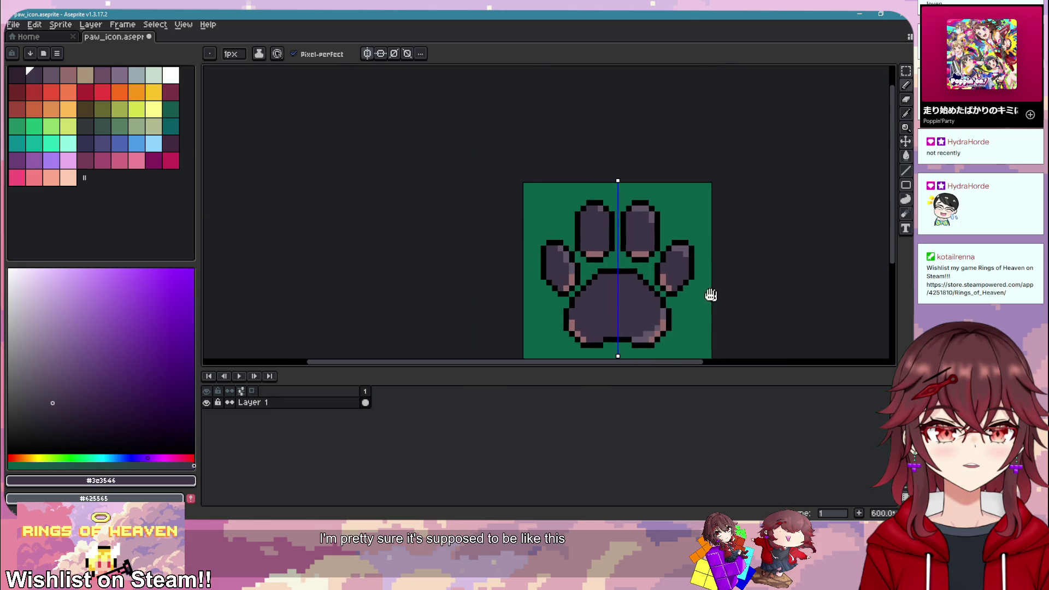
# Turn off mirror symmetry, sample the lighter toe shade #605669, and minimize Aseprite
pyautogui.click(367, 53)
pyautogui.scroll(3, 485, 206)
pyautogui.keyDown('alt'); pyautogui.click(471, 260); pyautogui.keyUp('alt')
pyautogui.scroll(-3, 472, 260)
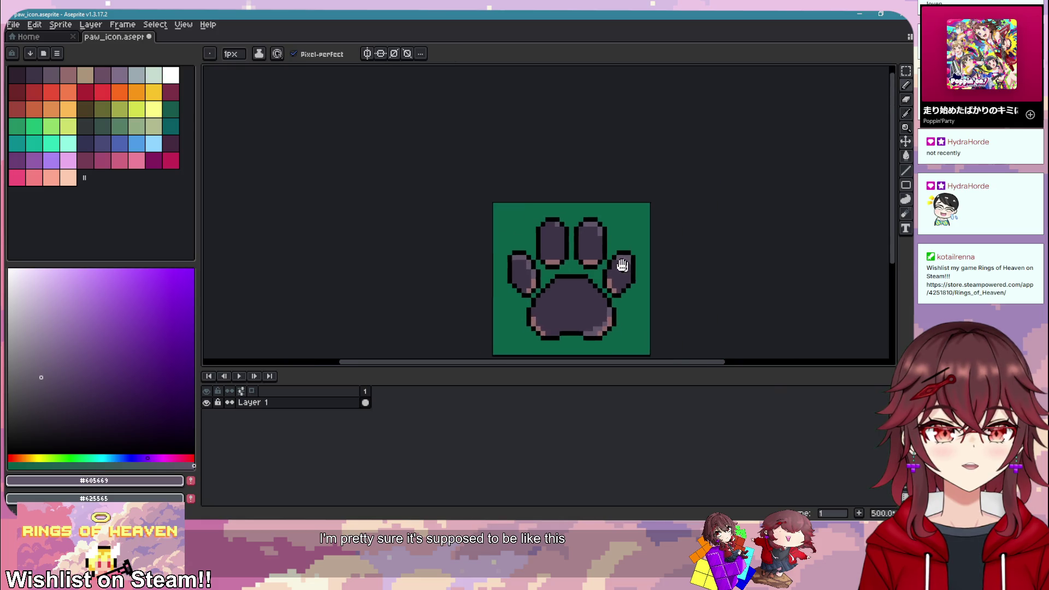
pyautogui.scroll(2, 502, 203)
pyautogui.scroll(-3, 596, 248)
pyautogui.scroll(3, 562, 232)
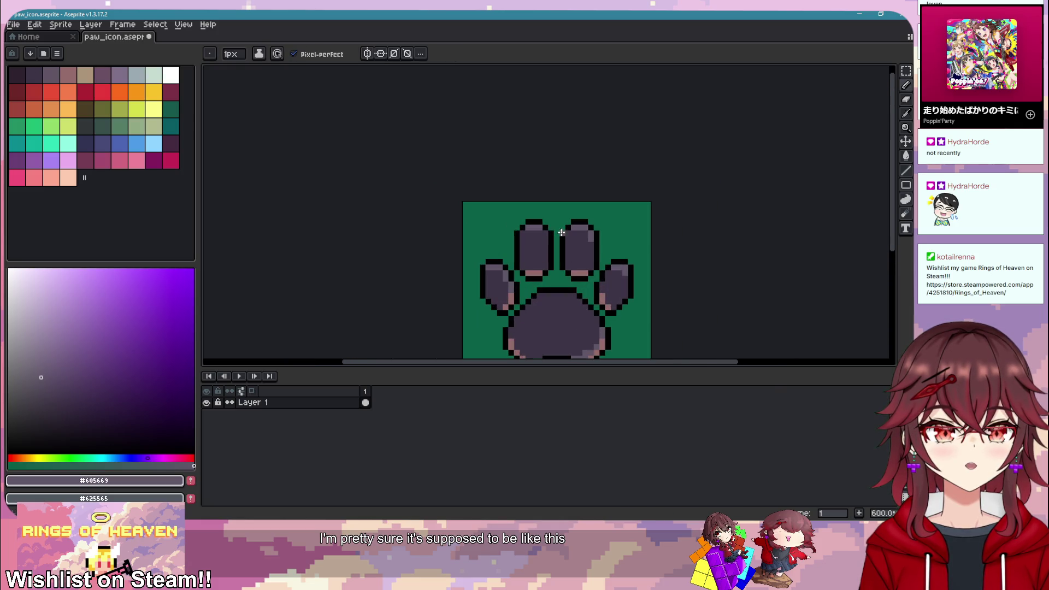
pyautogui.scroll(-3, 610, 241)
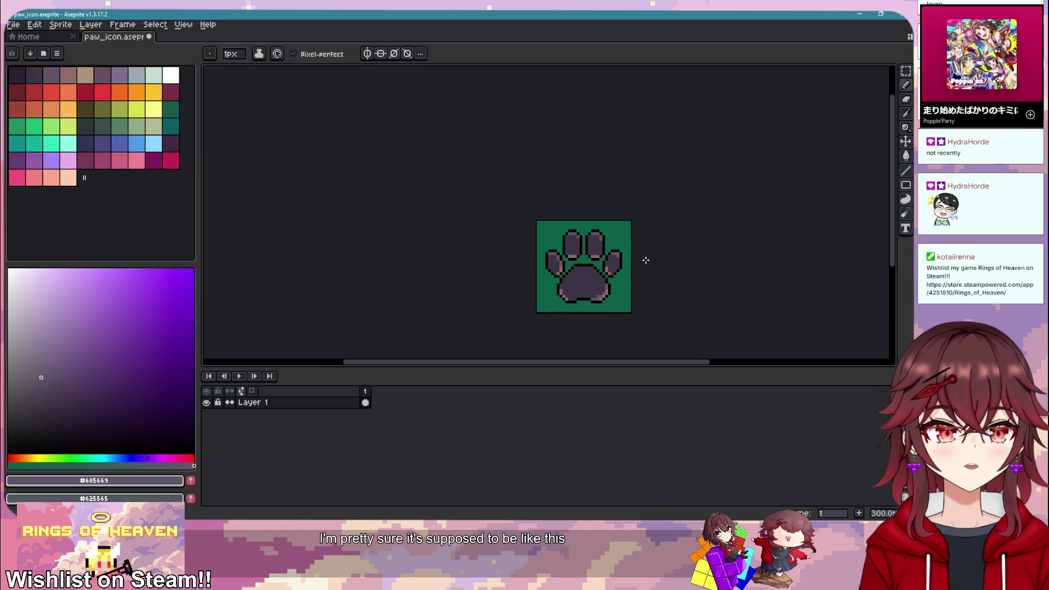
pyautogui.scroll(2, 639, 256)
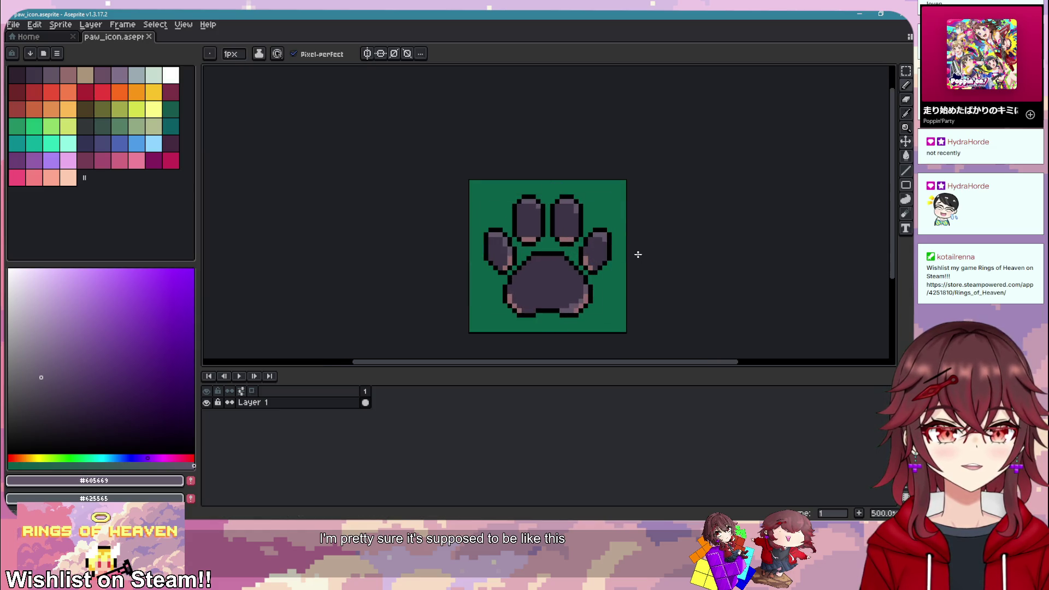
pyautogui.click(860, 14)
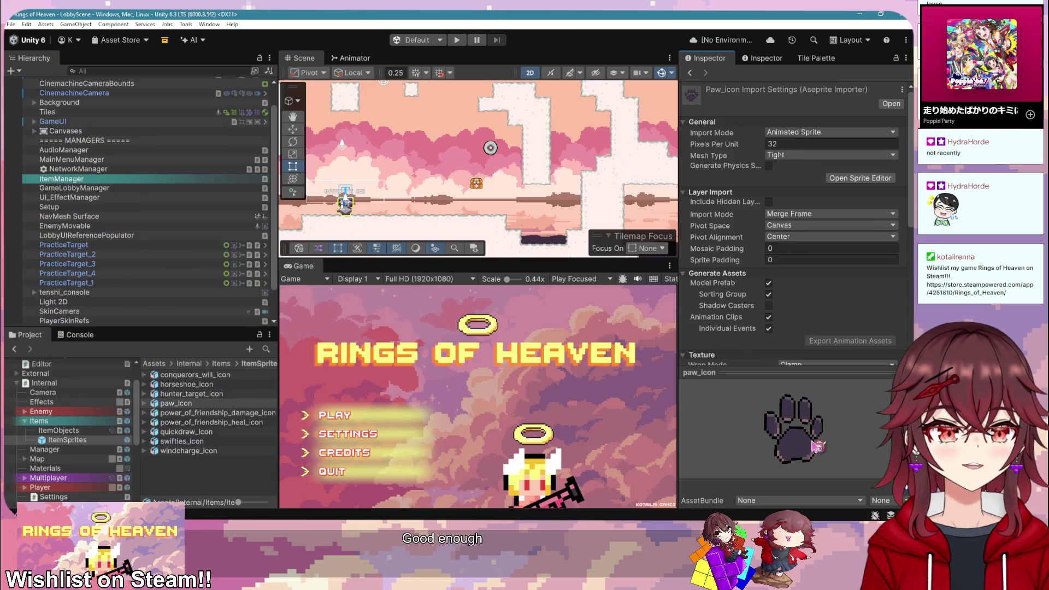
# Enter Play mode with the Game view maximized and create a new room from the main menu
pyautogui.click(457, 40)
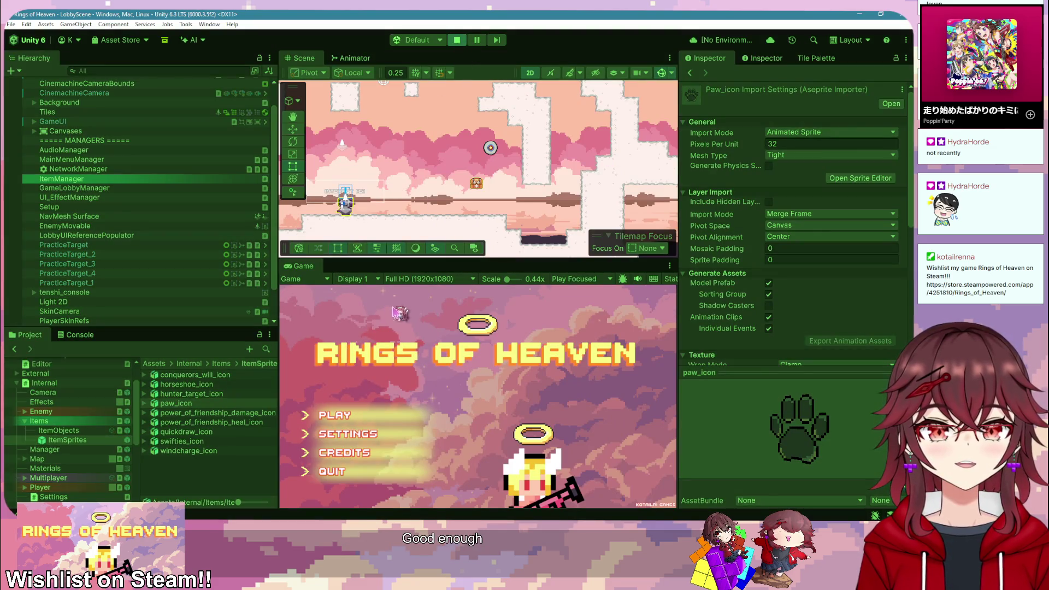
pyautogui.rightClick(303, 265)
pyautogui.click(328, 272)
pyautogui.click(207, 330)
pyautogui.click(214, 330)
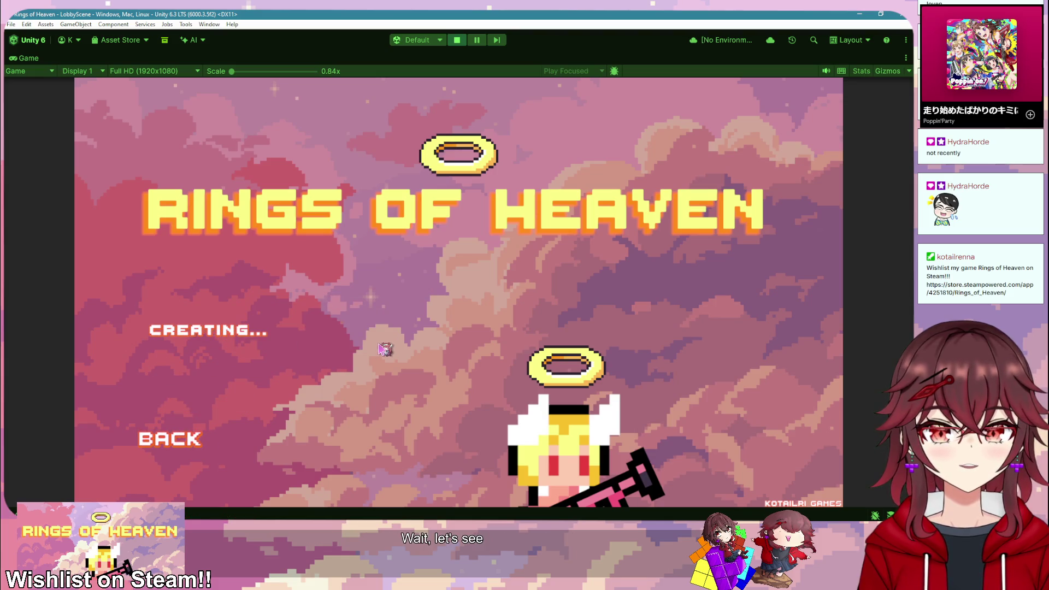
# Walk the character to the chest to pick up Petri Paw, then check its inventory icon
pyautogui.press('d')
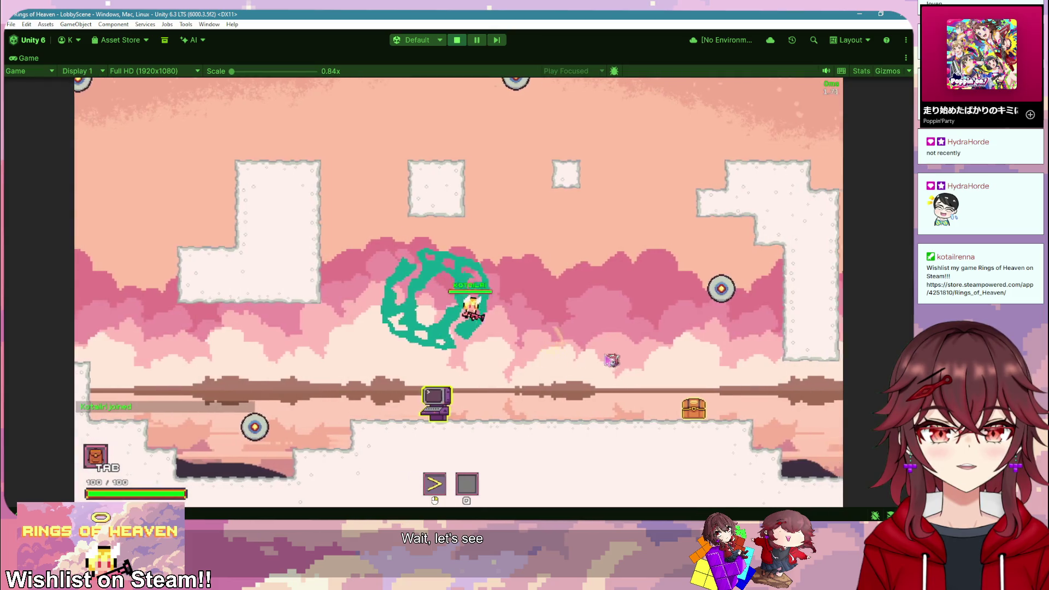
pyautogui.press('a')
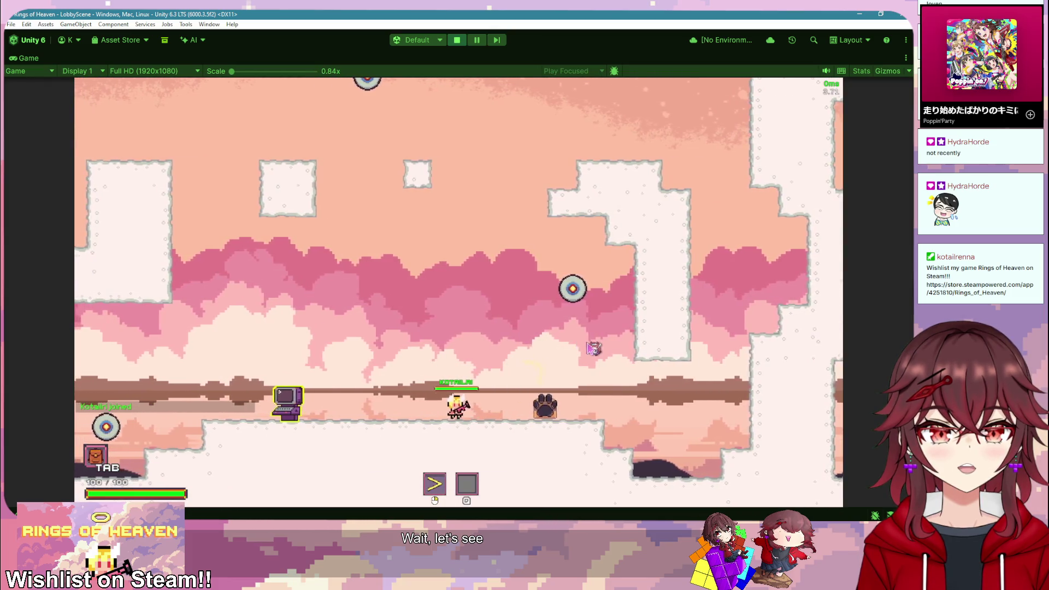
pyautogui.press('d')
pyautogui.press('Tab')
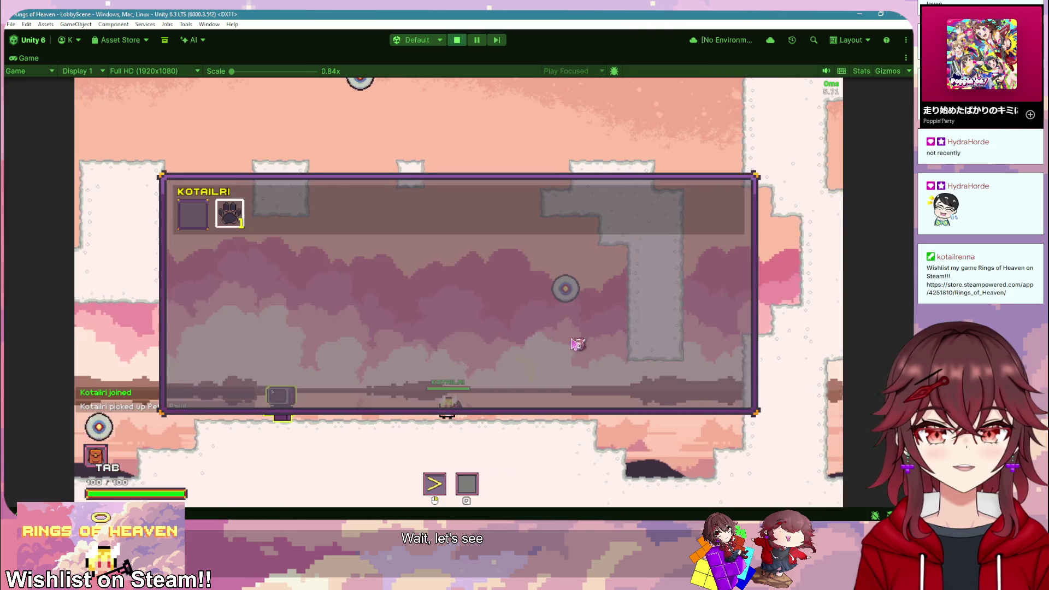
pyautogui.moveTo(232, 219)
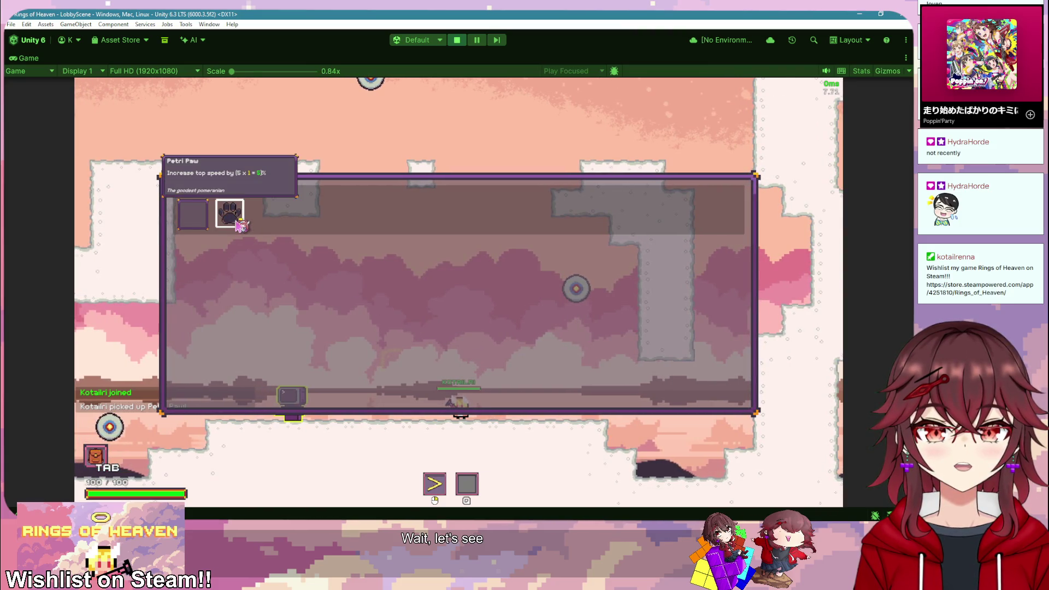
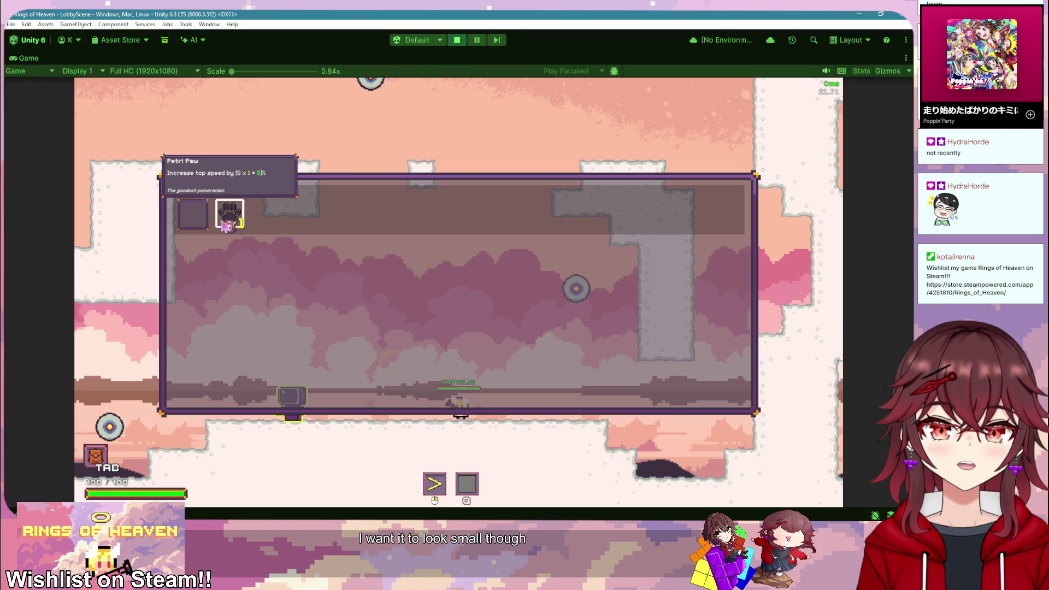
# Stop the Unity playtest and return to paw_icon.aseprite in Aseprite
pyautogui.click(453, 44)
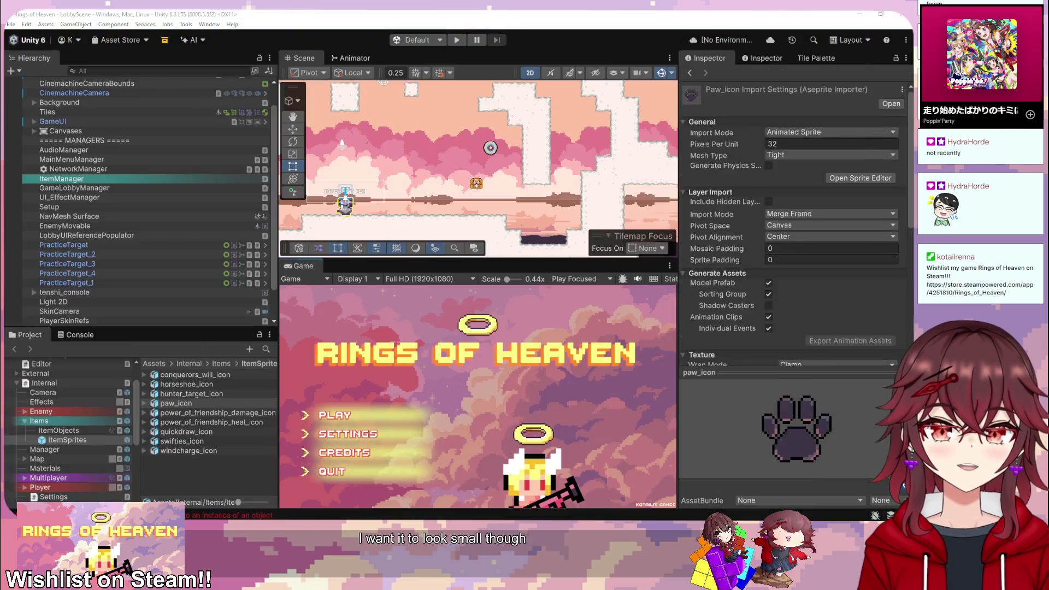
pyautogui.hotkey('alt', 'Tab')
pyautogui.scroll(-2, 647, 256)
pyautogui.scroll(1, 617, 252)
pyautogui.click(60, 25)
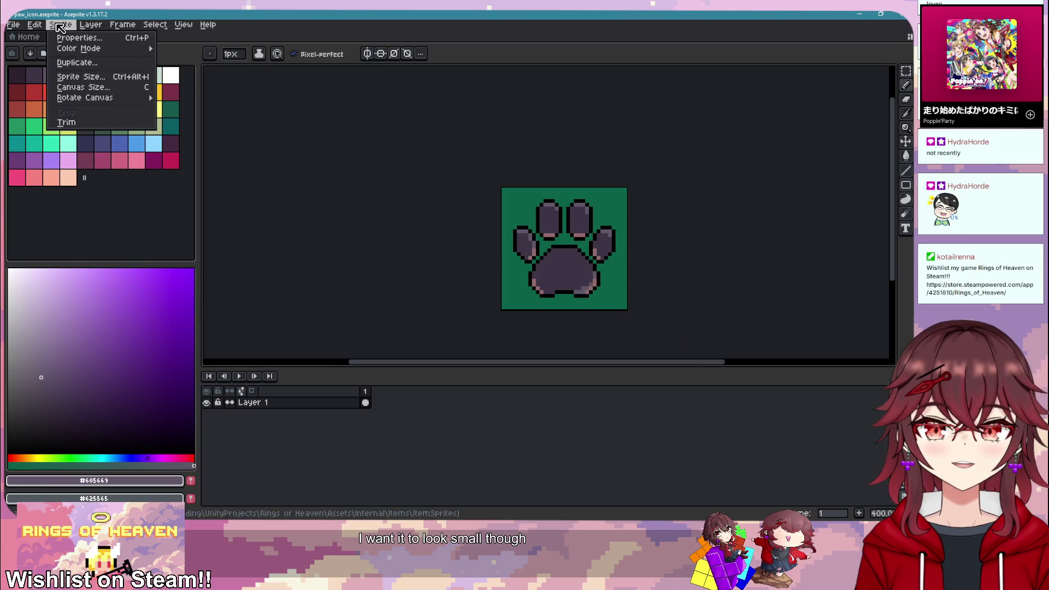
# Resize the paw icon canvas to 44×44 pixels through Canvas Size
pyautogui.click(85, 87)
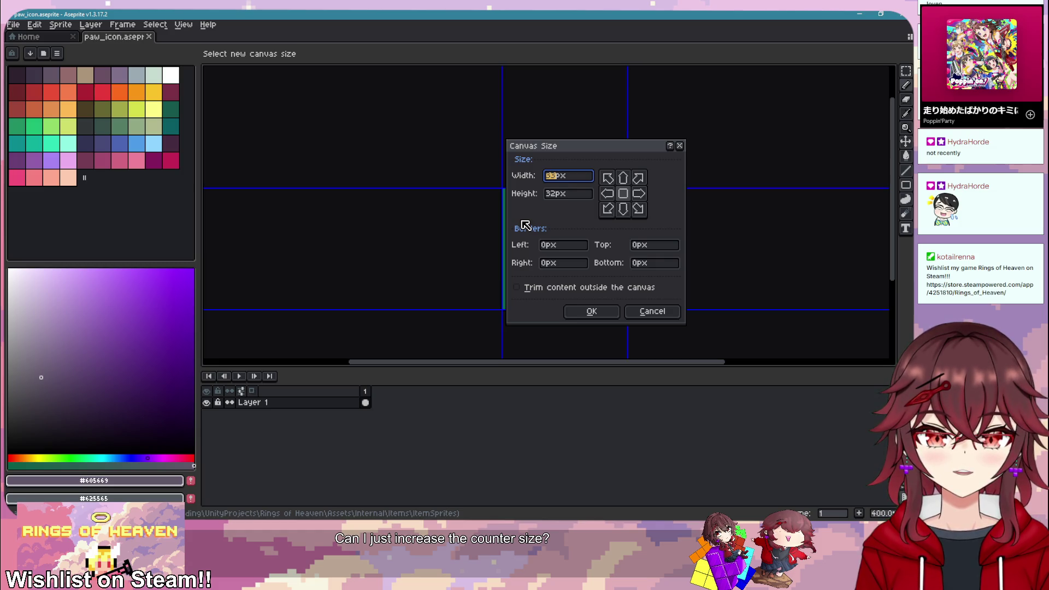
pyautogui.write('5')
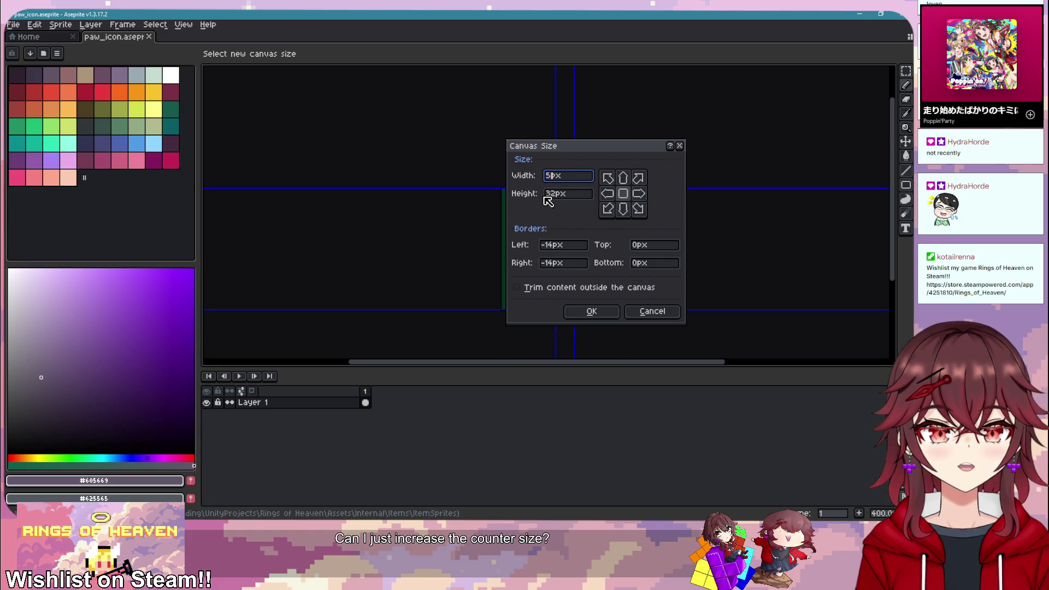
pyautogui.write('44')
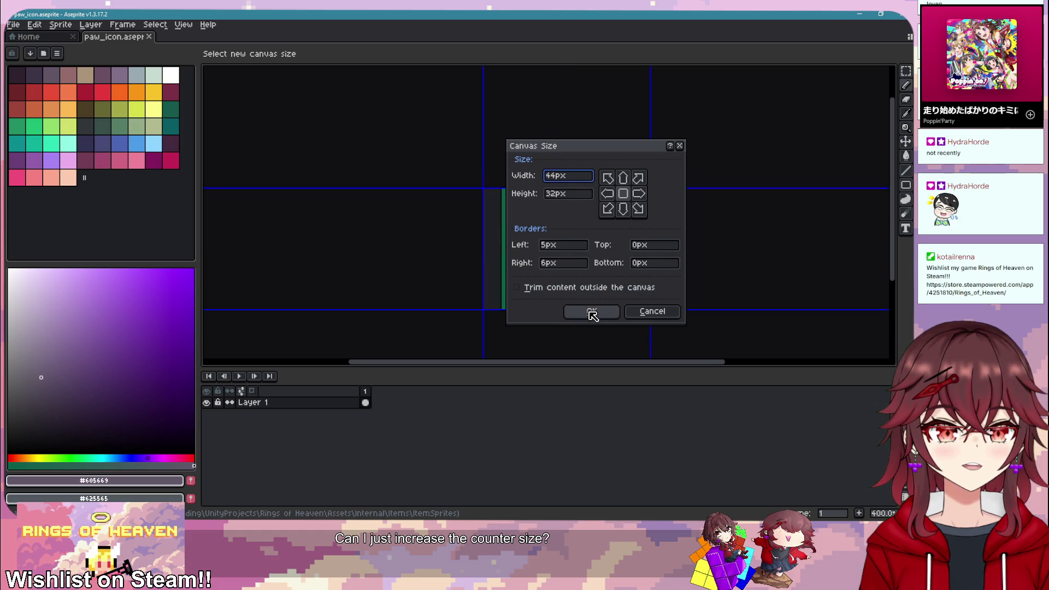
pyautogui.click(592, 311)
pyautogui.click(61, 24)
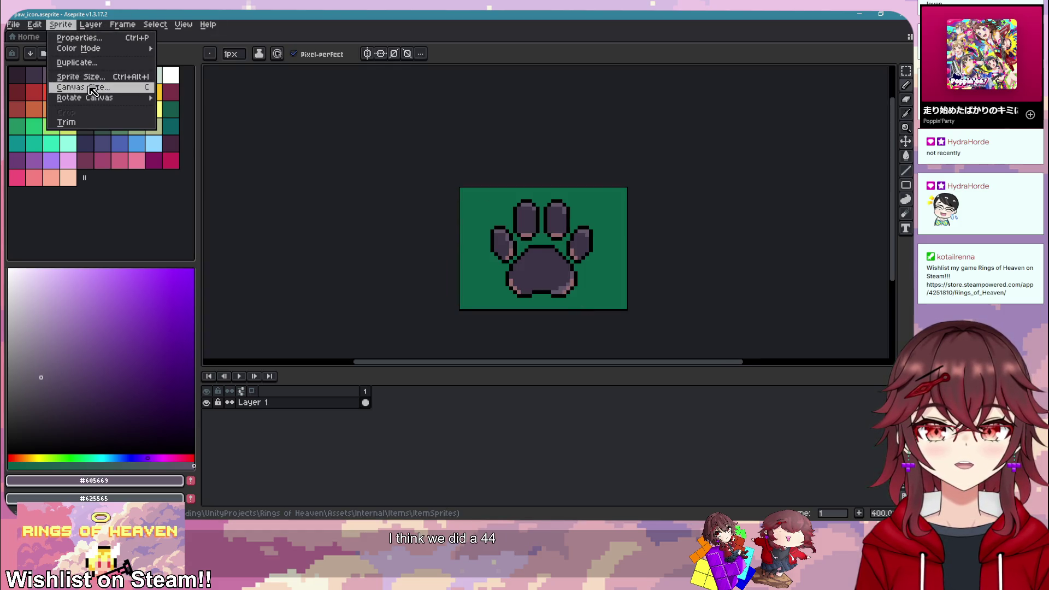
pyautogui.click(85, 88)
pyautogui.press('Tab')
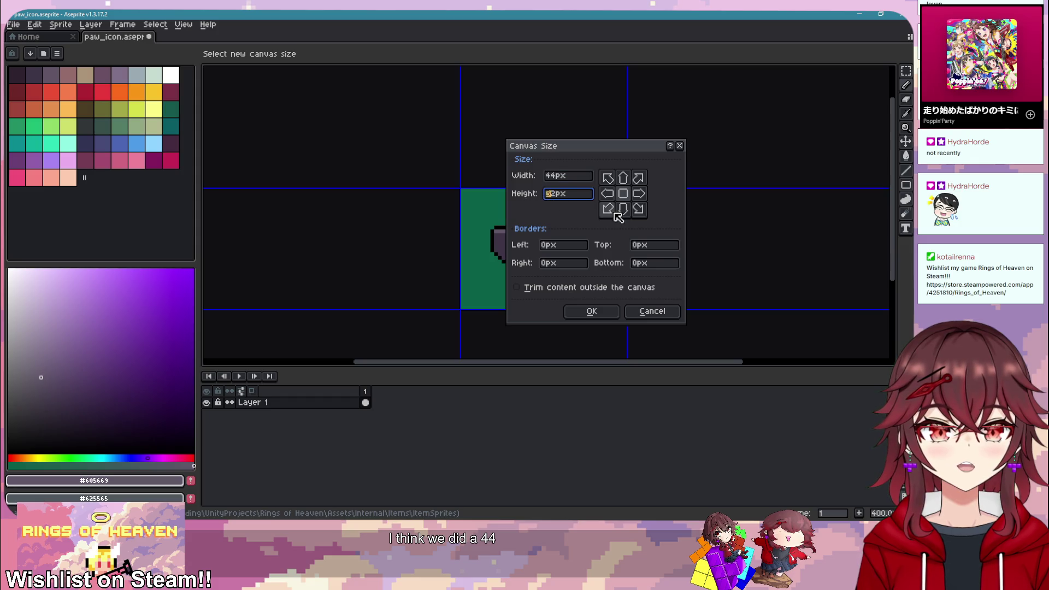
pyautogui.write('44')
pyautogui.click(595, 311)
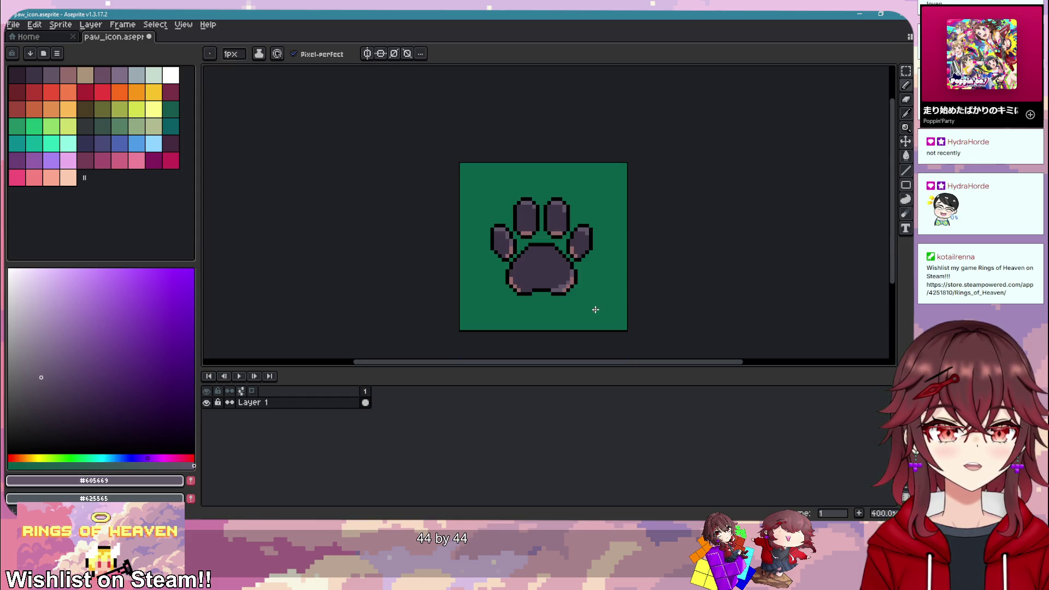
# Enable horizontal and vertical symmetry and drag both axes to the canvas centre
pyautogui.scroll(2, 595, 301)
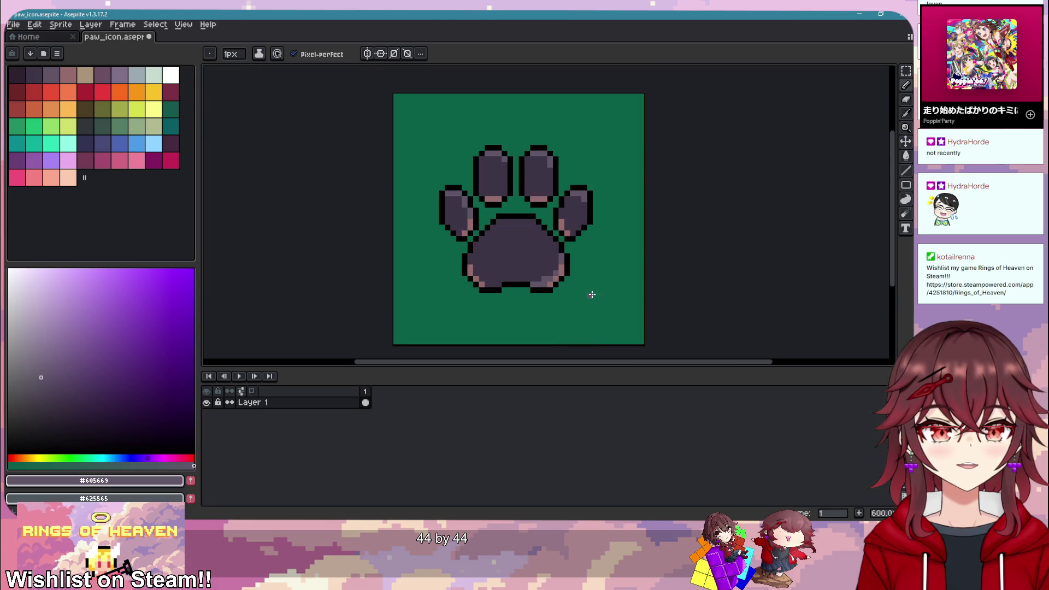
pyautogui.click(381, 53)
pyautogui.click(366, 53)
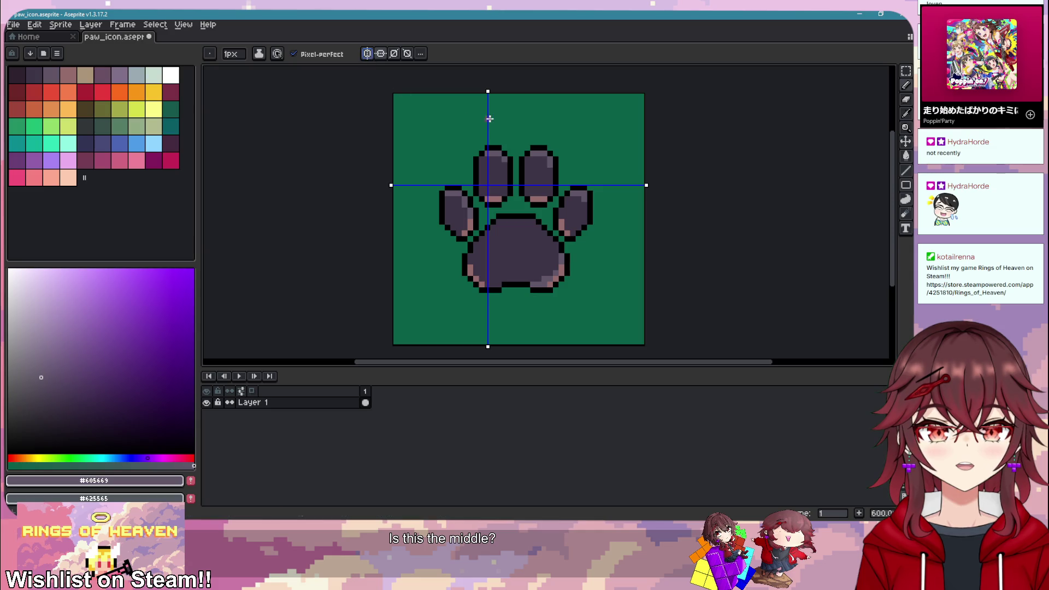
pyautogui.moveTo(487, 92); pyautogui.dragTo(518, 90)
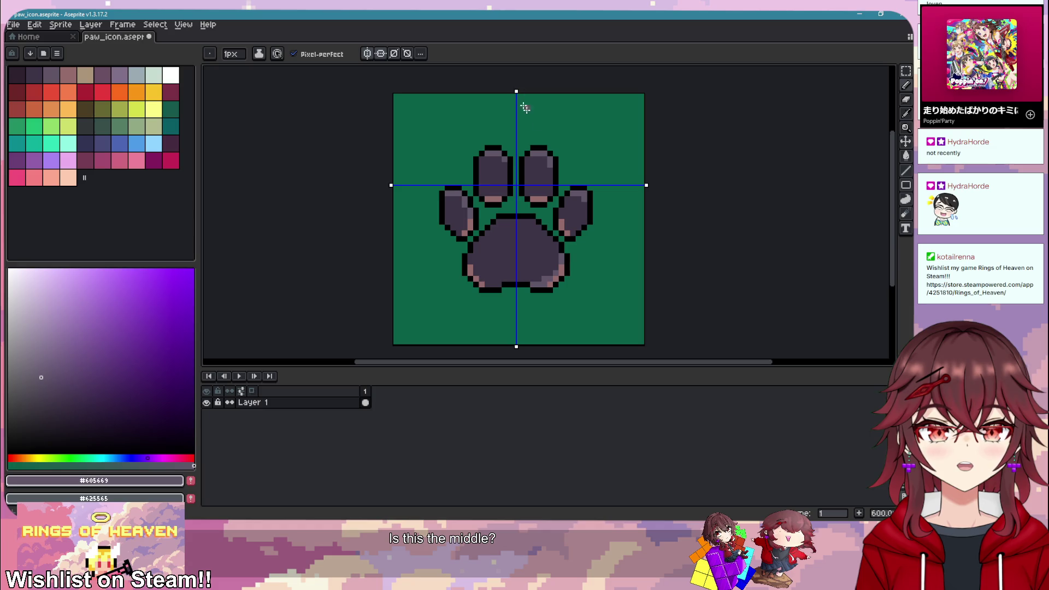
pyautogui.moveTo(647, 185)
pyautogui.mouseDown()
pyautogui.moveTo(647, 234)
pyautogui.moveTo(647, 225)
pyautogui.mouseUp()
# Turn off the symmetry axes and show the grid over the canvas
pyautogui.click(381, 55)
pyautogui.click(176, 25)
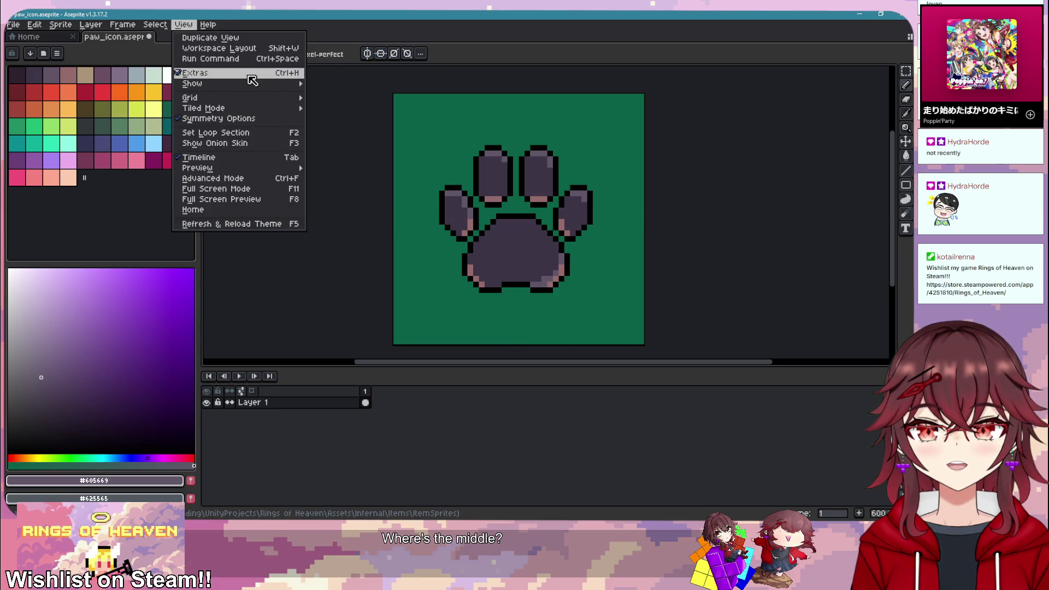
pyautogui.moveTo(290, 98)
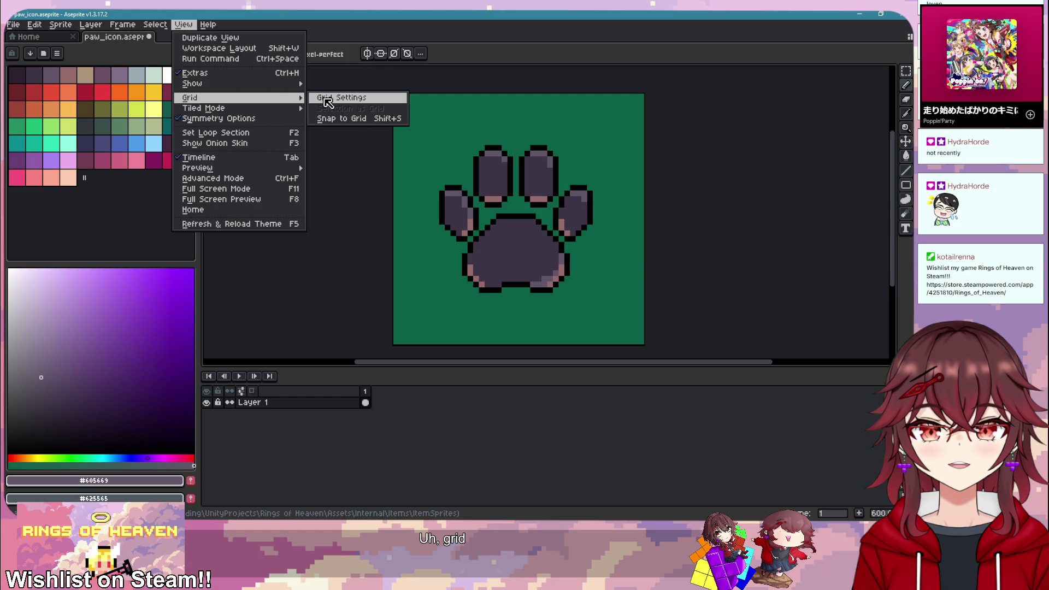
pyautogui.moveTo(246, 83)
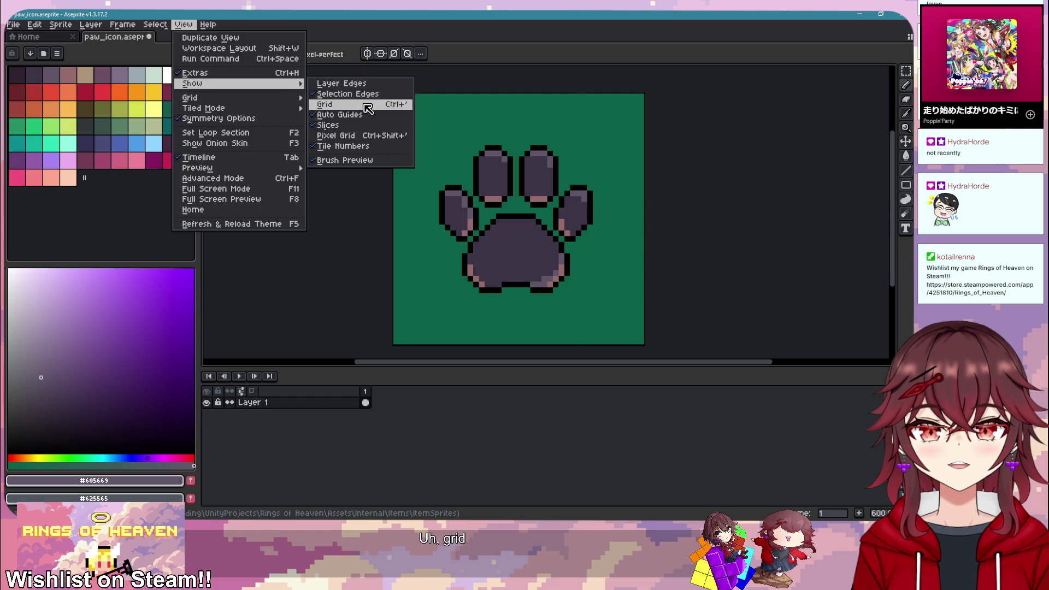
pyautogui.click(363, 104)
pyautogui.hscroll(3, 489, 192)
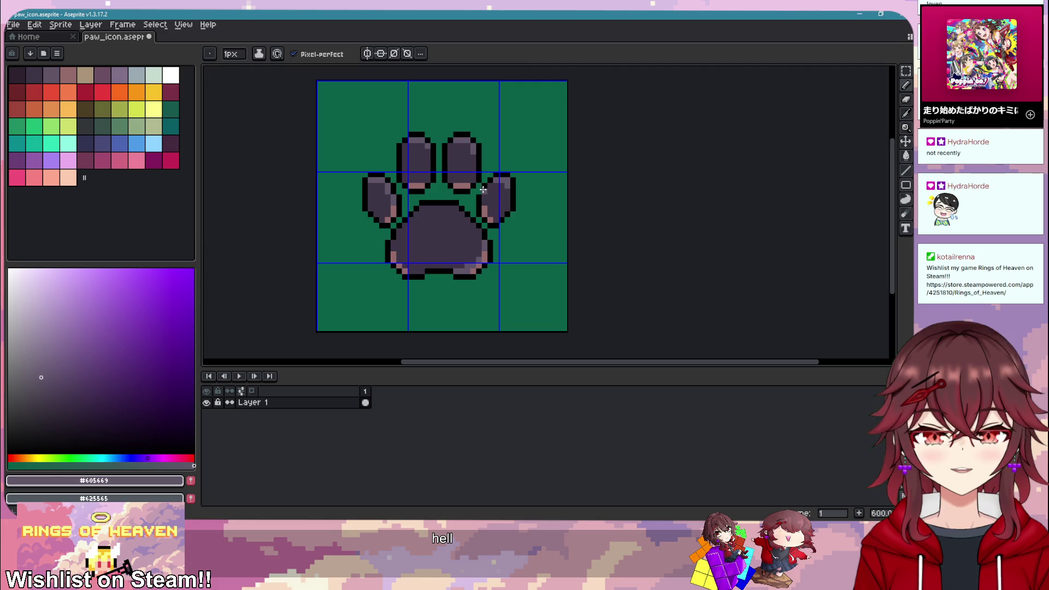
# Select the paw with the rectangular marquee and nudge it right
pyautogui.press('m')
pyautogui.moveTo(337, 101)
pyautogui.mouseDown()
pyautogui.moveTo(499, 288)
pyautogui.moveTo(540, 311)
pyautogui.mouseUp()
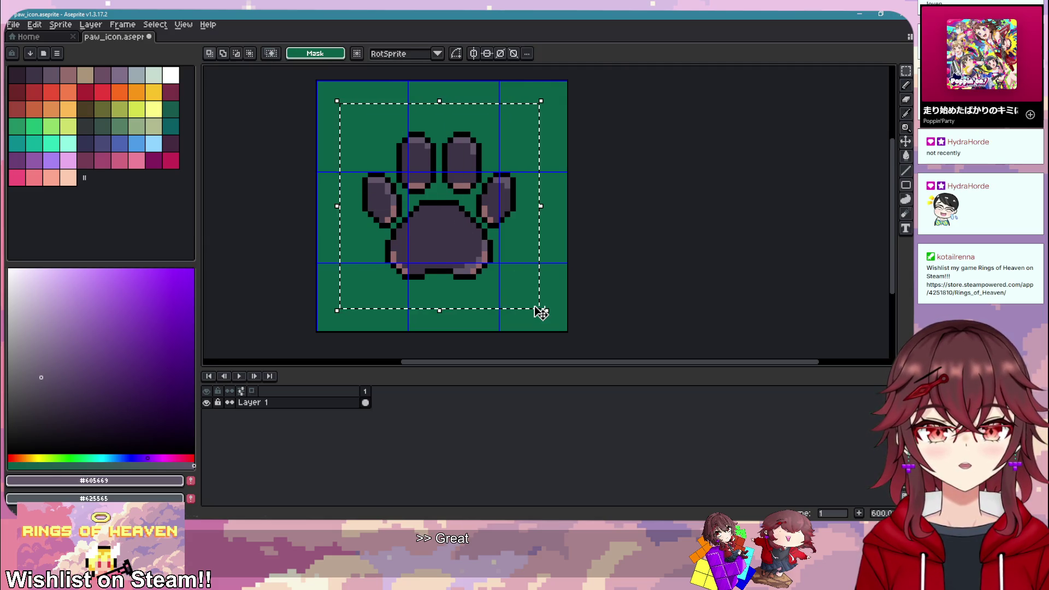
pyautogui.press('Right')
pyautogui.press('Right')
pyautogui.press('Right')
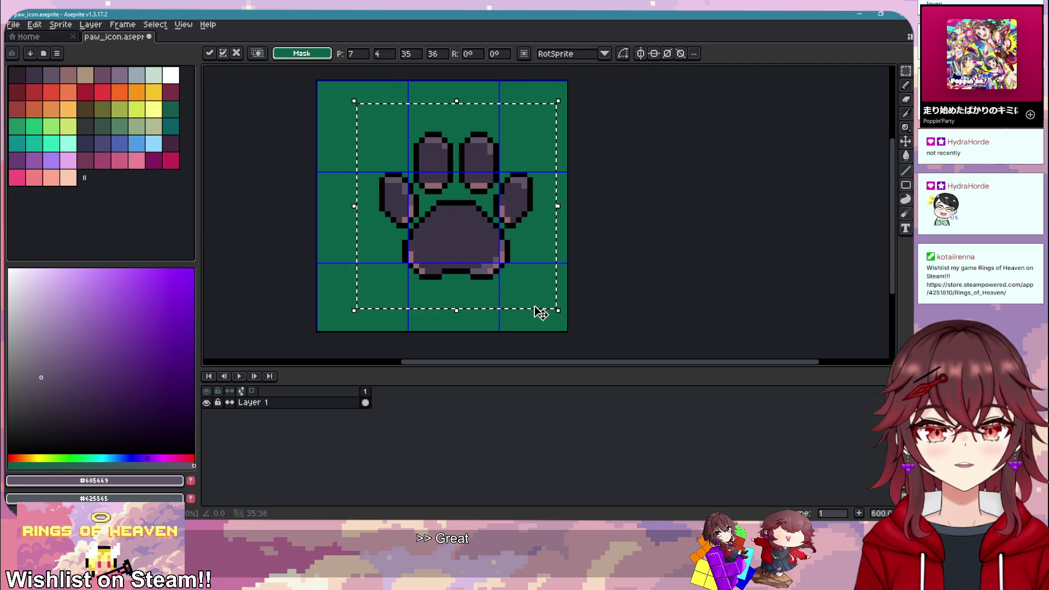
pyautogui.click(623, 288)
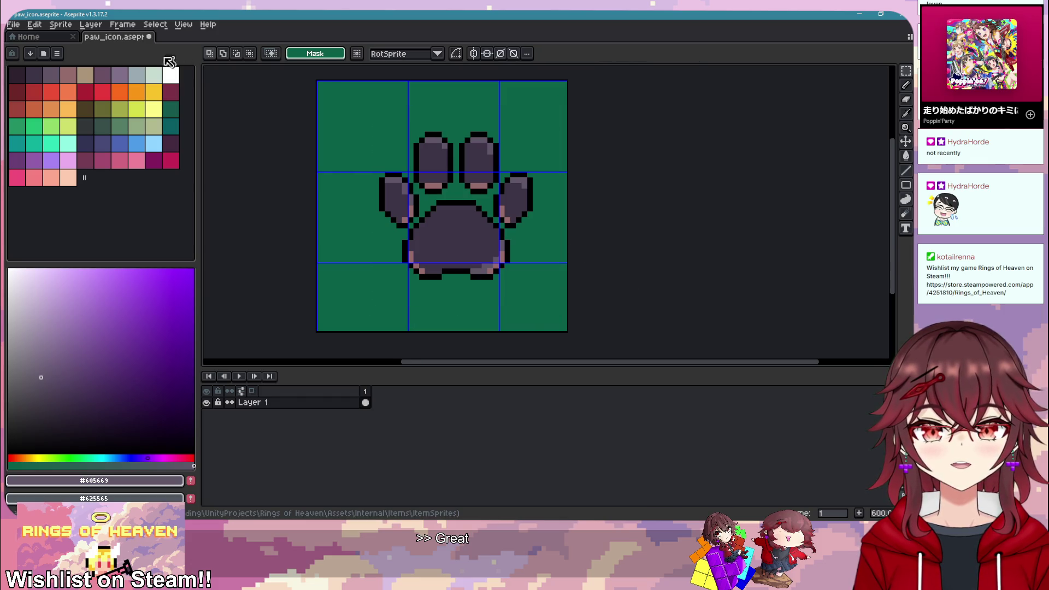
# Change the canvas size to 45×45 pixels
pyautogui.click(68, 26)
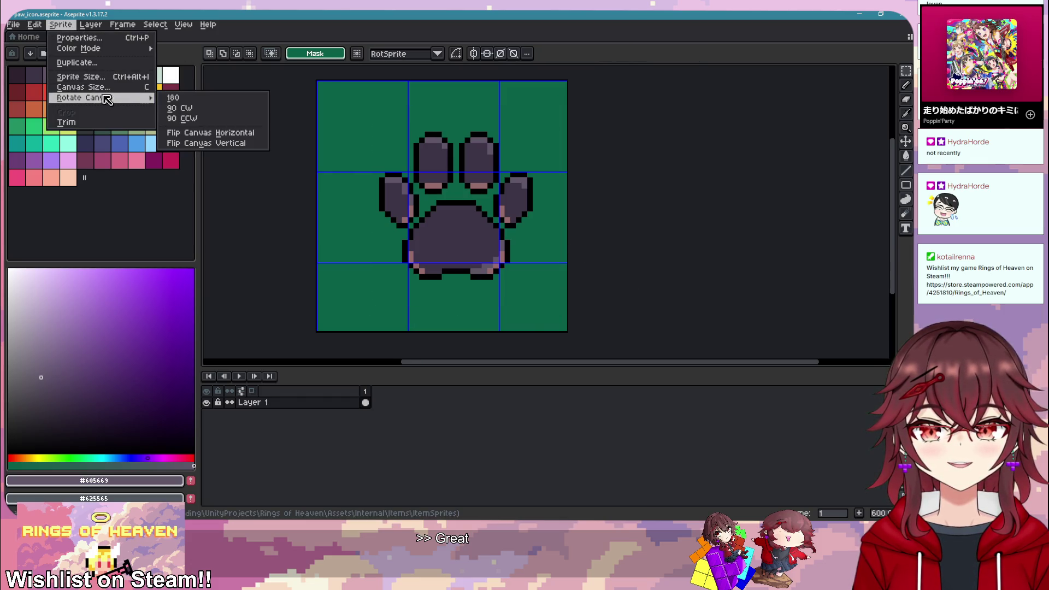
pyautogui.click(98, 85)
pyautogui.write('45')
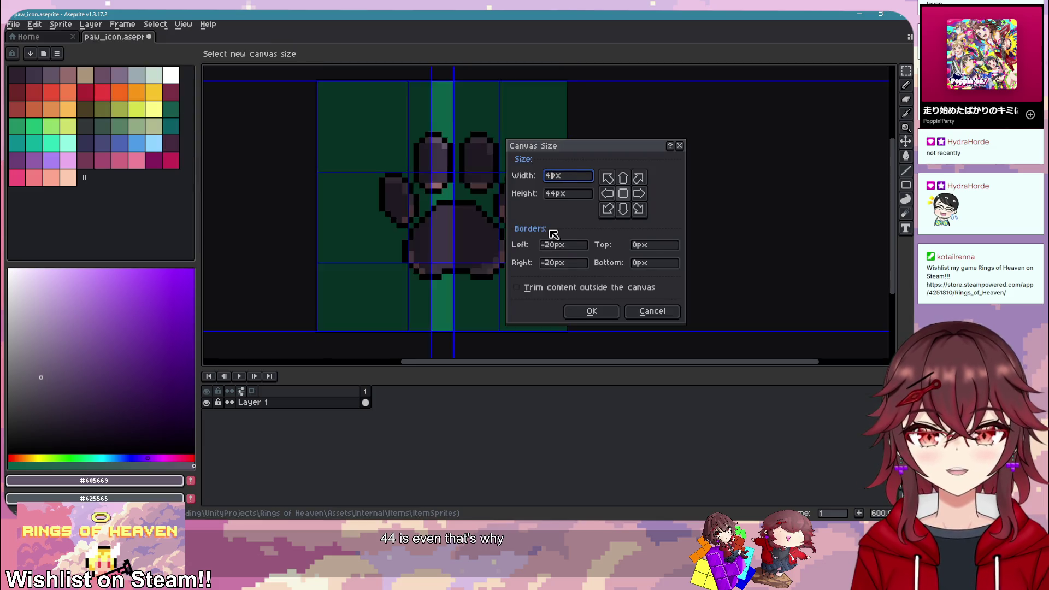
pyautogui.press('Tab')
pyautogui.write('45')
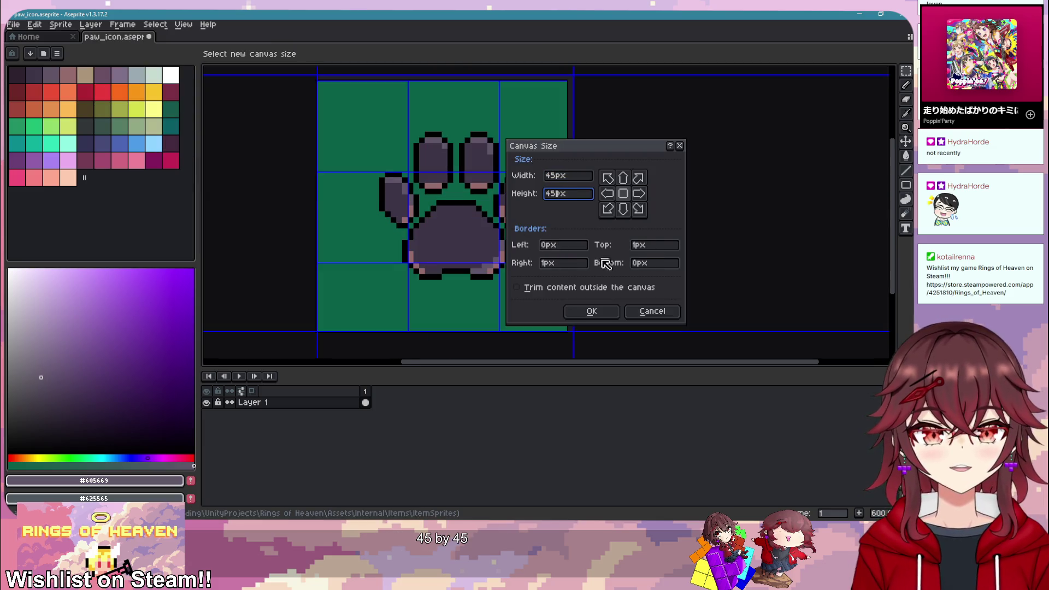
pyautogui.click(592, 311)
# Select all and shift the paw one pixel left to recentre it
pyautogui.hotkey('ctrl', 'a')
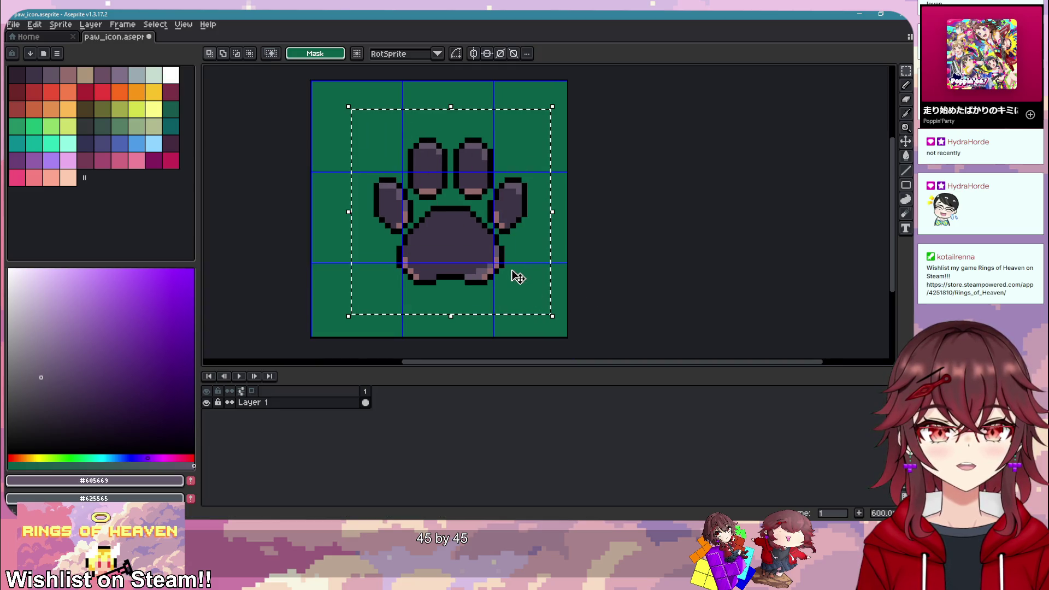
pyautogui.press('Left')
pyautogui.press('Right')
pyautogui.scroll(2, 468, 227)
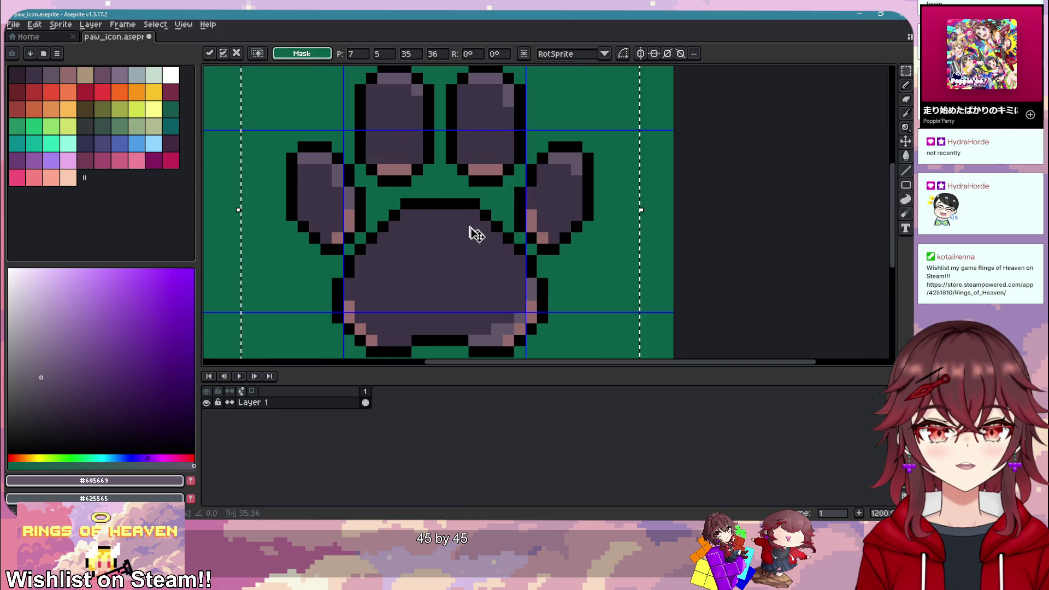
pyautogui.scroll(-1, 480, 241)
pyautogui.moveTo(476, 243); pyautogui.dragTo(469, 243)
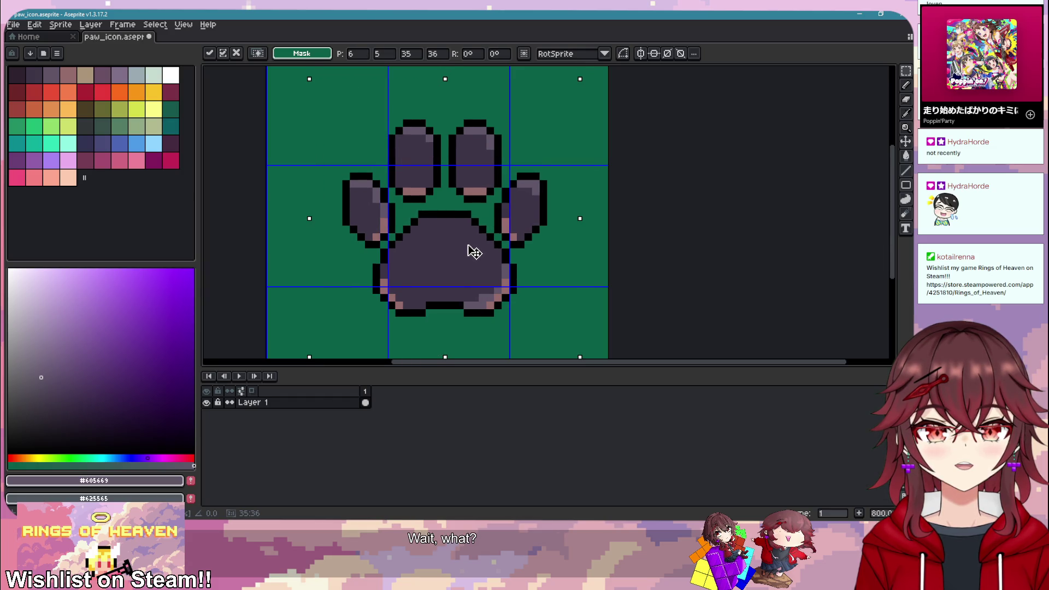
pyautogui.scroll(-1, 475, 252)
pyautogui.scroll(1, 475, 252)
pyautogui.scroll(1, 475, 252)
pyautogui.scroll(-1, 475, 251)
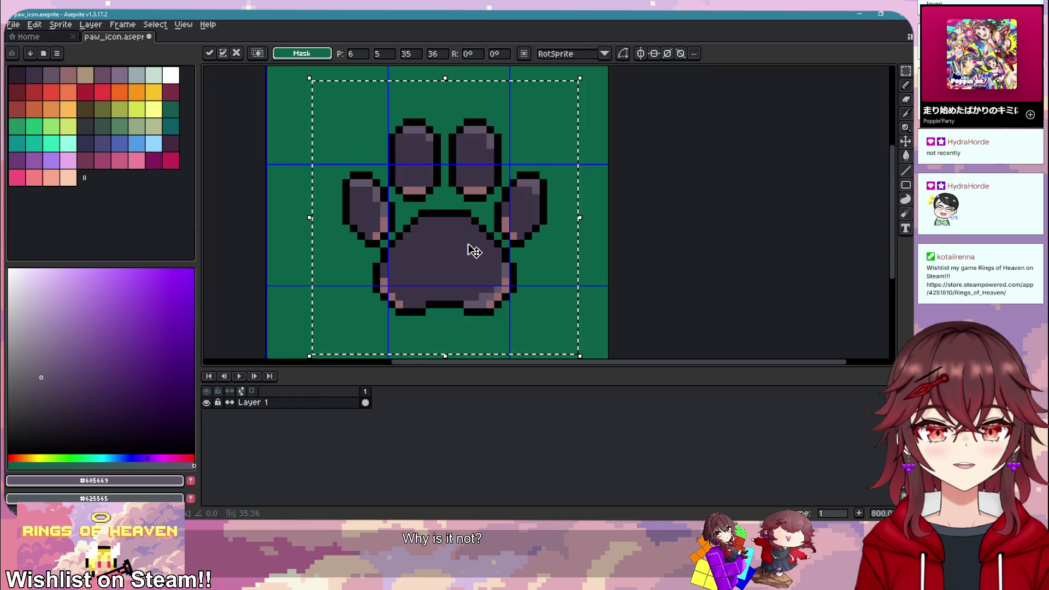
pyautogui.scroll(-1, 491, 209)
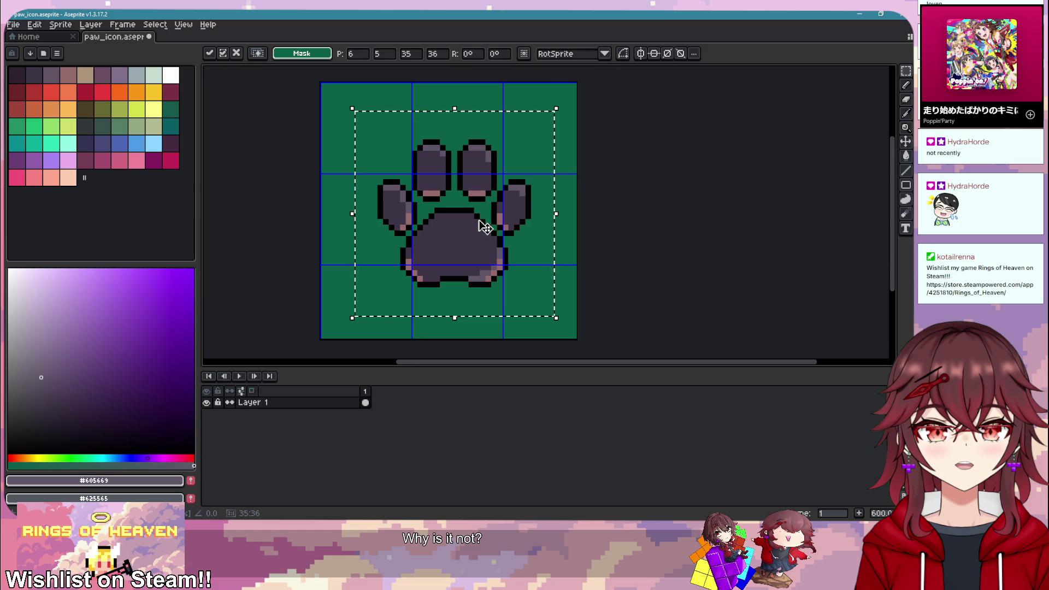
pyautogui.scroll(-3, 566, 229)
pyautogui.scroll(2, 565, 229)
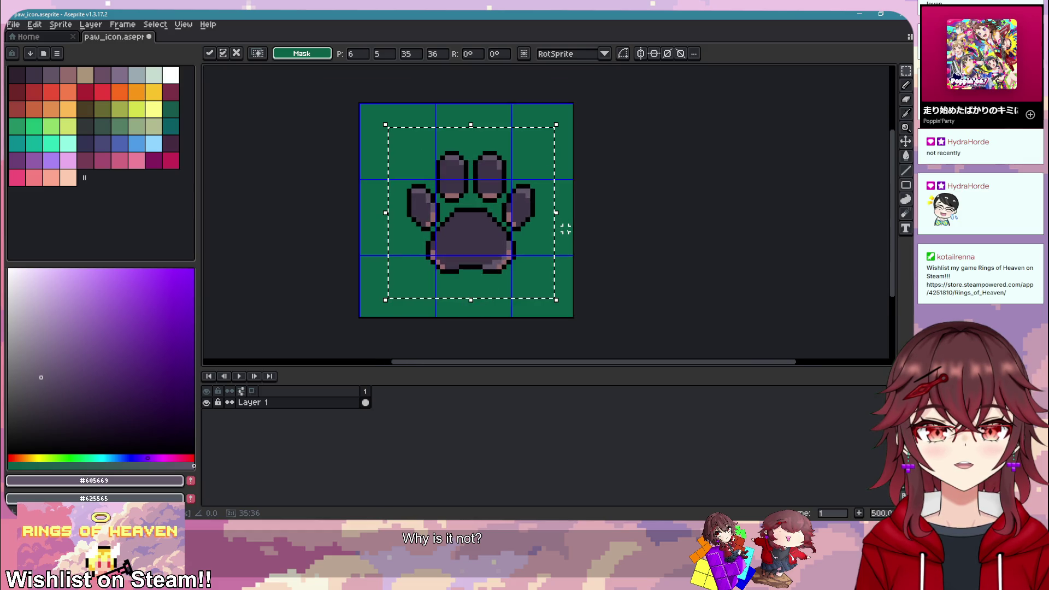
# Check the grid settings without changes, then deselect to commit the paw's position
pyautogui.click(164, 25)
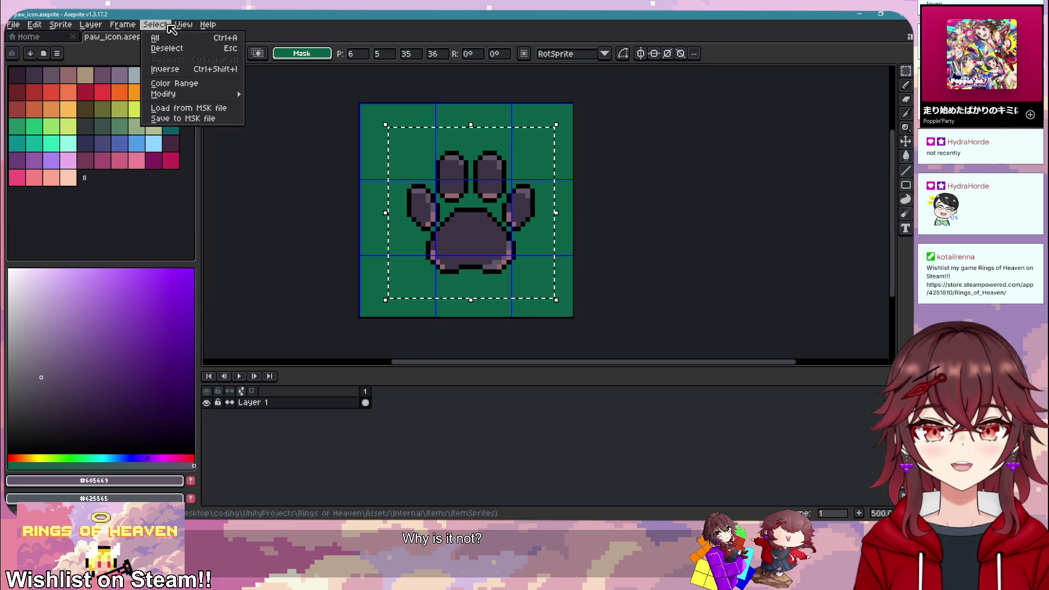
pyautogui.moveTo(183, 24)
pyautogui.moveTo(298, 99)
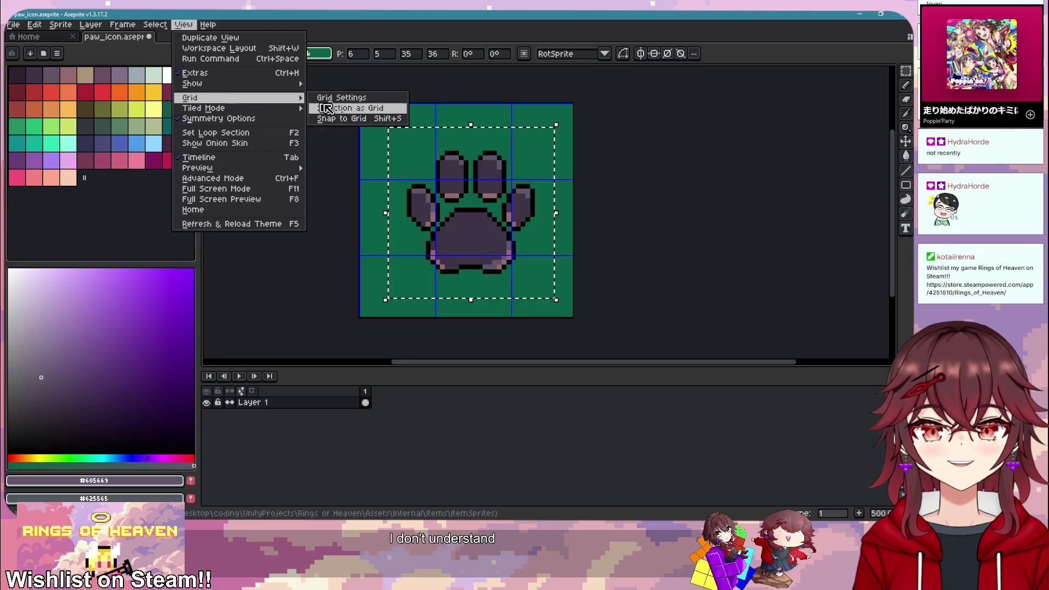
pyautogui.click(340, 97)
pyautogui.click(445, 295)
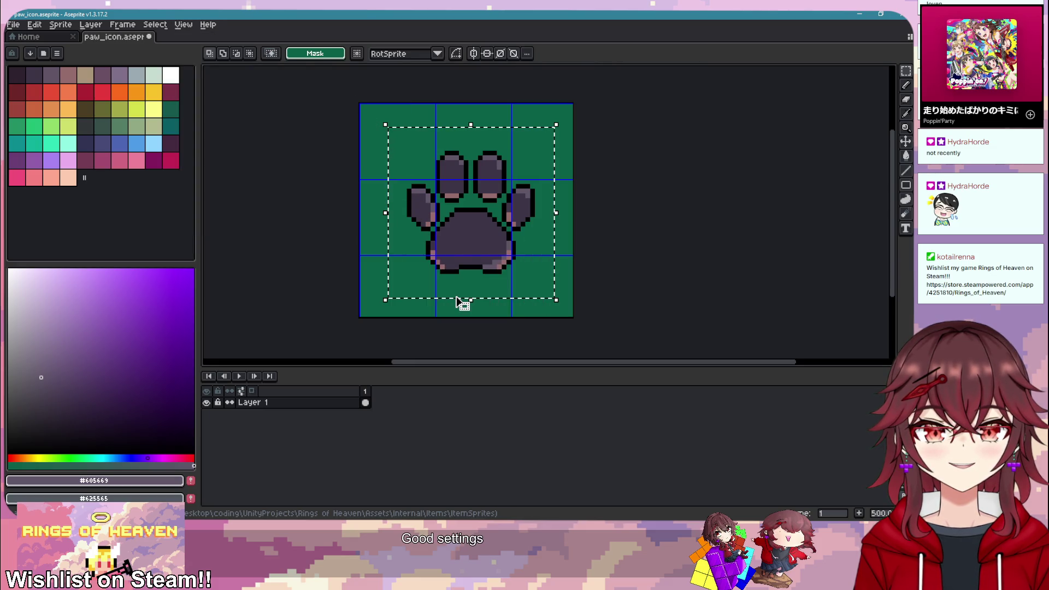
pyautogui.scroll(1, 560, 243)
pyautogui.click(564, 254)
pyautogui.scroll(3, 457, 140)
pyautogui.scroll(-4, 470, 168)
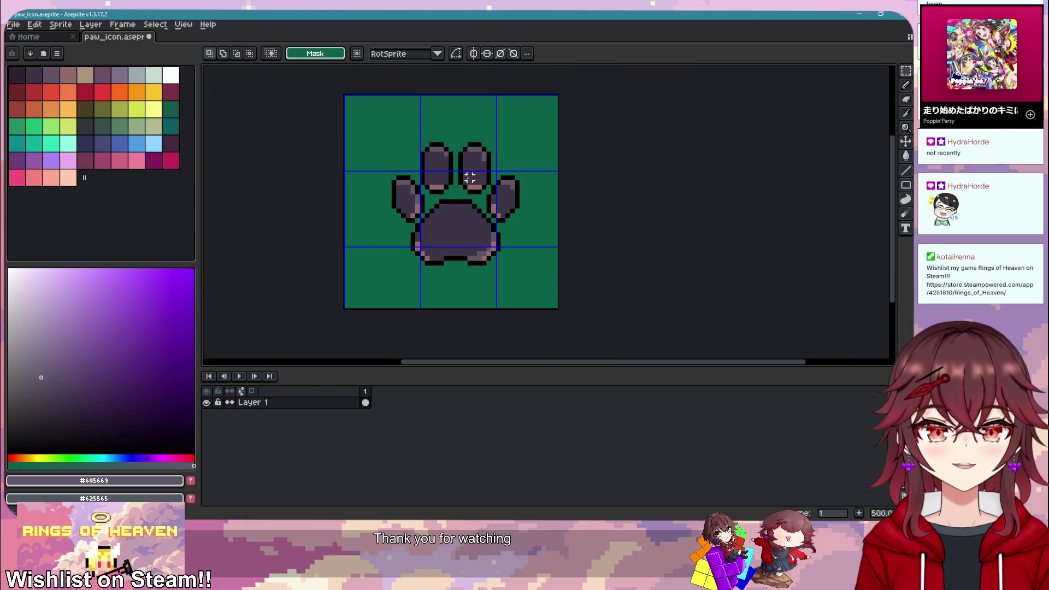
# Set the grid size to 5×5 in Grid Settings
pyautogui.click(154, 24)
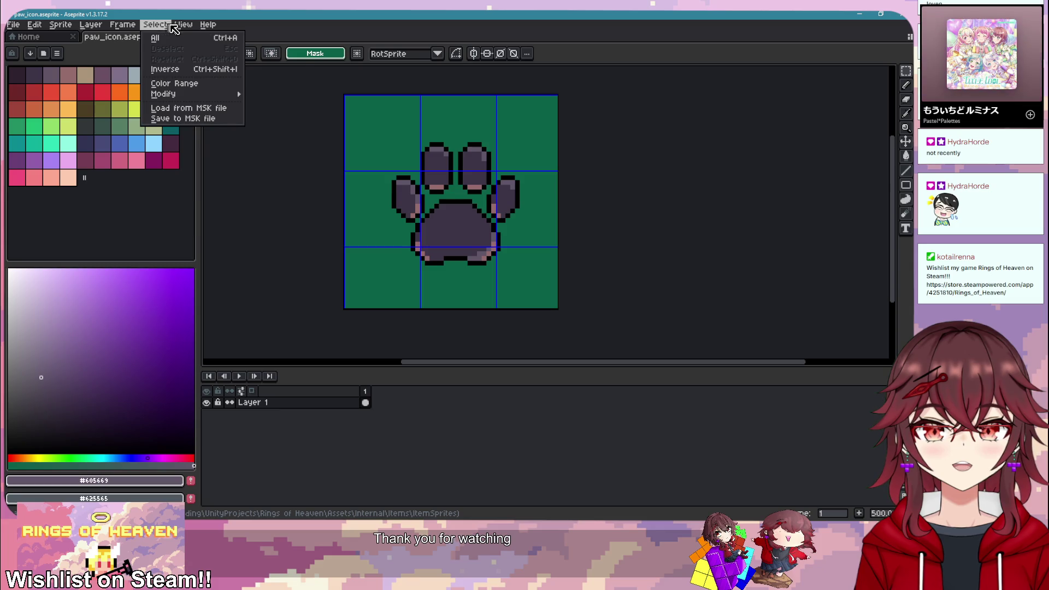
pyautogui.moveTo(183, 25)
pyautogui.moveTo(221, 98)
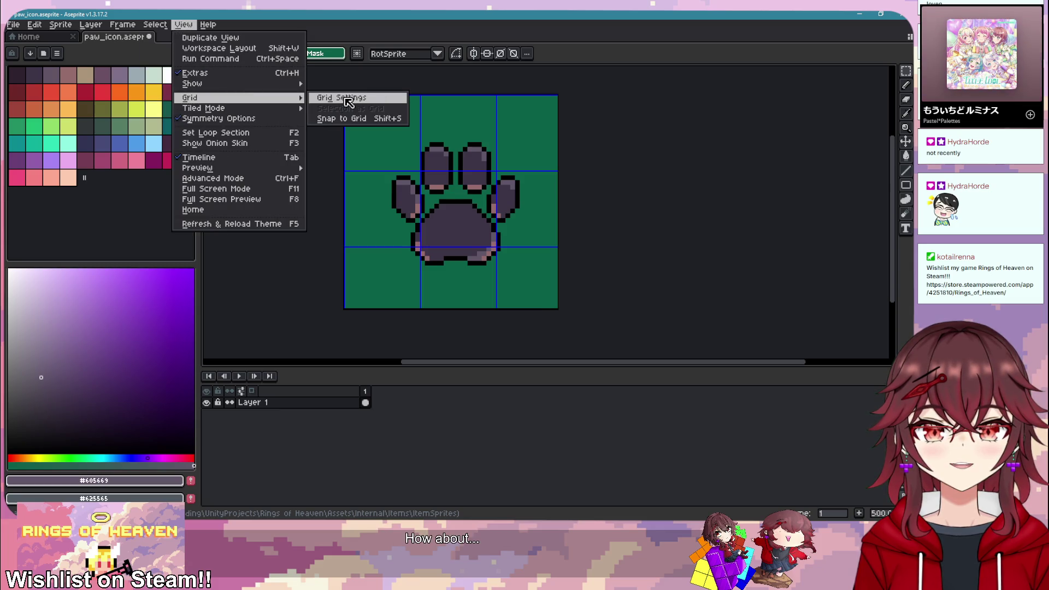
pyautogui.click(350, 99)
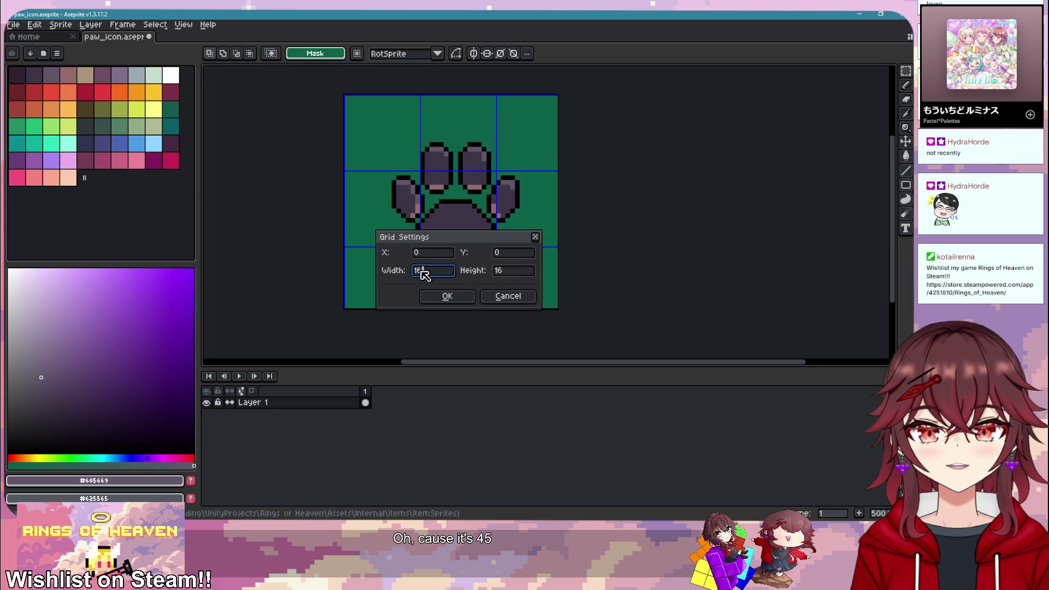
pyautogui.doubleClick(499, 271)
pyautogui.write('5')
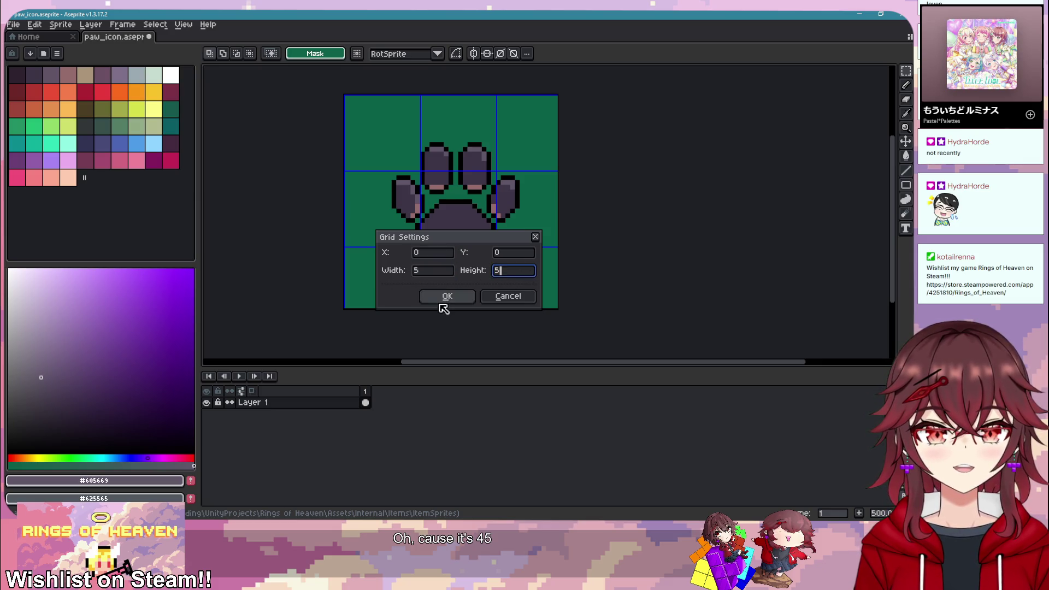
pyautogui.click(441, 297)
# Select the paw sprite and move it up and left to recentre it
pyautogui.scroll(2, 377, 142)
pyautogui.moveTo(317, 112)
pyautogui.mouseDown()
pyautogui.moveTo(381, 183)
pyautogui.moveTo(581, 347)
pyautogui.mouseUp()
pyautogui.moveTo(536, 272); pyautogui.dragTo(522, 266)
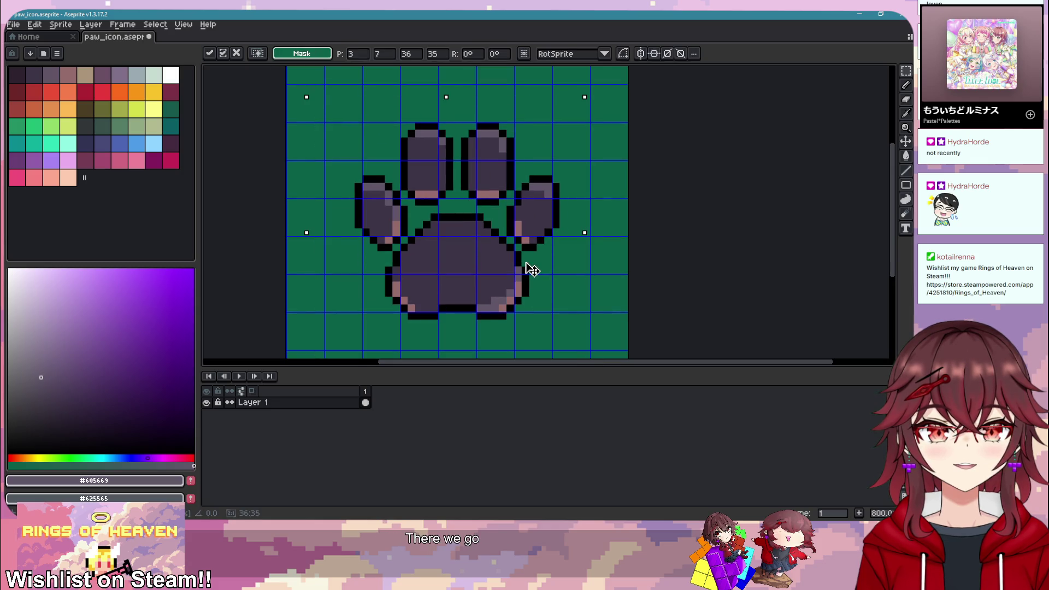
pyautogui.click(647, 278)
pyautogui.scroll(-1, 562, 264)
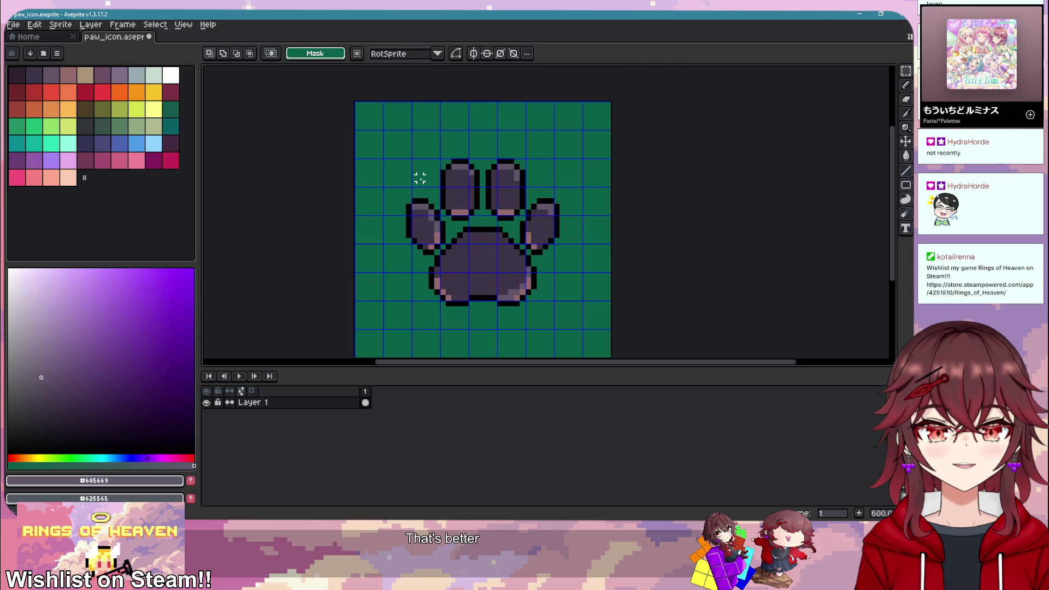
pyautogui.scroll(-2, 446, 215)
pyautogui.scroll(1, 456, 221)
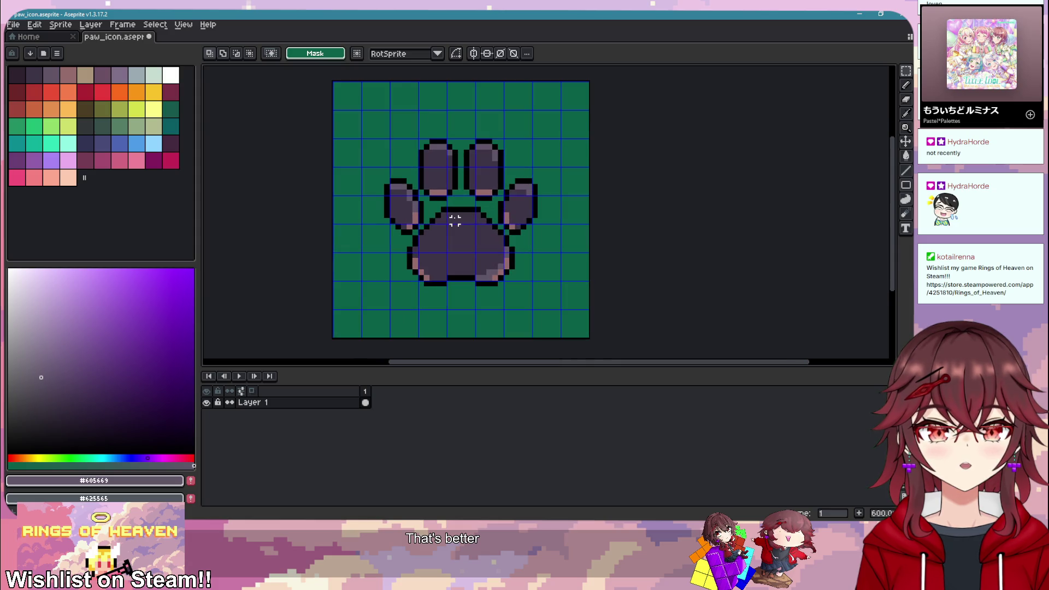
pyautogui.scroll(-3, 455, 222)
pyautogui.scroll(6, 560, 250)
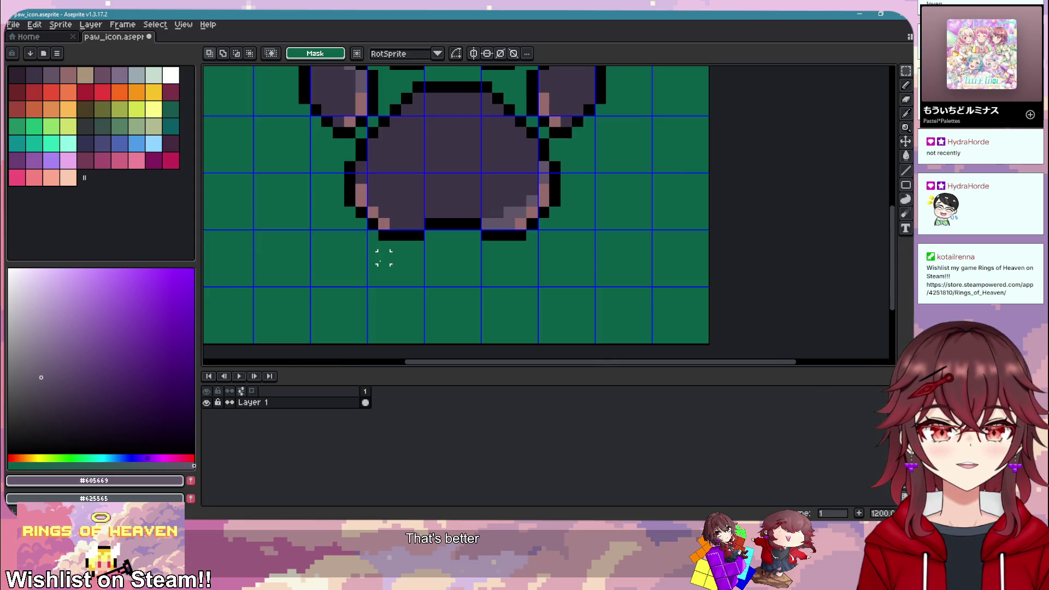
# Sample black from the paw outline and add a new Layer 2 above Layer 1
pyautogui.press('alt')
pyautogui.click(474, 217)
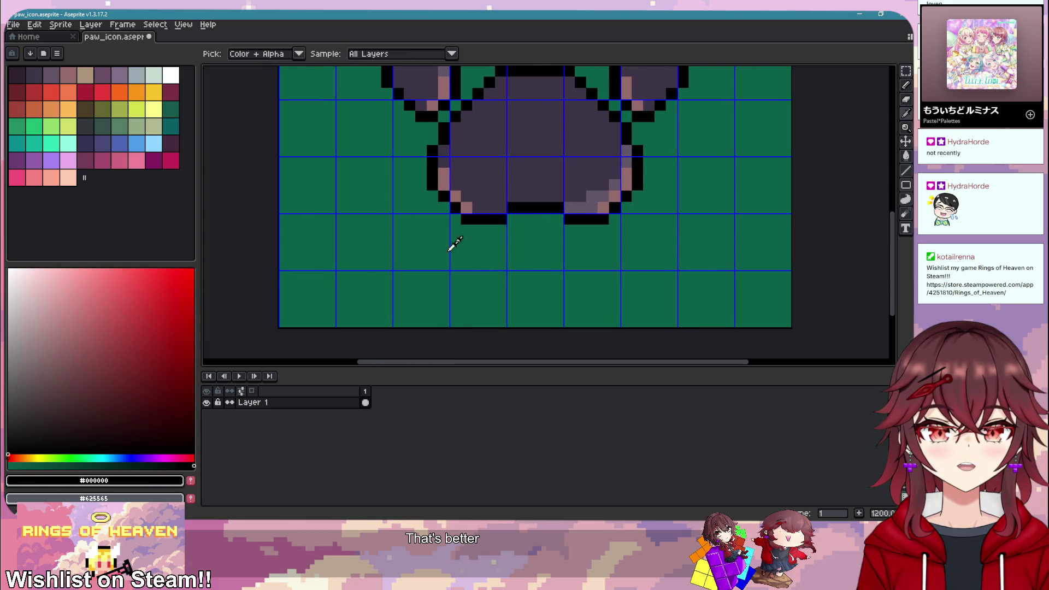
pyautogui.rightClick(299, 406)
pyautogui.moveTo(342, 428)
pyautogui.click(397, 428)
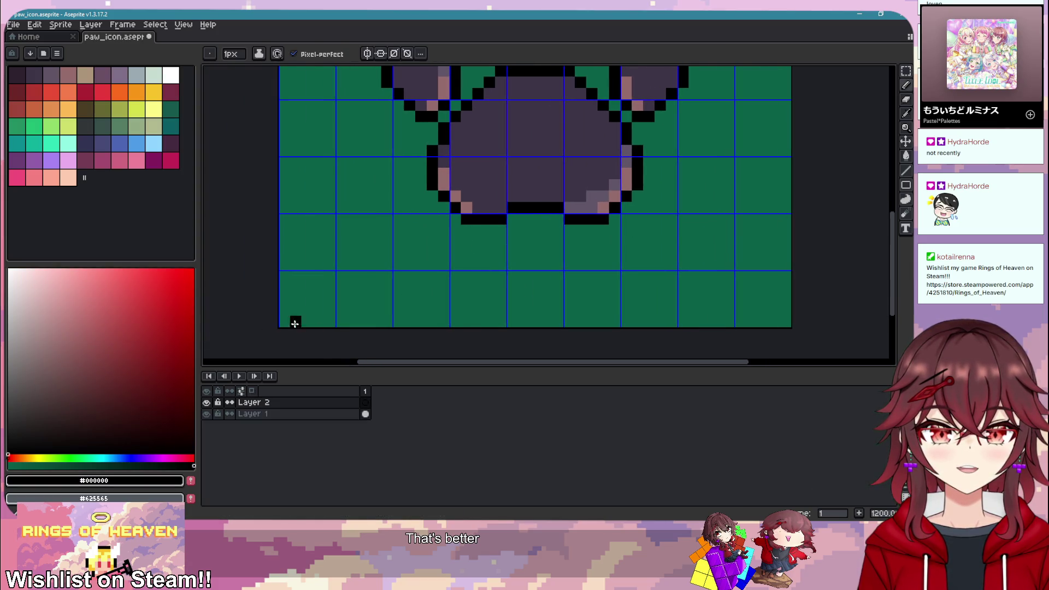
pyautogui.scroll(-3, 761, 155)
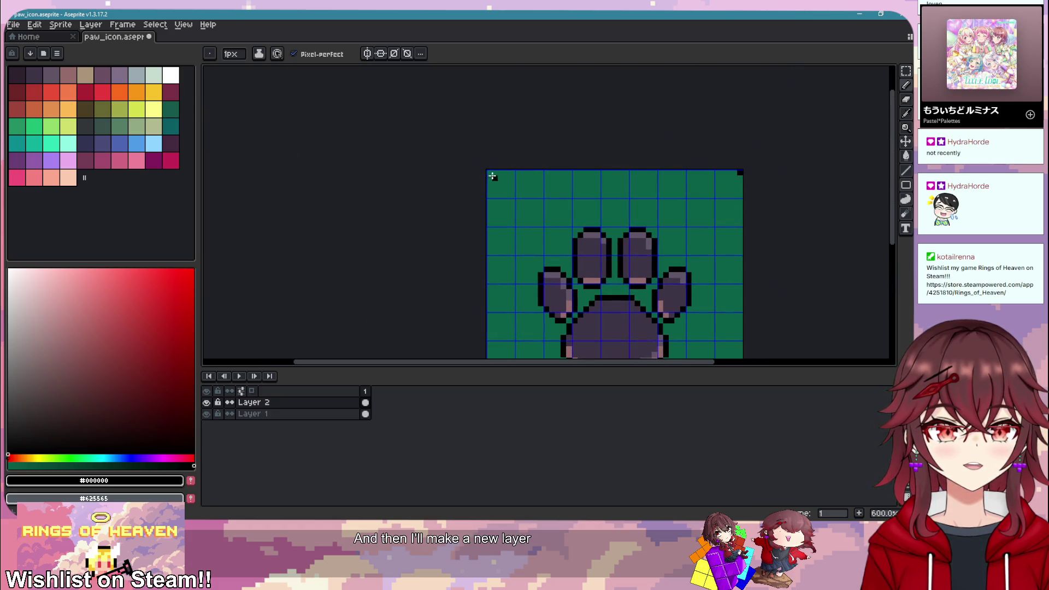
pyautogui.scroll(-4, 731, 244)
# Lower Layer 2's opacity to 1% in its layer properties
pyautogui.rightClick(291, 403)
pyautogui.click(323, 408)
pyautogui.moveTo(277, 398); pyautogui.dragTo(259, 400)
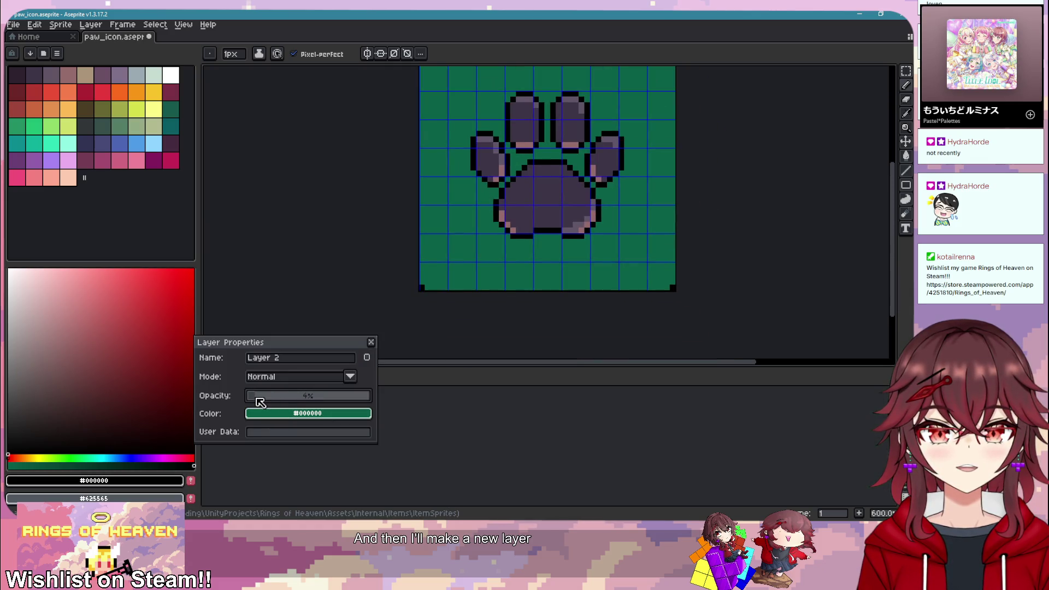
pyautogui.click(371, 343)
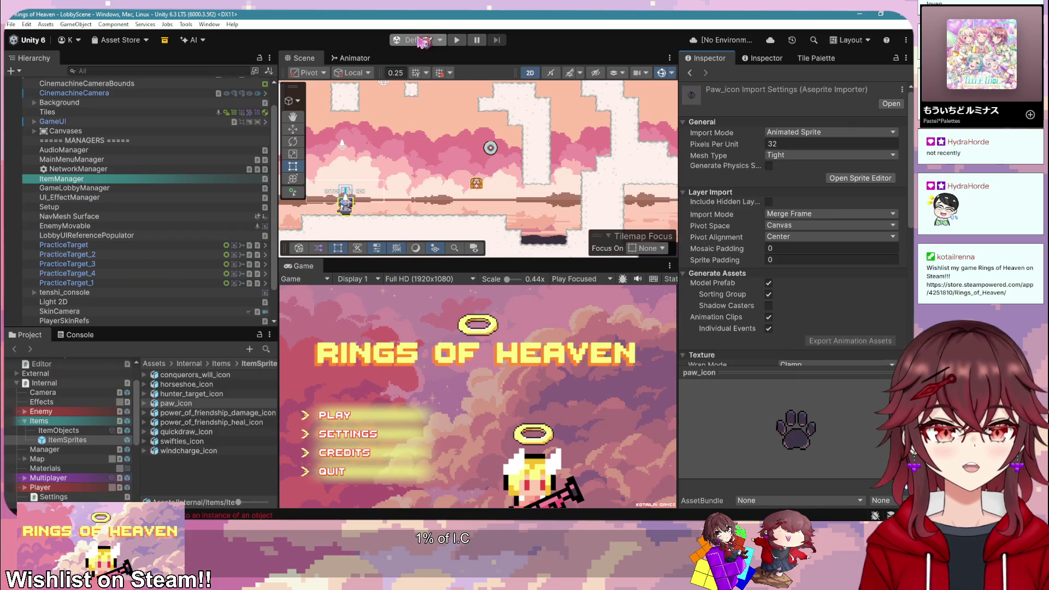
# Playtest in a new room, open the chest to drop the paw item, then stop
pyautogui.click(457, 40)
pyautogui.click(372, 414)
pyautogui.click(354, 418)
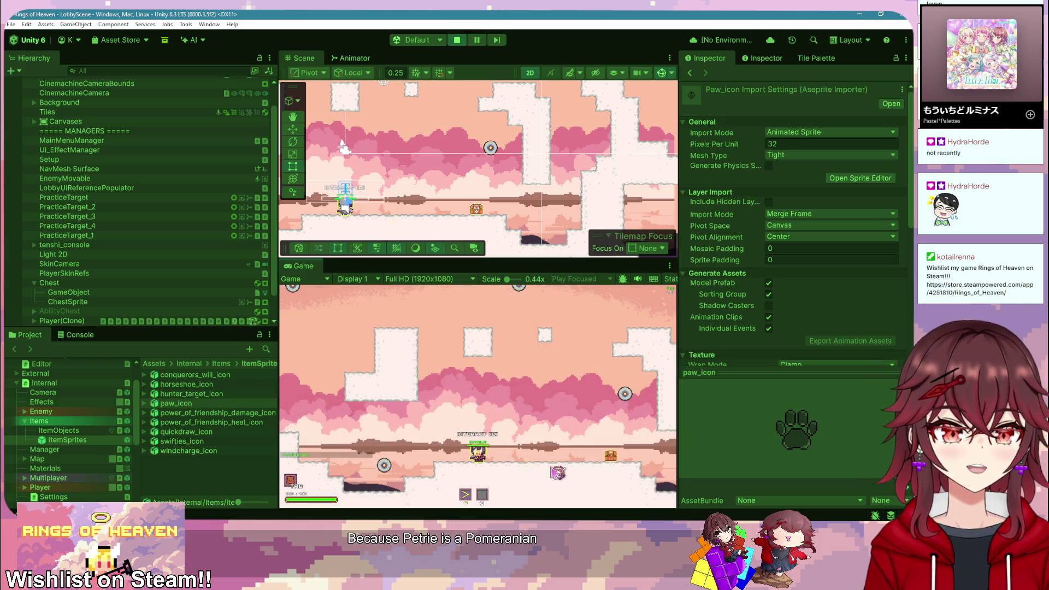
pyautogui.press('d')
pyautogui.press('e')
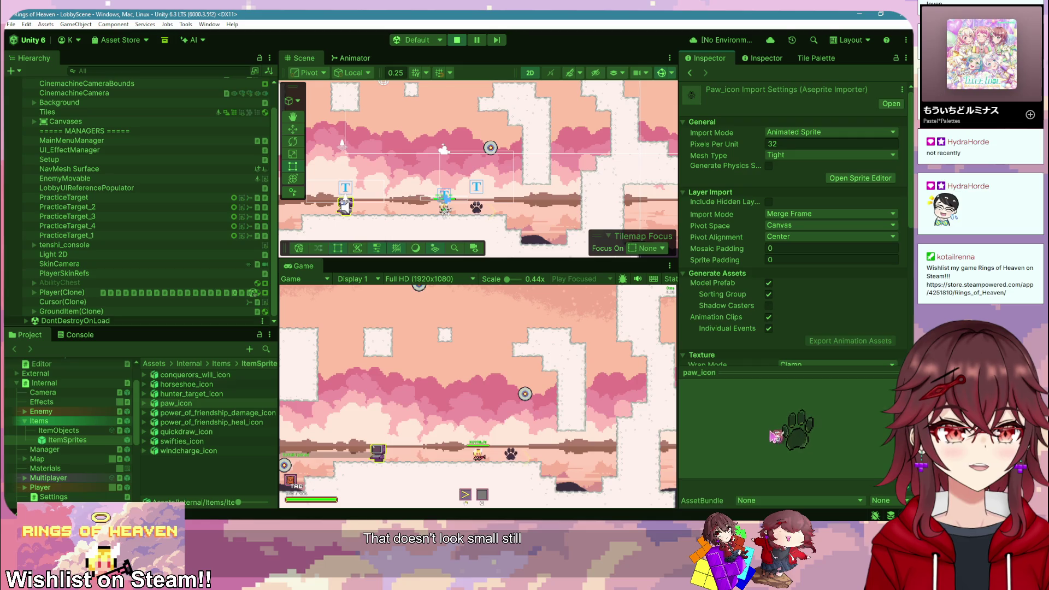
pyautogui.click(457, 40)
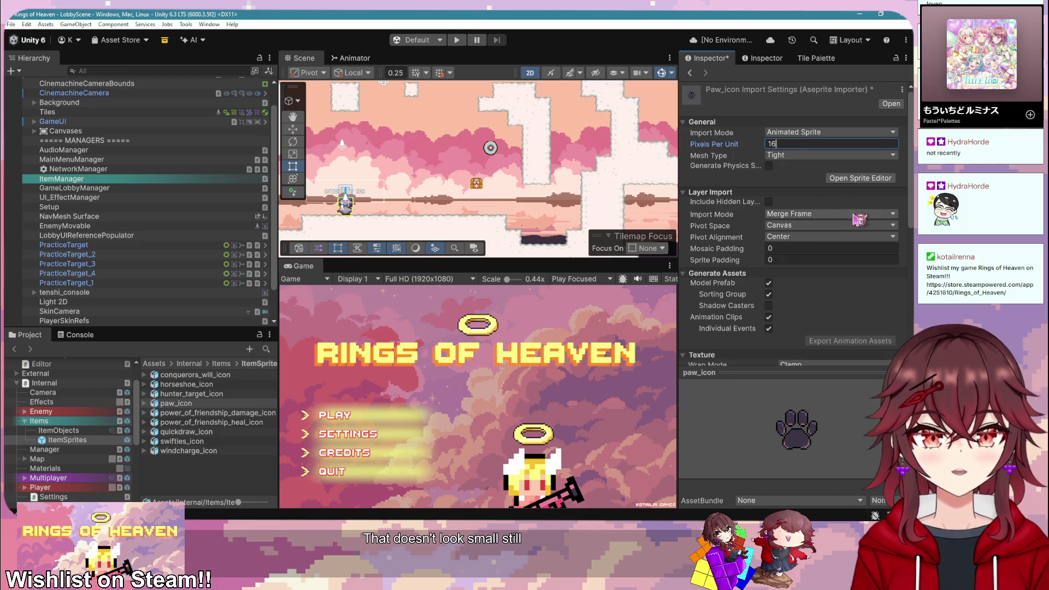
# Apply paw_icon's 16 Pixels Per Unit import setting and run a quick playtest
pyautogui.scroll(-5, 867, 295)
pyautogui.scroll(-3, 869, 306)
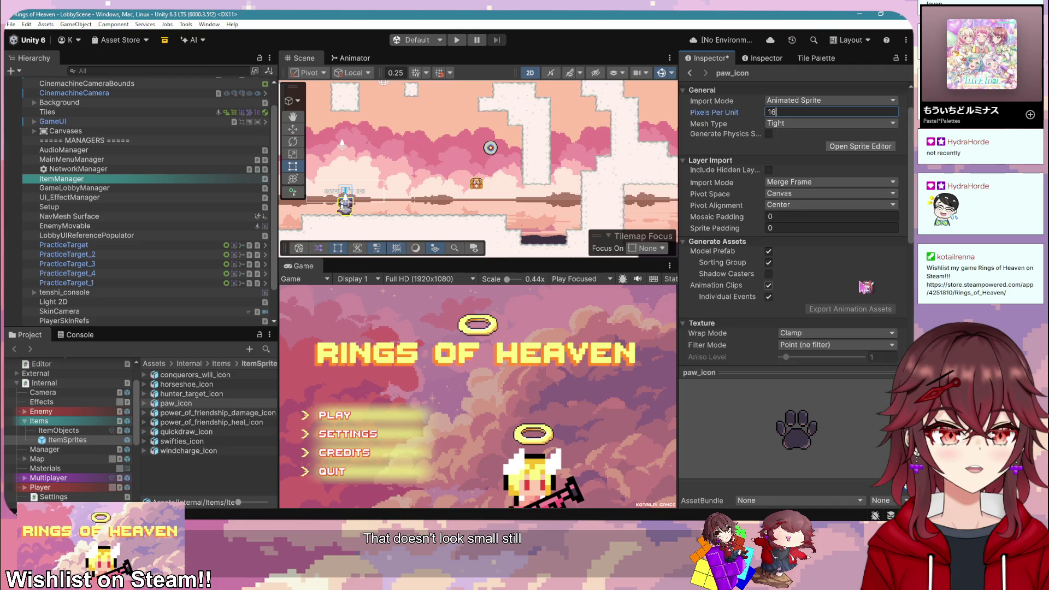
pyautogui.click(893, 294)
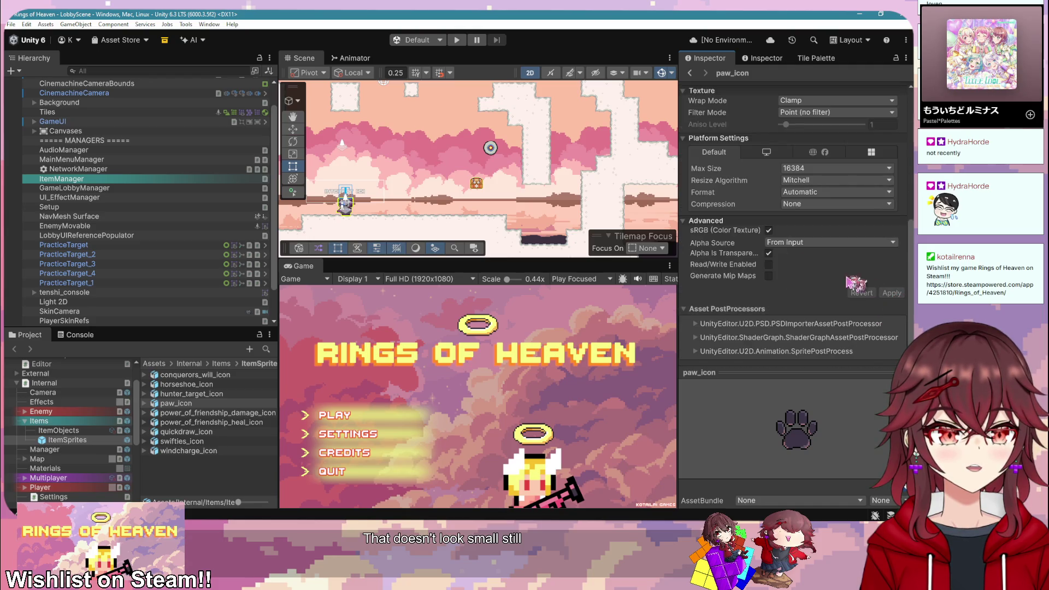
pyautogui.click(457, 40)
pyautogui.click(352, 414)
pyautogui.click(357, 414)
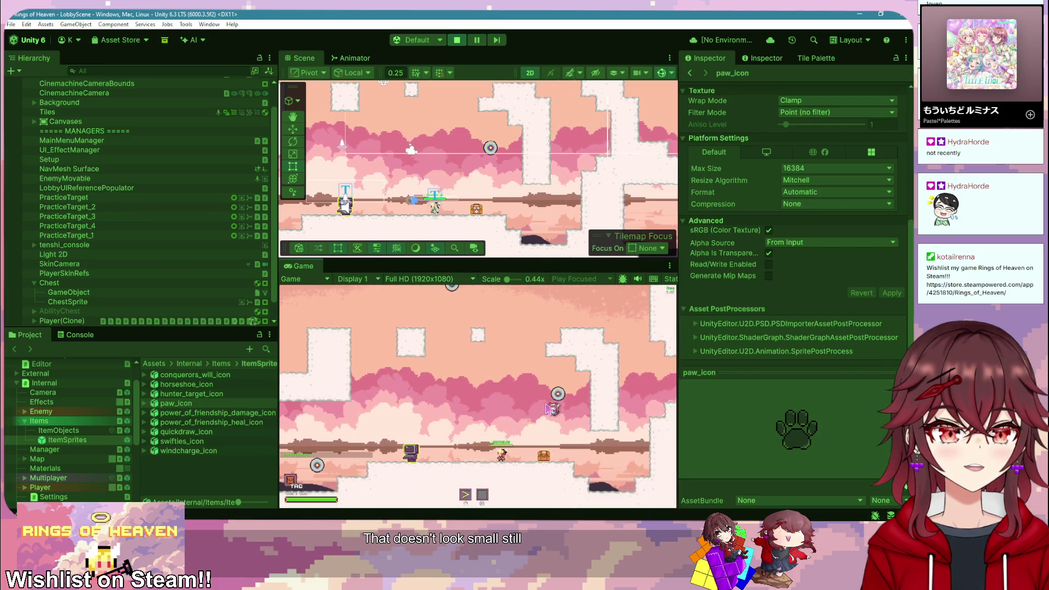
pyautogui.press('d')
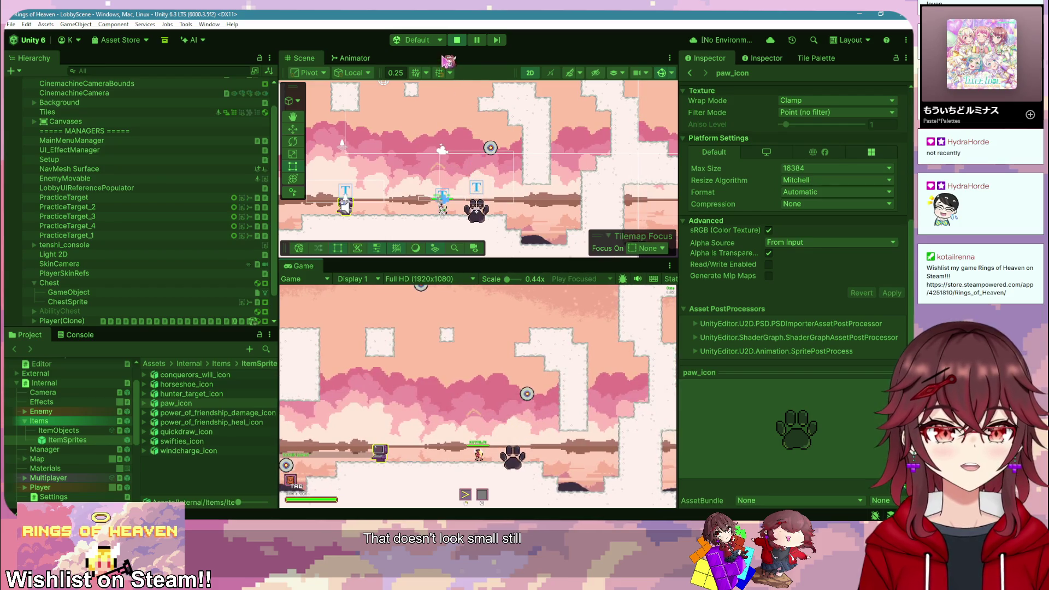
pyautogui.click(457, 40)
# Replay, open the chest to drop the Petri Paw, and maximise the Game view
pyautogui.scroll(3, 820, 204)
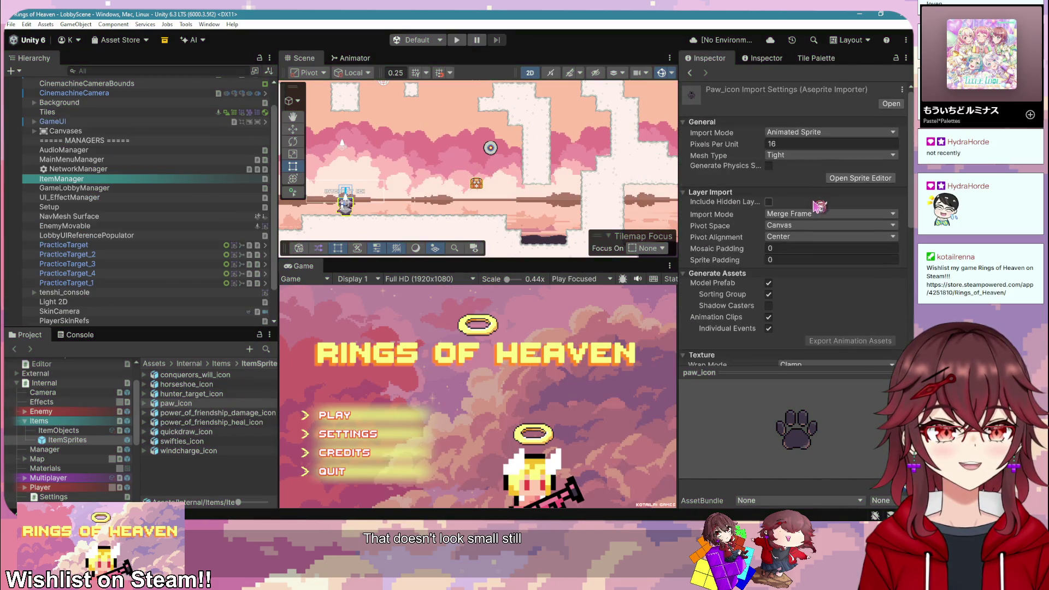
pyautogui.scroll(-4, 830, 214)
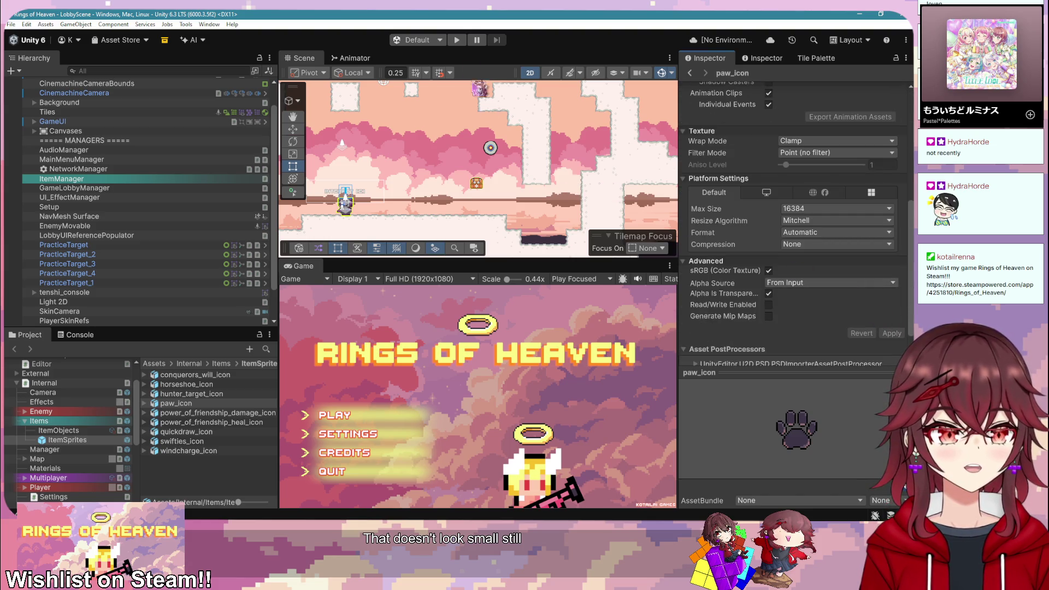
pyautogui.click(457, 39)
pyautogui.click(327, 417)
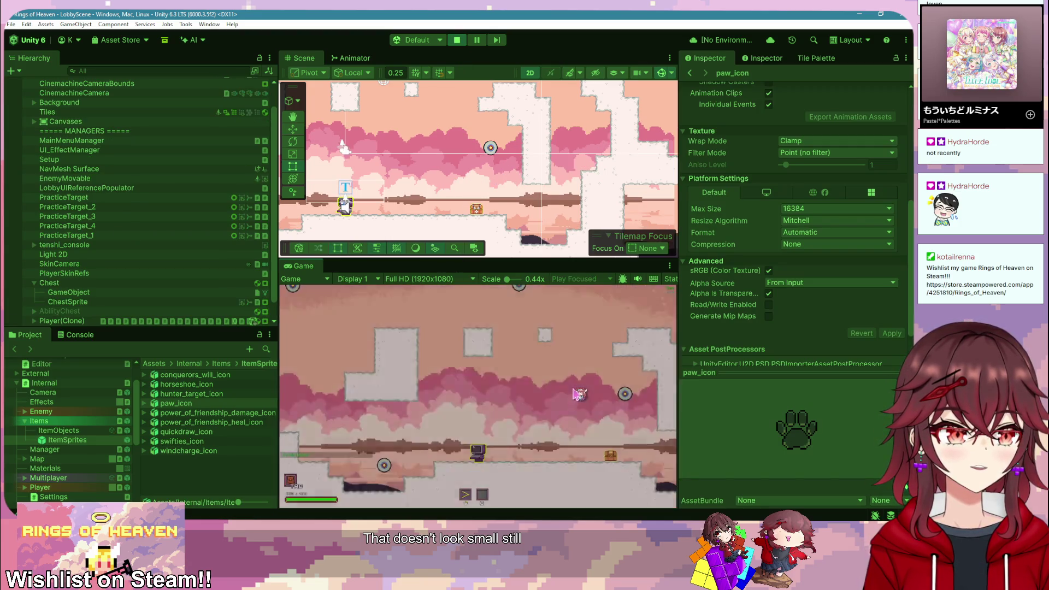
pyautogui.press('d')
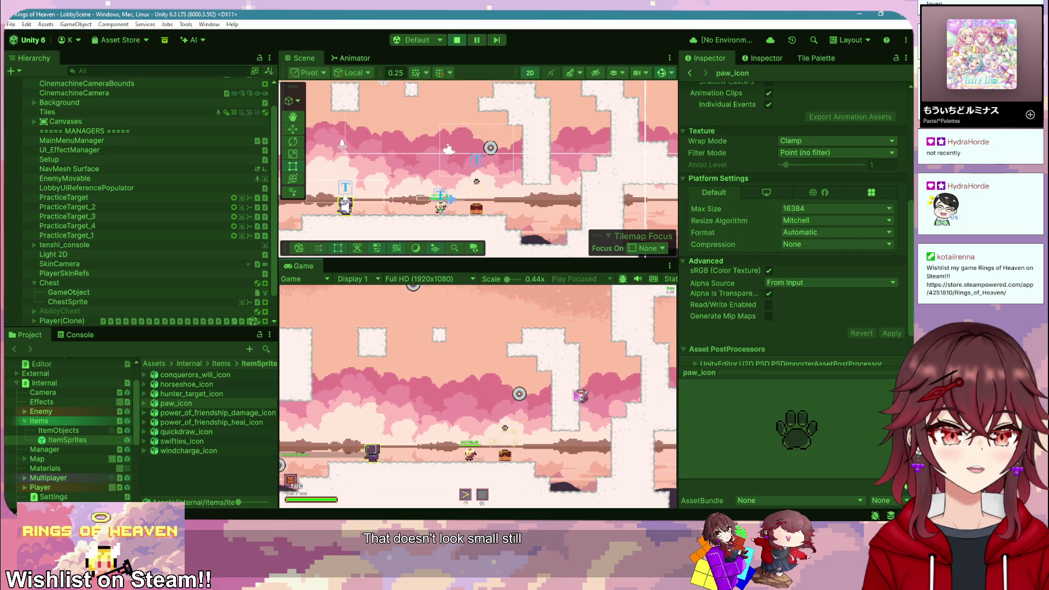
pyautogui.press('d')
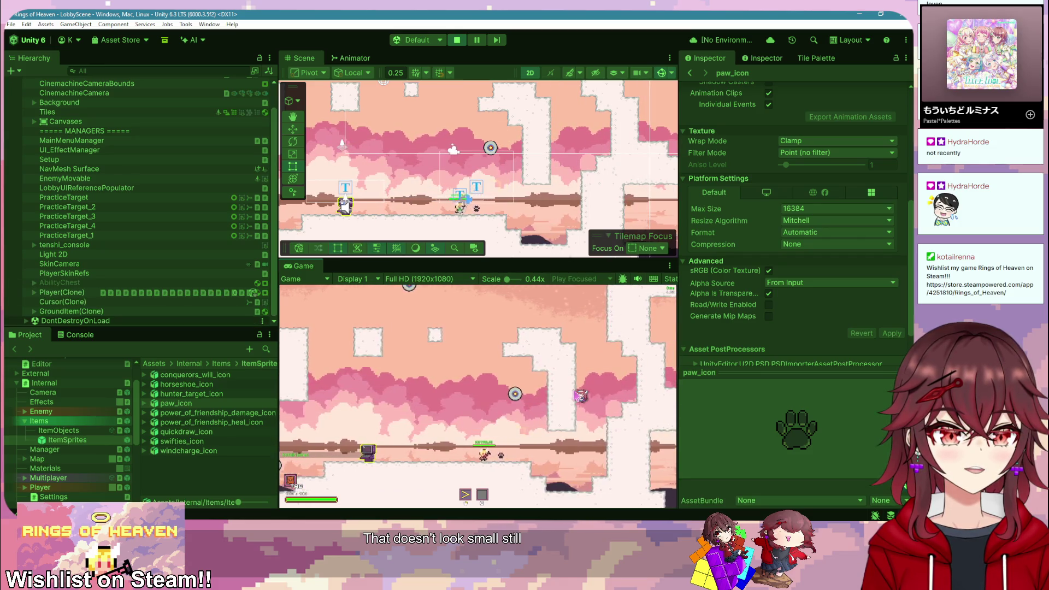
pyautogui.rightClick(306, 269)
pyautogui.click(338, 298)
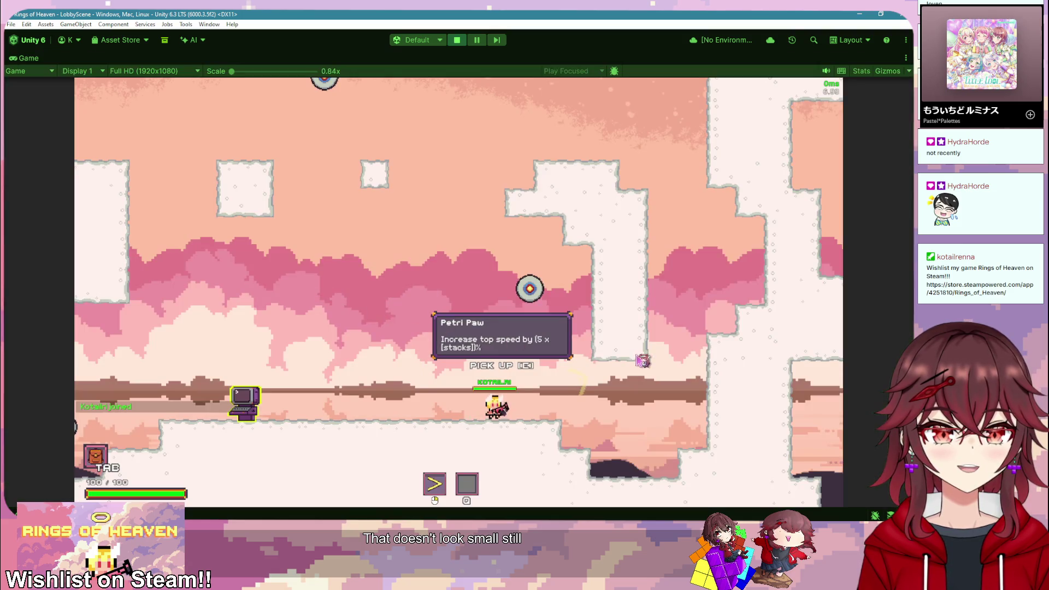
# Pick up the Petri Paw, view its description in the Tab inventory, then stop the game
pyautogui.press('d')
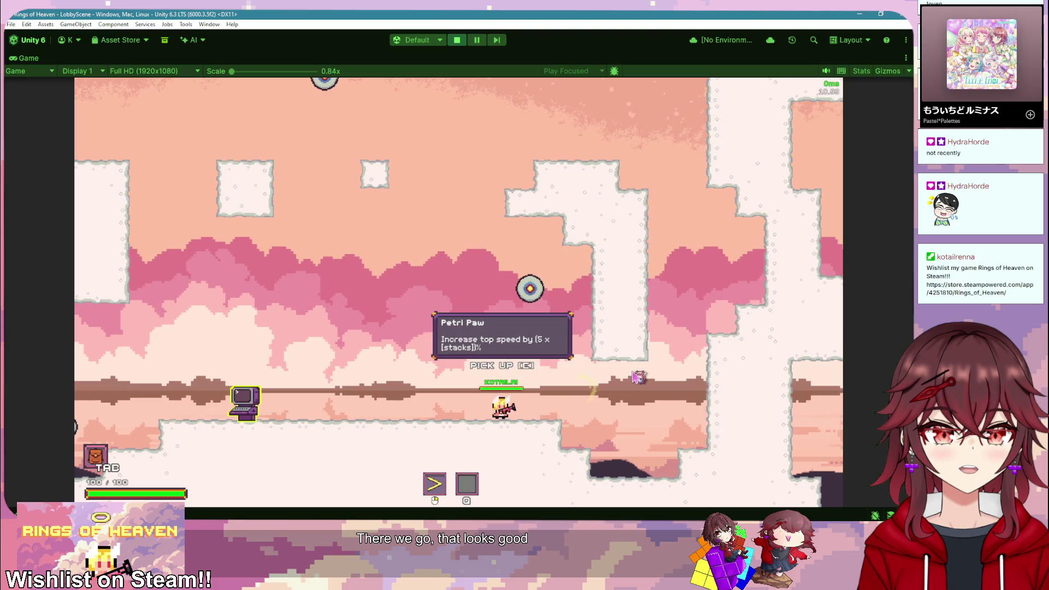
pyautogui.press('e')
pyautogui.press('a')
pyautogui.press('Tab')
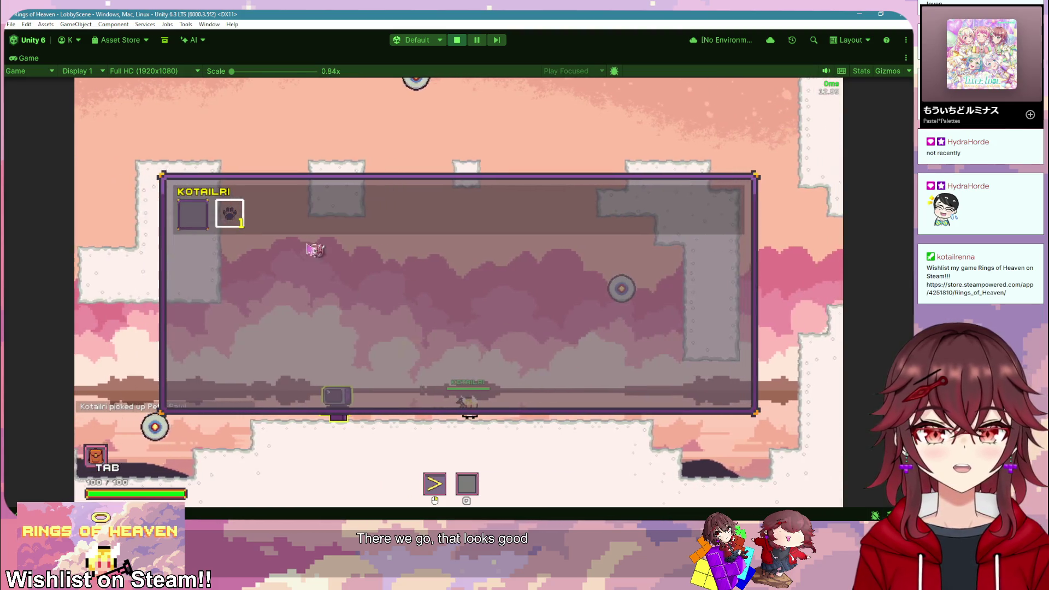
pyautogui.moveTo(238, 220)
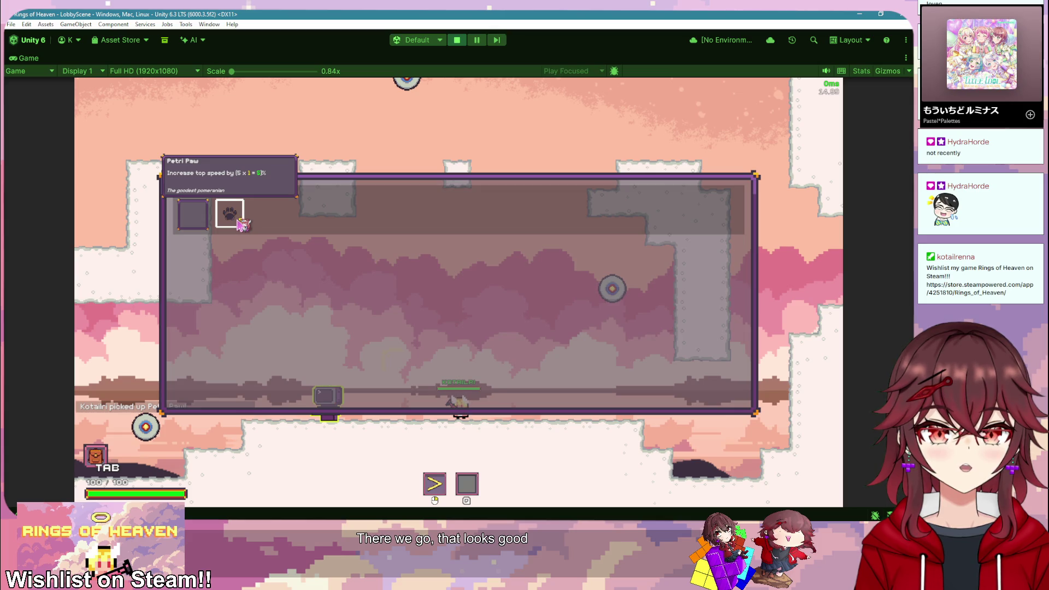
pyautogui.press('Tab')
pyautogui.press('a')
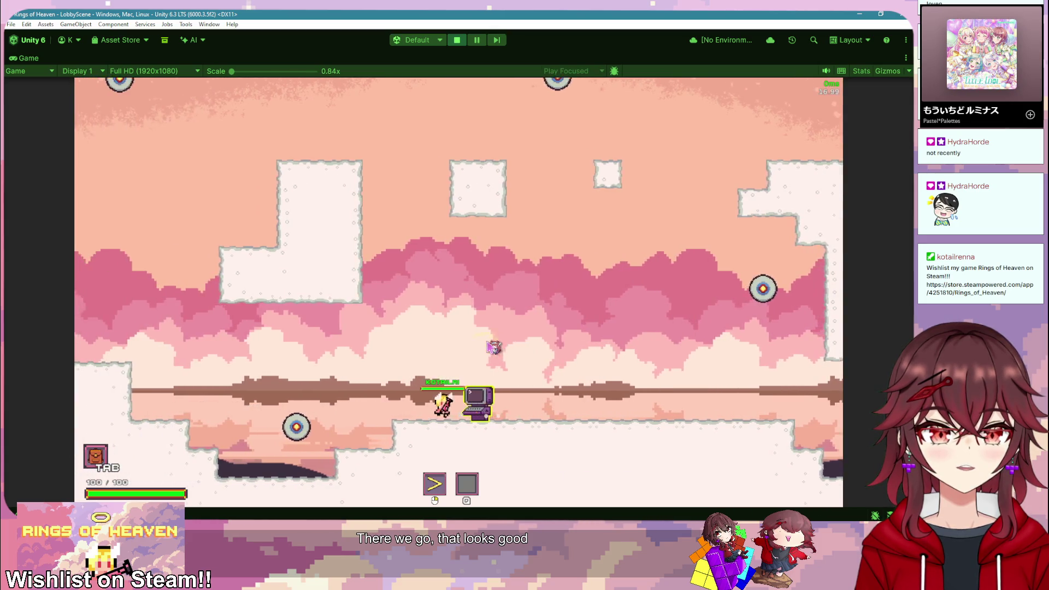
pyautogui.press('space')
pyautogui.press('d')
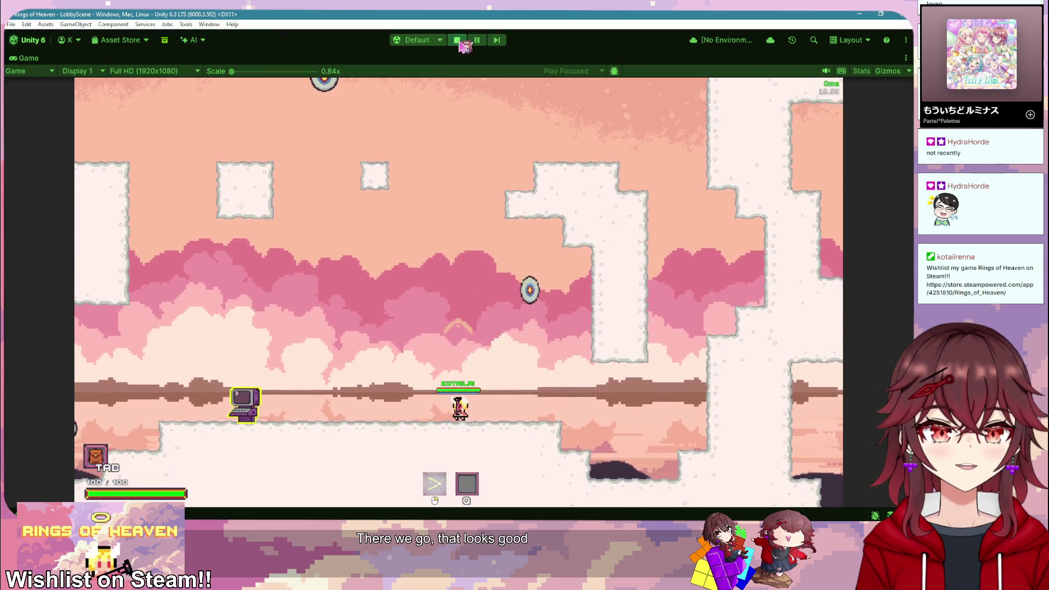
pyautogui.hotkey('ctrl', 'p')
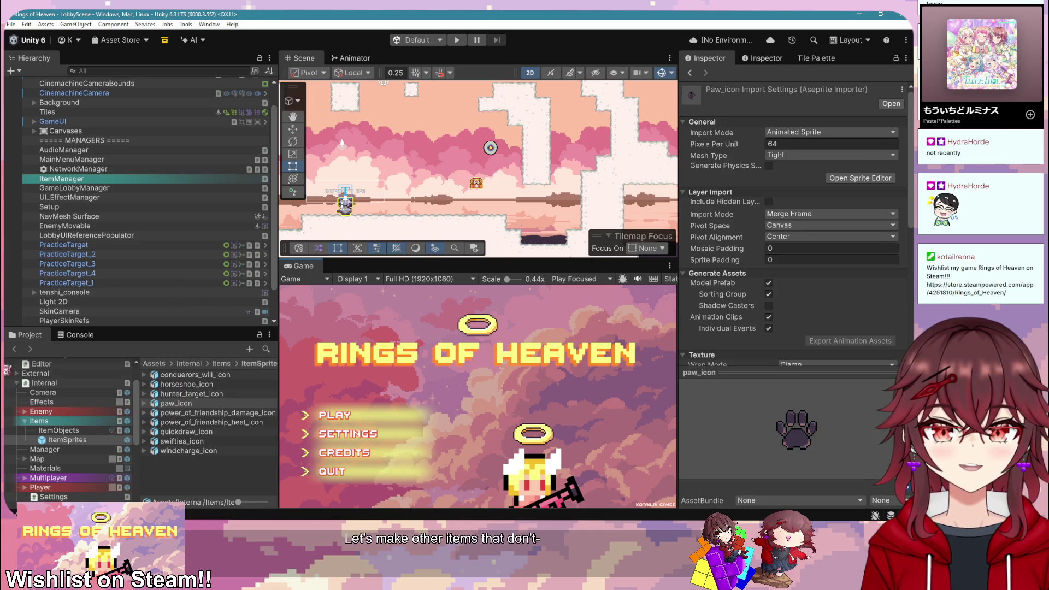
# Open StatItemBase.cs via Edit Script on the Horseshoe prefab in Items > ItemObjects
pyautogui.click(40, 421)
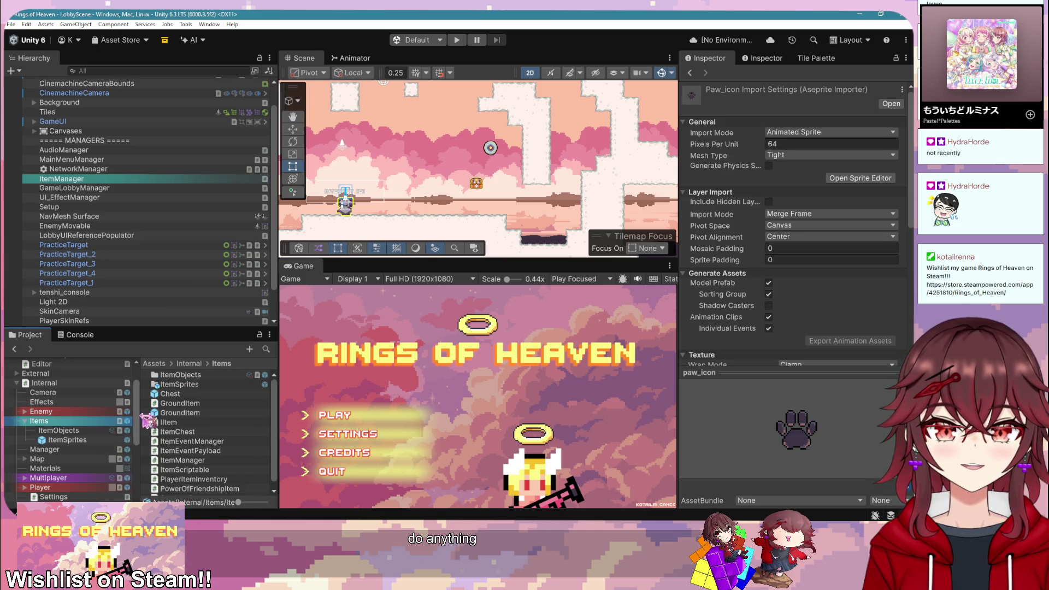
pyautogui.click(180, 376)
pyautogui.doubleClick(181, 376)
pyautogui.click(179, 384)
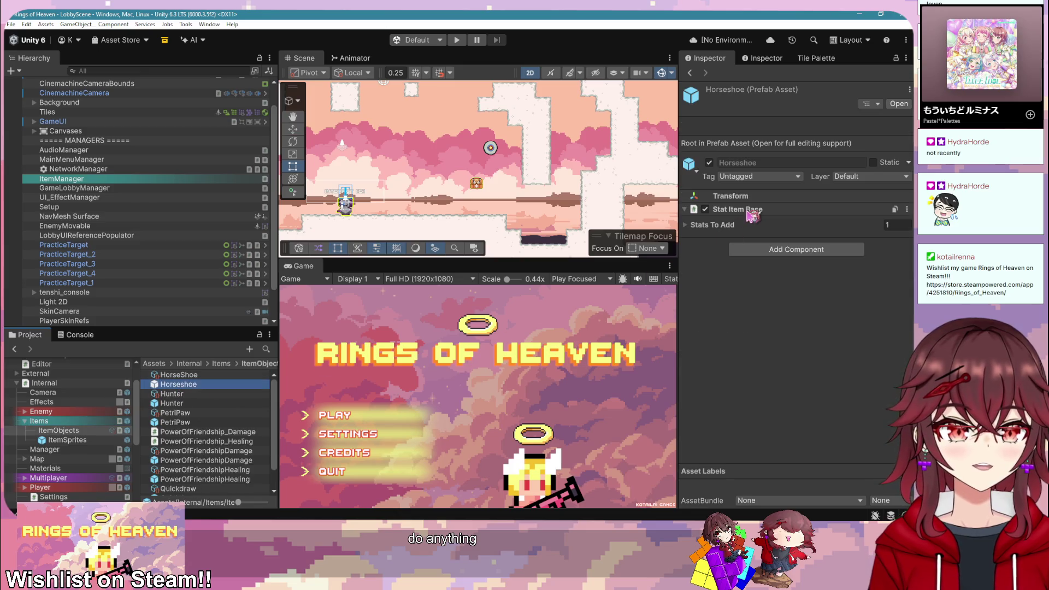
pyautogui.rightClick(749, 212)
pyautogui.click(789, 321)
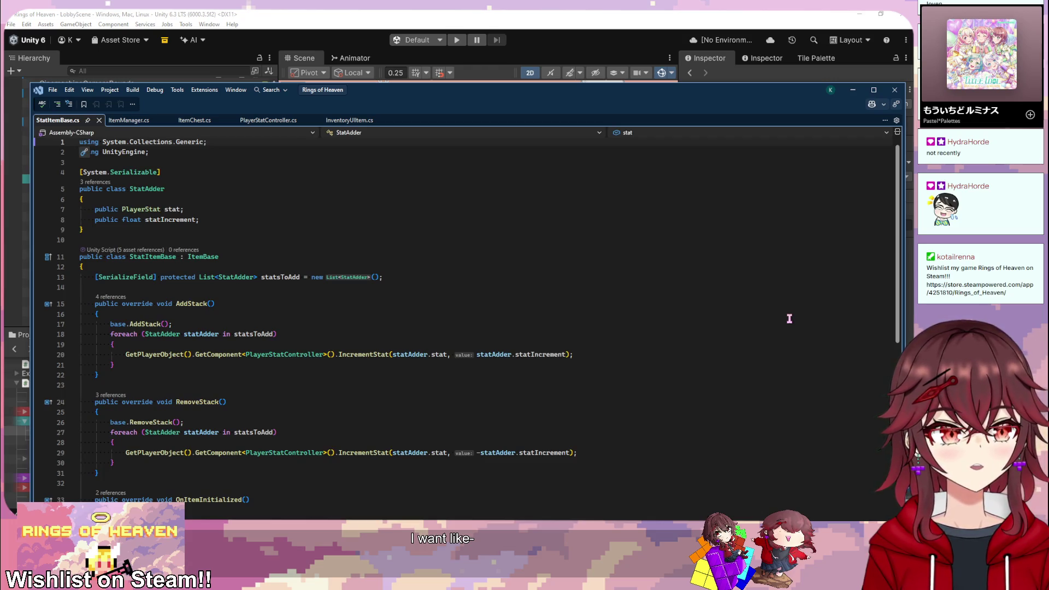
# Follow AddStack's references to its call at line 188 of PlayerItemInventory.cs
pyautogui.scroll(-3, 328, 333)
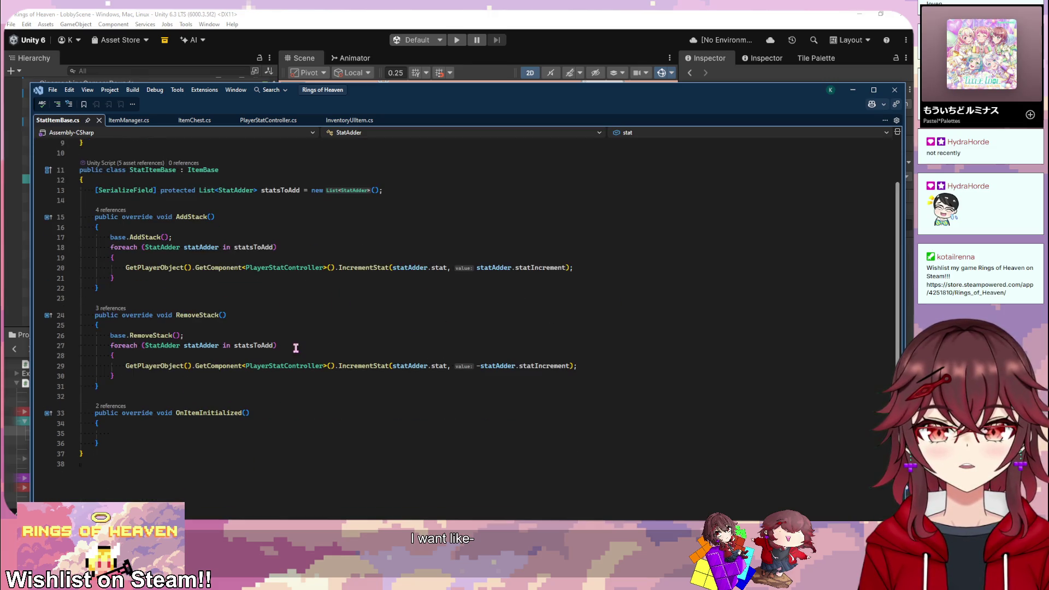
pyautogui.scroll(3, 299, 345)
pyautogui.click(113, 296)
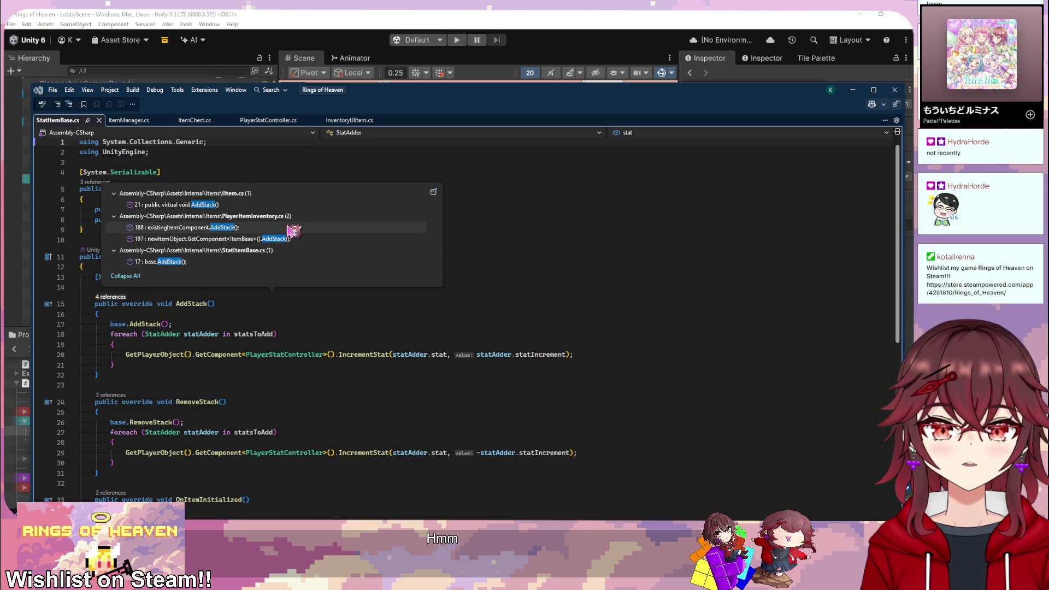
pyautogui.moveTo(290, 228)
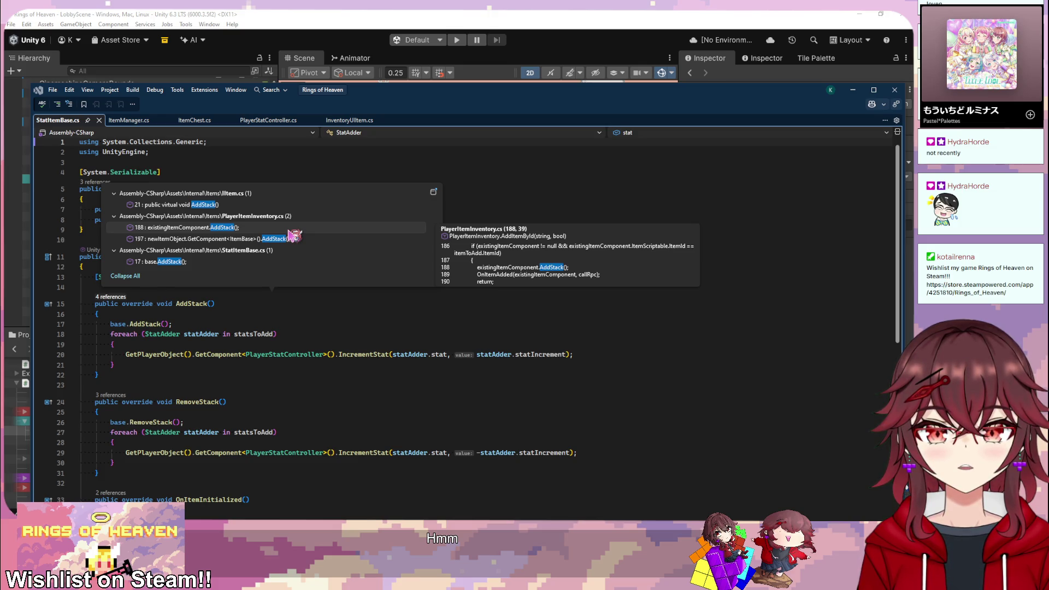
pyautogui.doubleClick(290, 231)
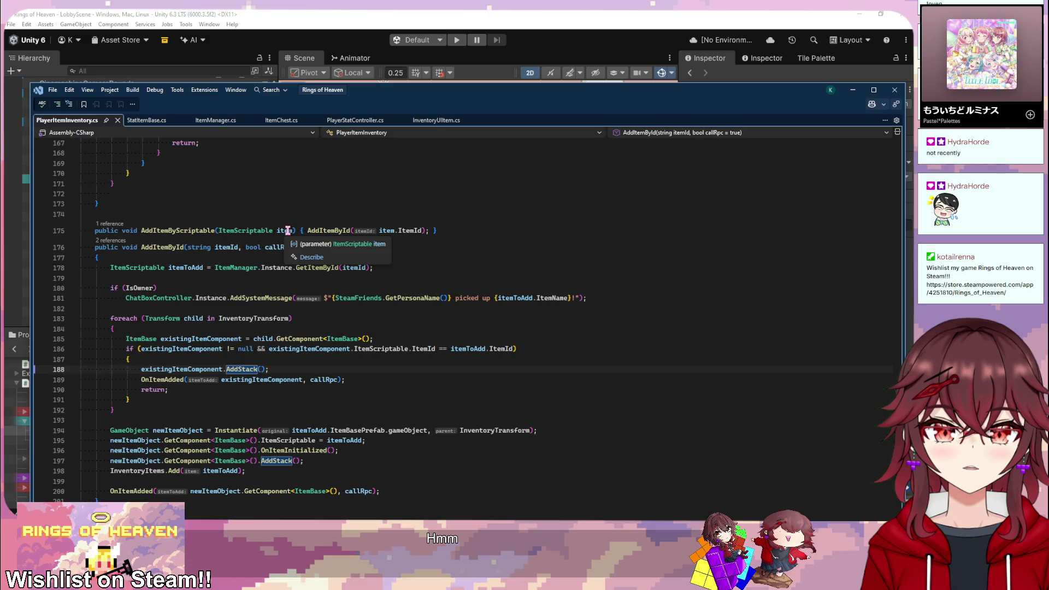
# Inspect where itemToAdd is used and compare with the HorseShoe asset in Unity
pyautogui.click(308, 431)
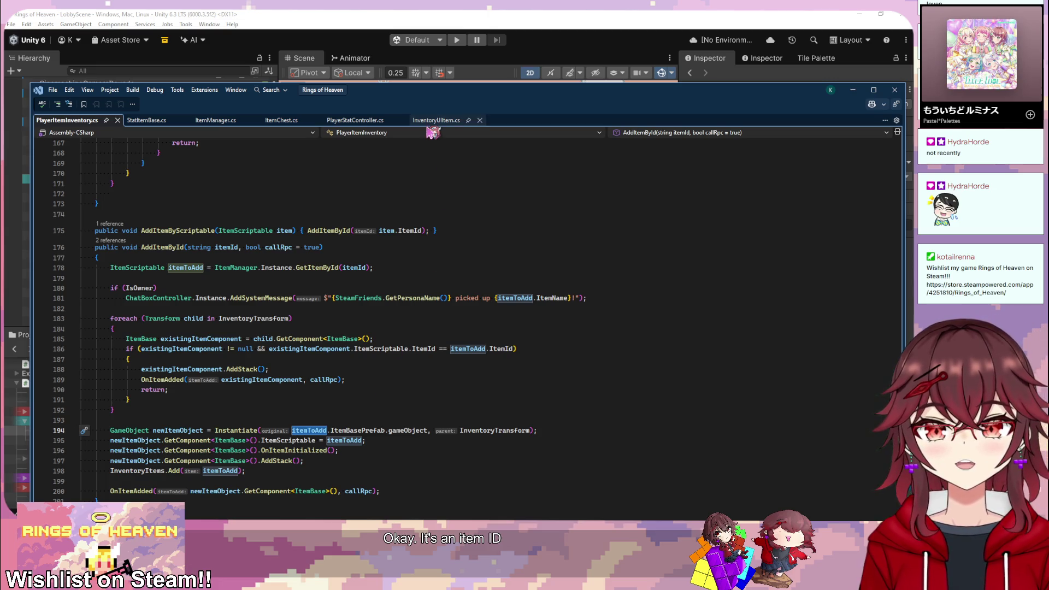
pyautogui.moveTo(307, 270)
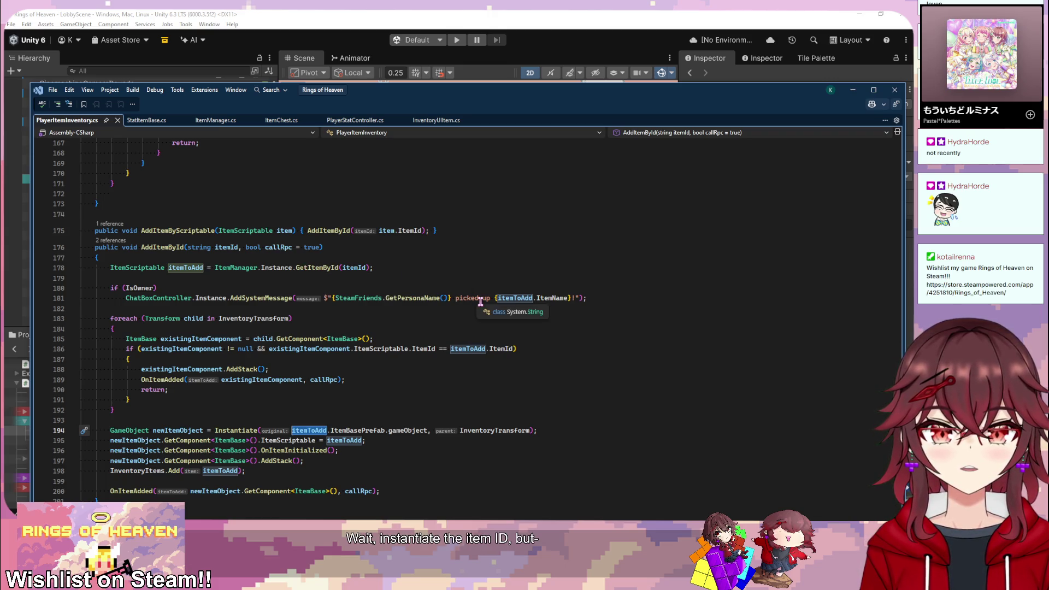
pyautogui.hotkey('alt', 'Tab')
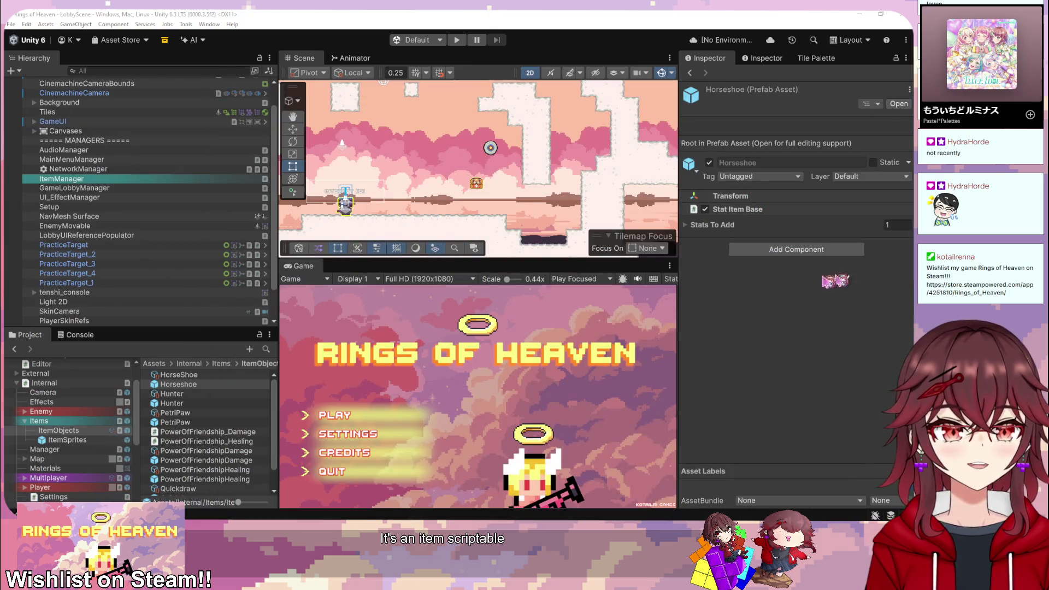
pyautogui.click(178, 375)
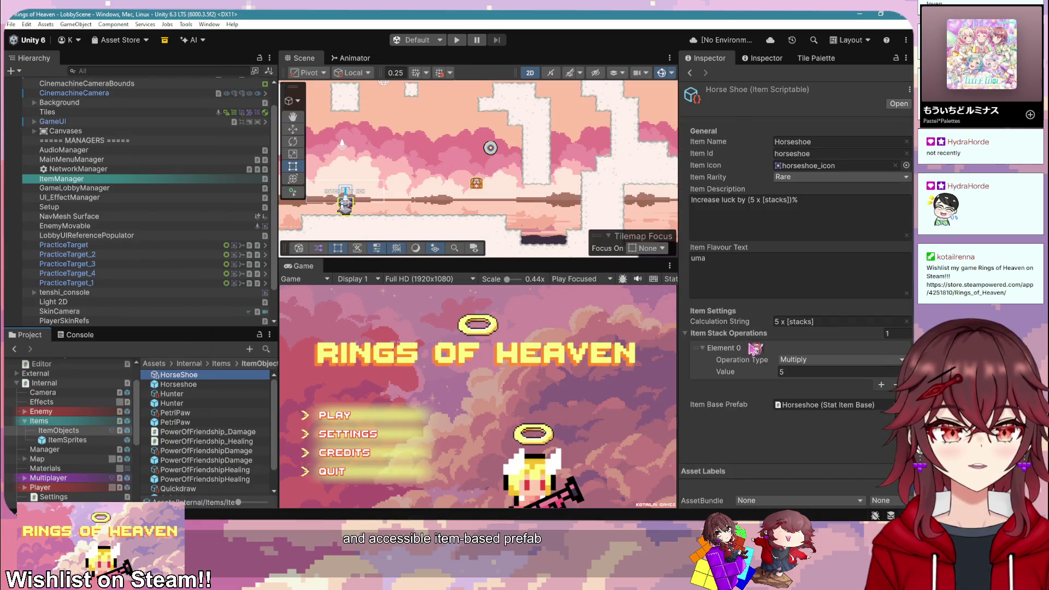
pyautogui.hotkey('alt', 'Tab')
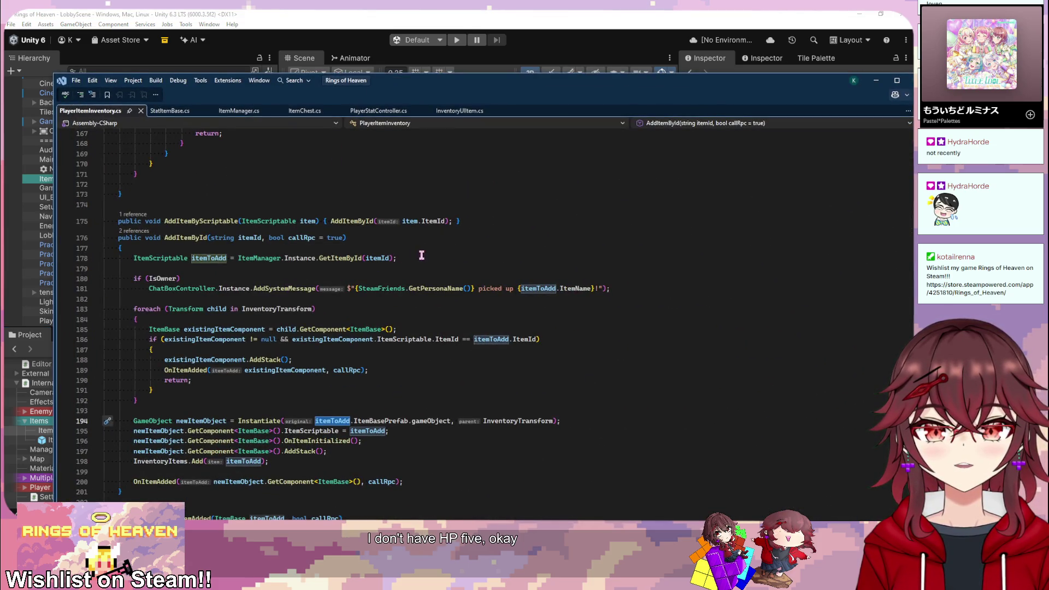
# Add an 'if (itemToAdd.ItemBasePrefab == null)' check block after the GetItemById line
pyautogui.click(421, 255)
pyautogui.press('Return')
pyautogui.write('(itemToAdd')
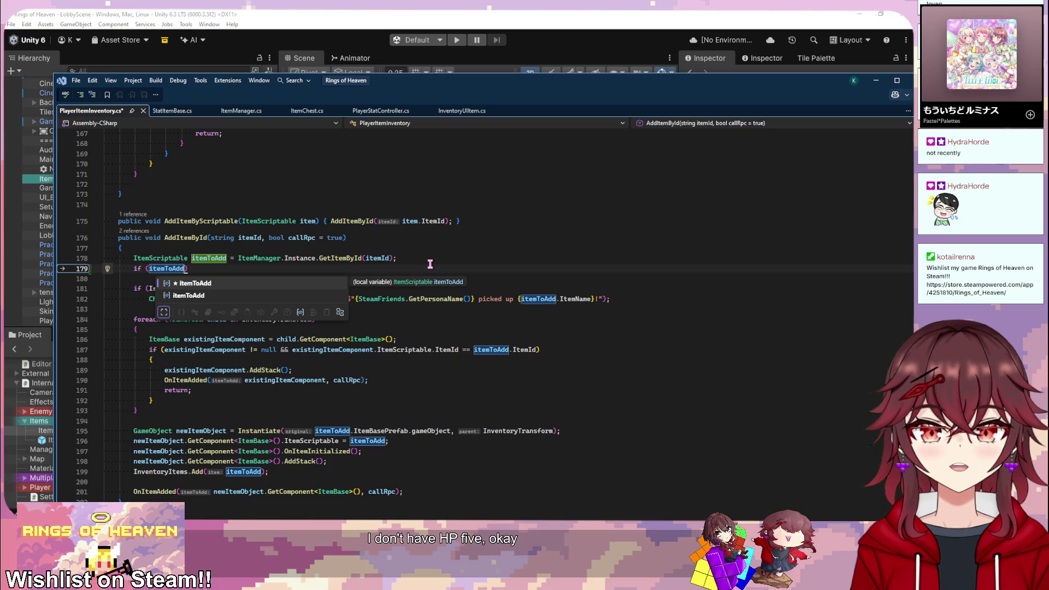
pyautogui.write('.ItemB')
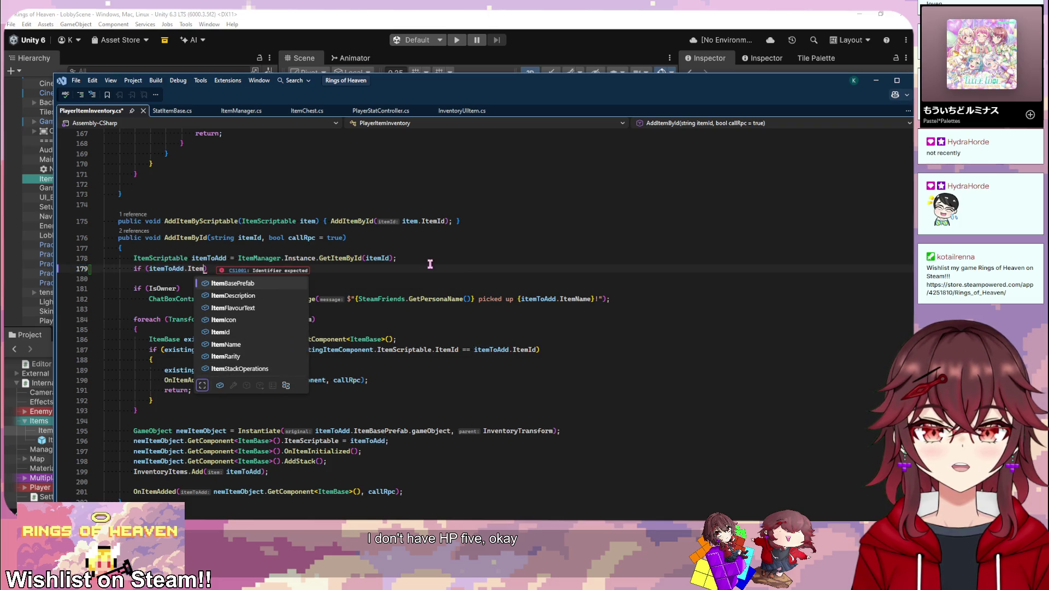
pyautogui.press('Tab')
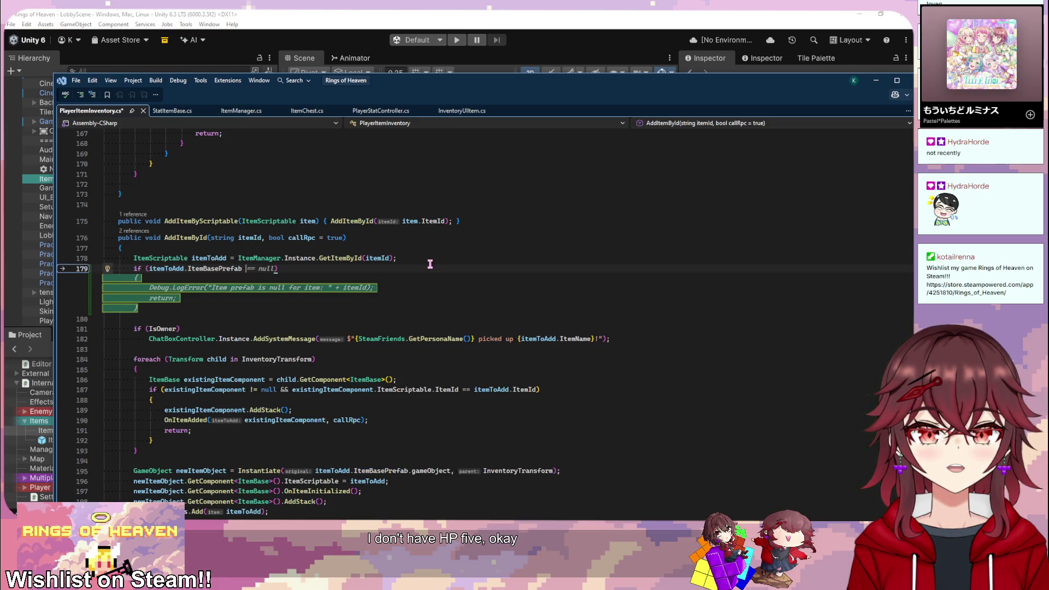
pyautogui.write('!')
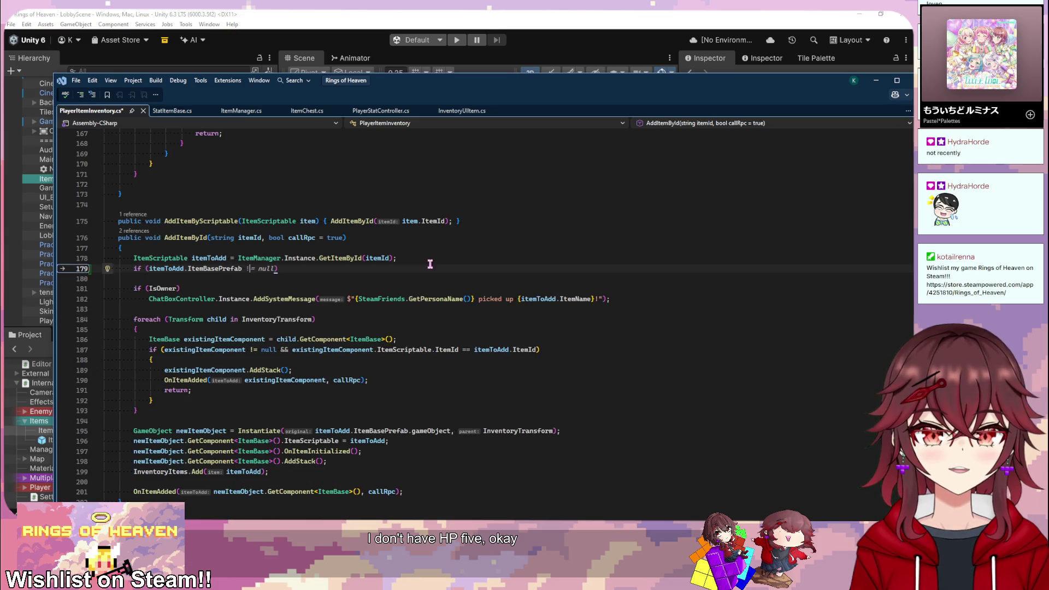
pyautogui.press('BackSpace')
pyautogui.write('= null')
pyautogui.press('Tab')
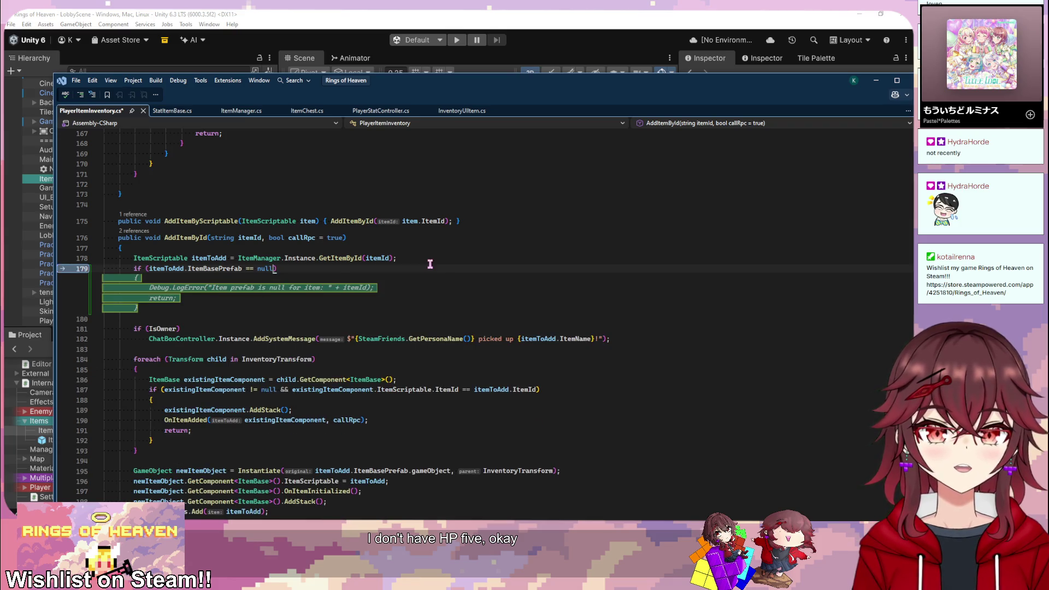
pyautogui.press('Tab')
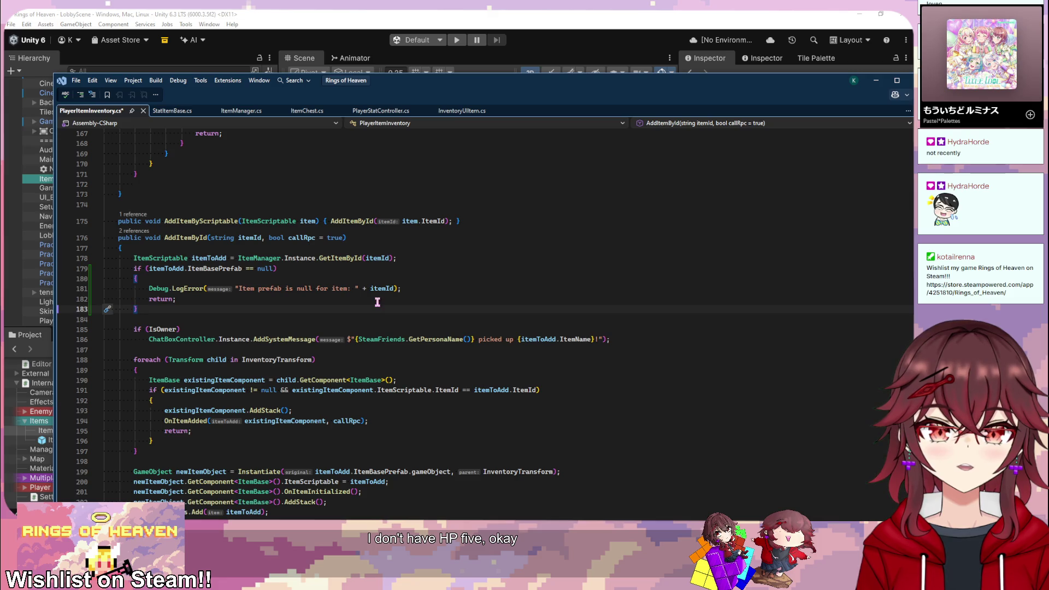
# Change the null check's Debug.LogError call to Debug.LogWarning
pyautogui.click(431, 292)
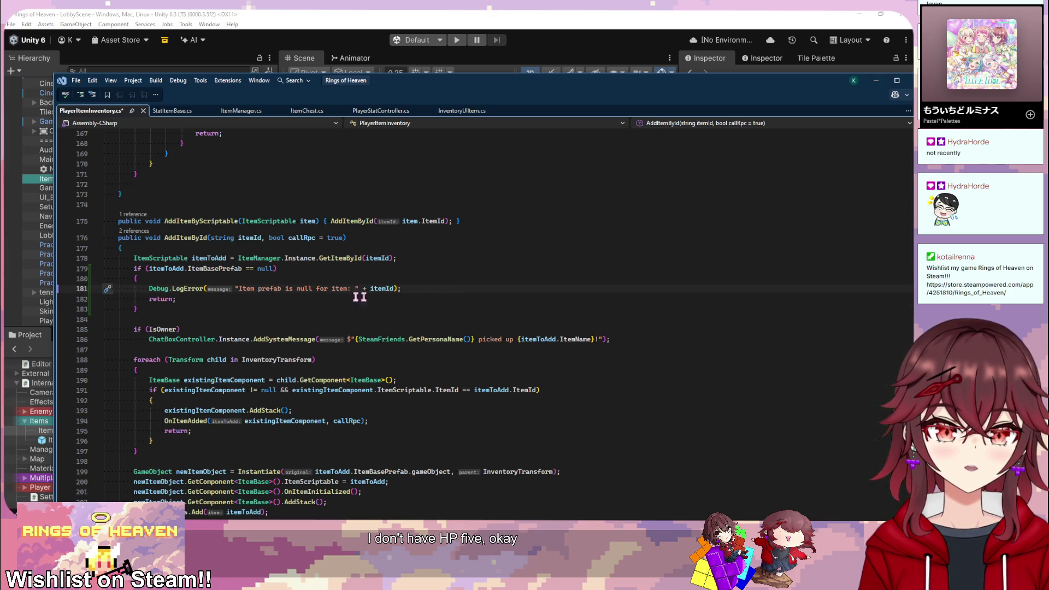
pyautogui.doubleClick(186, 289)
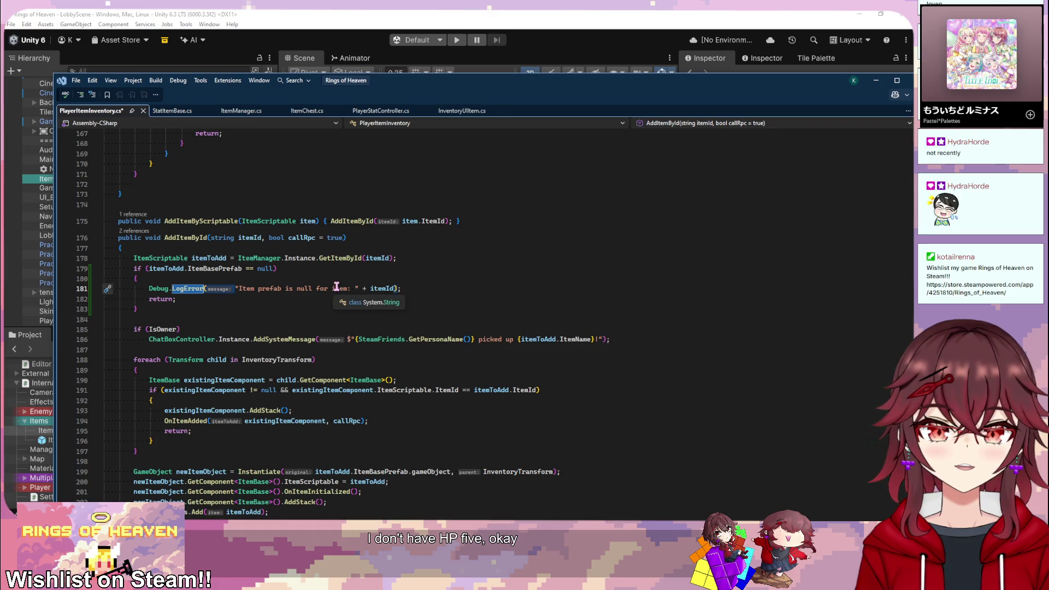
pyautogui.write('Log')
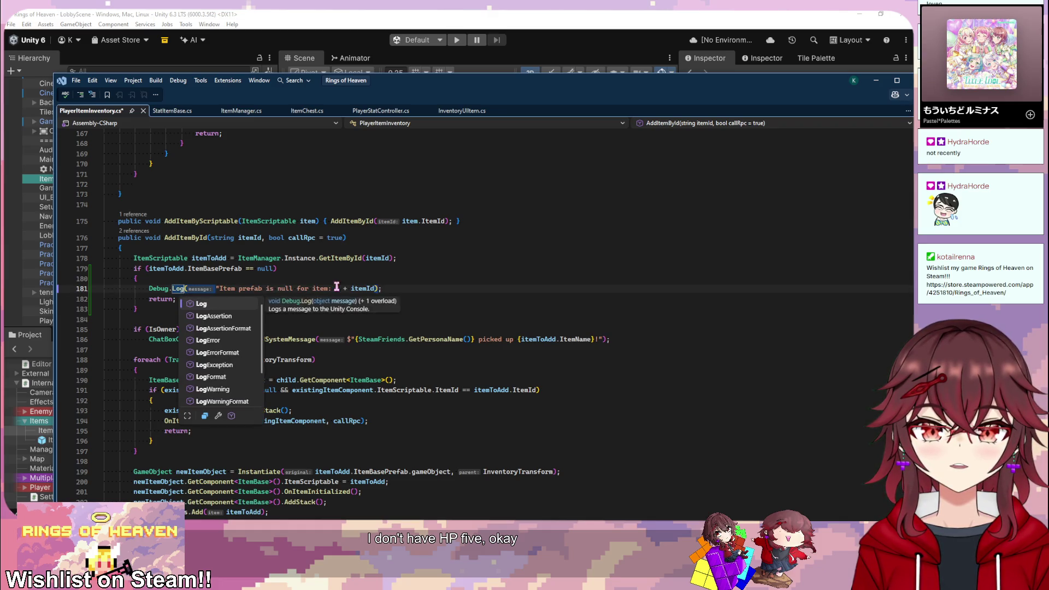
pyautogui.write('W')
pyautogui.press('Tab')
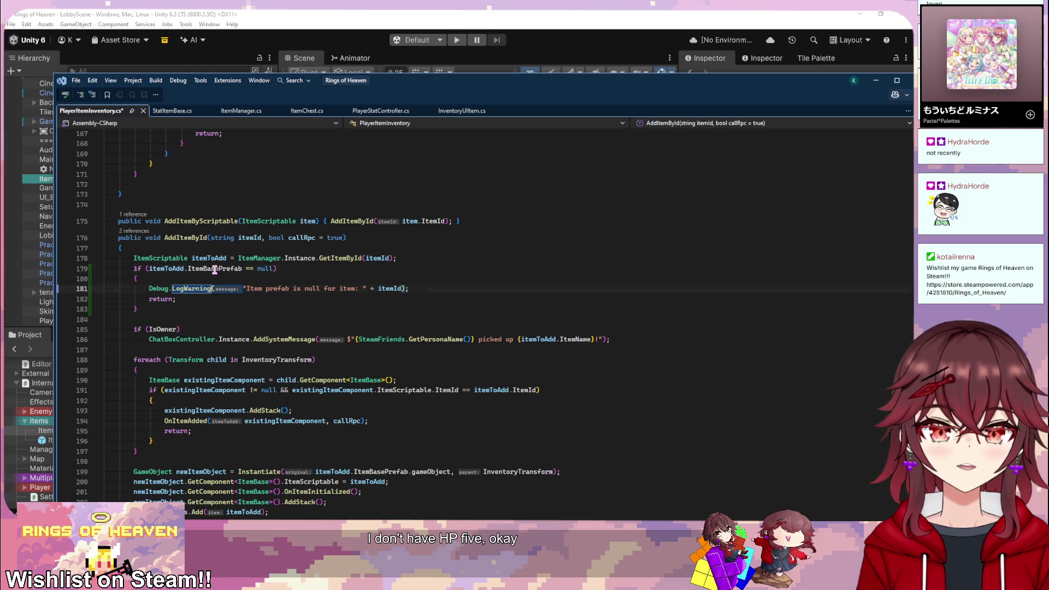
pyautogui.doubleClick(214, 269)
pyautogui.scroll(-1, 304, 262)
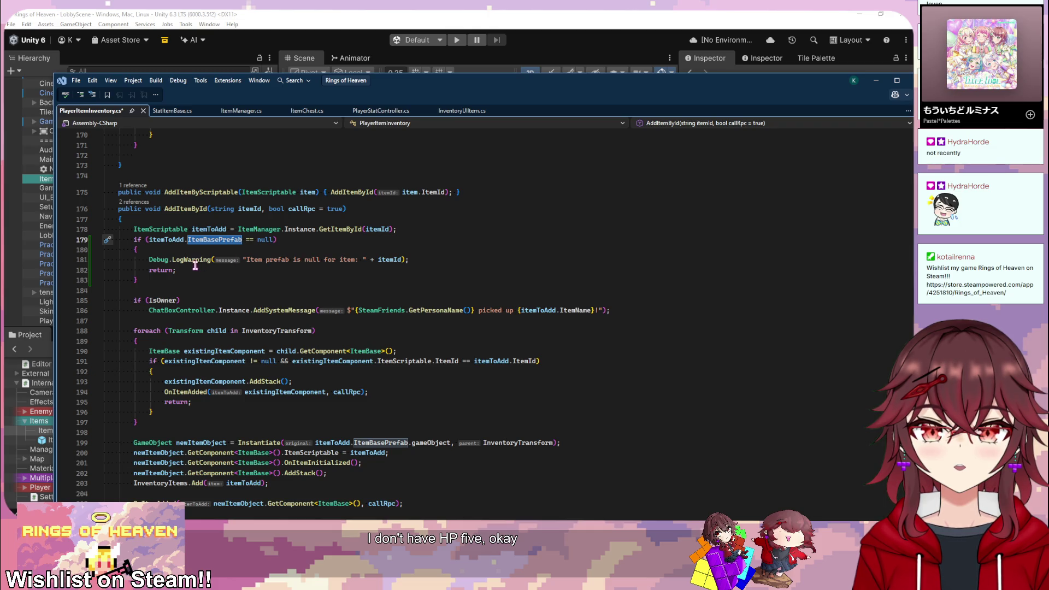
# Move the null-check block just above the Instantiate line and start an else block after it
pyautogui.moveTo(151, 284); pyautogui.dragTo(134, 244)
pyautogui.hotkey('ctrl', 'c')
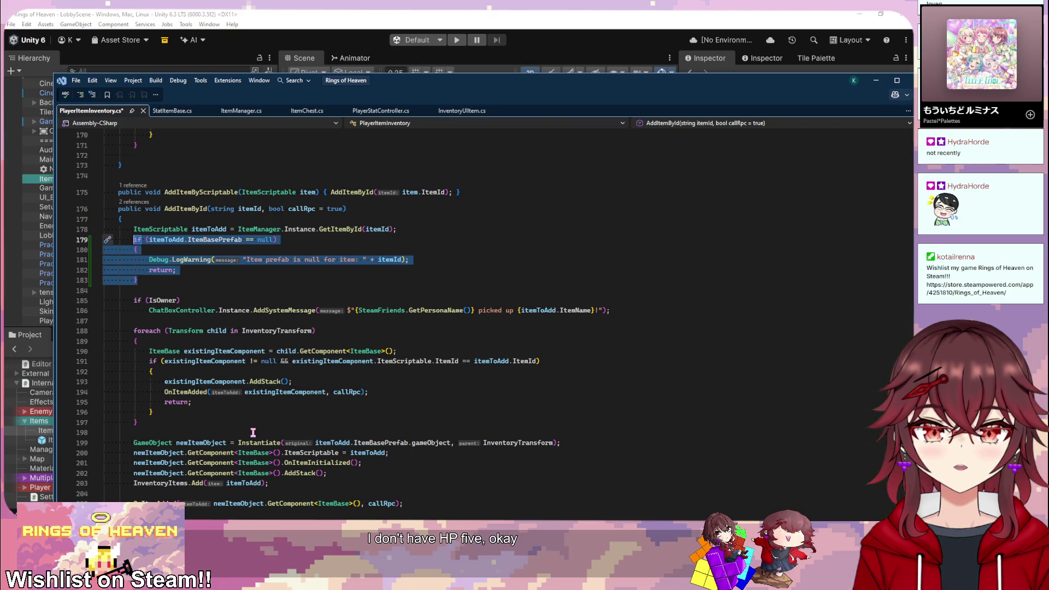
pyautogui.press('Delete')
pyautogui.click(217, 392)
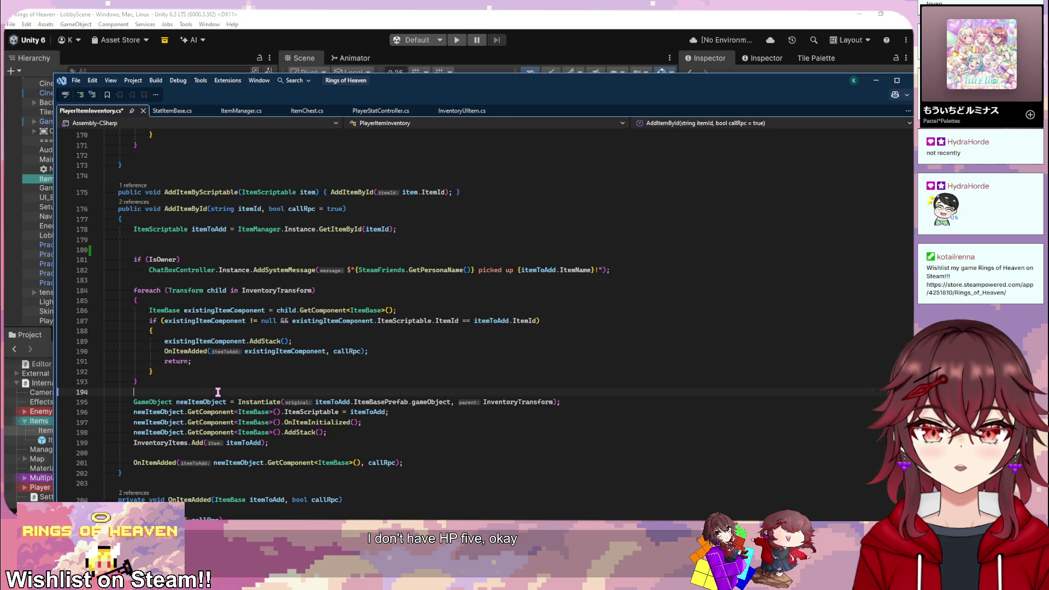
pyautogui.hotkey('ctrl', 'v')
pyautogui.write('else')
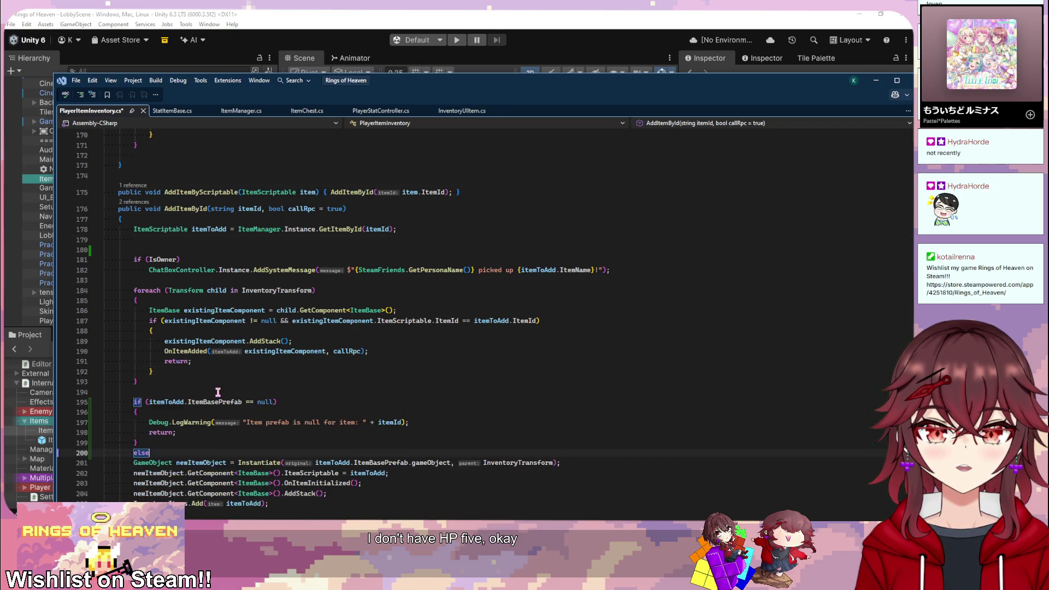
pyautogui.press('Return')
pyautogui.write('{')
pyautogui.press('Return')
# Cut the newItemObject setup lines 204–207 to move into the empty else block
pyautogui.scroll(-3, 230, 383)
pyautogui.moveTo(335, 410); pyautogui.dragTo(181, 402)
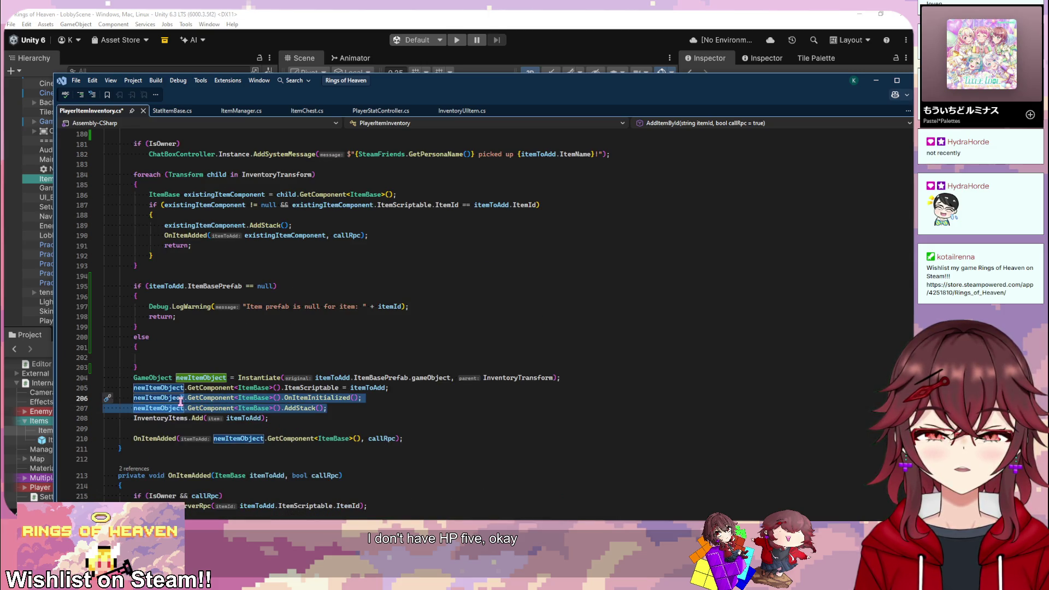
pyautogui.click(237, 419)
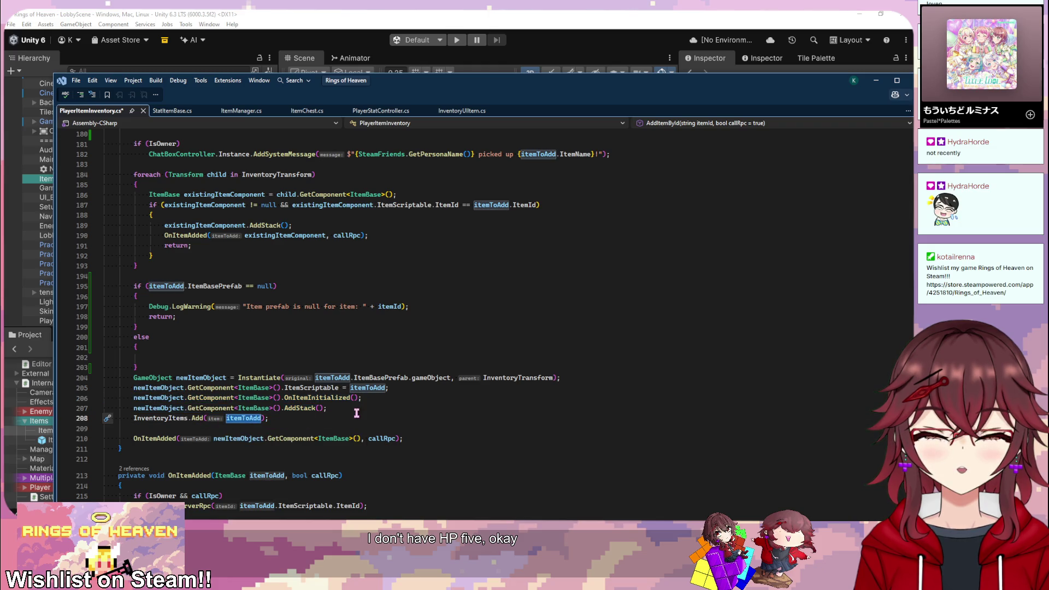
pyautogui.doubleClick(159, 388)
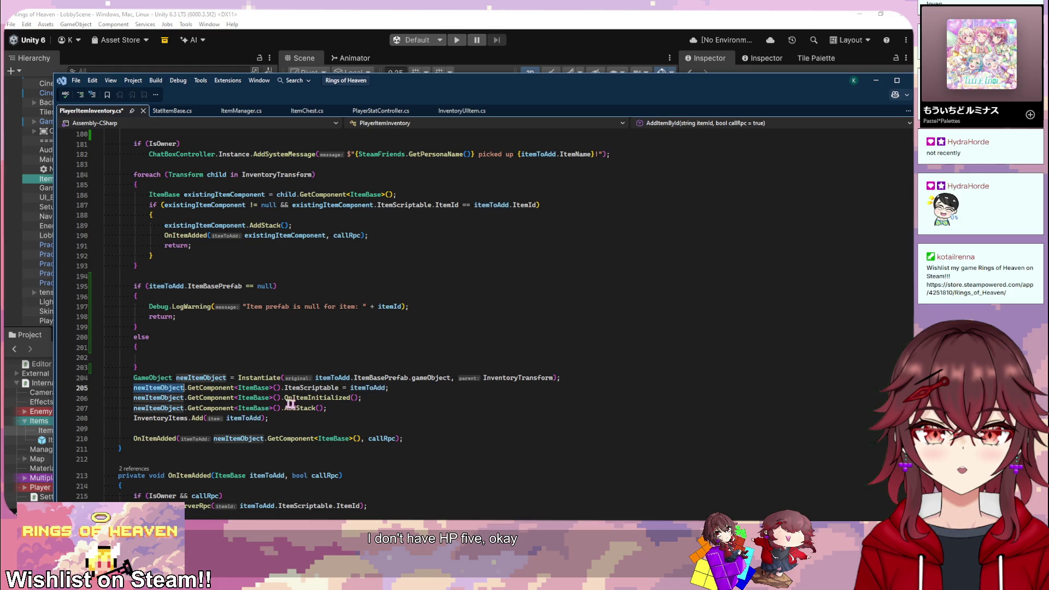
pyautogui.click(316, 416)
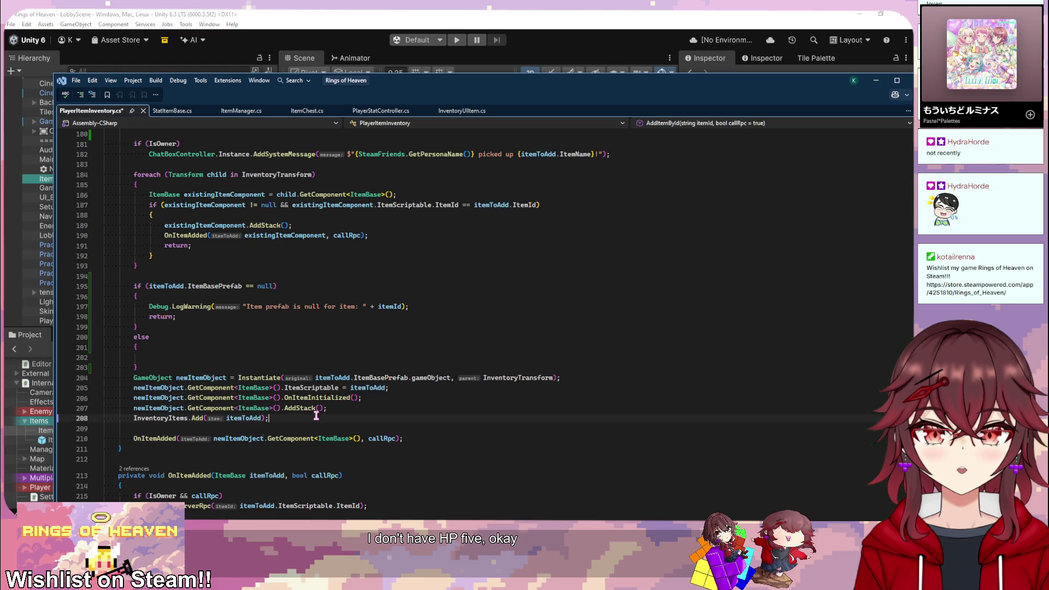
pyautogui.moveTo(327, 408)
pyautogui.mouseDown()
pyautogui.moveTo(133, 388)
pyautogui.moveTo(133, 378)
pyautogui.mouseUp()
pyautogui.hotkey('ctrl', 'x')
pyautogui.click(175, 357)
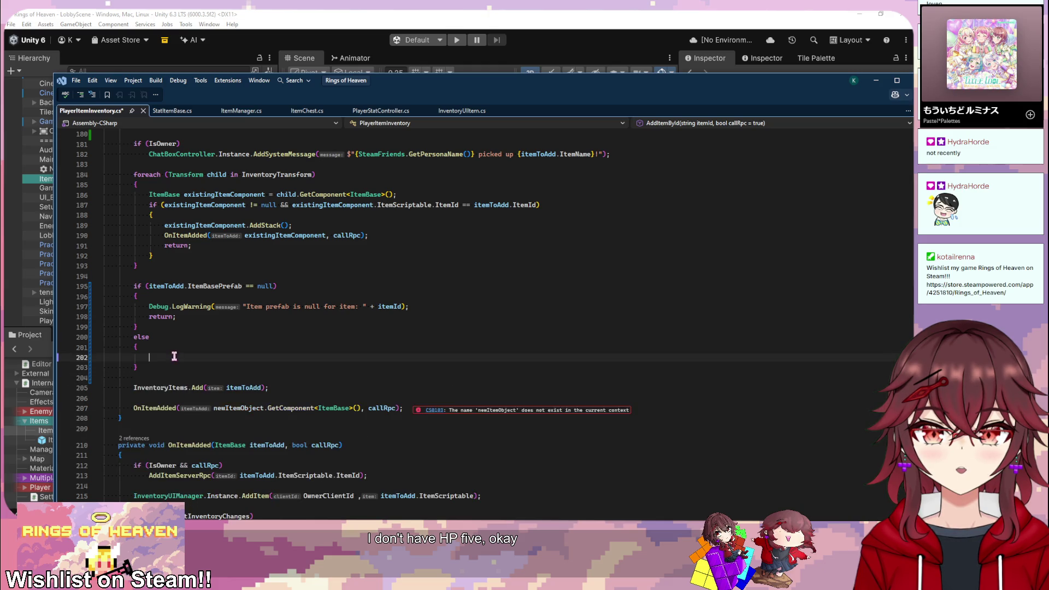
# Paste the creation lines into else and move InventoryItems.Add above the prefab null check
pyautogui.hotkey('ctrl', 'v')
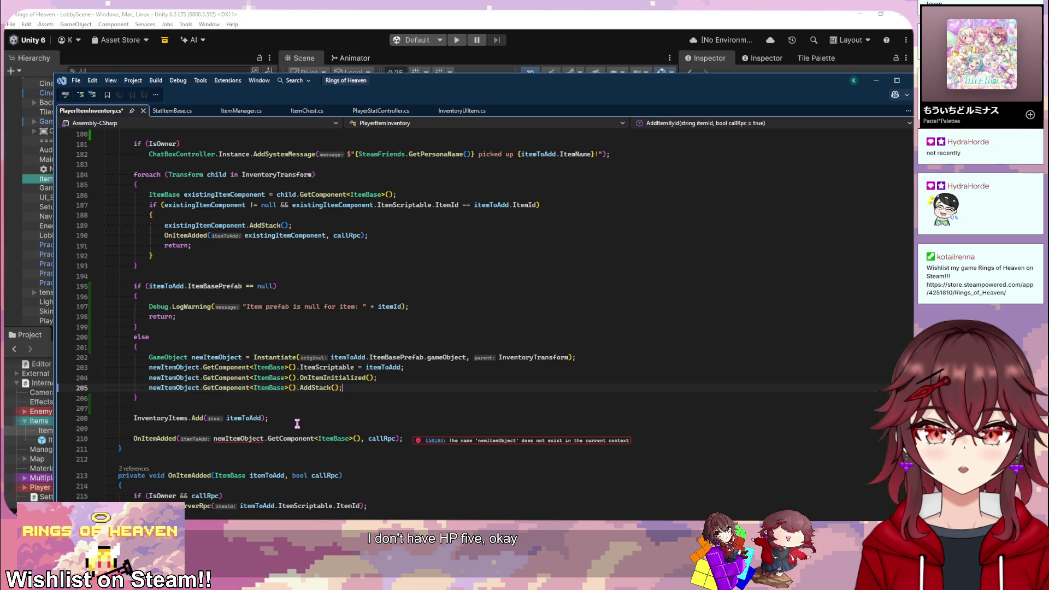
pyautogui.moveTo(280, 420); pyautogui.dragTo(137, 419)
pyautogui.hotkey('ctrl', 'x')
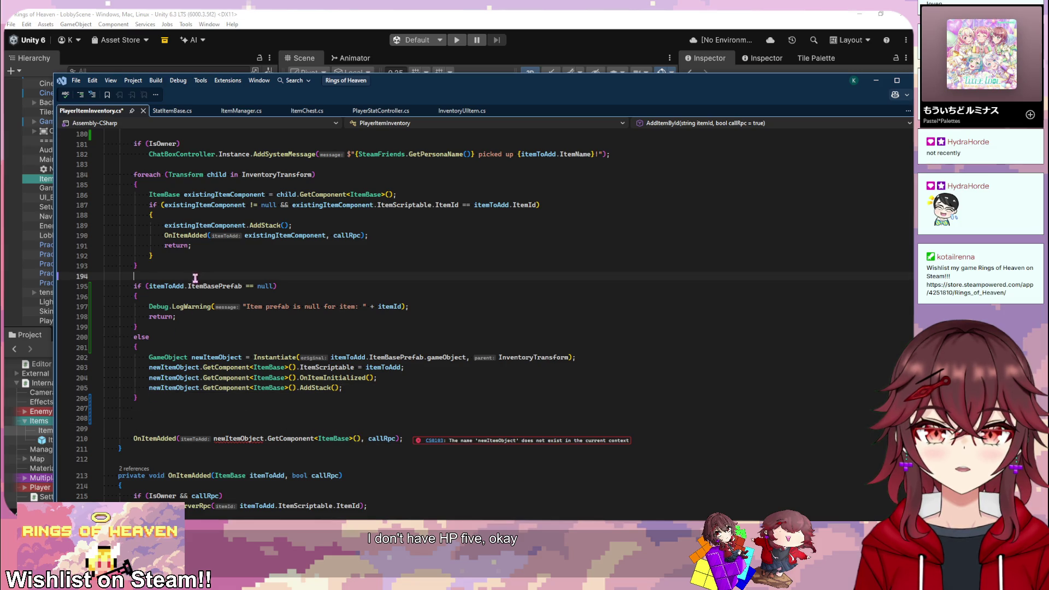
pyautogui.click(195, 279)
pyautogui.press('Return')
pyautogui.press('Return')
pyautogui.press('Up')
pyautogui.hotkey('ctrl', 'v')
# Move the OnItemAdded call after AddStack in the else block, delete blank lines and save
pyautogui.moveTo(412, 460); pyautogui.dragTo(133, 461)
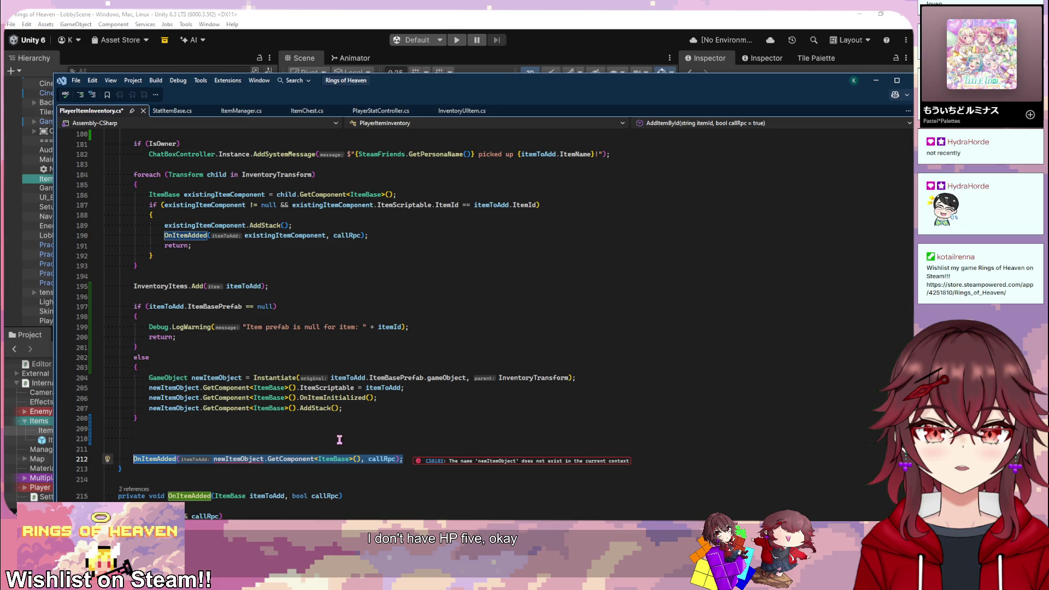
pyautogui.hotkey('ctrl', 'x')
pyautogui.click(363, 410)
pyautogui.press('Return')
pyautogui.hotkey('ctrl', 'v')
pyautogui.moveTo(175, 460); pyautogui.dragTo(178, 429)
pyautogui.press('Delete')
pyautogui.hotkey('ctrl', 's')
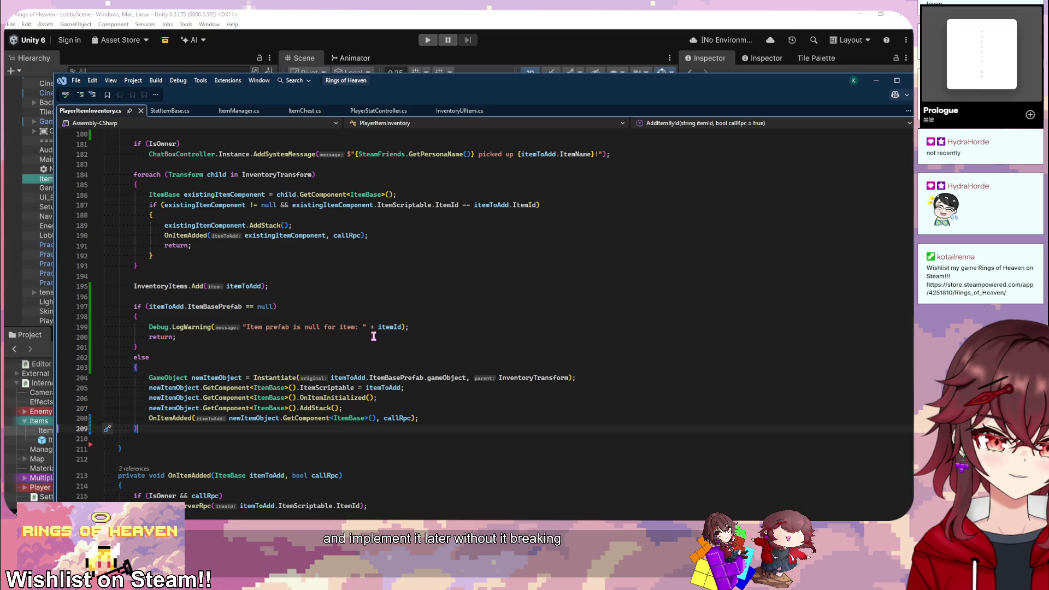
pyautogui.hotkey('alt', 'Tab')
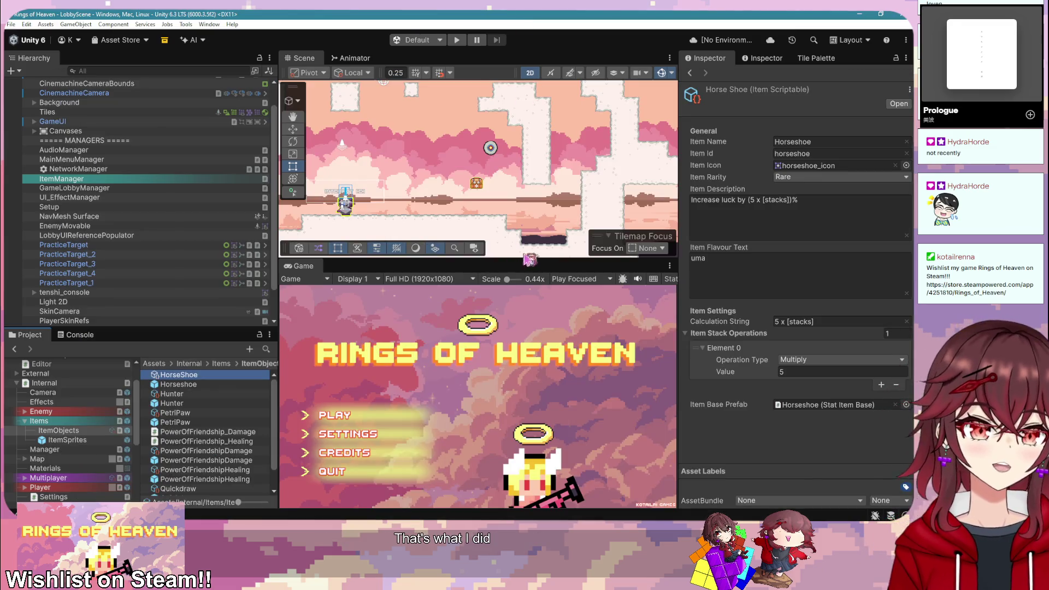
# Make the Project panel taller and open the ItemSprites folder to list the sprite icons
pyautogui.moveTo(137, 326); pyautogui.dragTo(137, 252)
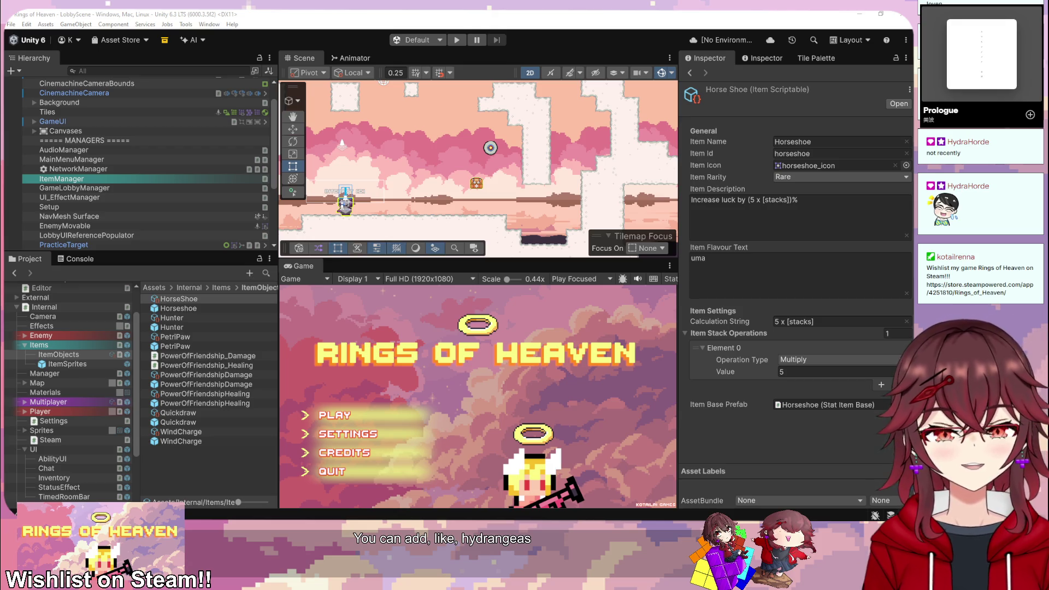
pyautogui.click(81, 363)
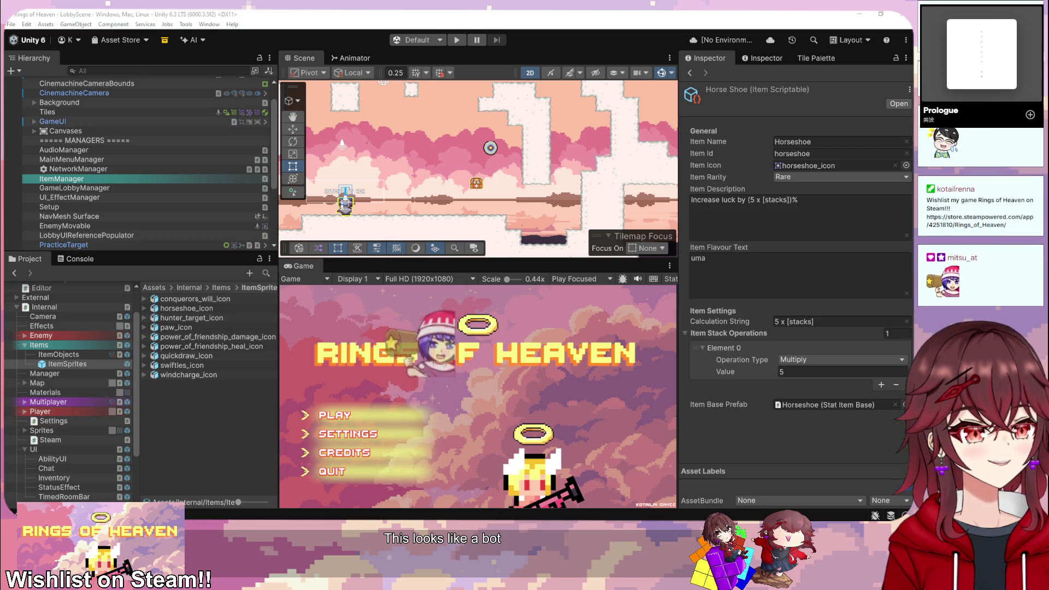
pyautogui.hotkey('alt', 'Tab')
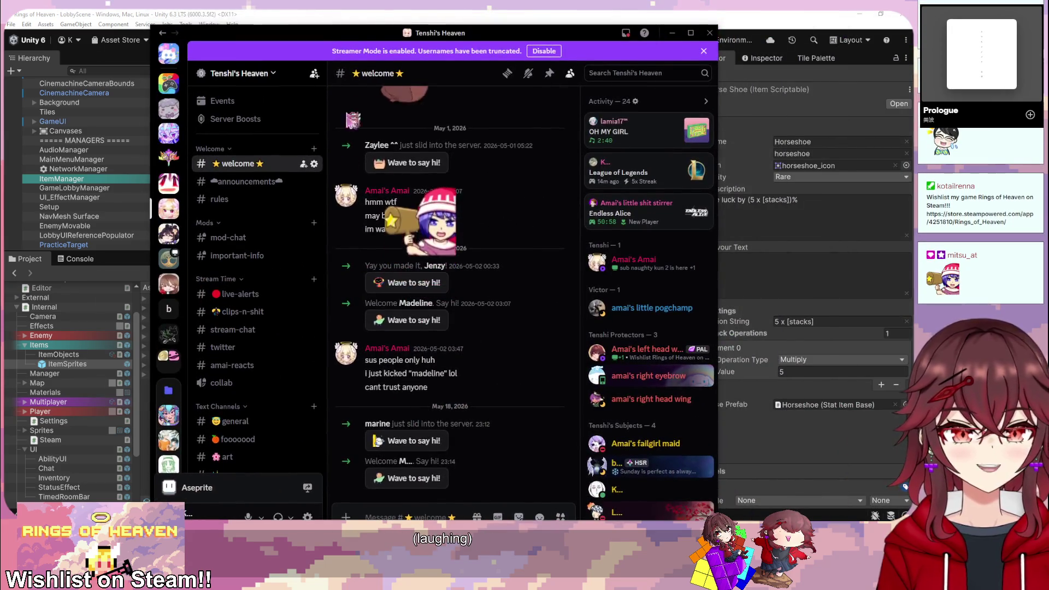
pyautogui.click(377, 425)
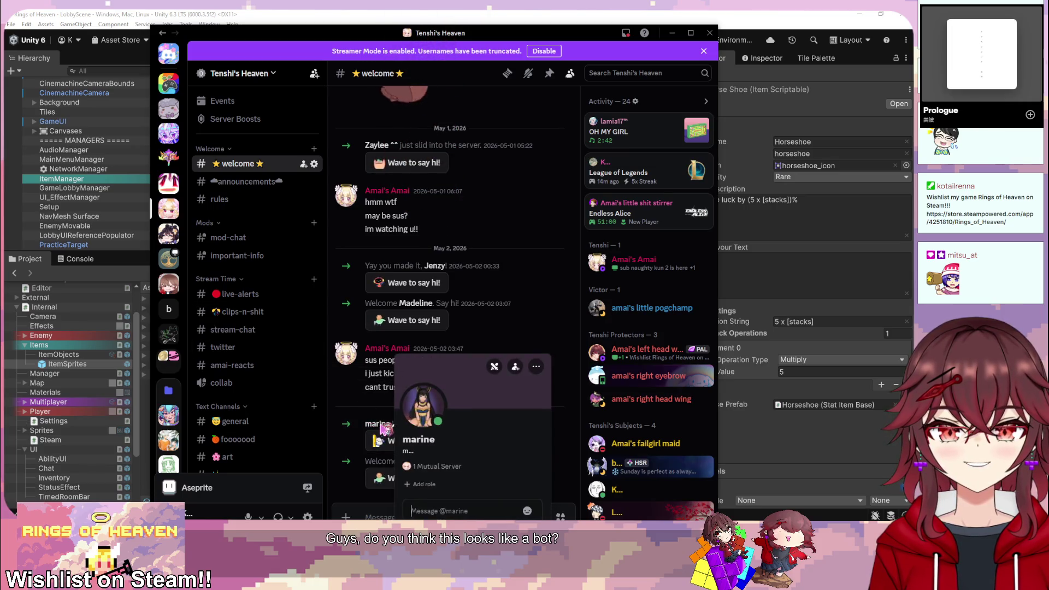
pyautogui.rightClick(378, 425)
pyautogui.click(404, 213)
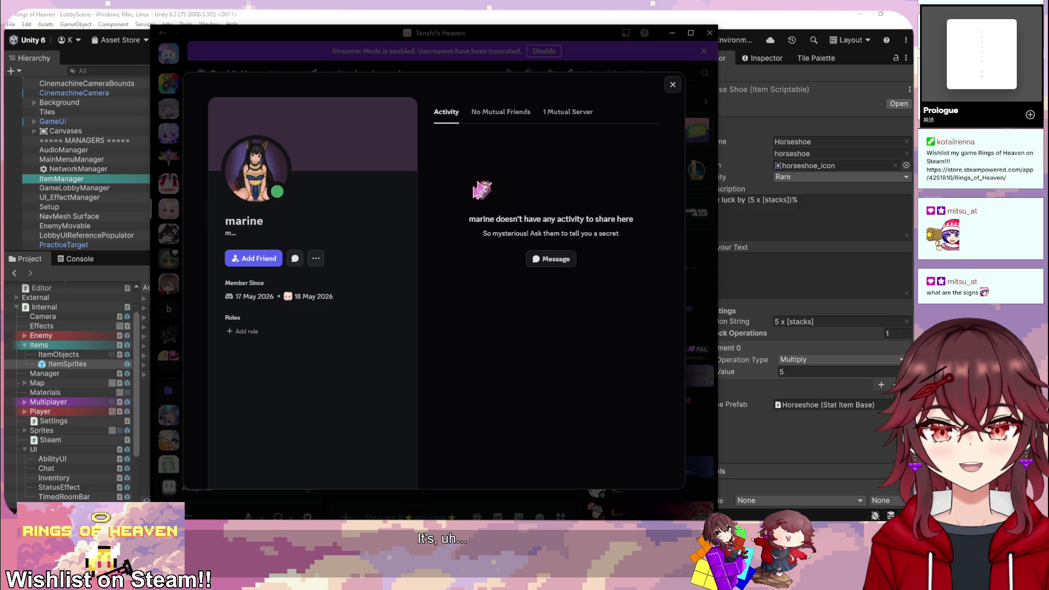
pyautogui.press('Escape')
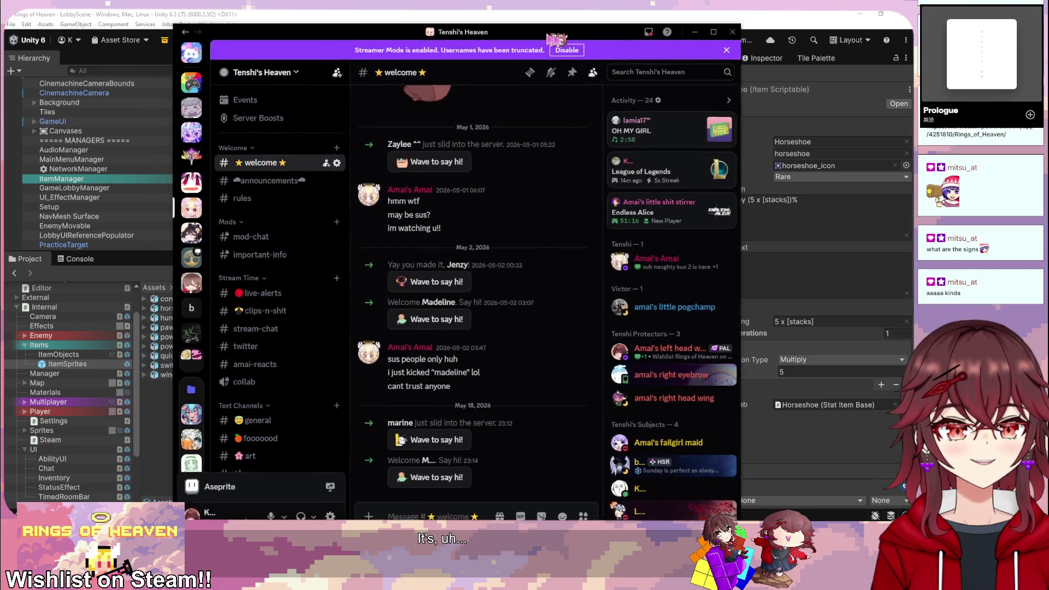
pyautogui.hotkey('alt', 'Tab')
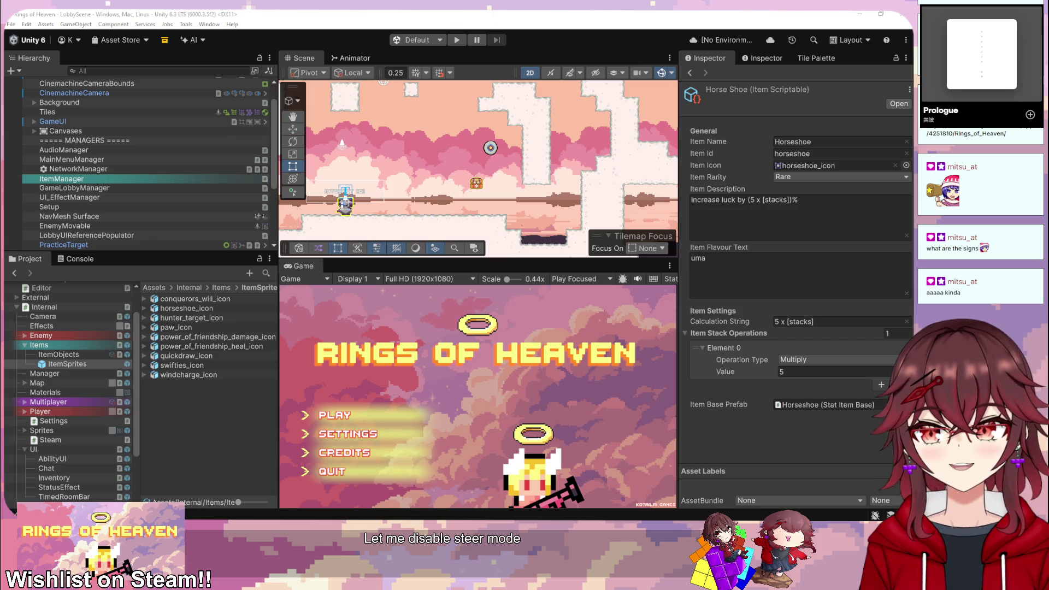
pyautogui.hotkey('alt', 'Tab')
pyautogui.rightClick(432, 224)
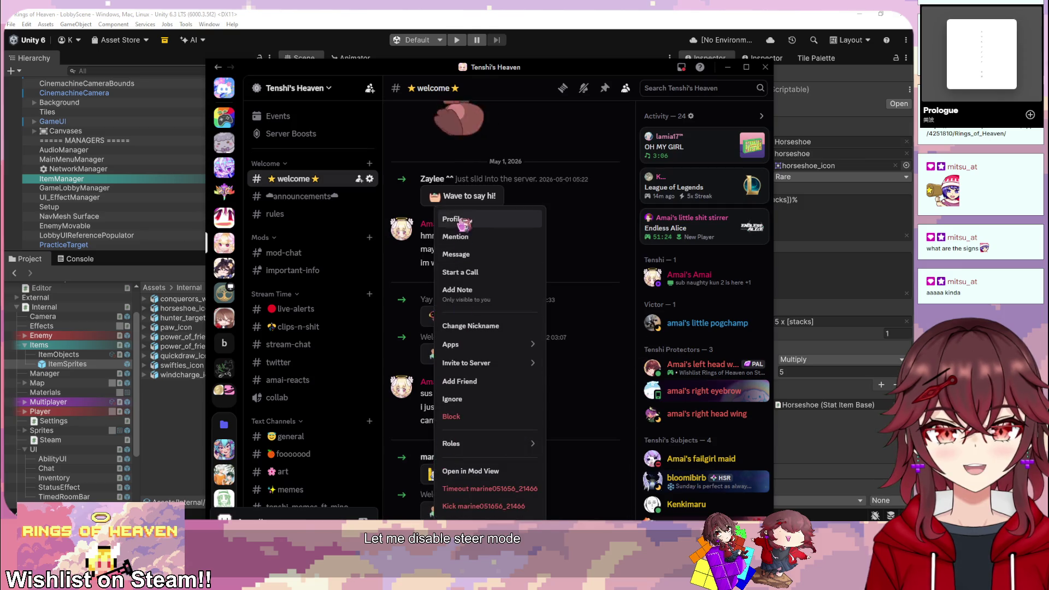
pyautogui.click(462, 221)
pyautogui.moveTo(348, 267); pyautogui.dragTo(280, 267)
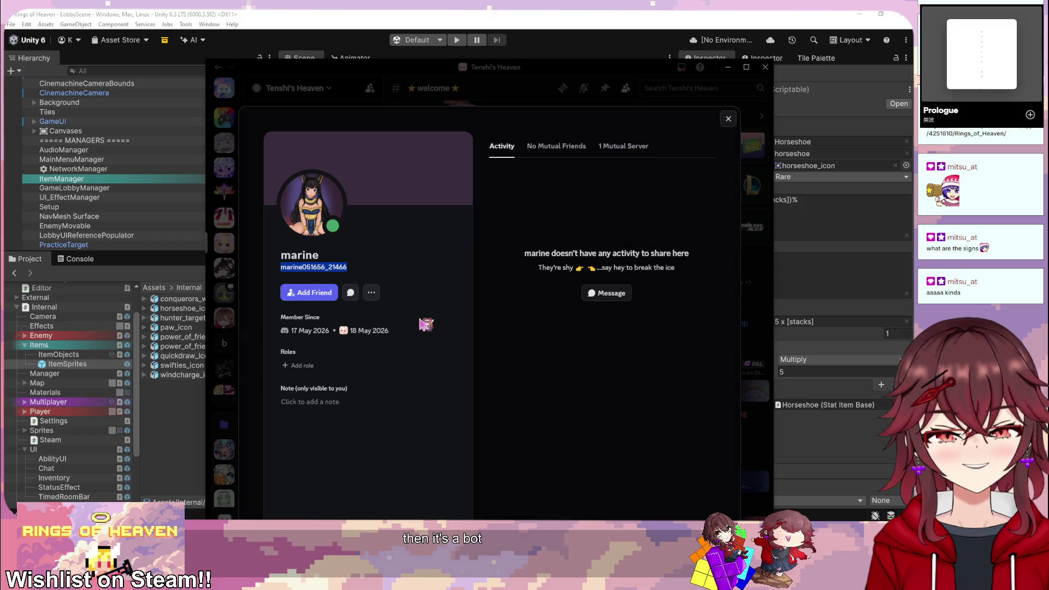
pyautogui.click(425, 273)
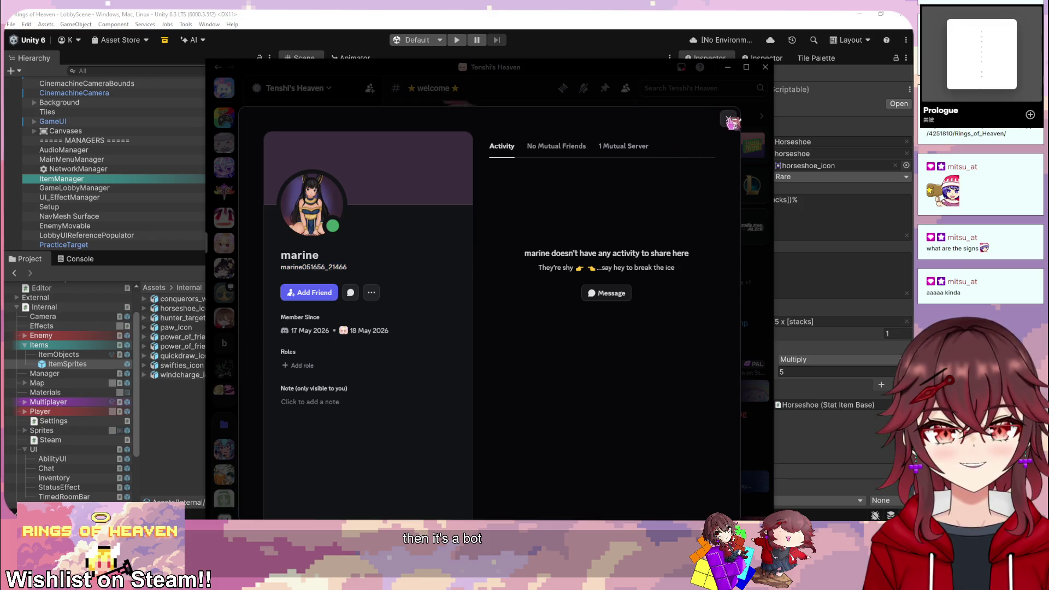
pyautogui.click(731, 121)
pyautogui.click(477, 495)
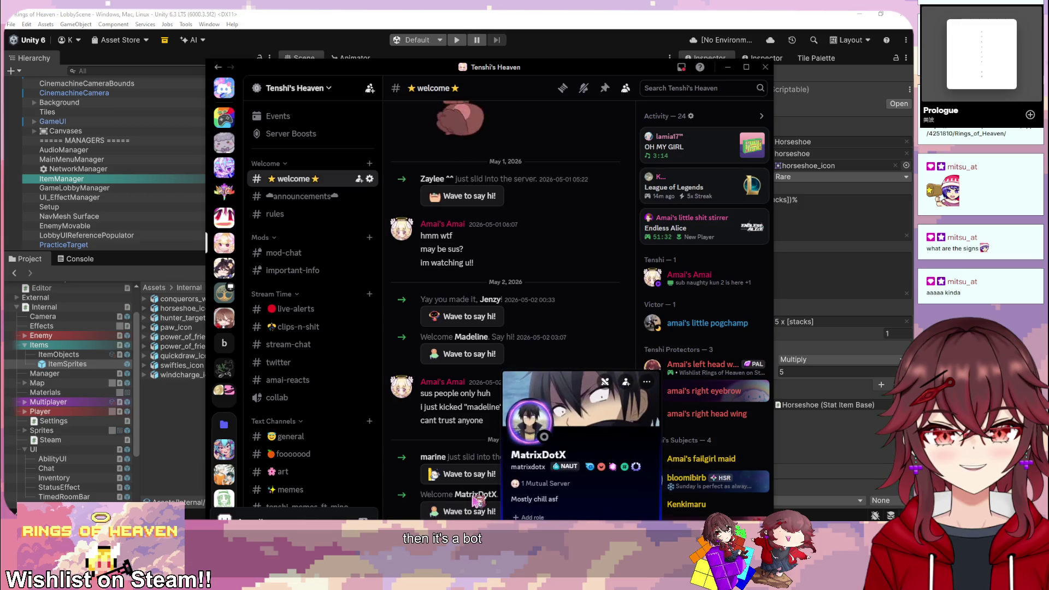
pyautogui.rightClick(476, 496)
pyautogui.click(508, 217)
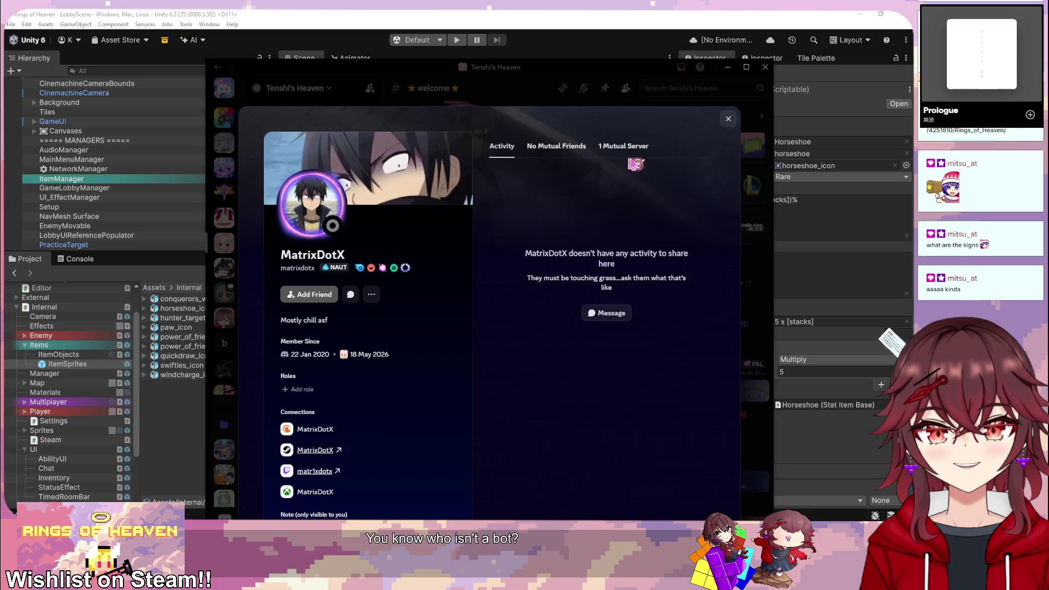
pyautogui.click(730, 121)
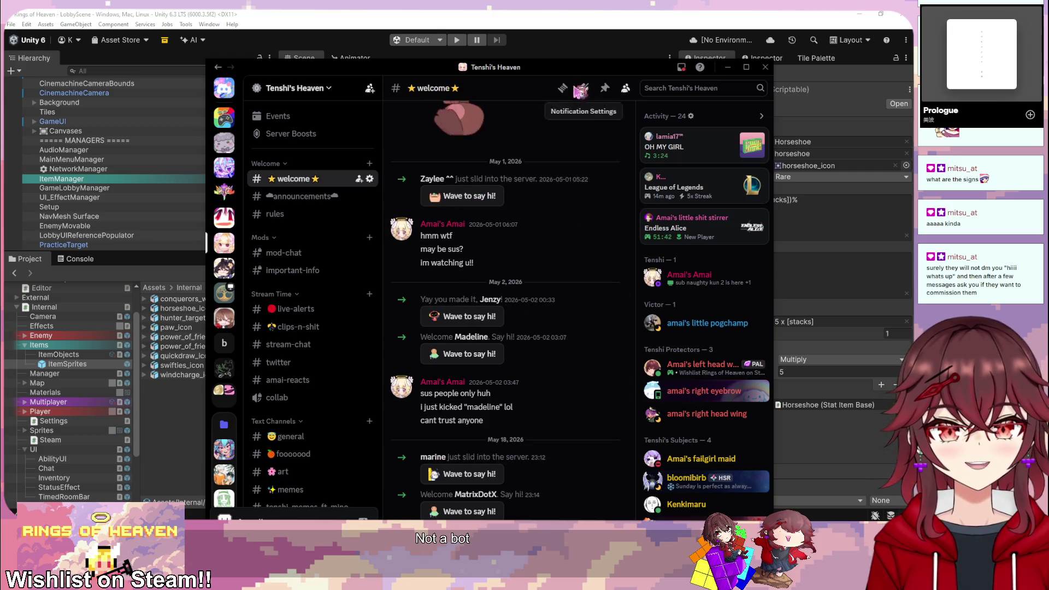
pyautogui.click(904, 486)
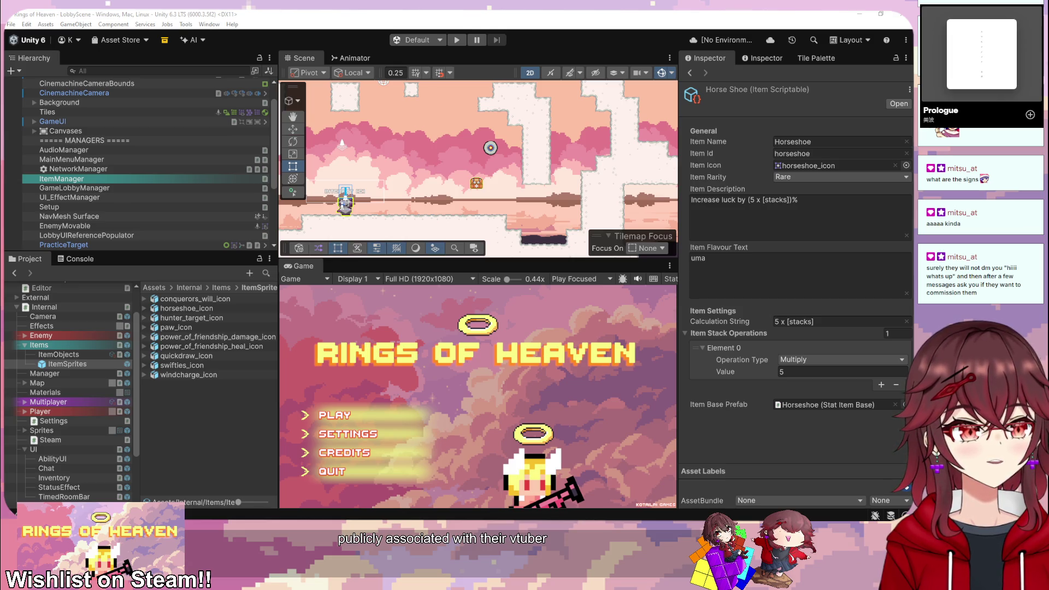
pyautogui.hotkey('alt', 'Tab')
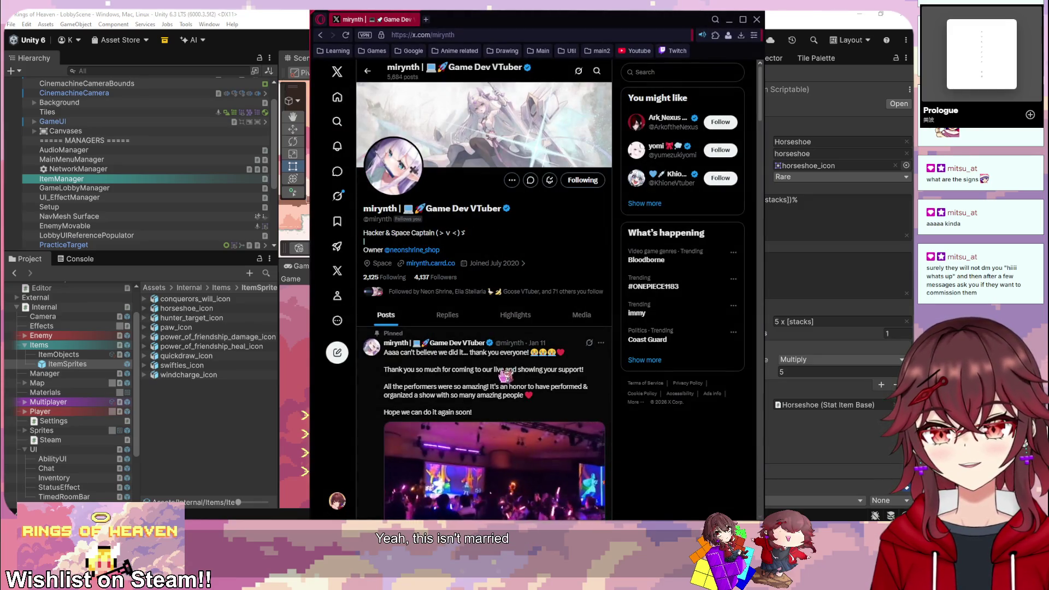
# Scroll through the X post's media for crown reference material
pyautogui.scroll(-3, 506, 377)
pyautogui.scroll(-2, 504, 381)
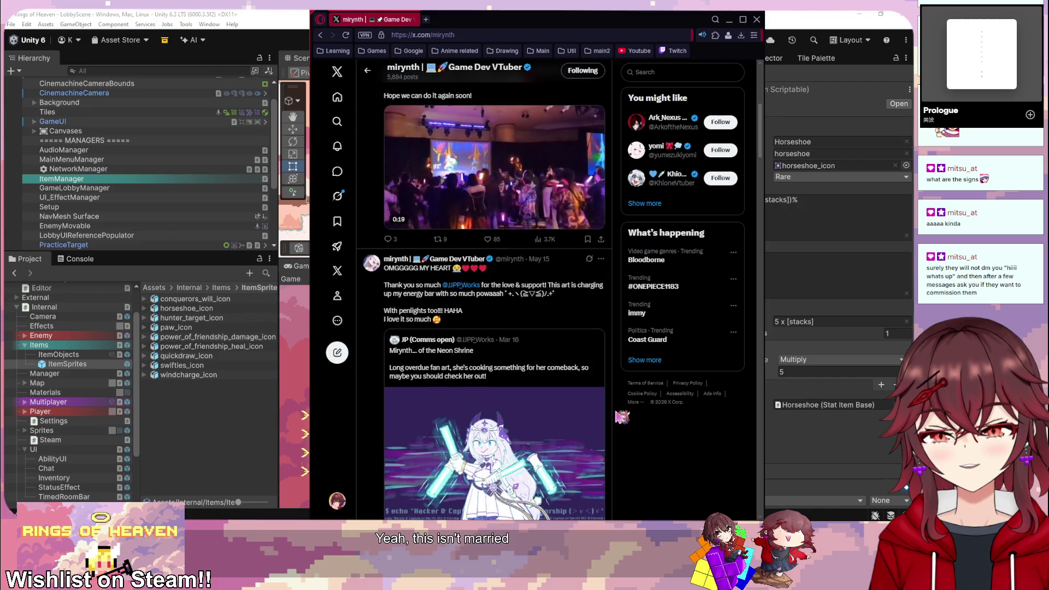
pyautogui.scroll(-4, 622, 417)
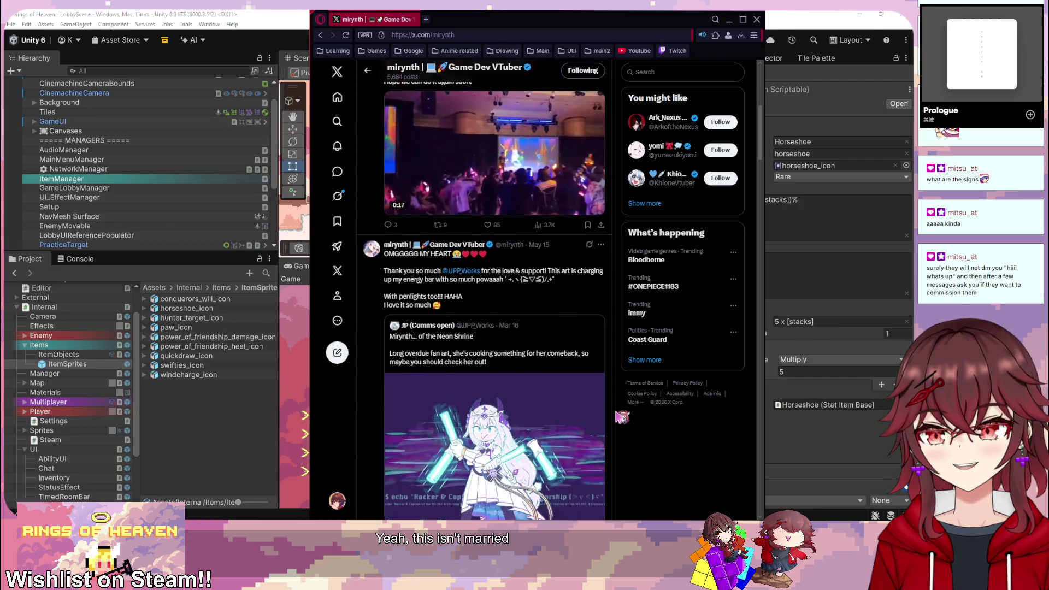
pyautogui.scroll(-3, 622, 417)
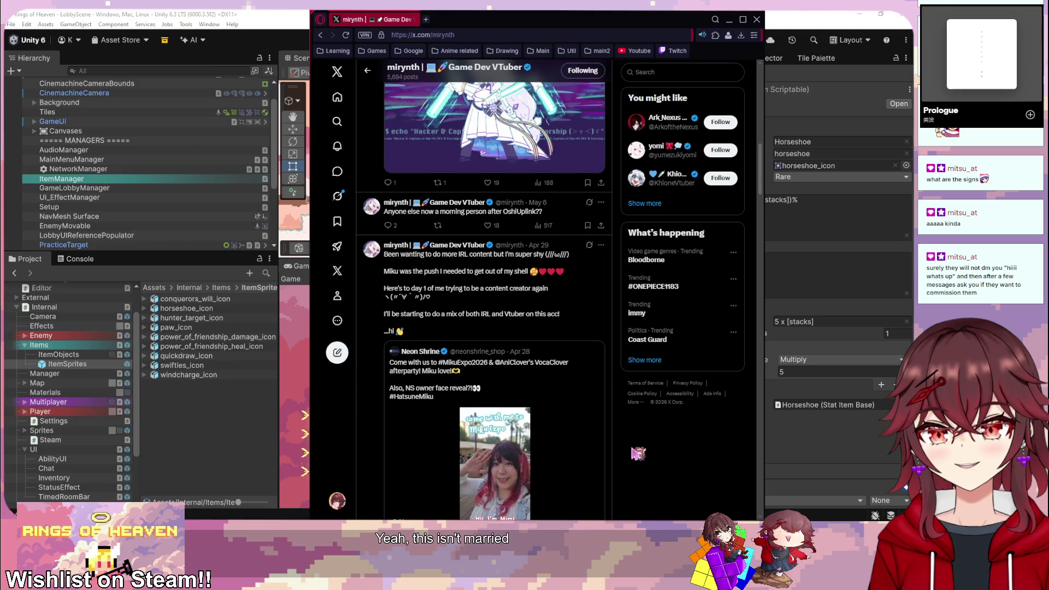
pyautogui.scroll(1, 622, 455)
pyautogui.moveTo(436, 418)
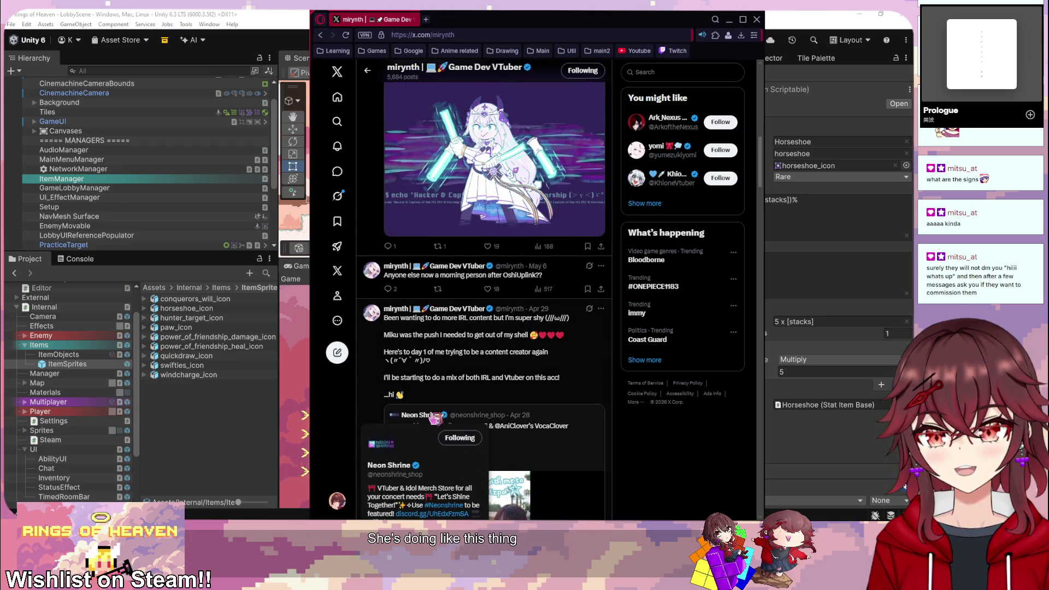
pyautogui.scroll(-10, 436, 417)
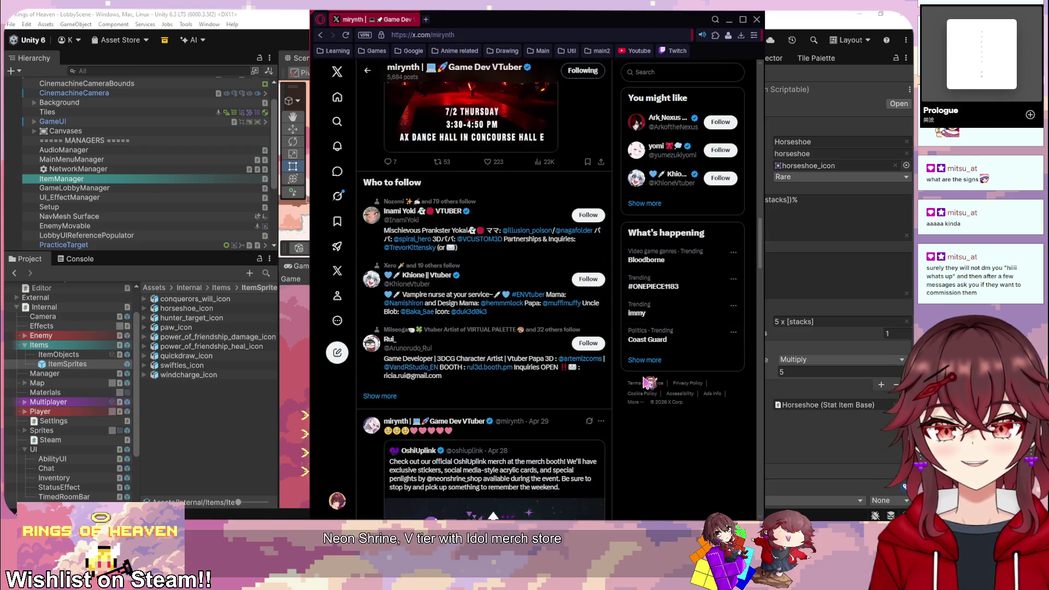
pyautogui.scroll(-6, 646, 442)
pyautogui.scroll(5, 646, 458)
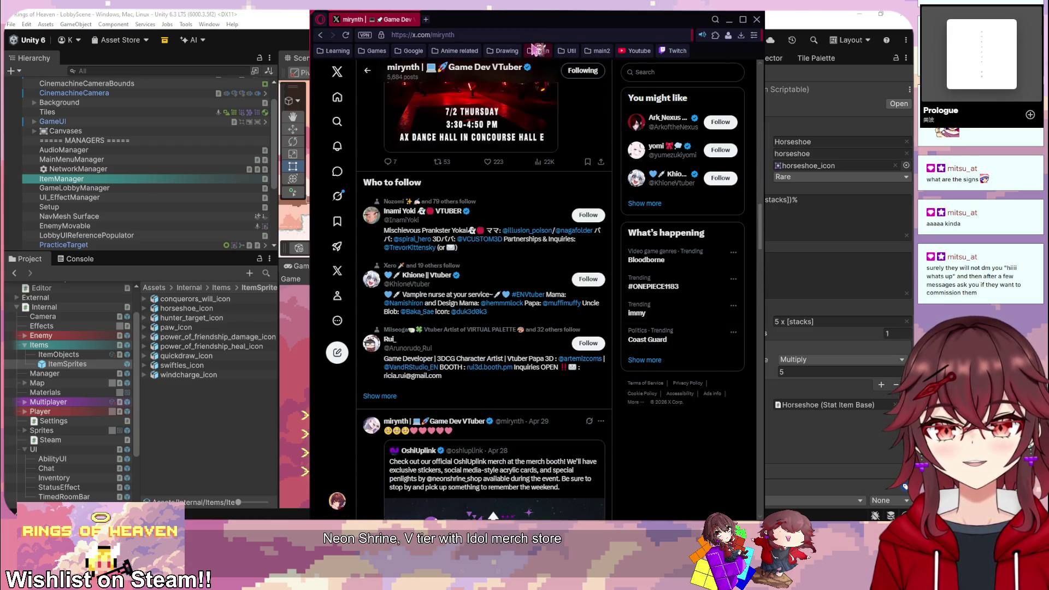
# Pause the crown reference video and drag the browser off-screen to reveal Unity
pyautogui.press('super+Down')
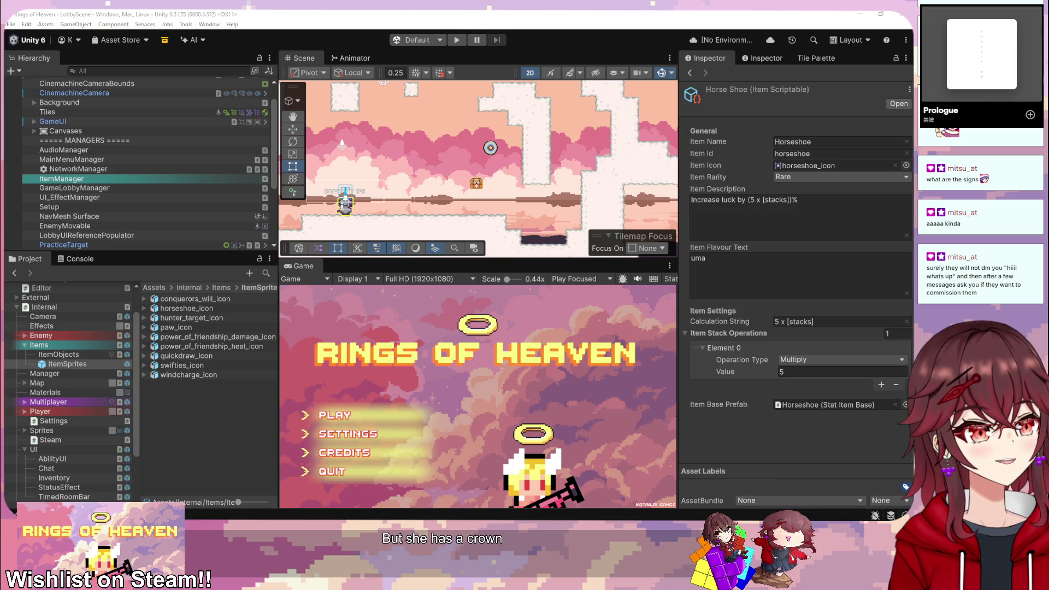
pyautogui.hotkey('alt', 'Tab')
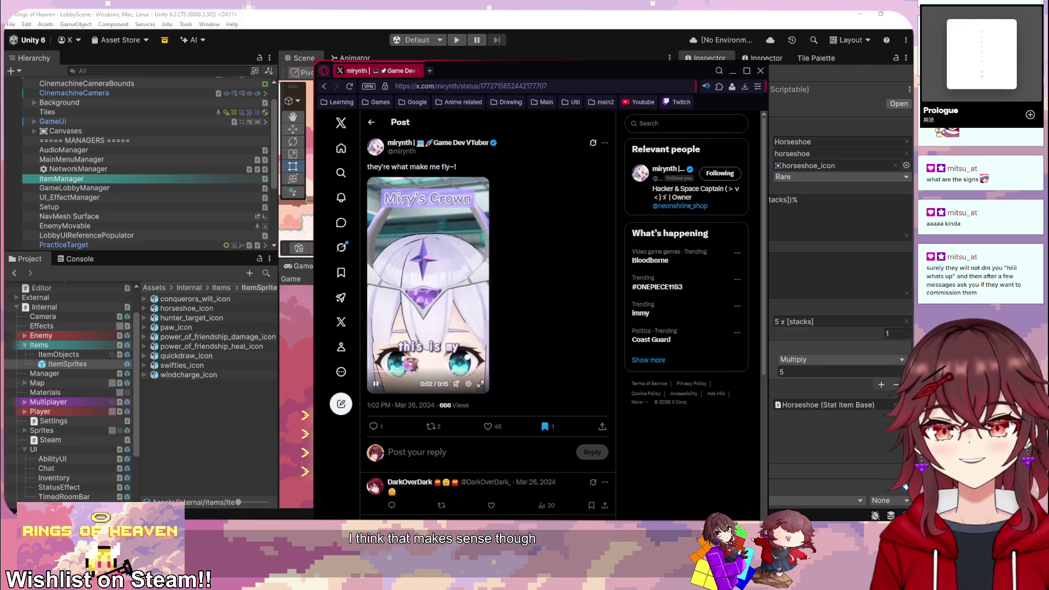
pyautogui.click(387, 393)
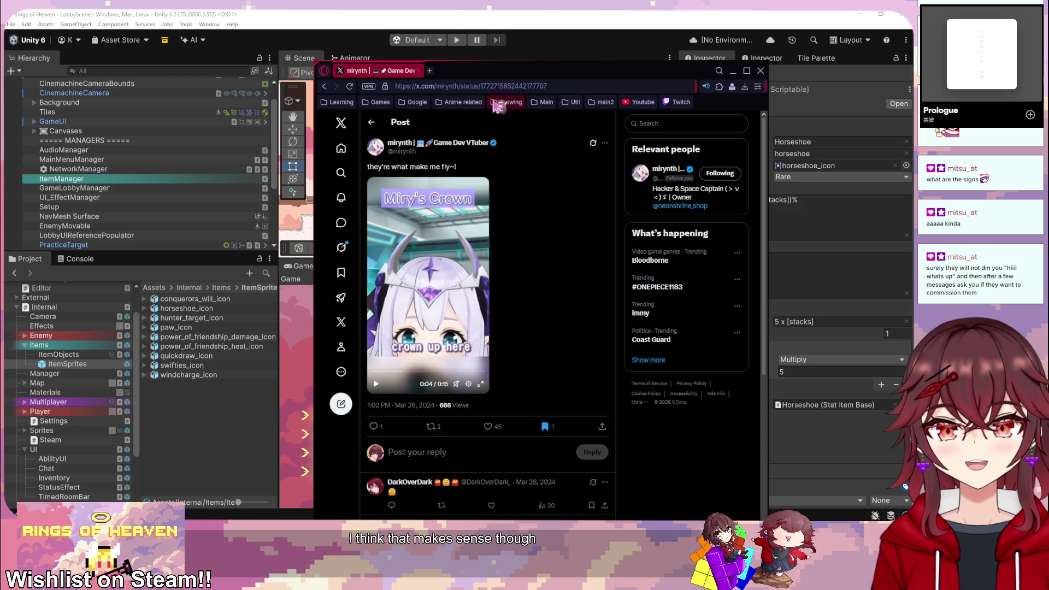
pyautogui.hotkey('alt', 'Tab')
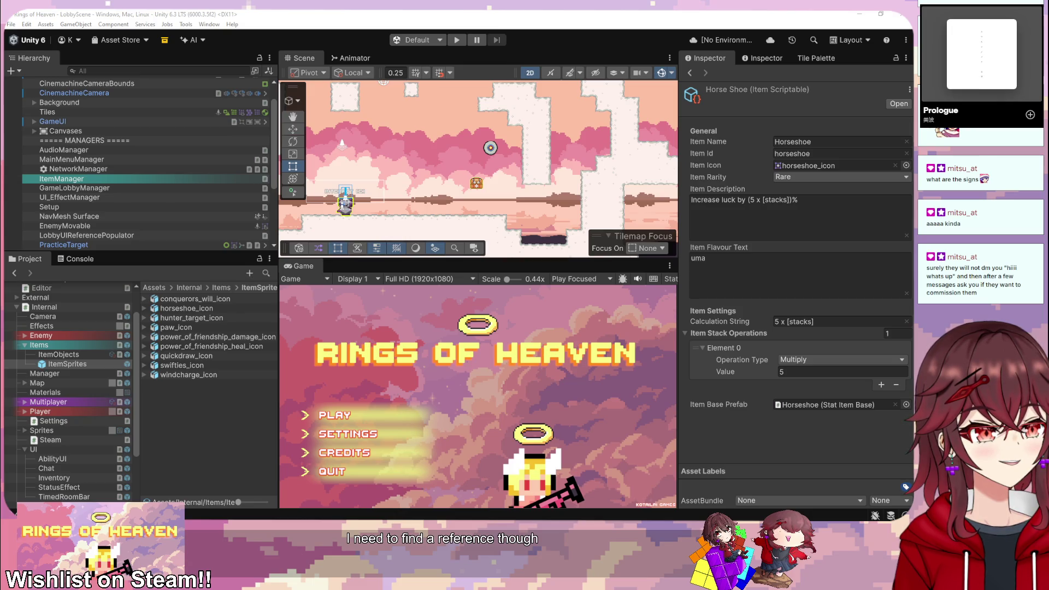
pyautogui.moveTo(1039, 134); pyautogui.dragTo(281, 90)
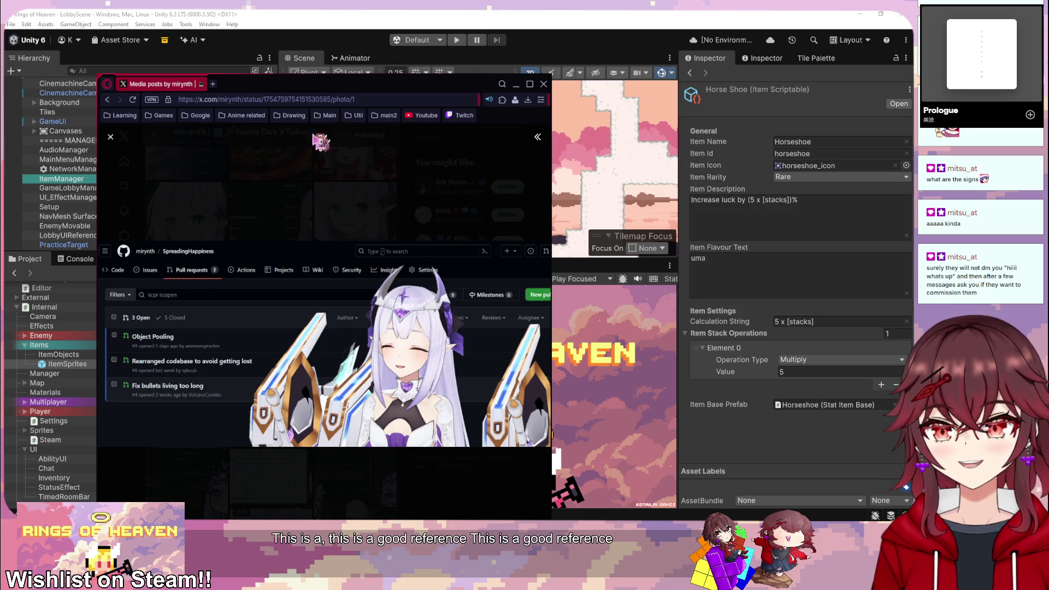
pyautogui.moveTo(308, 88); pyautogui.dragTo(1048, 87)
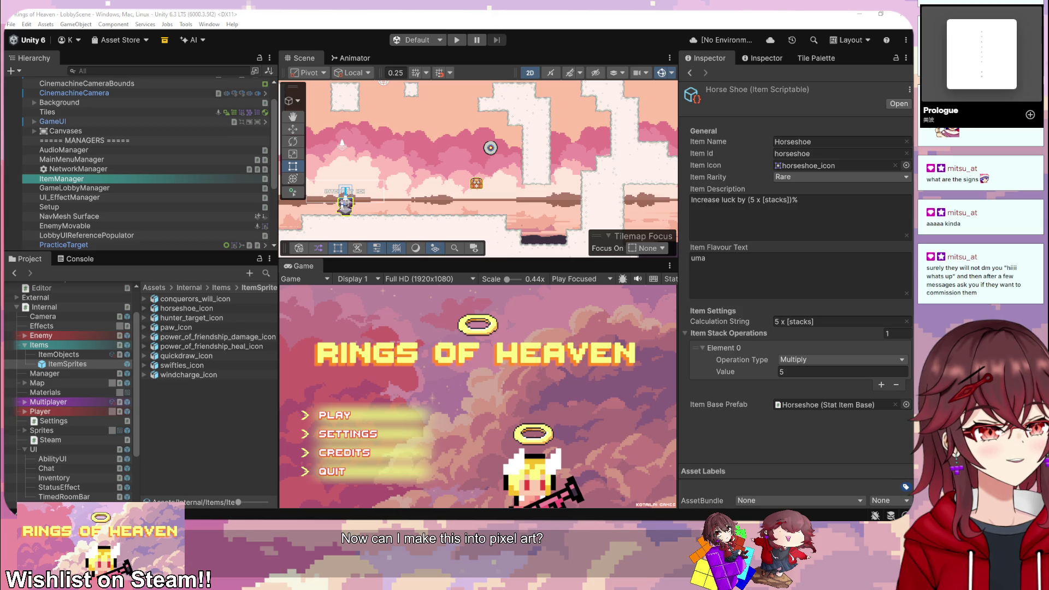
# Duplicate horseshoe_icon in ItemSprites and name the copy mirys_crown_icon
pyautogui.click(188, 429)
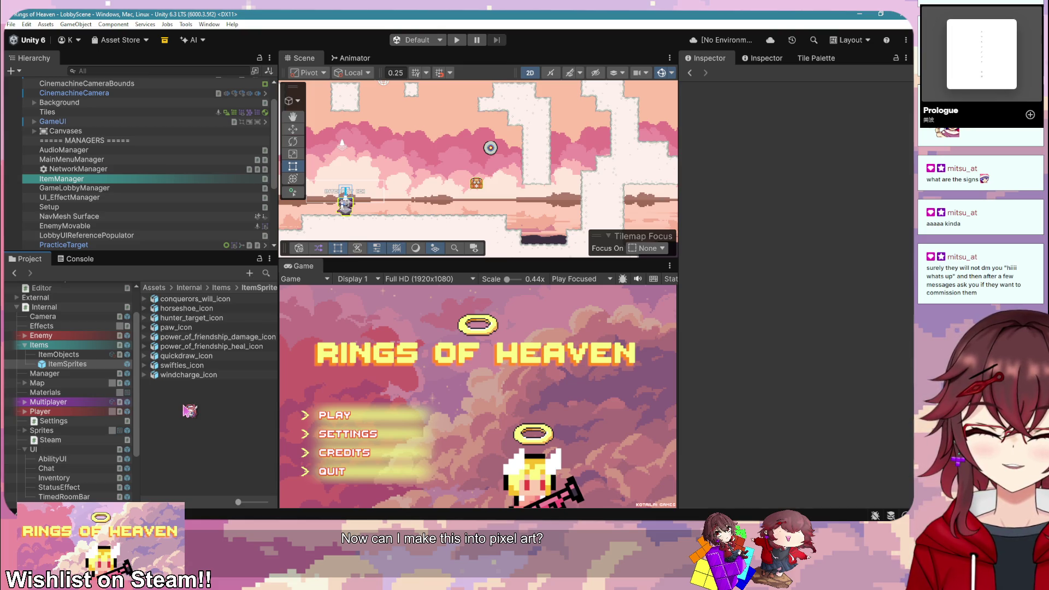
pyautogui.click(186, 309)
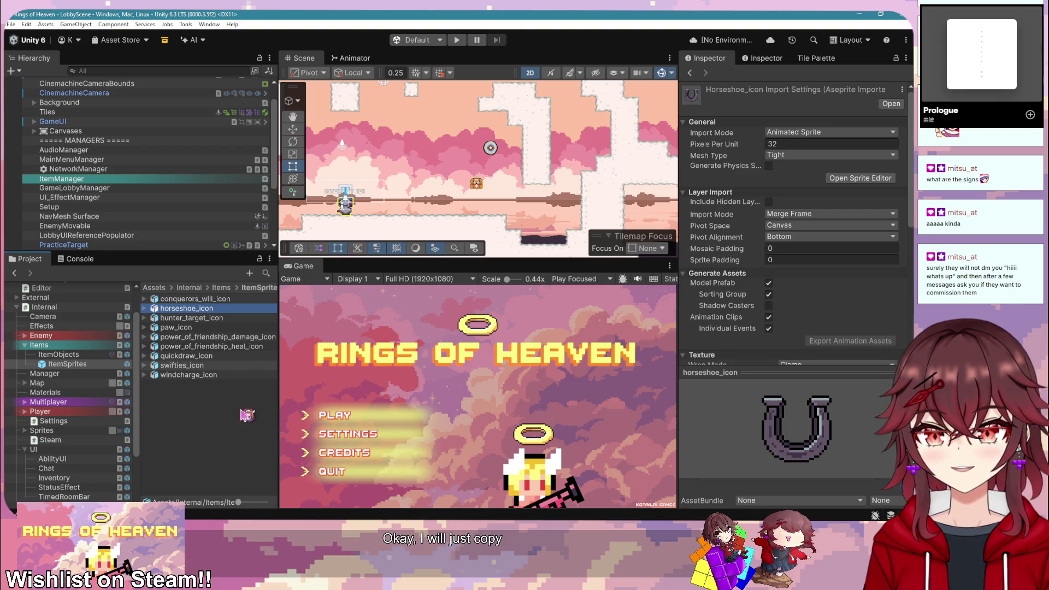
pyautogui.hotkey('ctrl', 'd')
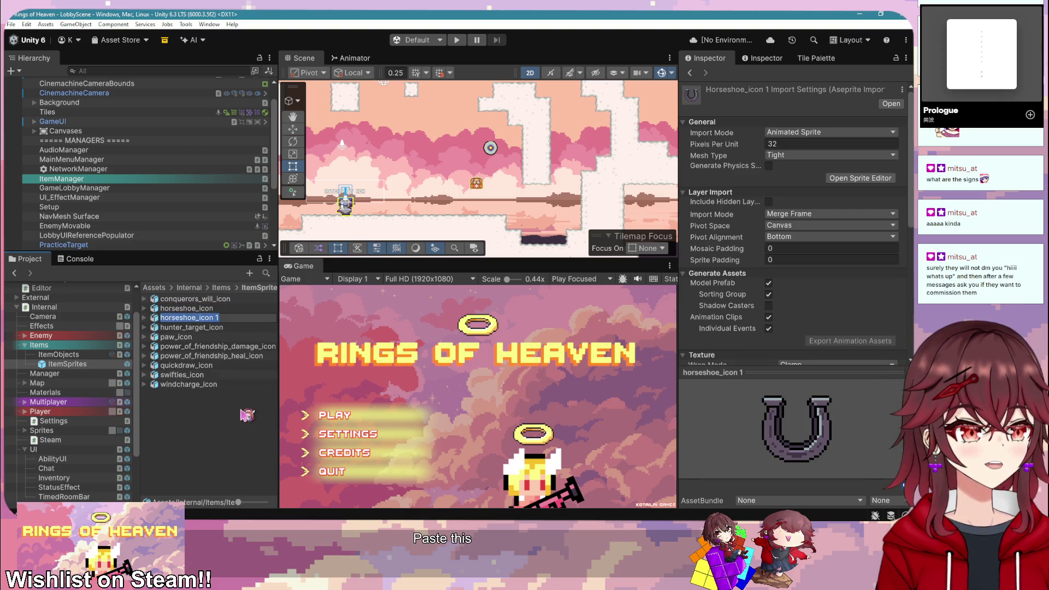
pyautogui.write("miry's cro")
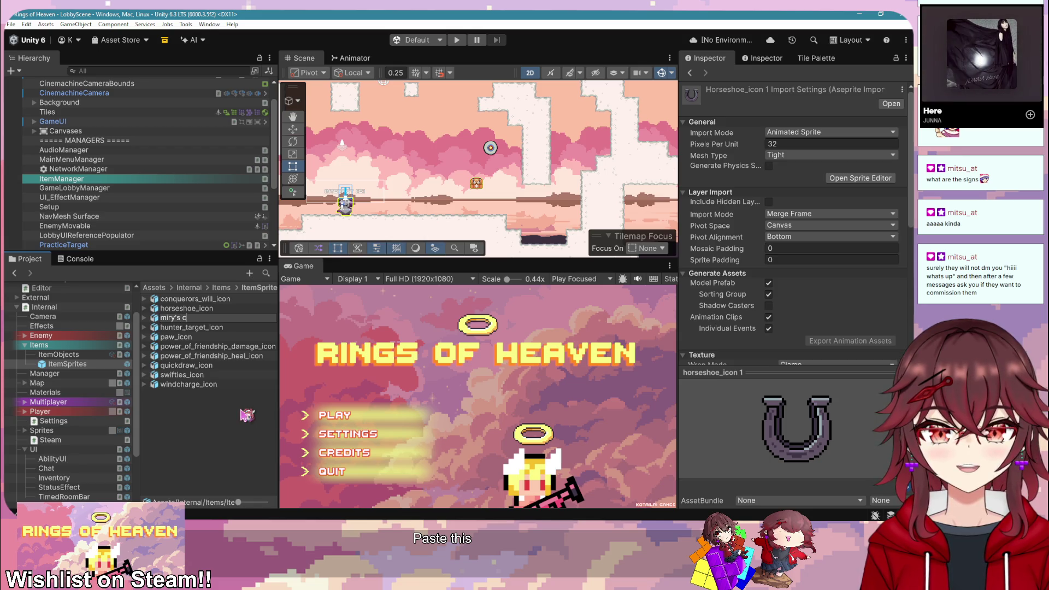
pyautogui.press('BackSpace')
pyautogui.press('BackSpace')
pyautogui.press('BackSpace')
pyautogui.write('s')
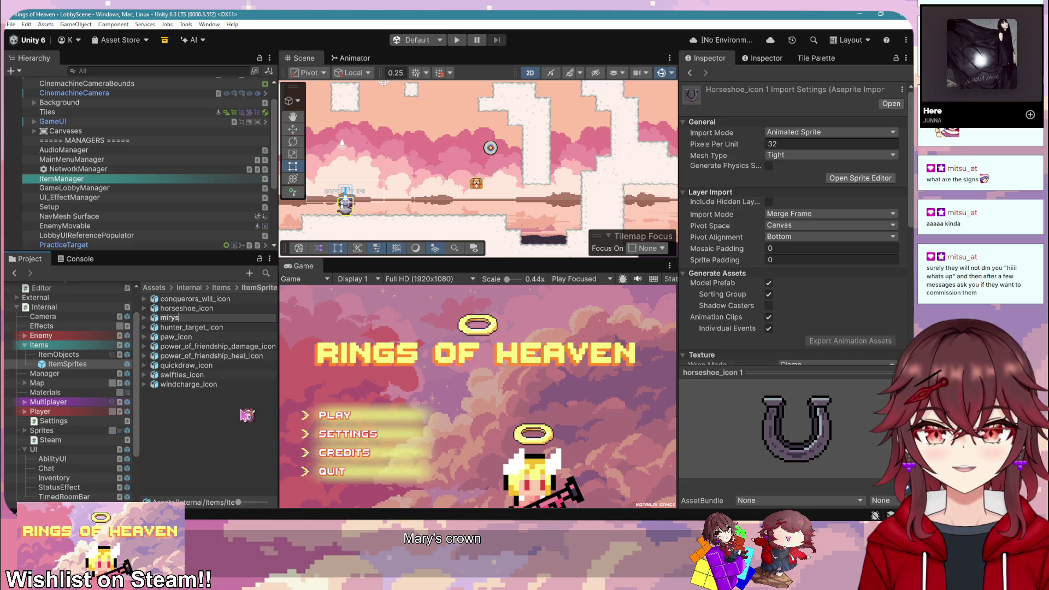
pyautogui.write('_crown_icon')
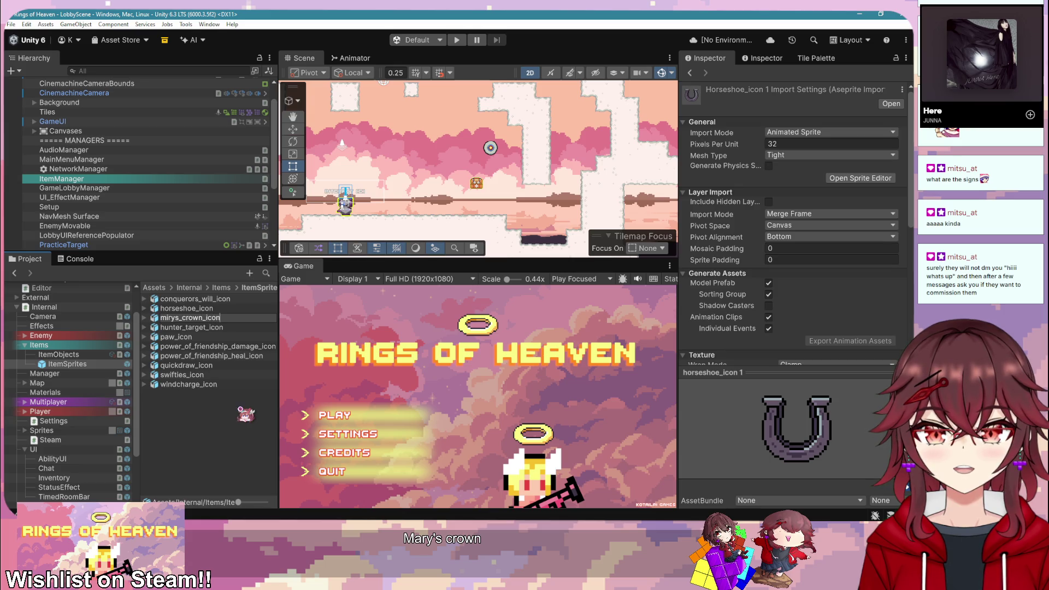
pyautogui.press('Return')
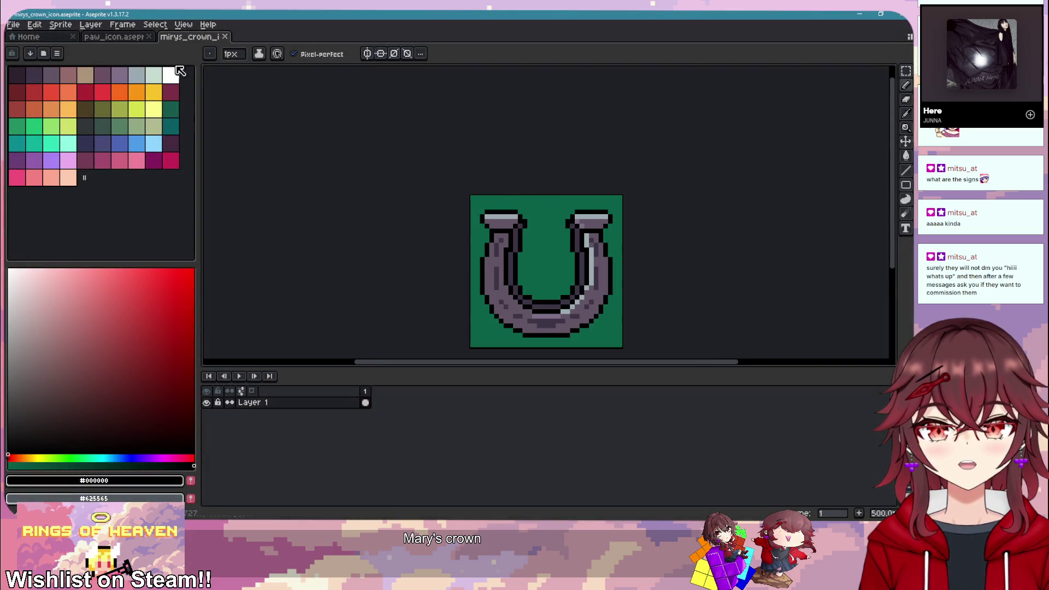
# Close the paw_icon and Home tabs, enable vertical symmetry, and sketch the mirrored horns and sides
pyautogui.click(147, 37)
pyautogui.click(72, 37)
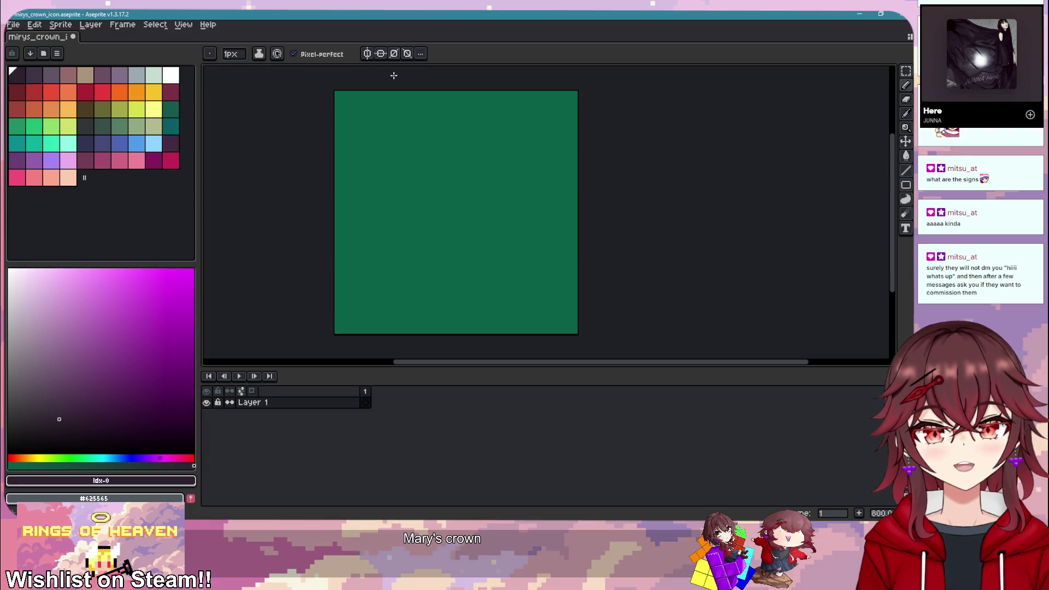
pyautogui.click(367, 53)
pyautogui.moveTo(423, 100)
pyautogui.mouseDown()
pyautogui.moveTo(390, 186)
pyautogui.moveTo(390, 118)
pyautogui.moveTo(356, 204)
pyautogui.moveTo(403, 218)
pyautogui.moveTo(382, 211)
pyautogui.moveTo(375, 234)
pyautogui.moveTo(461, 269)
pyautogui.moveTo(468, 260)
pyautogui.mouseUp()
pyautogui.moveTo(358, 174); pyautogui.dragTo(363, 262)
pyautogui.moveTo(396, 157)
pyautogui.mouseDown()
pyautogui.moveTo(370, 276)
pyautogui.moveTo(376, 294)
pyautogui.mouseUp()
pyautogui.moveTo(351, 237)
pyautogui.mouseDown()
pyautogui.moveTo(365, 219)
pyautogui.moveTo(368, 241)
pyautogui.moveTo(375, 170)
pyautogui.moveTo(370, 180)
pyautogui.moveTo(385, 167)
pyautogui.moveTo(363, 176)
pyautogui.moveTo(371, 169)
pyautogui.moveTo(351, 206)
pyautogui.mouseUp()
pyautogui.hotkey('ctrl', 'z')
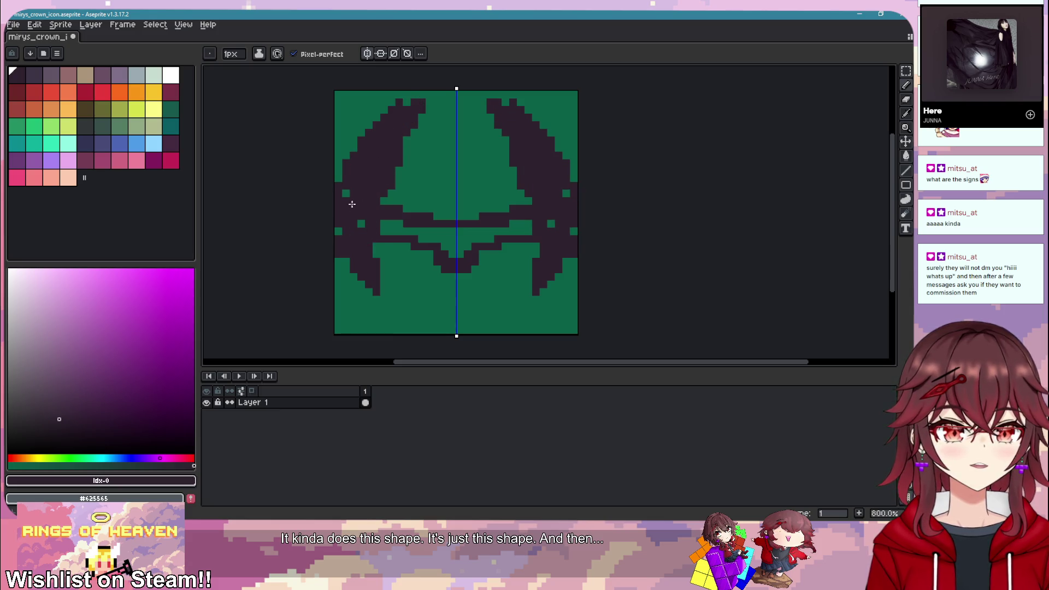
# Extend the crown arms, shape the middle band, and draw a dark V down the centre
pyautogui.moveTo(362, 266)
pyautogui.mouseDown()
pyautogui.moveTo(375, 260)
pyautogui.moveTo(352, 228)
pyautogui.moveTo(394, 297)
pyautogui.moveTo(378, 297)
pyautogui.moveTo(384, 306)
pyautogui.mouseUp()
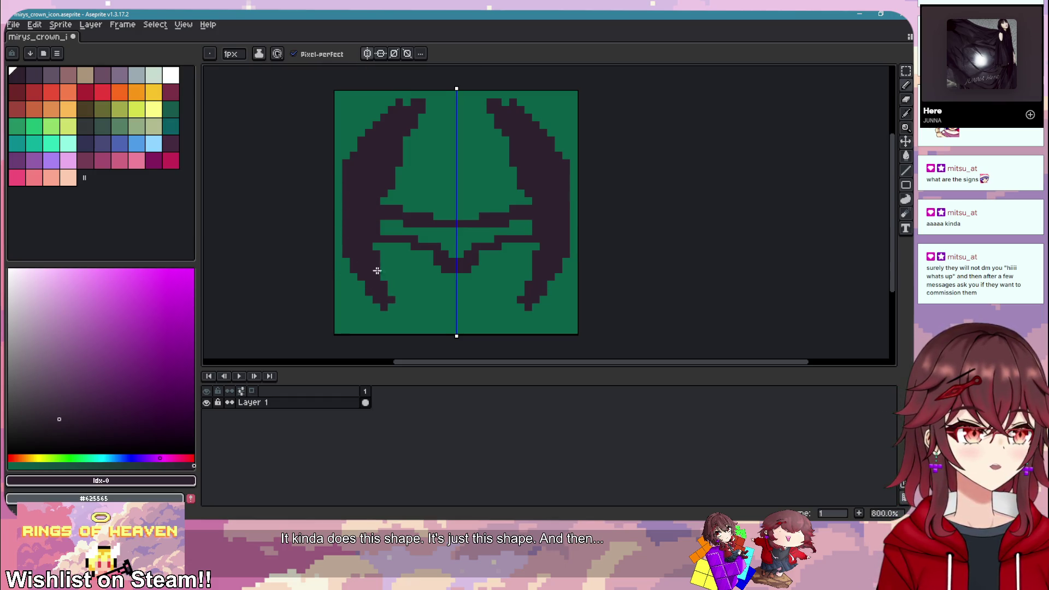
pyautogui.moveTo(370, 230); pyautogui.dragTo(399, 235)
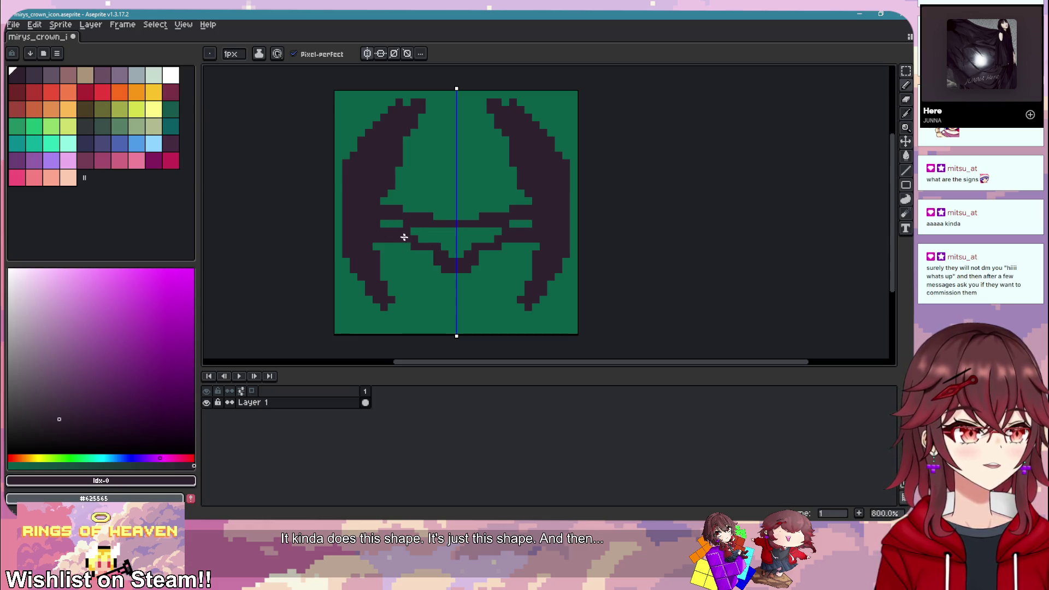
pyautogui.press('e')
pyautogui.moveTo(391, 199)
pyautogui.mouseDown()
pyautogui.moveTo(422, 216)
pyautogui.moveTo(410, 225)
pyautogui.moveTo(513, 225)
pyautogui.moveTo(452, 251)
pyautogui.mouseUp()
pyautogui.press('b')
pyautogui.press('e')
pyautogui.moveTo(375, 246); pyautogui.dragTo(363, 235)
pyautogui.press('b')
pyautogui.moveTo(421, 255); pyautogui.dragTo(437, 254)
pyautogui.moveTo(373, 258)
pyautogui.mouseDown()
pyautogui.moveTo(394, 270)
pyautogui.moveTo(455, 269)
pyautogui.moveTo(453, 279)
pyautogui.mouseUp()
pyautogui.press('e')
pyautogui.click(462, 292)
# Draw a closed diamond ring at the crown's centre
pyautogui.scroll(-2, 517, 296)
pyautogui.scroll(-2, 543, 309)
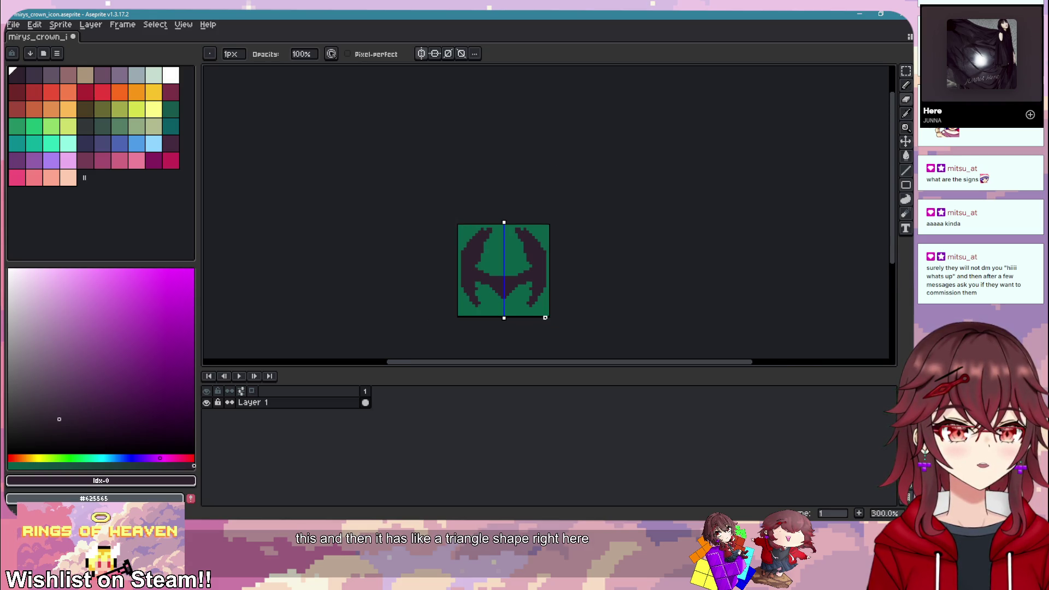
pyautogui.scroll(2, 546, 318)
pyautogui.scroll(2, 543, 311)
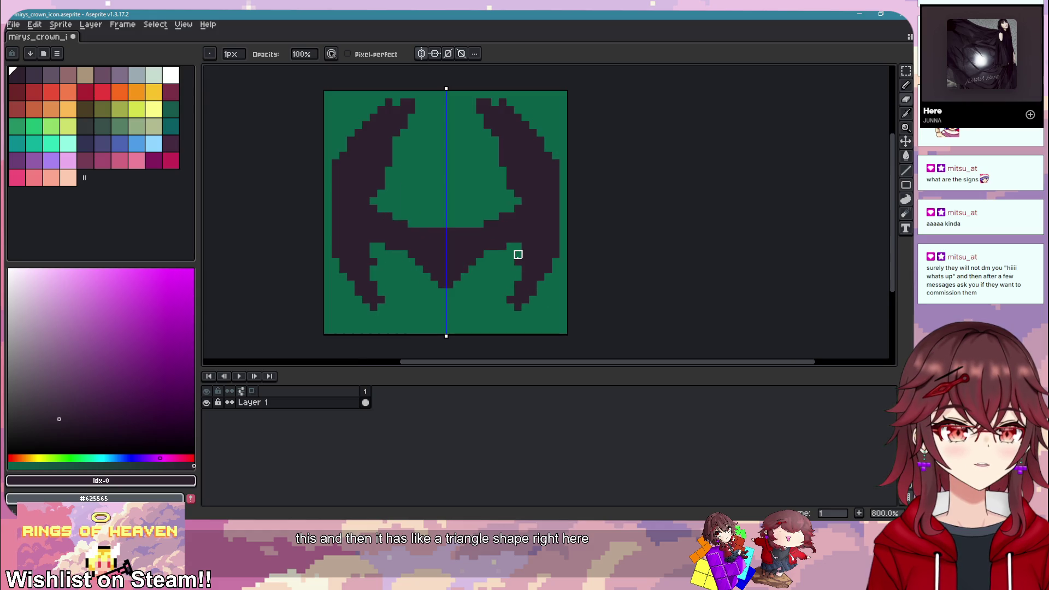
pyautogui.moveTo(515, 251); pyautogui.dragTo(529, 273)
pyautogui.press('b')
pyautogui.moveTo(461, 170)
pyautogui.mouseDown()
pyautogui.moveTo(443, 197)
pyautogui.moveTo(471, 239)
pyautogui.moveTo(459, 202)
pyautogui.moveTo(454, 216)
pyautogui.mouseUp()
pyautogui.press('e')
pyautogui.press('b')
pyautogui.click(443, 202)
# Marquee-select the whole crown sprite, then deselect it
pyautogui.scroll(-3, 517, 208)
pyautogui.scroll(4, 523, 221)
pyautogui.scroll(-4, 508, 235)
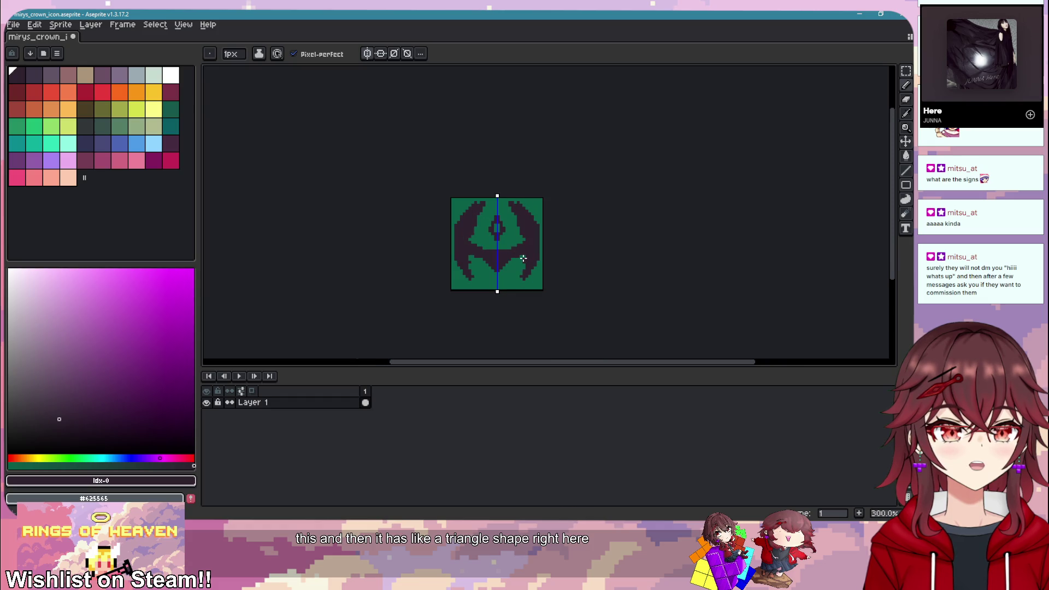
pyautogui.scroll(-3, 522, 263)
pyautogui.scroll(5, 521, 267)
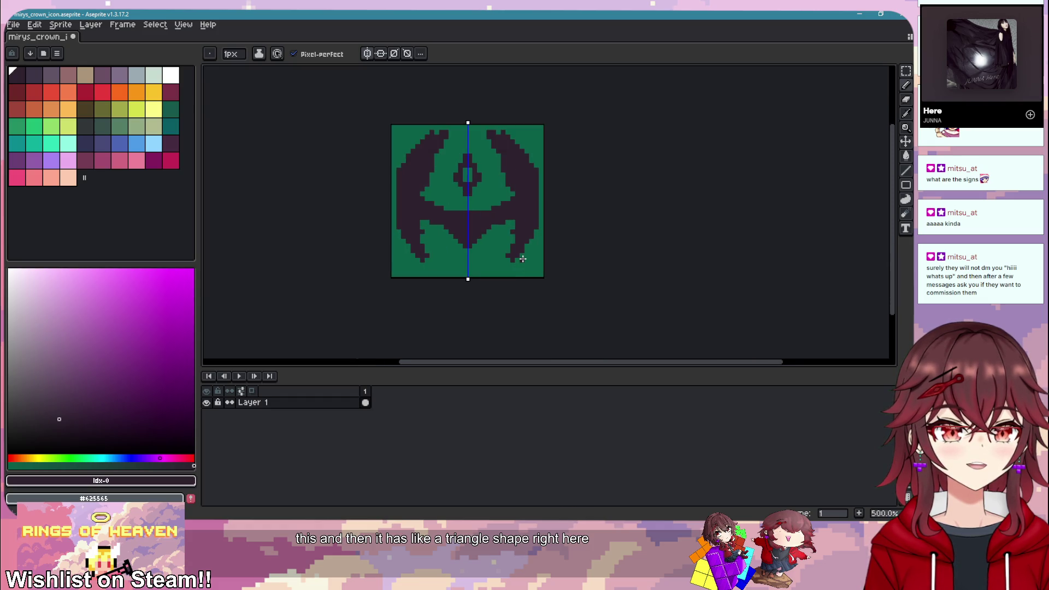
pyautogui.press('m')
pyautogui.moveTo(344, 110); pyautogui.dragTo(567, 298)
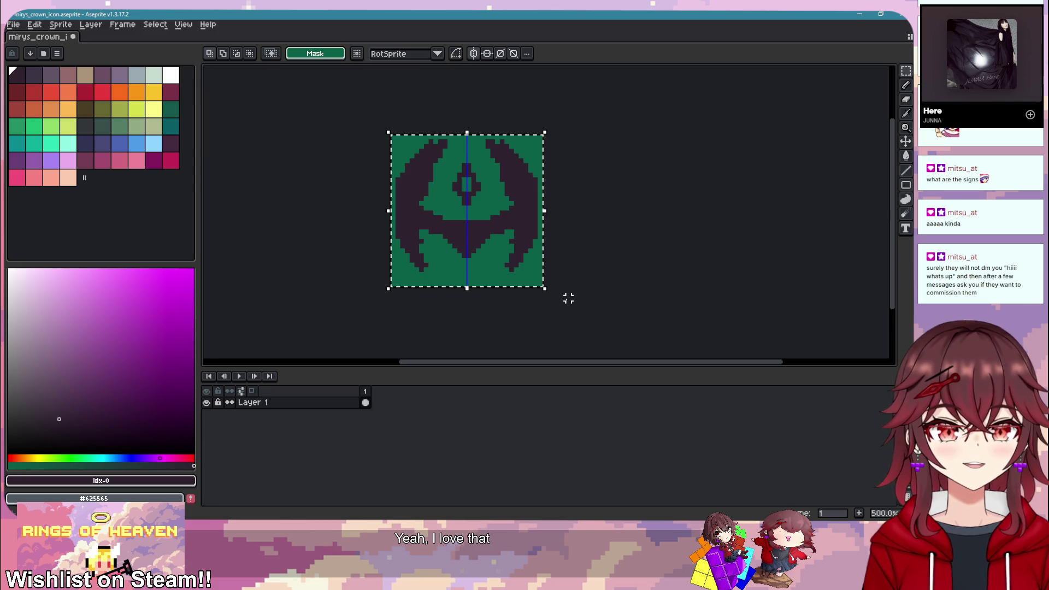
pyautogui.click(616, 294)
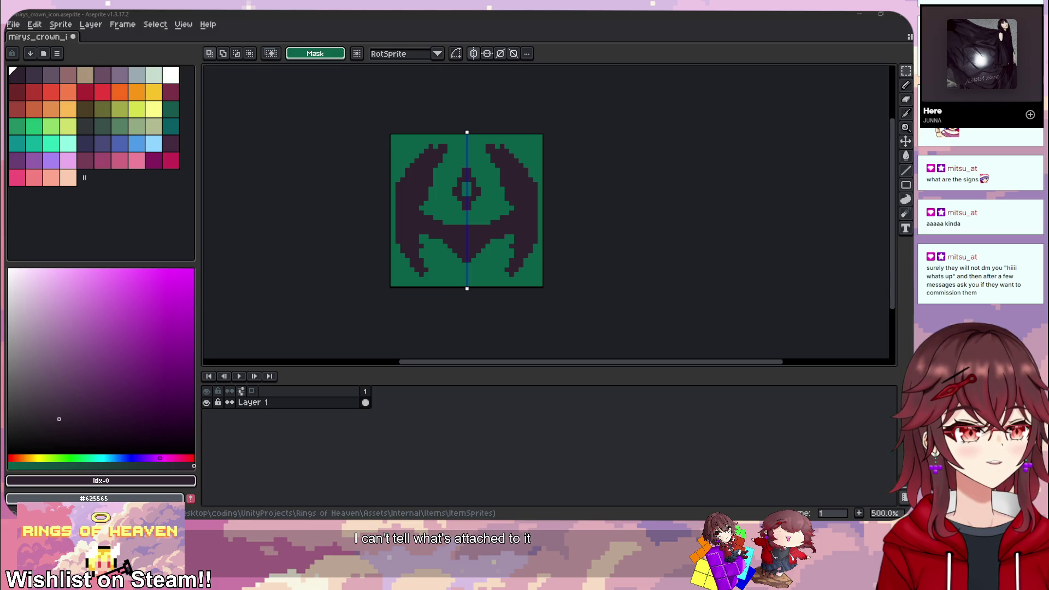
# Open an enlarged crown reference photo from the X media grid
pyautogui.hotkey('alt', 'Tab')
pyautogui.scroll(-5, 547, 365)
pyautogui.scroll(-5, 547, 365)
pyautogui.click(514, 283)
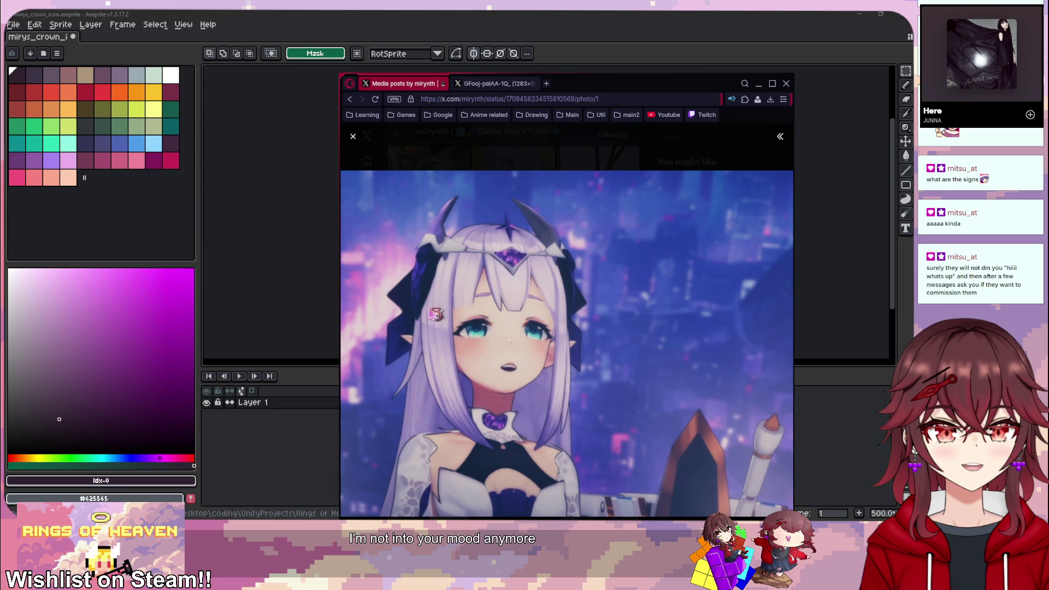
# Close the photo viewer and move the reference browser aside, off the canvas
pyautogui.click(362, 138)
pyautogui.moveTo(591, 87); pyautogui.dragTo(1048, 109)
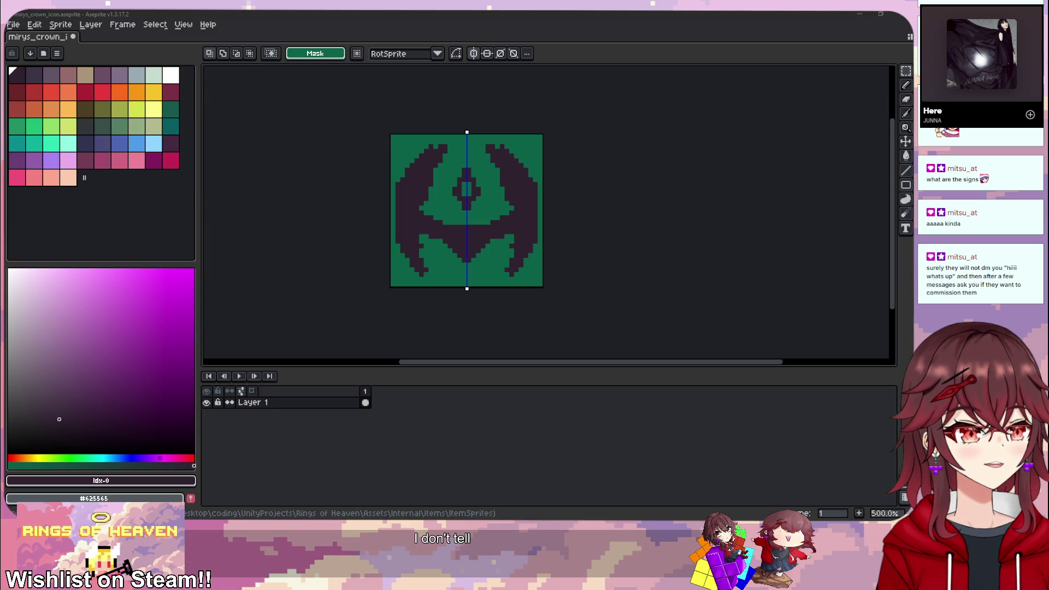
pyautogui.hotkey('alt', 'Tab')
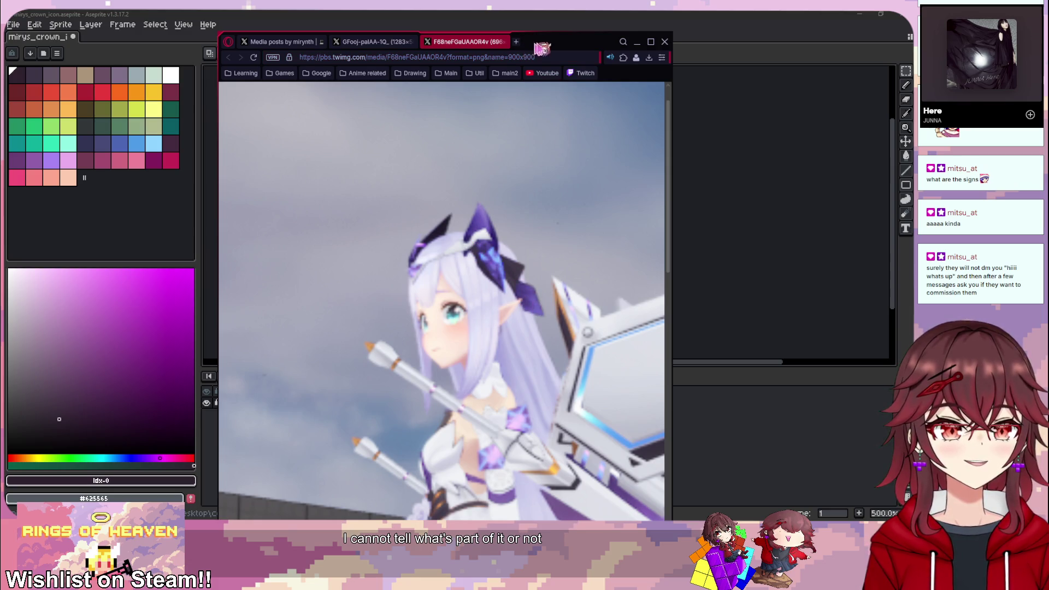
pyautogui.hotkey('alt', 'Tab')
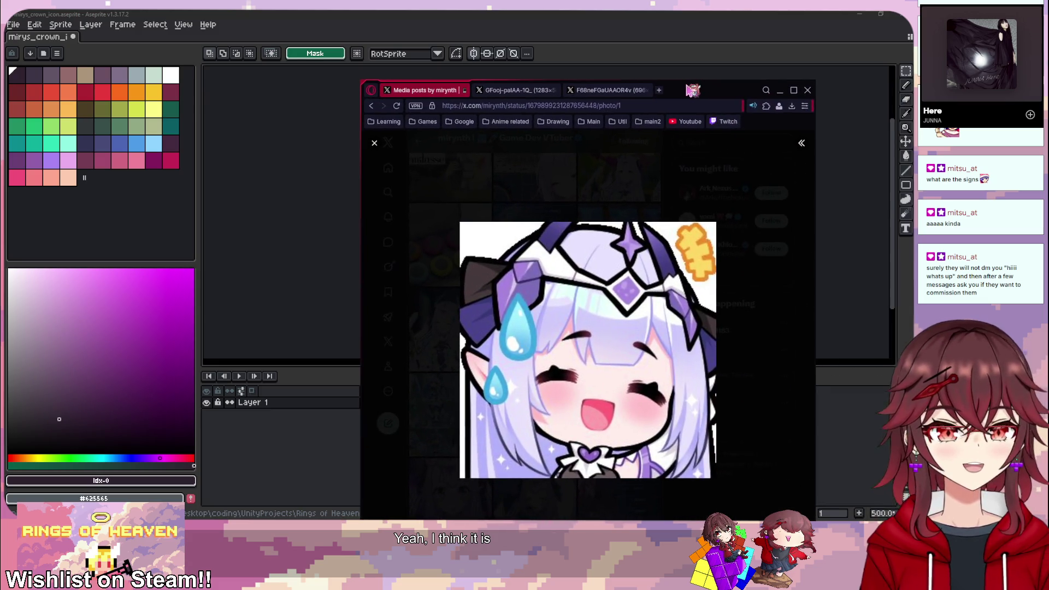
pyautogui.moveTo(757, 87)
pyautogui.mouseDown()
pyautogui.moveTo(807, 201)
pyautogui.moveTo(894, 113)
pyautogui.moveTo(853, 90)
pyautogui.mouseUp()
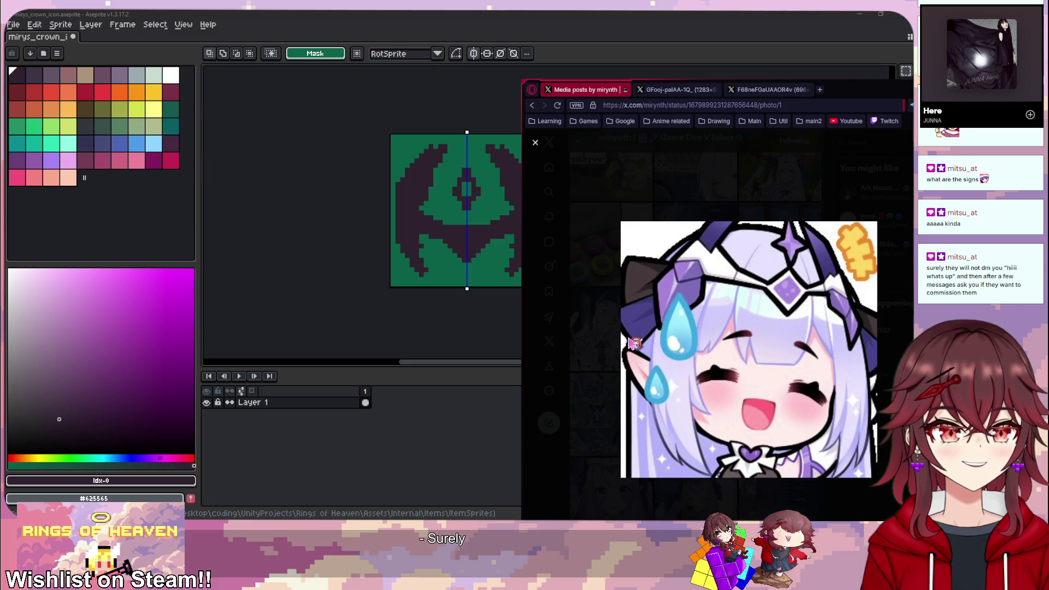
pyautogui.moveTo(831, 98); pyautogui.dragTo(1048, 164)
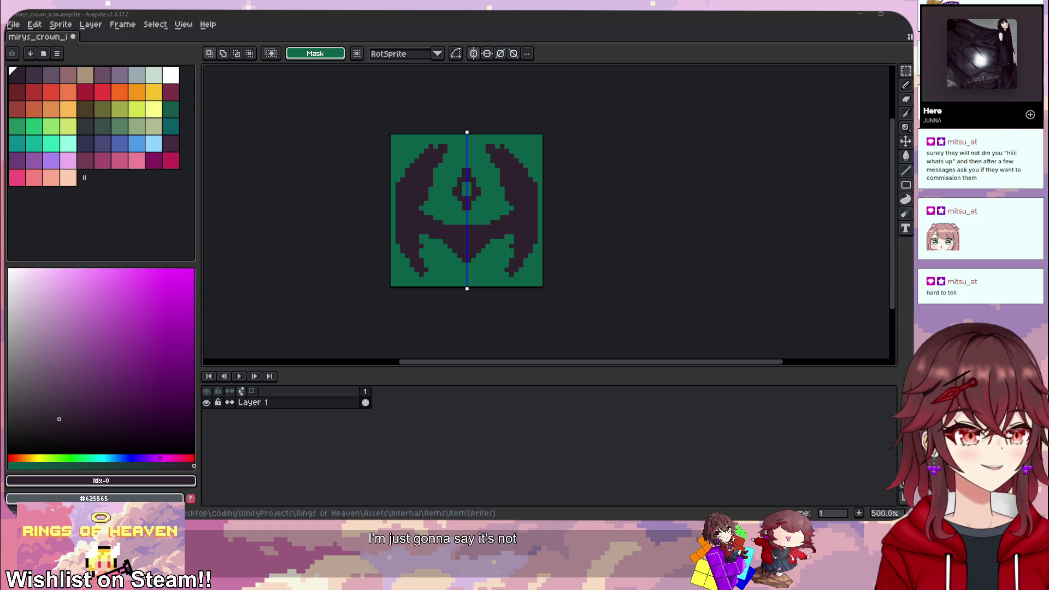
# Compare the side-angle and crown close-up reference images, then move the browser off-screen
pyautogui.hotkey('alt', 'Tab')
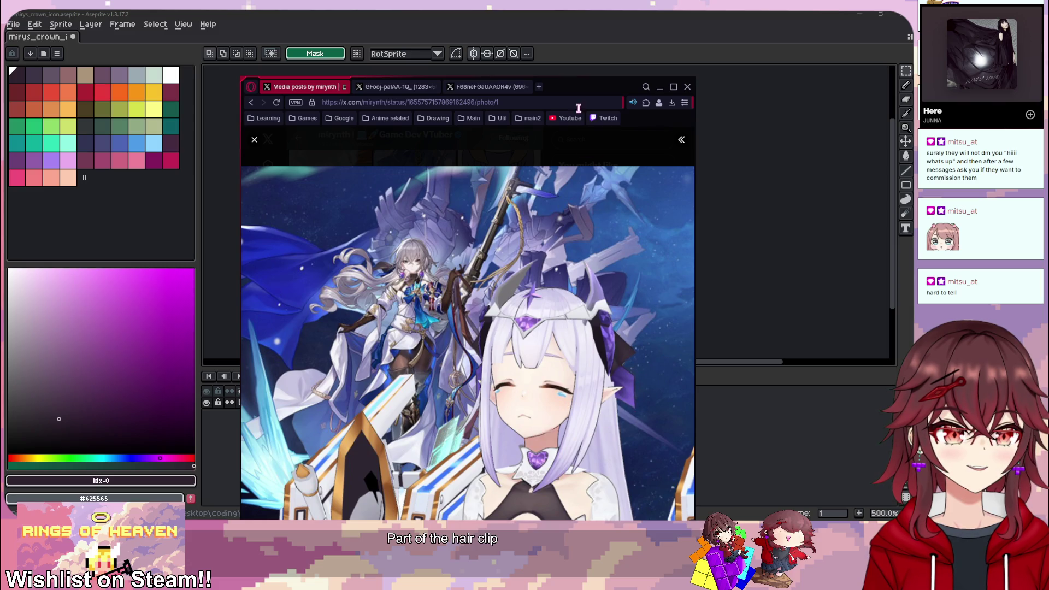
pyautogui.click(488, 87)
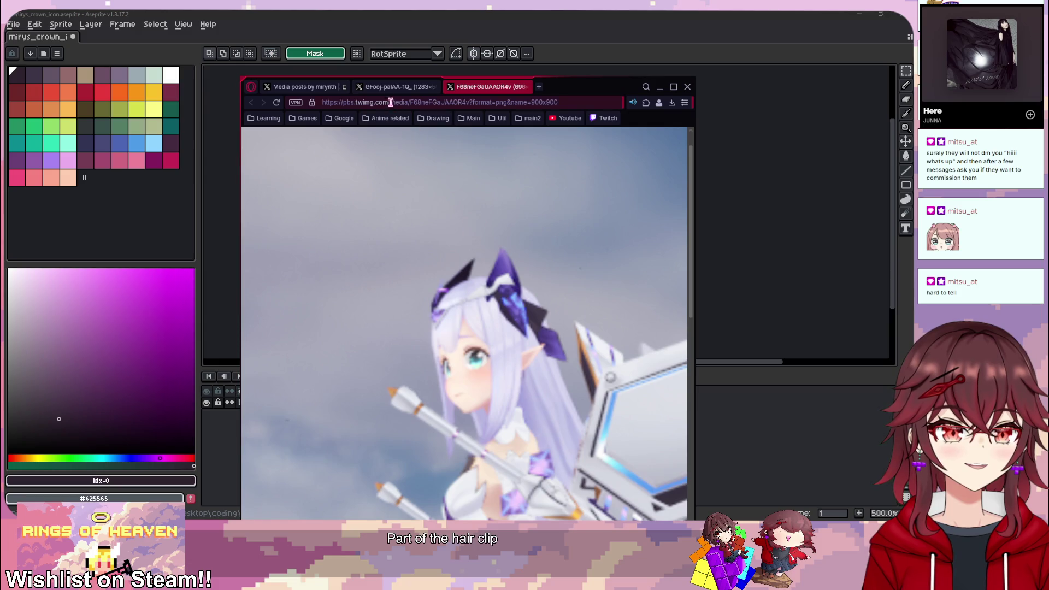
pyautogui.click(395, 86)
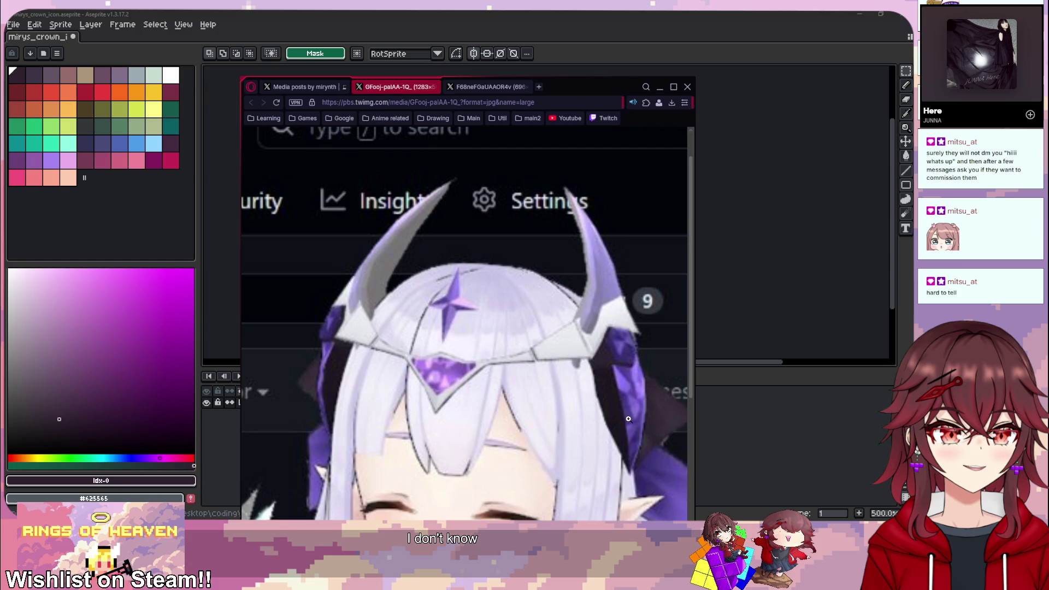
pyautogui.moveTo(569, 90)
pyautogui.mouseDown()
pyautogui.moveTo(928, 163)
pyautogui.moveTo(1048, 164)
pyautogui.mouseUp()
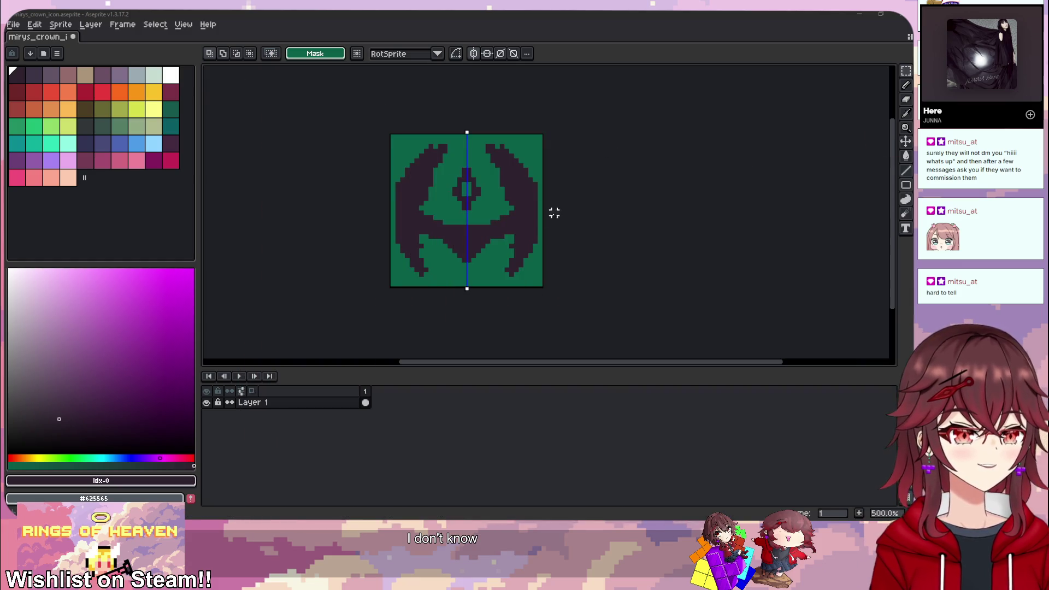
pyautogui.scroll(4, 454, 229)
pyautogui.press('b')
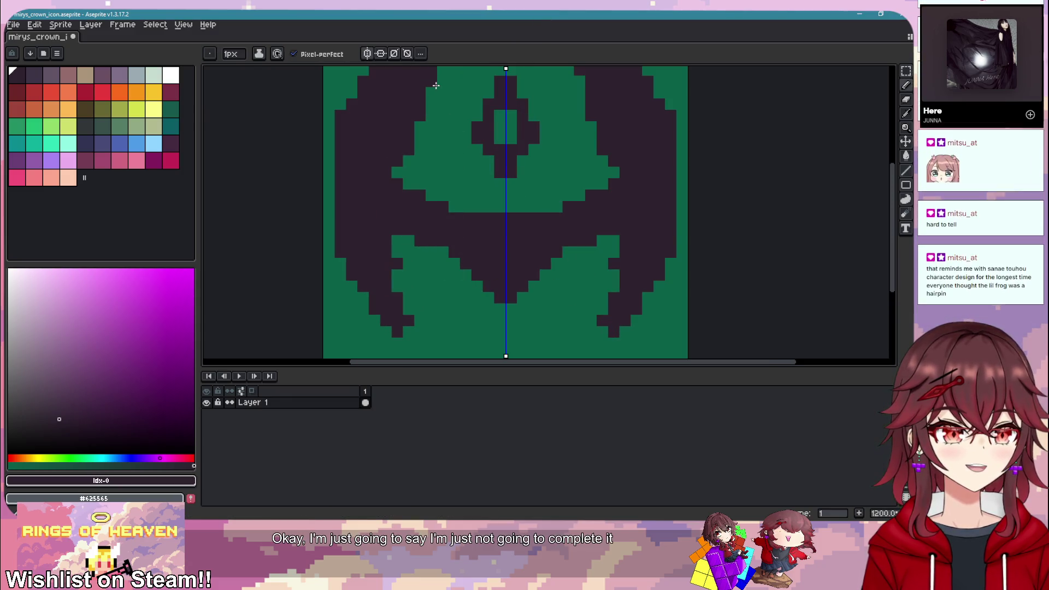
pyautogui.scroll(-3, 509, 212)
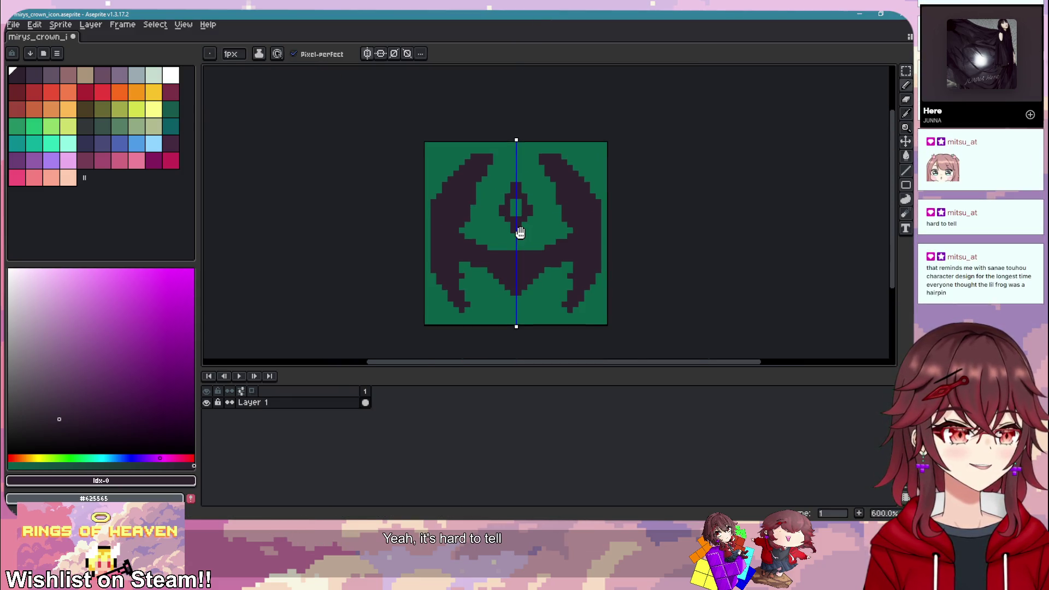
pyautogui.scroll(-1, 516, 218)
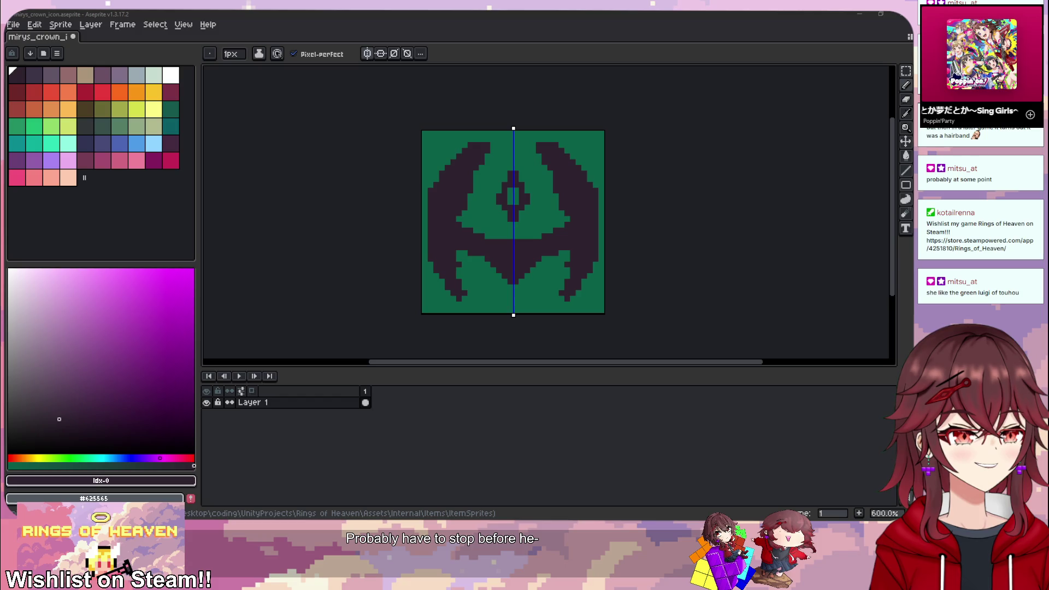
pyautogui.hotkey('alt', 'Tab')
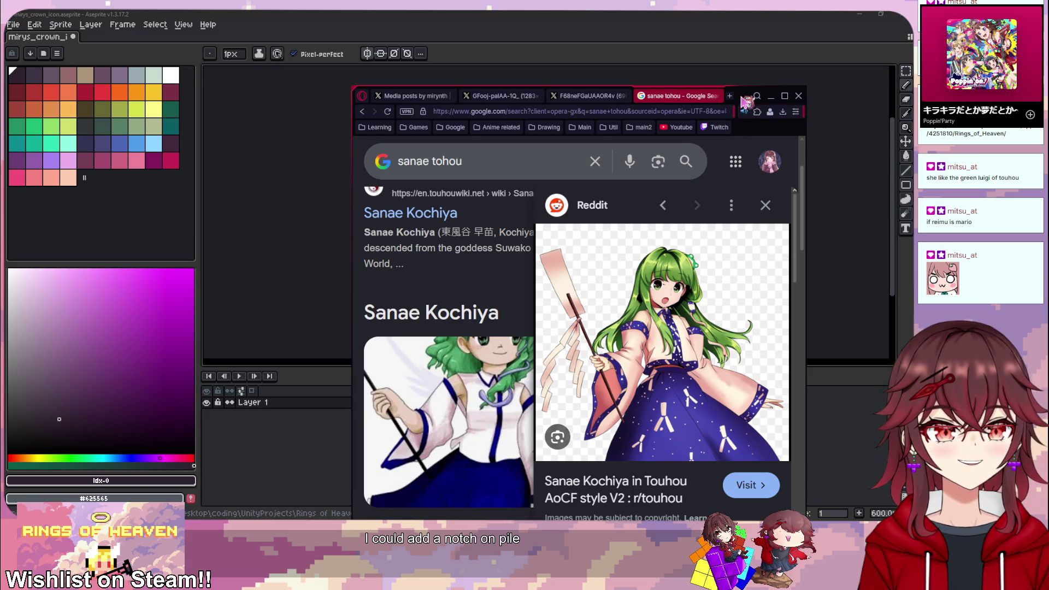
pyautogui.click(772, 96)
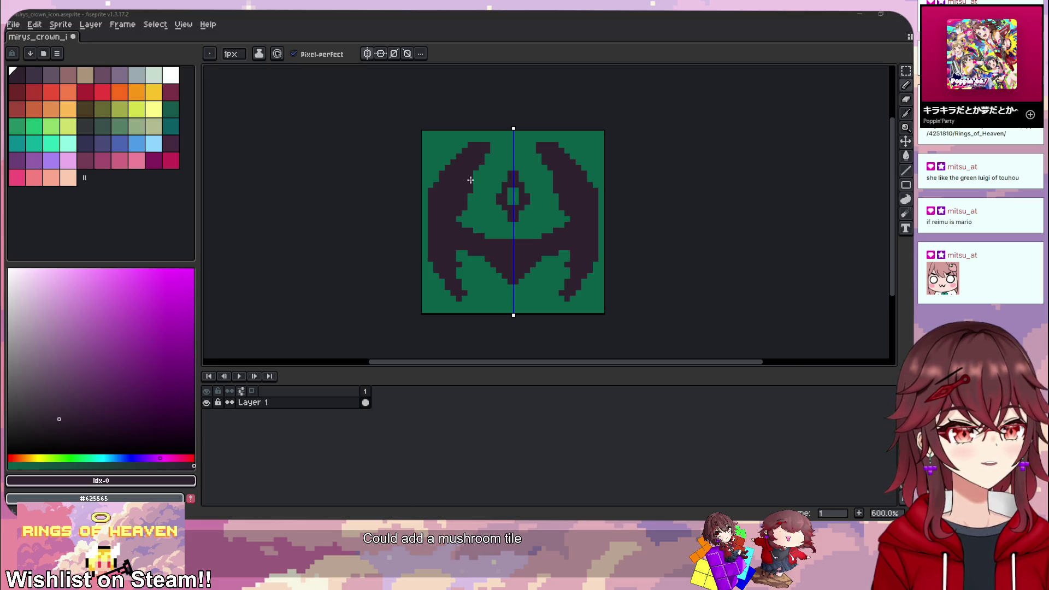
# Lower Layer 1's opacity to 31% to fade the crown sketch
pyautogui.scroll(3, 539, 240)
pyautogui.rightClick(306, 403)
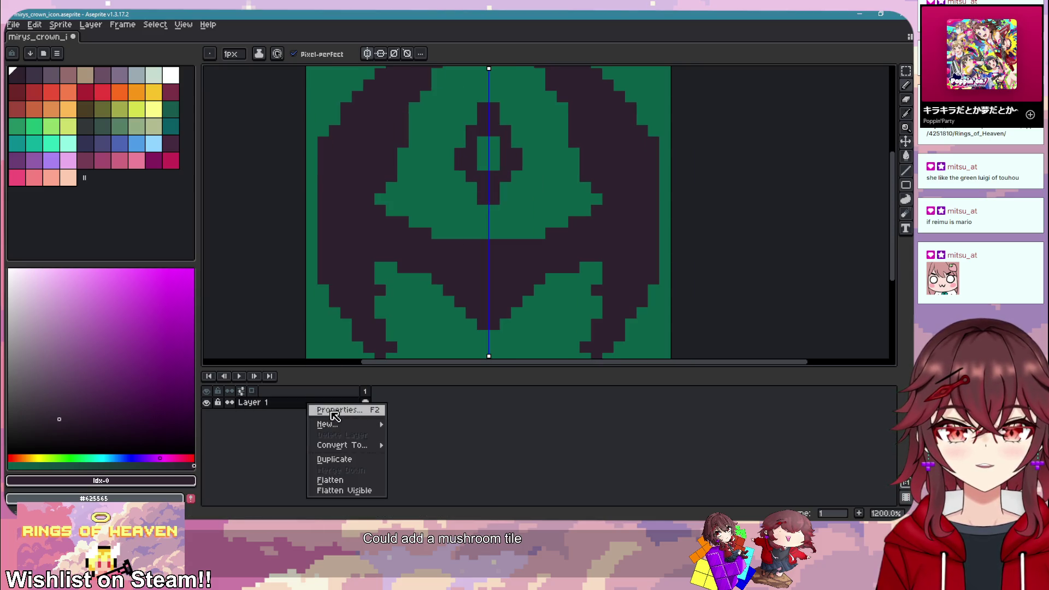
pyautogui.click(322, 408)
pyautogui.moveTo(306, 396); pyautogui.dragTo(286, 396)
pyautogui.press('Return')
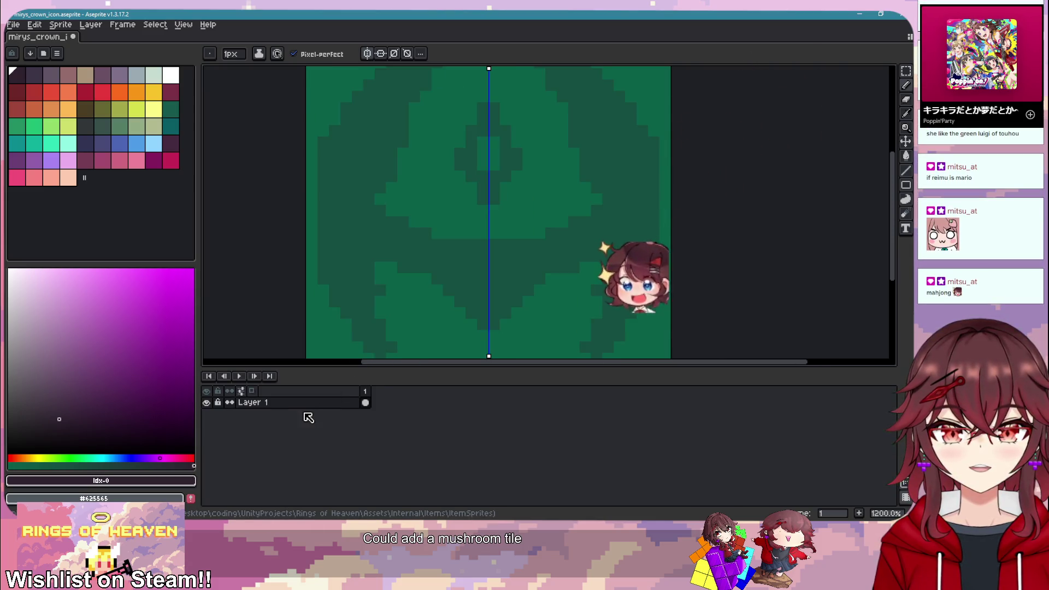
# Add a new layer above the faded sketch
pyautogui.rightClick(303, 405)
pyautogui.moveTo(329, 428)
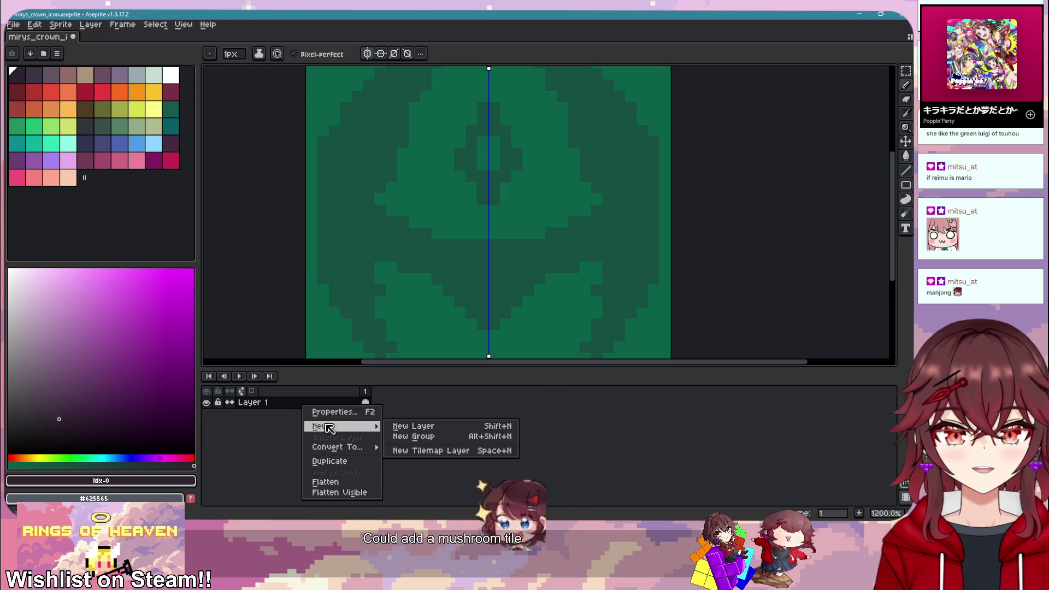
pyautogui.click(416, 426)
pyautogui.scroll(-3, 461, 251)
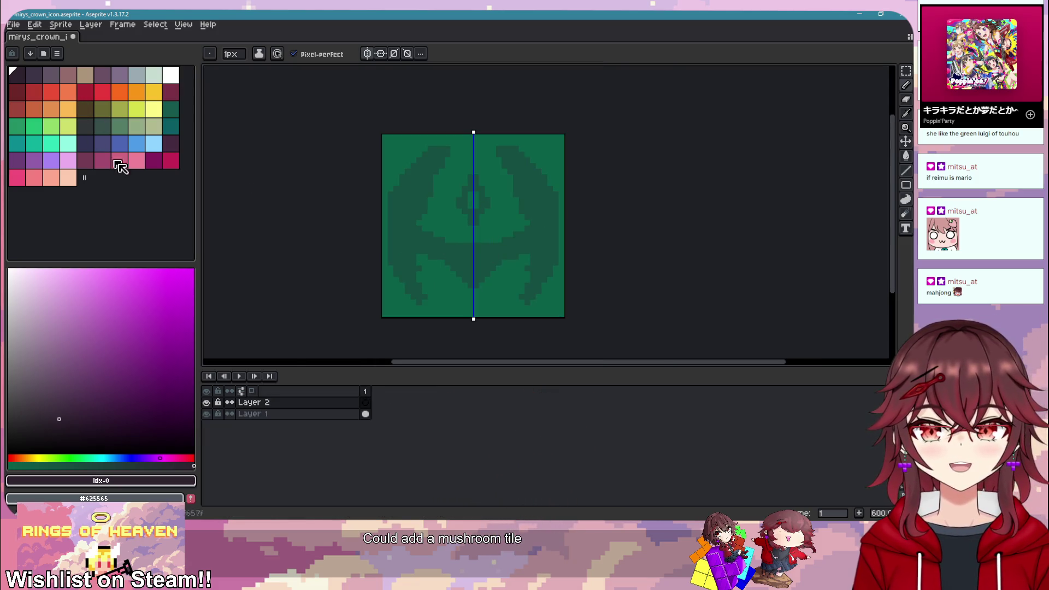
pyautogui.scroll(3, 511, 237)
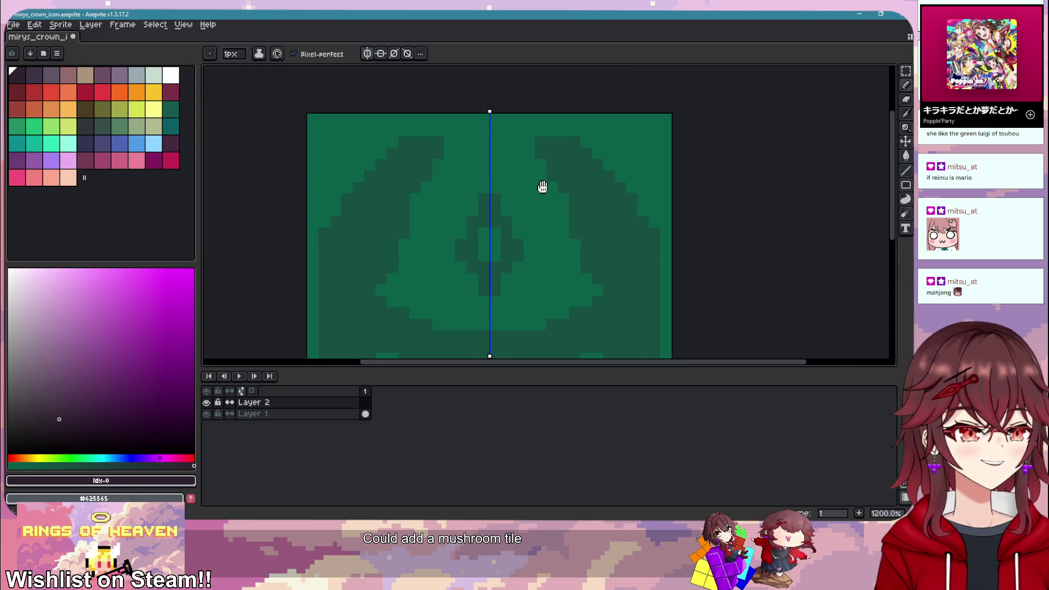
# Pencil mirrored dark pixels at the horn tops and down the left horn's diagonal outline
pyautogui.moveTo(440, 150)
pyautogui.mouseDown()
pyautogui.moveTo(405, 180)
pyautogui.moveTo(381, 243)
pyautogui.moveTo(394, 218)
pyautogui.mouseUp()
pyautogui.press('e')
pyautogui.click(394, 184)
pyautogui.press('b')
pyautogui.click(440, 150)
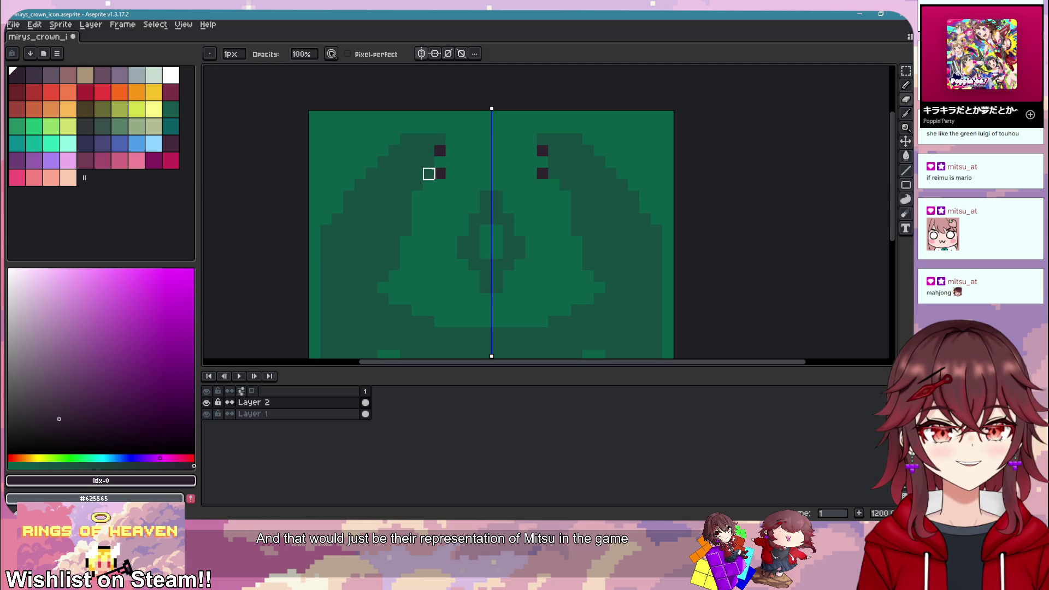
pyautogui.moveTo(429, 164)
pyautogui.mouseDown()
pyautogui.moveTo(382, 286)
pyautogui.moveTo(384, 277)
pyautogui.mouseUp()
# Draw a vertical dark outline segment down the horn, with a pixel below it
pyautogui.press('e')
pyautogui.press('b')
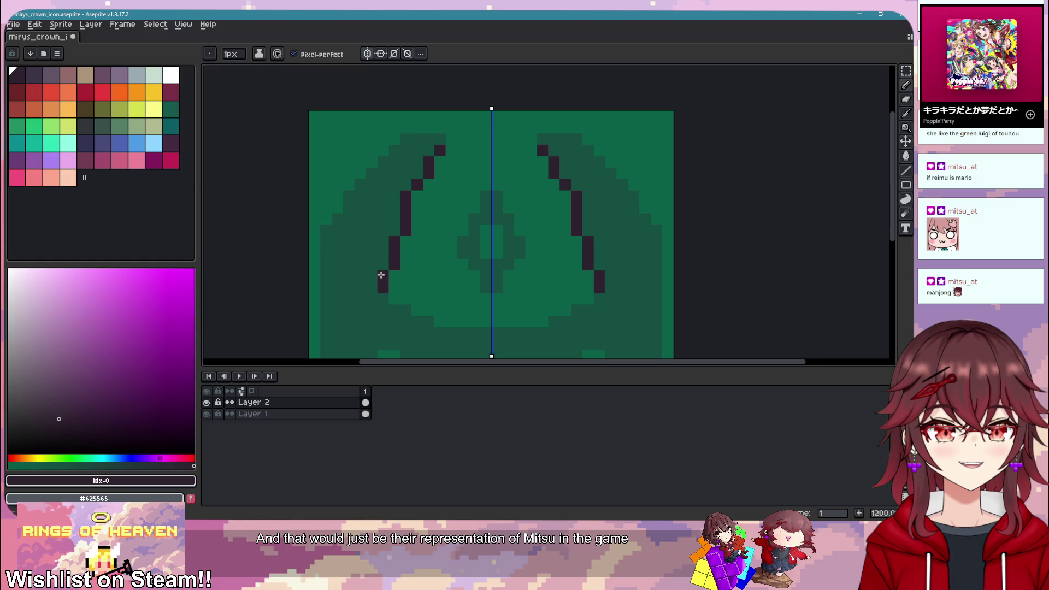
pyautogui.click(383, 281)
pyautogui.scroll(-5, 452, 246)
pyautogui.moveTo(399, 181)
pyautogui.mouseDown()
pyautogui.moveTo(392, 246)
pyautogui.moveTo(412, 309)
pyautogui.mouseUp()
pyautogui.scroll(-1, 407, 272)
pyautogui.scroll(1, 417, 270)
pyautogui.scroll(-1, 412, 310)
pyautogui.scroll(-1, 425, 322)
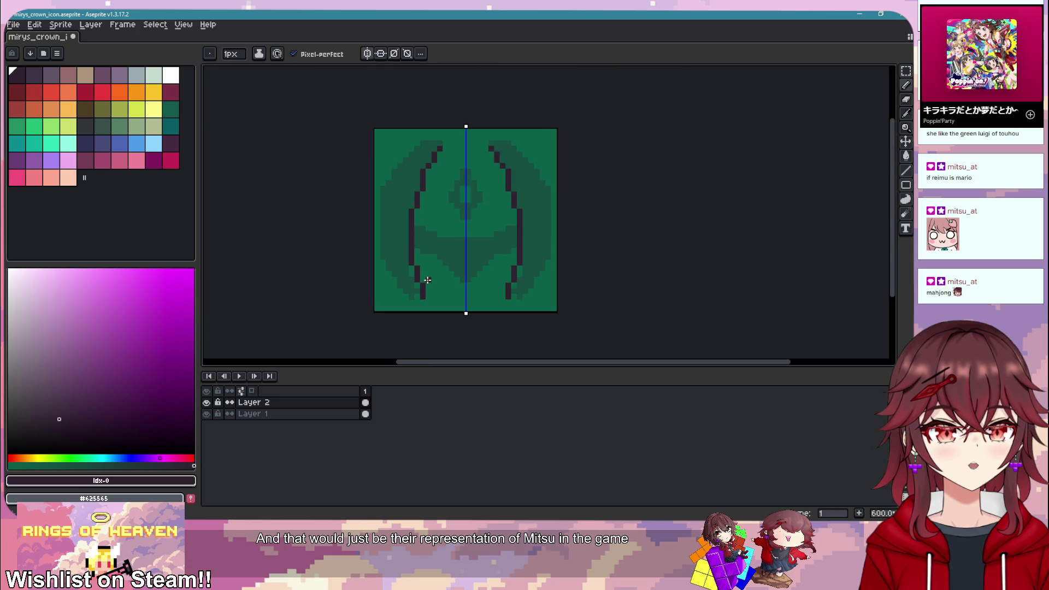
pyautogui.scroll(1, 427, 295)
# Add dark pixels at the horn's base and a stepped diagonal up its outer edge
pyautogui.click(425, 311)
pyautogui.click(425, 322)
pyautogui.click(414, 322)
pyautogui.click(392, 311)
pyautogui.moveTo(401, 314)
pyautogui.mouseDown()
pyautogui.moveTo(359, 278)
pyautogui.moveTo(348, 253)
pyautogui.moveTo(334, 123)
pyautogui.moveTo(362, 221)
pyautogui.moveTo(362, 181)
pyautogui.moveTo(419, 98)
pyautogui.moveTo(483, 89)
pyautogui.mouseUp()
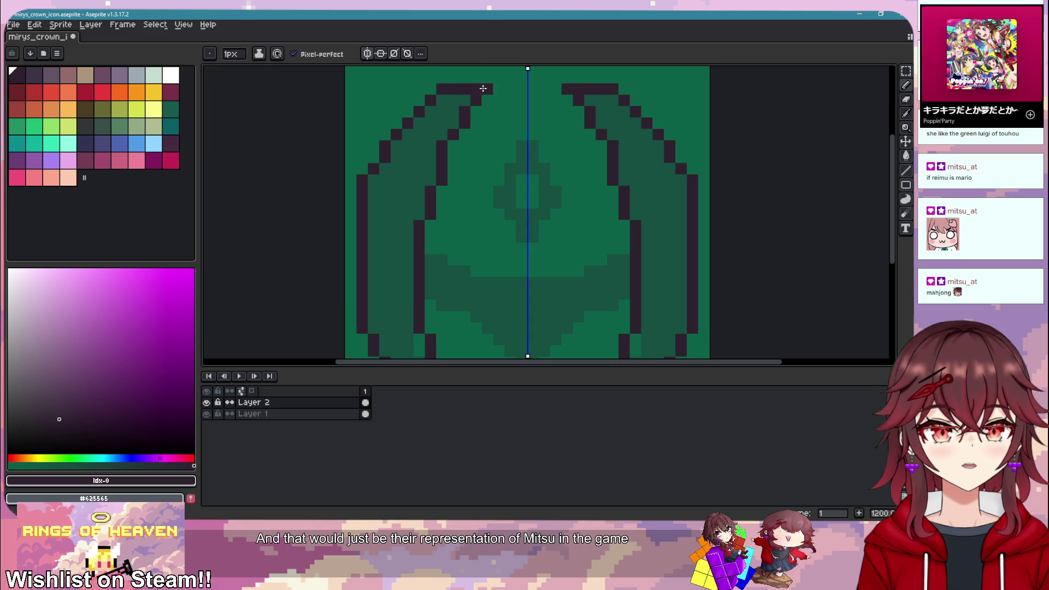
# Erase the stray outline pixels on the left horn
pyautogui.scroll(-3, 500, 113)
pyautogui.scroll(1, 497, 105)
pyautogui.press('e')
pyautogui.scroll(-2, 548, 209)
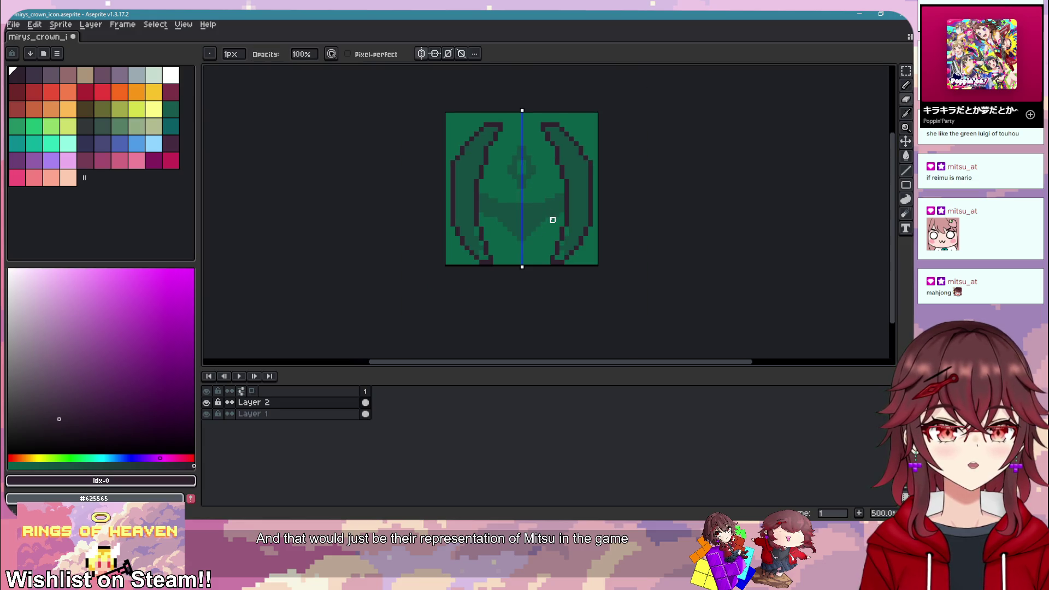
pyautogui.scroll(-3, 541, 230)
pyautogui.scroll(3, 520, 186)
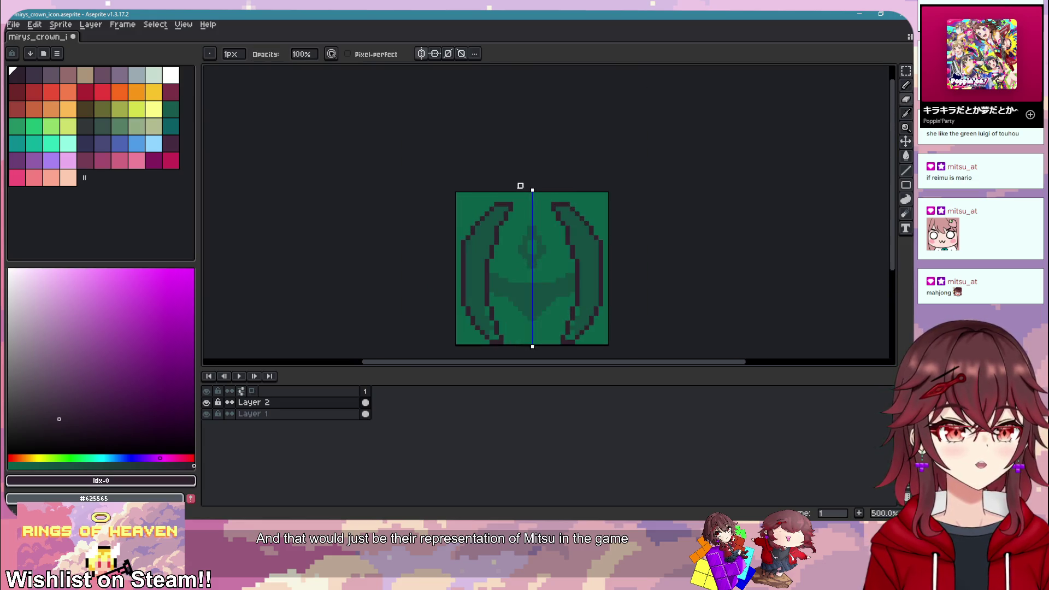
pyautogui.scroll(3, 520, 185)
pyautogui.press('b')
pyautogui.scroll(-3, 515, 234)
pyautogui.scroll(-5, 523, 262)
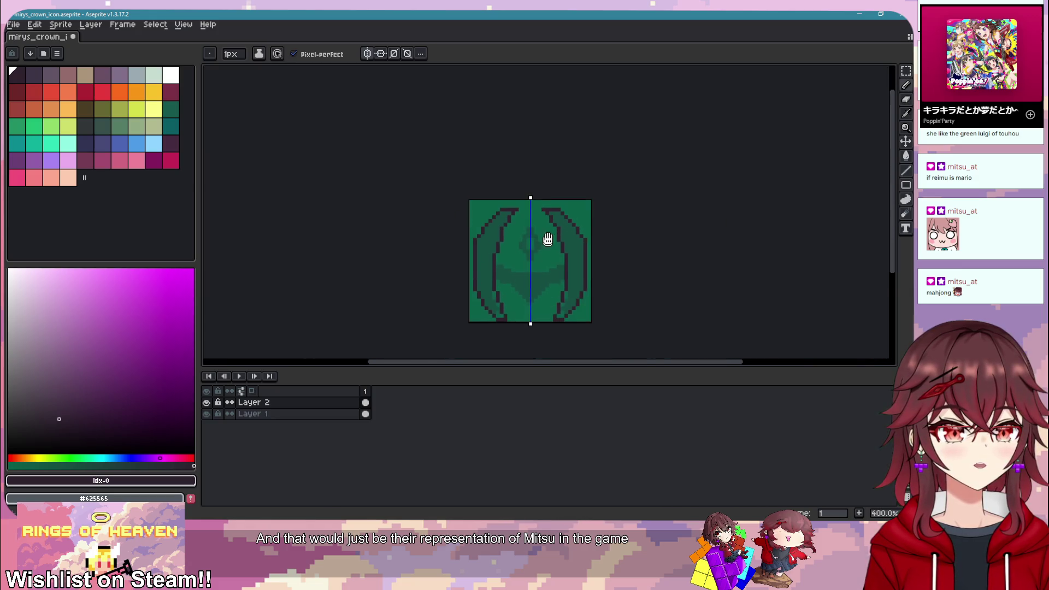
pyautogui.scroll(3, 548, 250)
pyautogui.scroll(-3, 511, 290)
pyautogui.scroll(3, 564, 171)
pyautogui.press('e')
pyautogui.moveTo(462, 192)
pyautogui.mouseDown()
pyautogui.moveTo(462, 213)
pyautogui.moveTo(472, 202)
pyautogui.mouseUp()
pyautogui.press('b')
# Start the left arc with a dark pixel
pyautogui.scroll(-2, 471, 213)
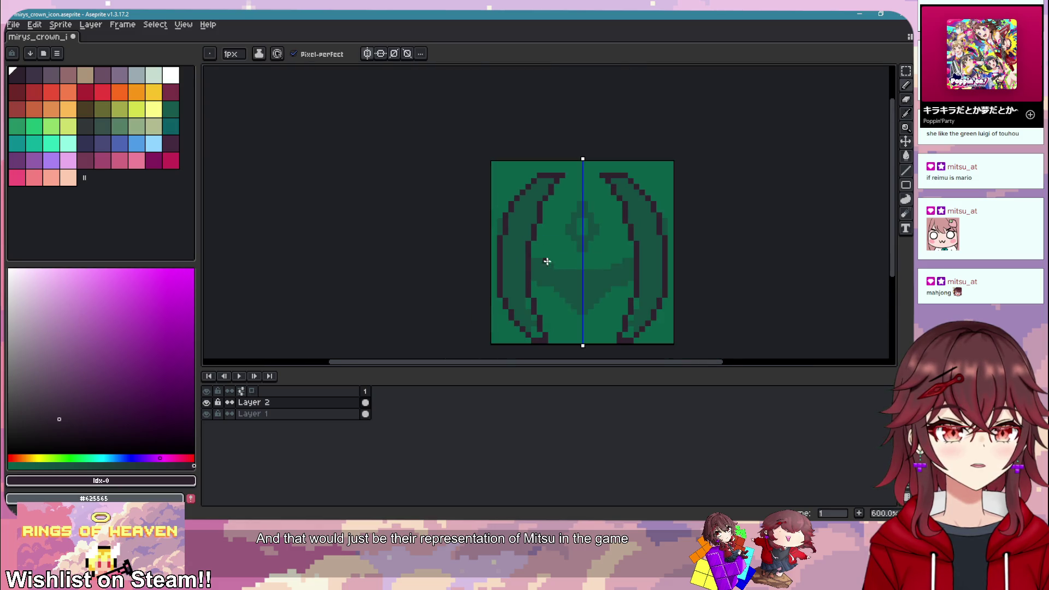
pyautogui.scroll(2, 497, 265)
pyautogui.scroll(-4, 476, 281)
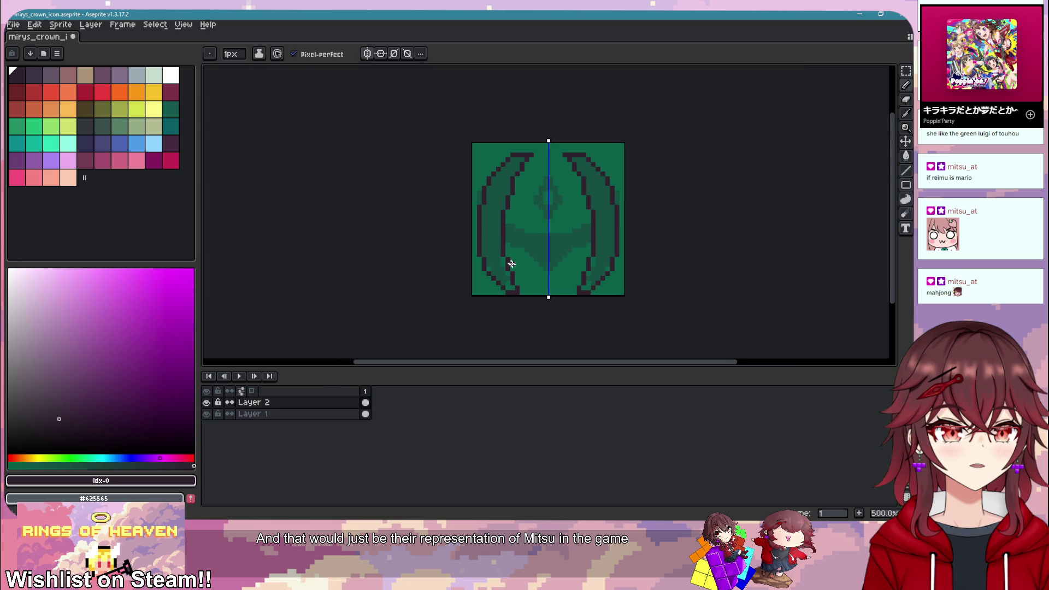
pyautogui.scroll(2, 521, 231)
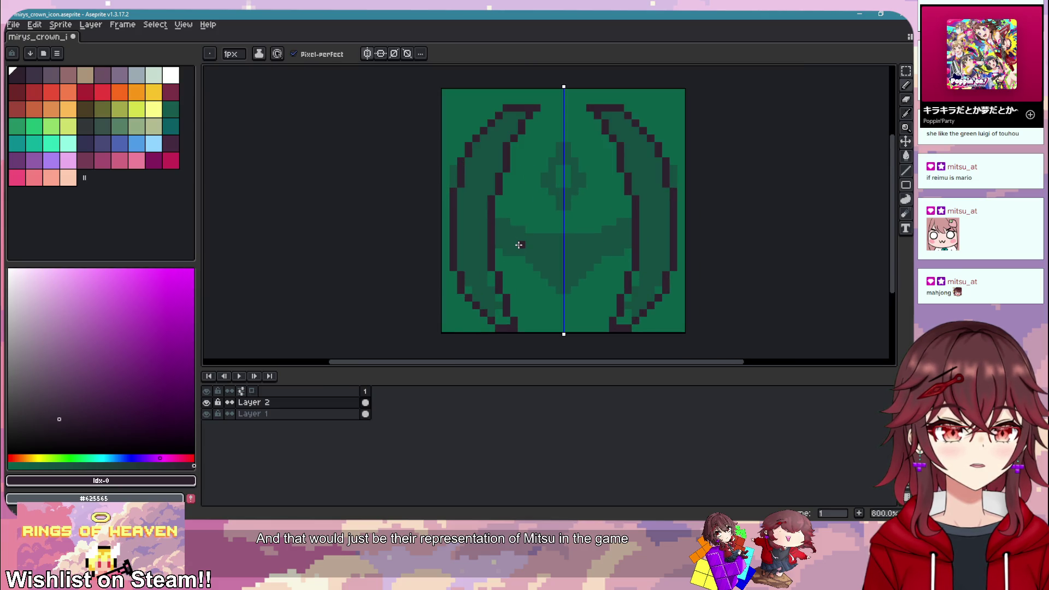
pyautogui.scroll(2, 520, 245)
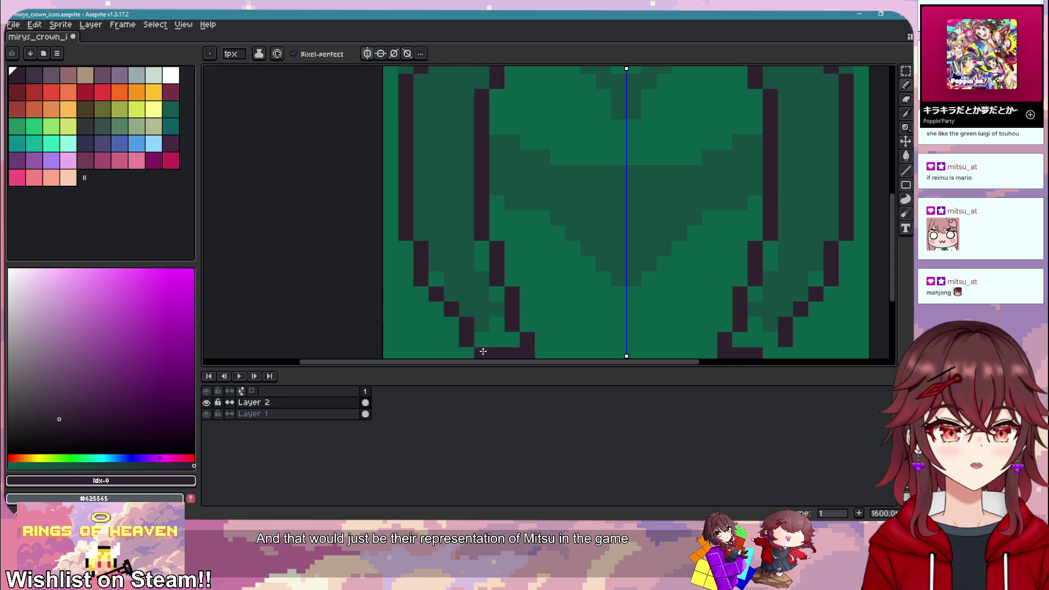
pyautogui.scroll(-4, 547, 336)
pyautogui.scroll(2, 550, 335)
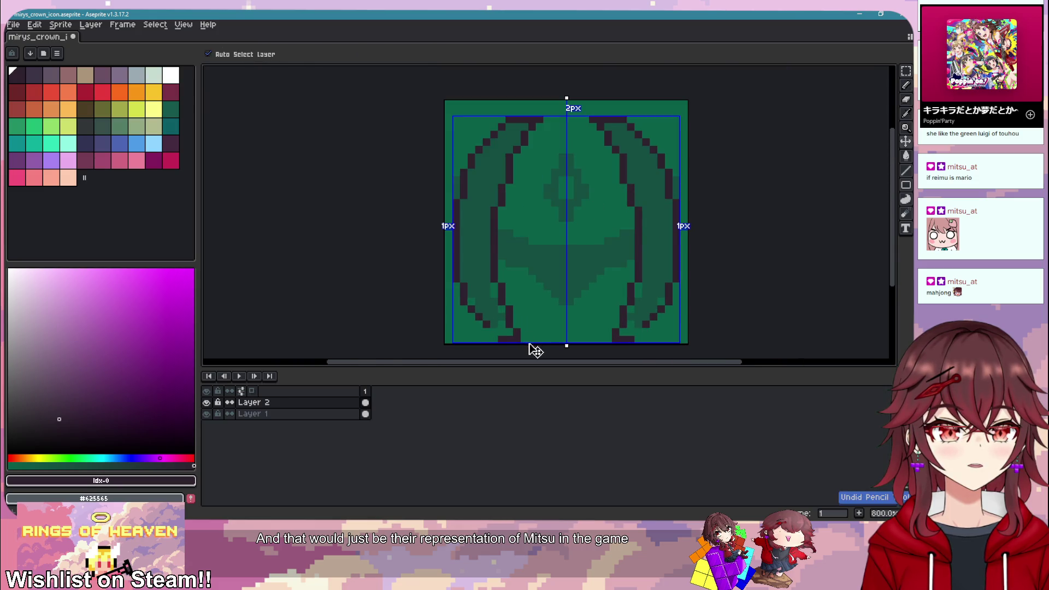
pyautogui.scroll(3, 535, 347)
pyautogui.scroll(-5, 545, 318)
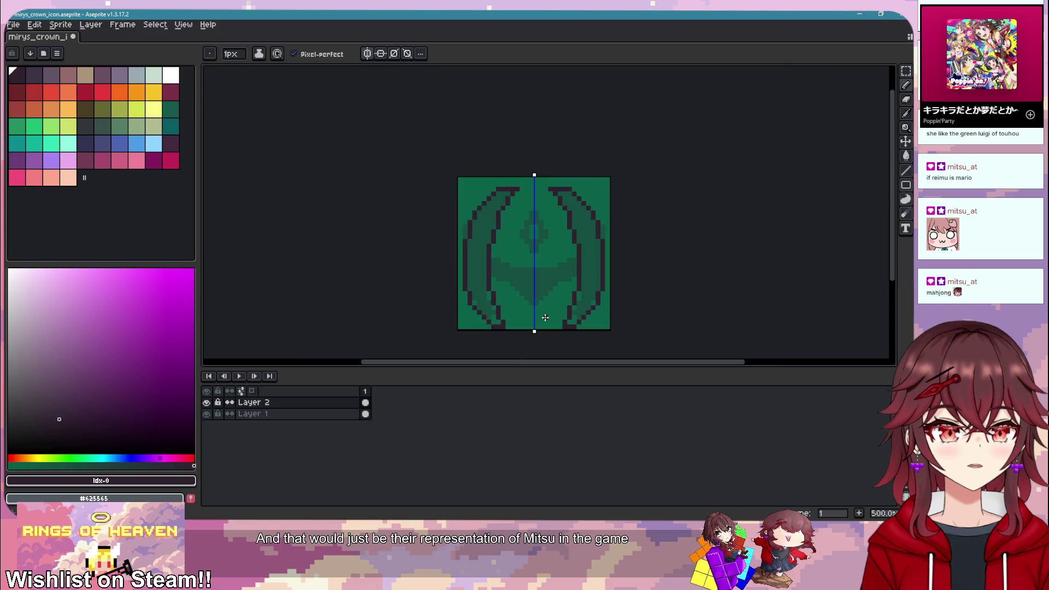
pyautogui.scroll(4, 546, 318)
pyautogui.scroll(-5, 538, 311)
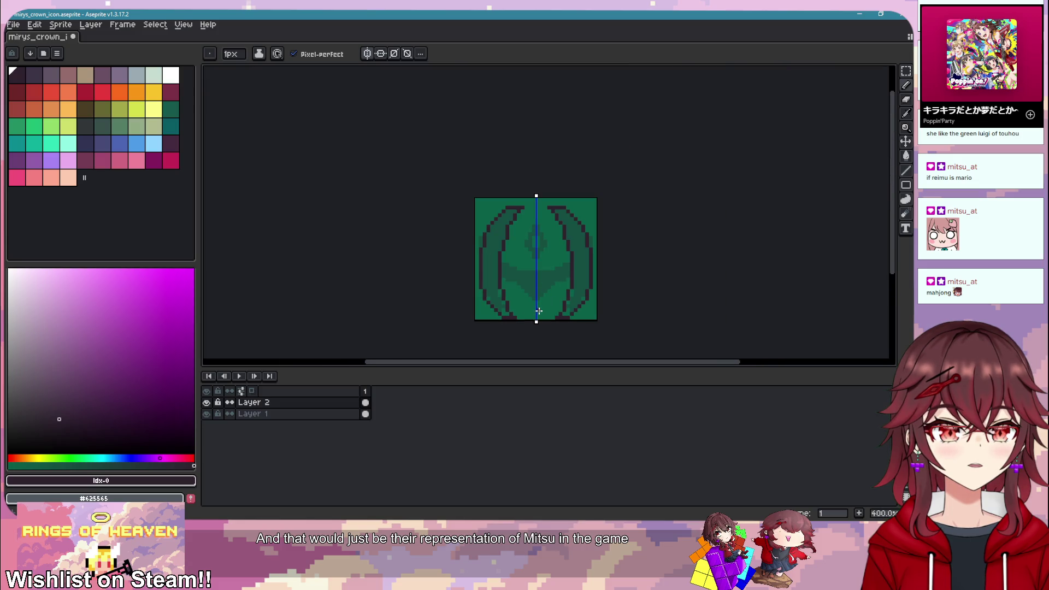
pyautogui.scroll(1, 558, 301)
pyautogui.scroll(-1, 547, 295)
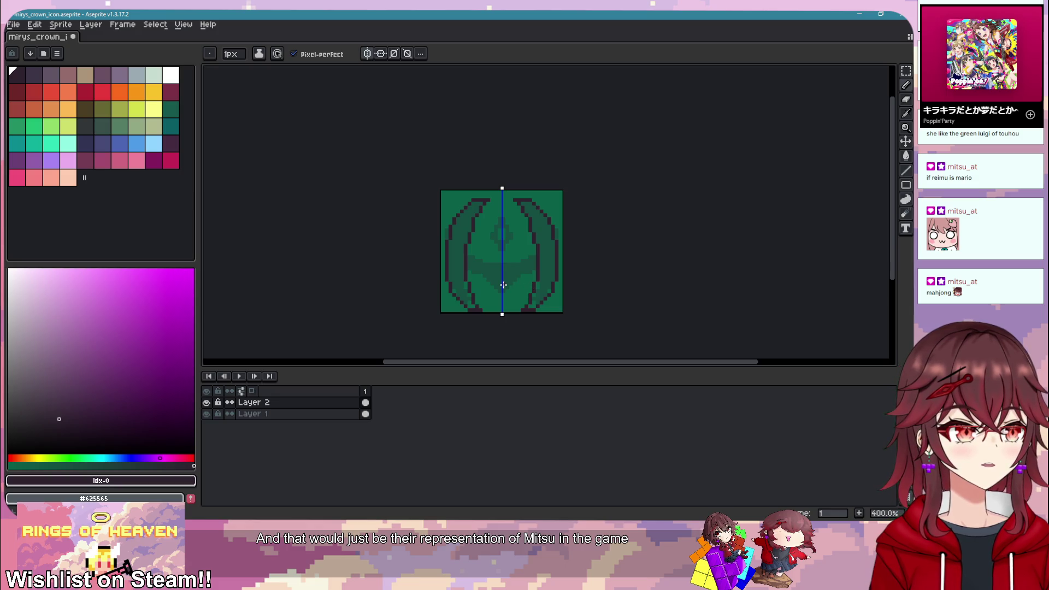
pyautogui.scroll(2, 504, 285)
pyautogui.scroll(1, 492, 281)
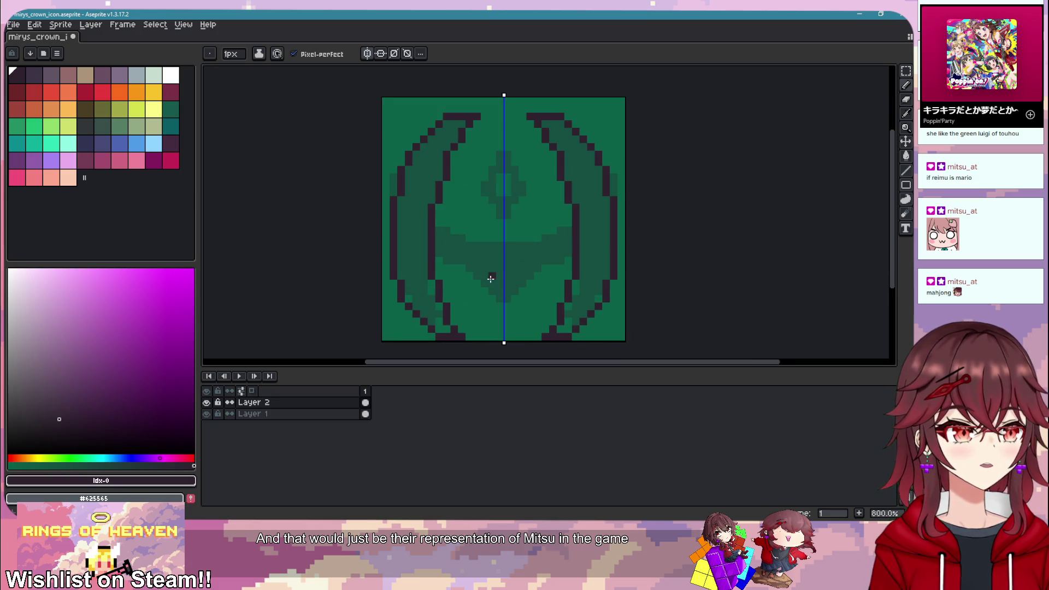
pyautogui.scroll(1, 465, 277)
pyautogui.scroll(2, 428, 222)
pyautogui.click(362, 174)
# Trace the mirrored dark arc from the left horn toward the crown's centre, adjusting the centre pixels
pyautogui.click(373, 187)
pyautogui.moveTo(362, 186)
pyautogui.mouseDown()
pyautogui.moveTo(440, 231)
pyautogui.moveTo(497, 244)
pyautogui.mouseUp()
pyautogui.click(440, 232)
pyautogui.scroll(2, 497, 244)
pyautogui.click(481, 226)
pyautogui.press('e')
pyautogui.click(478, 240)
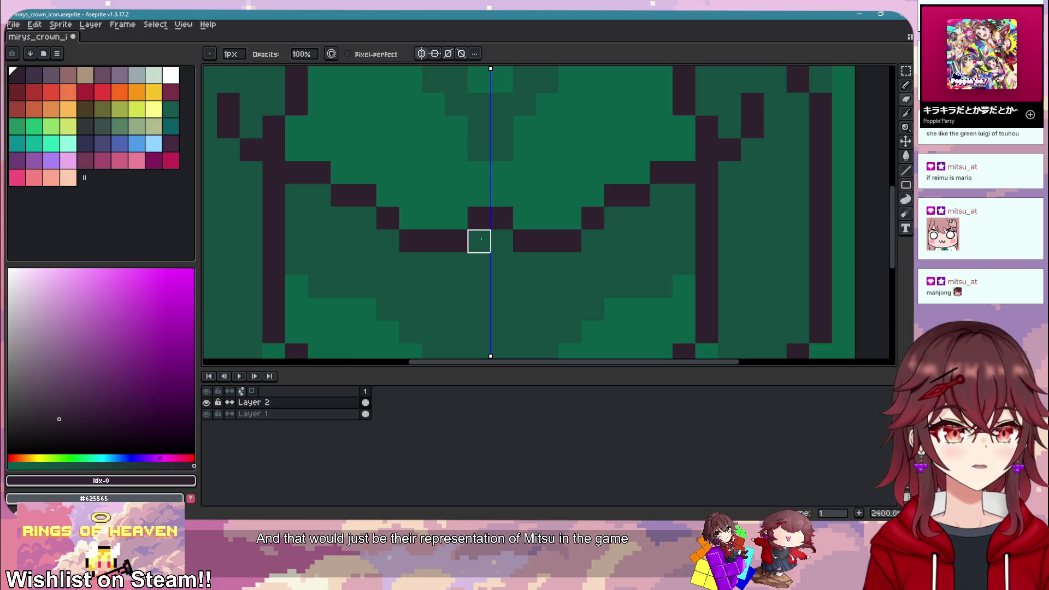
pyautogui.click(456, 241)
pyautogui.press('b')
# Draw a mirrored V below the centre arc and trim its top-left pixel
pyautogui.scroll(-3, 529, 252)
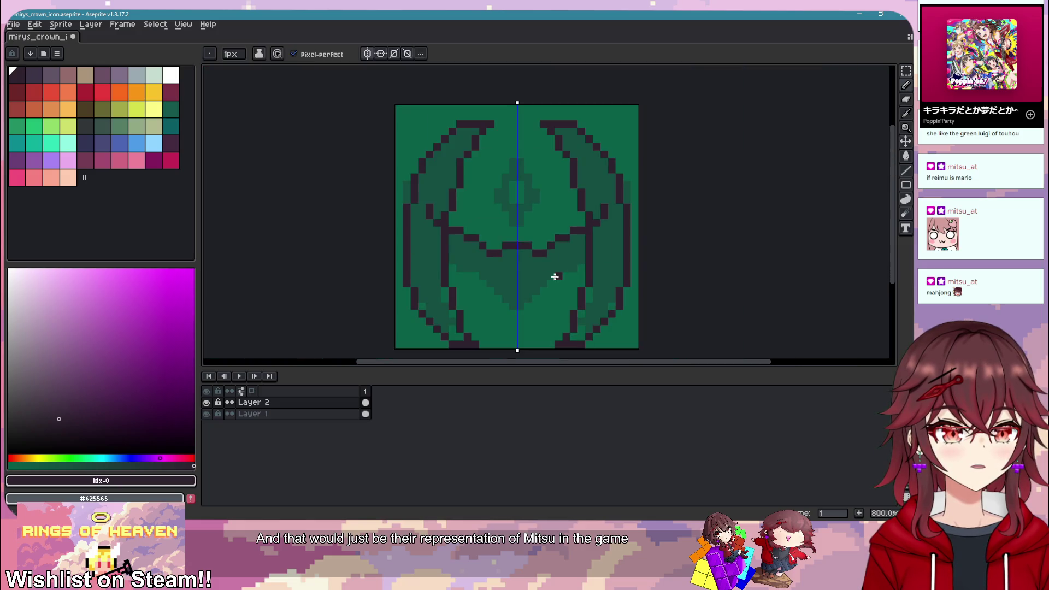
pyautogui.moveTo(536, 290); pyautogui.dragTo(493, 265)
pyautogui.scroll(1, 493, 265)
pyautogui.moveTo(413, 235)
pyautogui.mouseDown()
pyautogui.moveTo(459, 290)
pyautogui.moveTo(424, 244)
pyautogui.moveTo(459, 279)
pyautogui.mouseUp()
pyautogui.press('e')
pyautogui.click(412, 234)
pyautogui.scroll(-2, 540, 271)
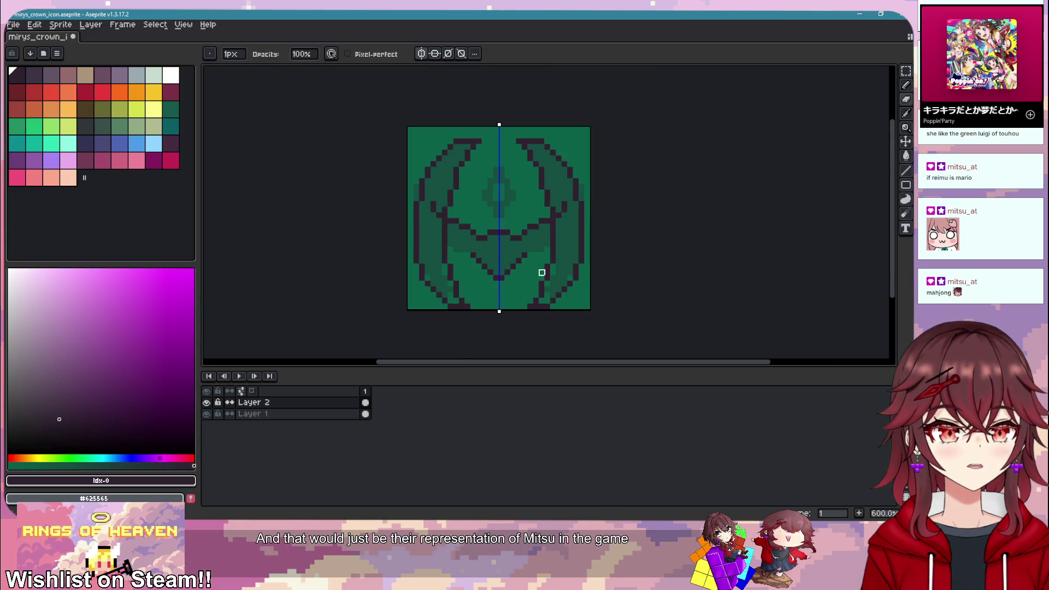
pyautogui.scroll(2, 513, 272)
# Erase two stray band pixels and add a mirrored dark stroke along the band
pyautogui.press('b')
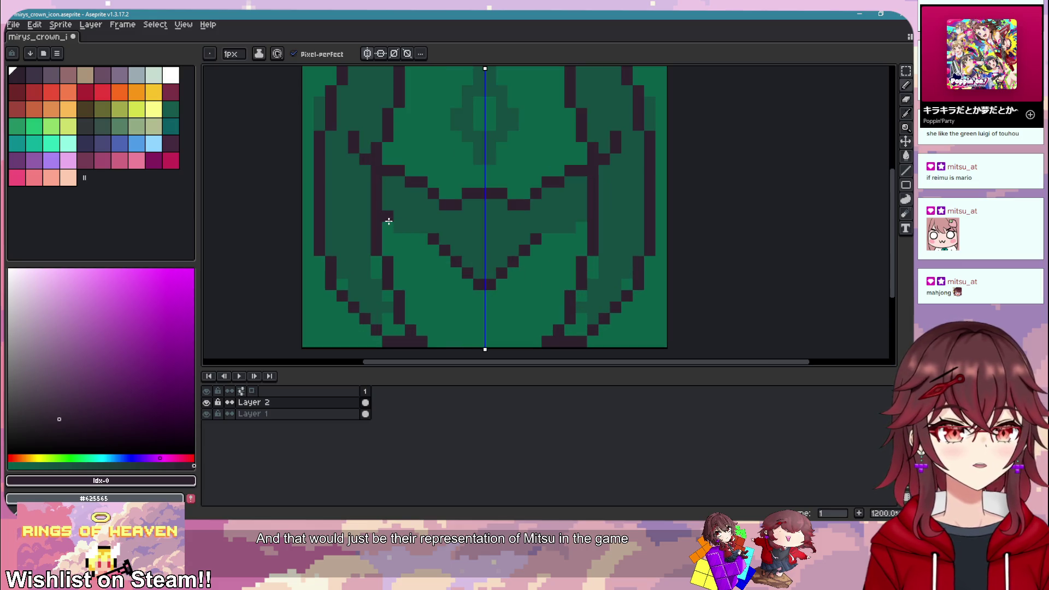
pyautogui.press('e')
pyautogui.click(422, 181)
pyautogui.press('b')
pyautogui.scroll(-1, 484, 189)
pyautogui.scroll(1, 481, 196)
pyautogui.press('e')
pyautogui.click(445, 176)
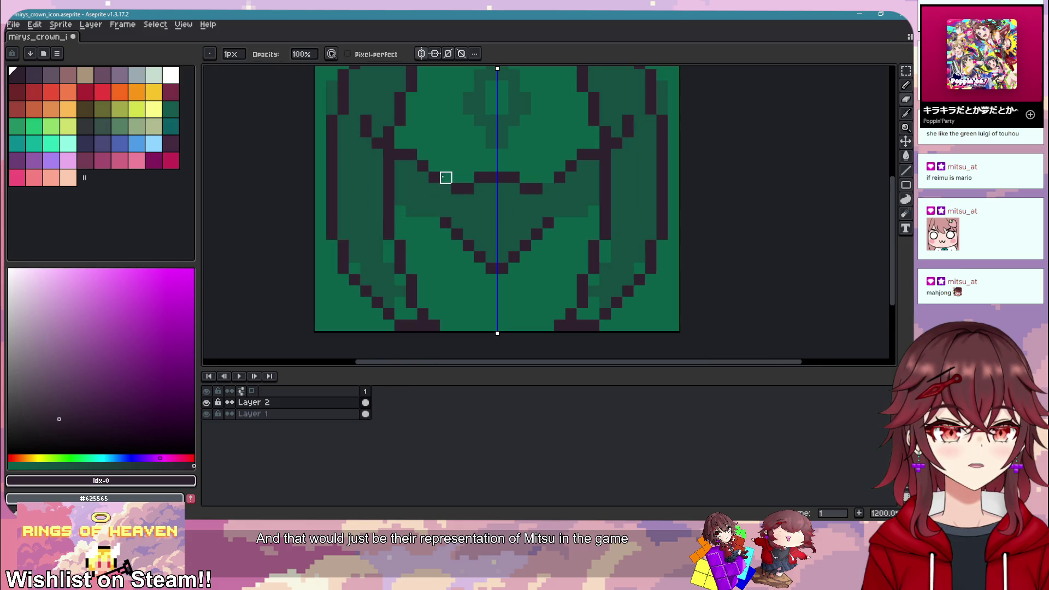
pyautogui.press('b')
pyautogui.scroll(-3, 550, 227)
pyautogui.scroll(4, 550, 227)
pyautogui.moveTo(382, 204); pyautogui.dragTo(408, 215)
pyautogui.scroll(-3, 557, 263)
pyautogui.scroll(5, 557, 264)
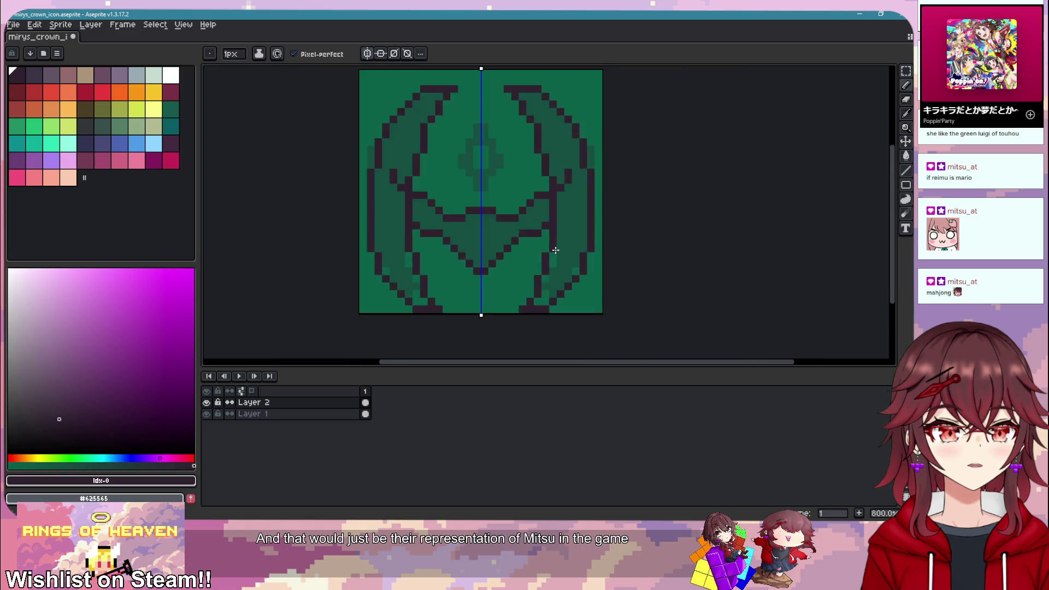
pyautogui.scroll(-7, 563, 257)
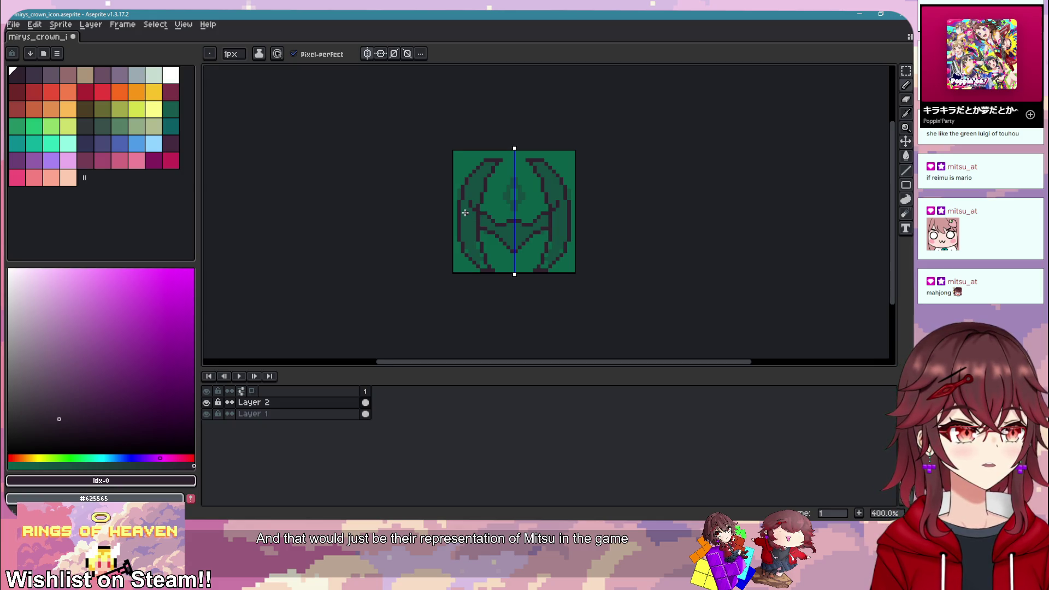
pyautogui.scroll(5, 466, 213)
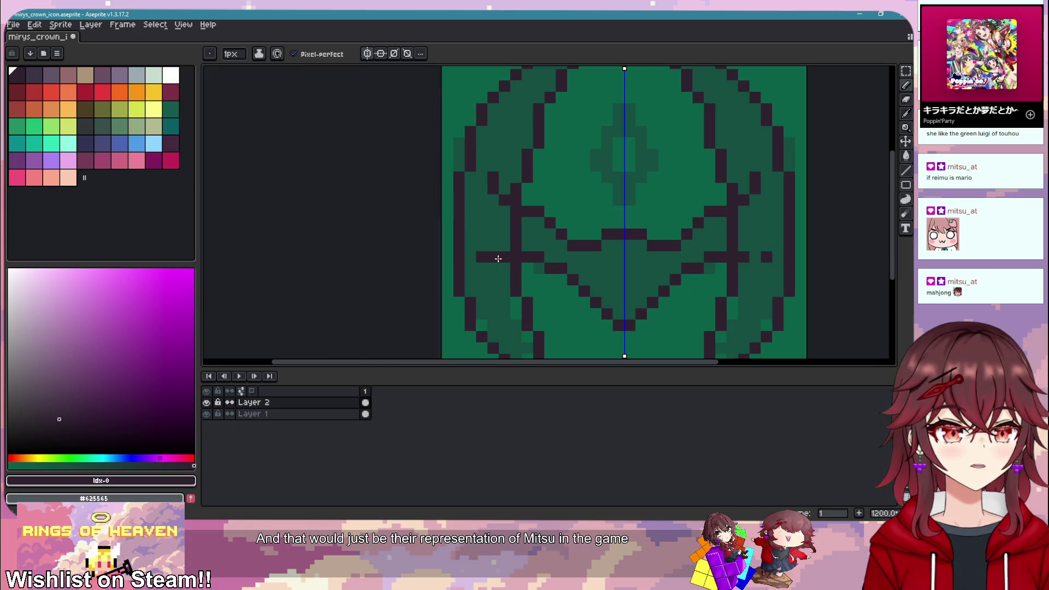
# Remove stray side outline pixels, placing one lower on the left side
pyautogui.press('e')
pyautogui.click(484, 258)
pyautogui.press('b')
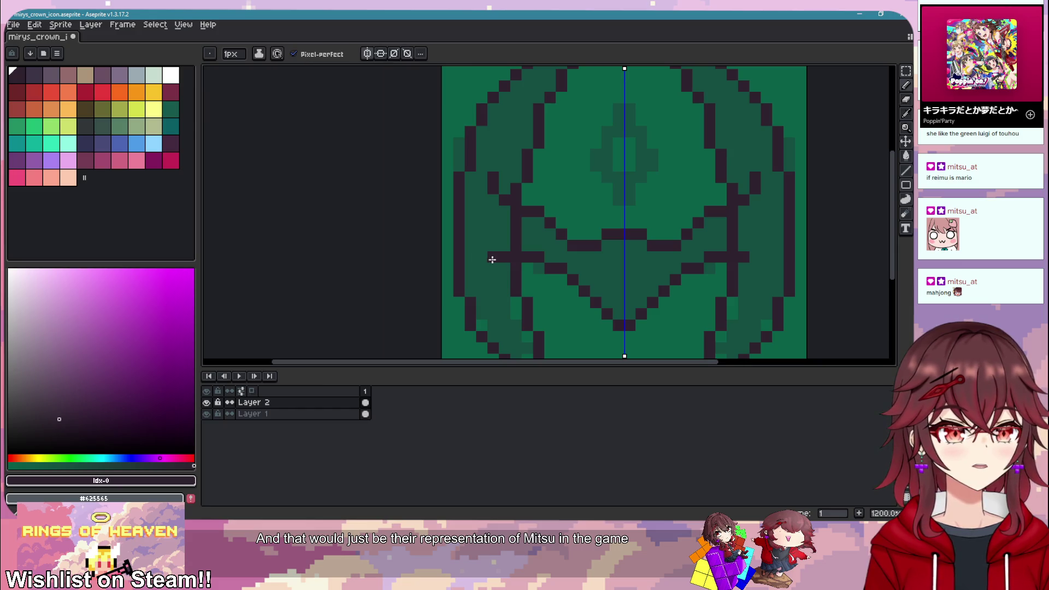
pyautogui.click(483, 270)
pyautogui.press('e')
pyautogui.click(493, 177)
pyautogui.press('b')
# Erase the side outline columns and redraw them one pixel further out
pyautogui.scroll(-5, 637, 262)
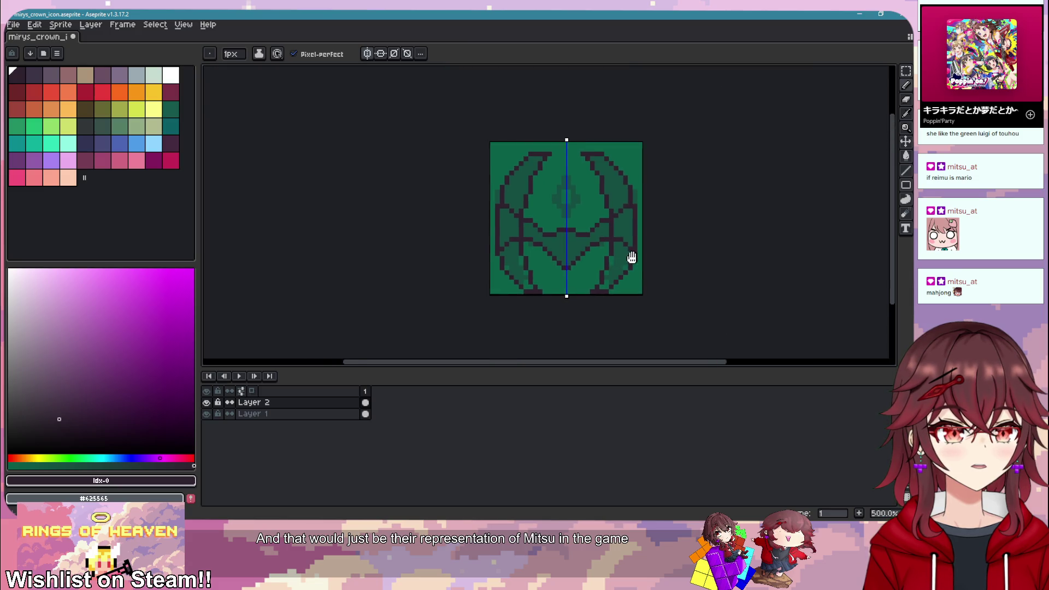
pyautogui.scroll(5, 590, 243)
pyautogui.press('e')
pyautogui.moveTo(569, 234); pyautogui.dragTo(566, 197)
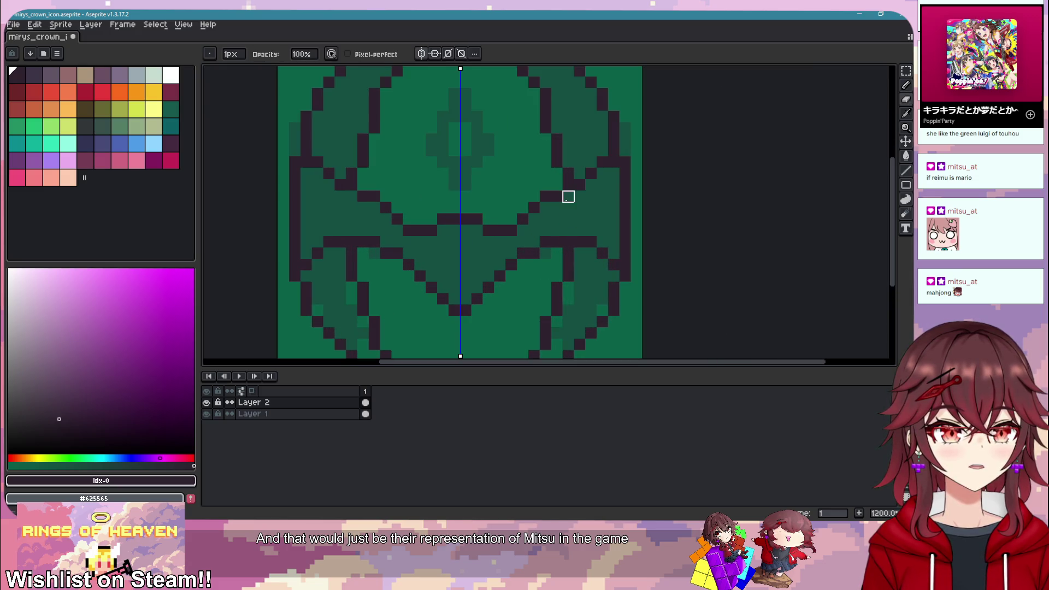
pyautogui.scroll(-6, 601, 257)
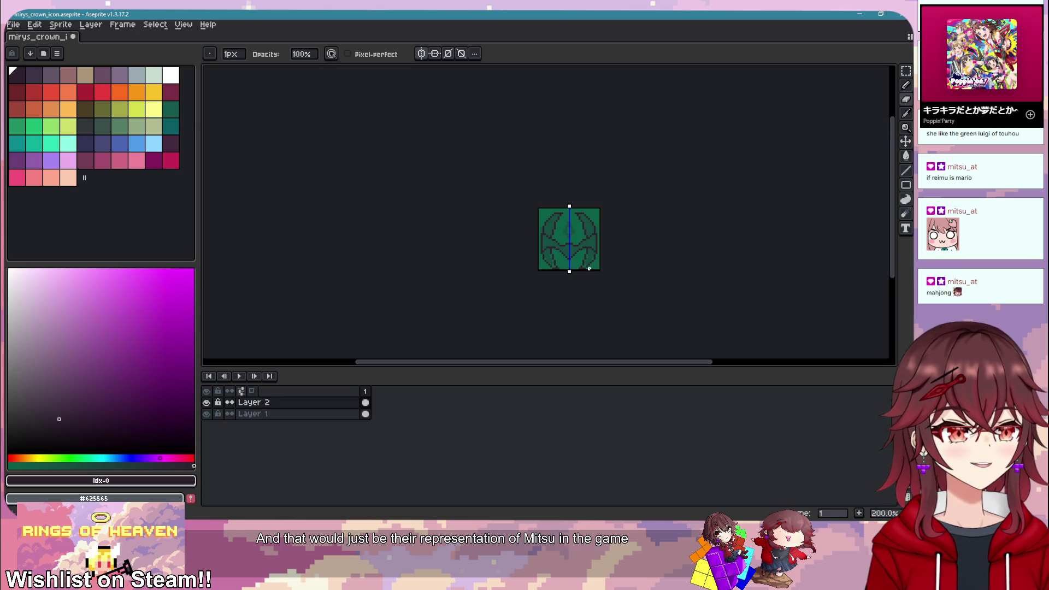
pyautogui.scroll(2, 519, 252)
pyautogui.scroll(5, 546, 247)
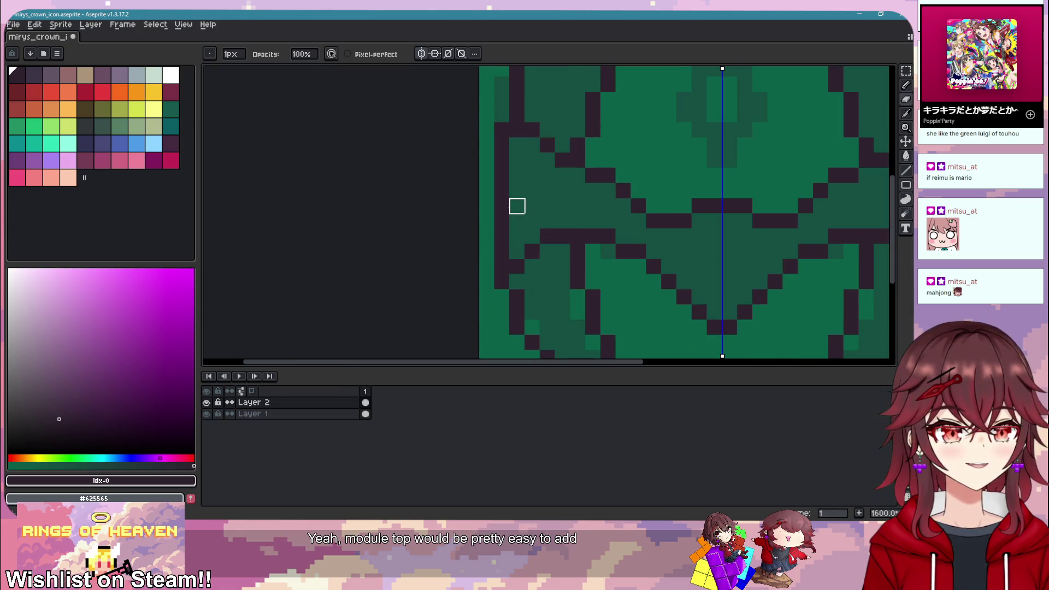
pyautogui.moveTo(502, 252)
pyautogui.mouseDown()
pyautogui.moveTo(499, 234)
pyautogui.moveTo(486, 235)
pyautogui.moveTo(493, 216)
pyautogui.moveTo(514, 207)
pyautogui.mouseUp()
pyautogui.press('b')
pyautogui.press('e')
pyautogui.click(499, 222)
pyautogui.press('b')
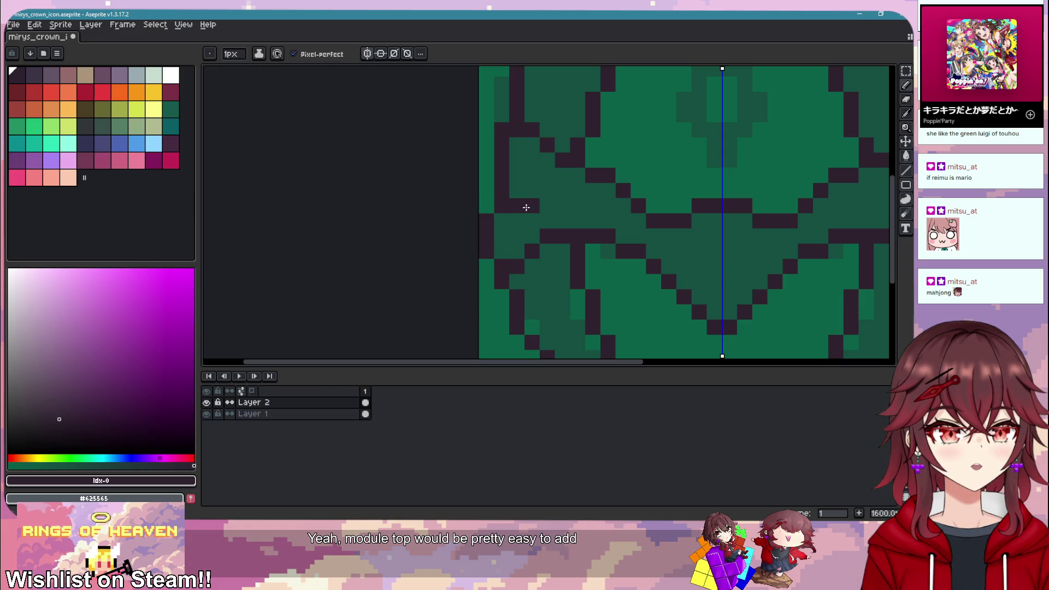
# Draw a mirrored outline row below the centre crossbar
pyautogui.scroll(-4, 650, 258)
pyautogui.hscroll(2, 670, 266)
pyautogui.scroll(1, 673, 267)
pyautogui.scroll(3, 666, 274)
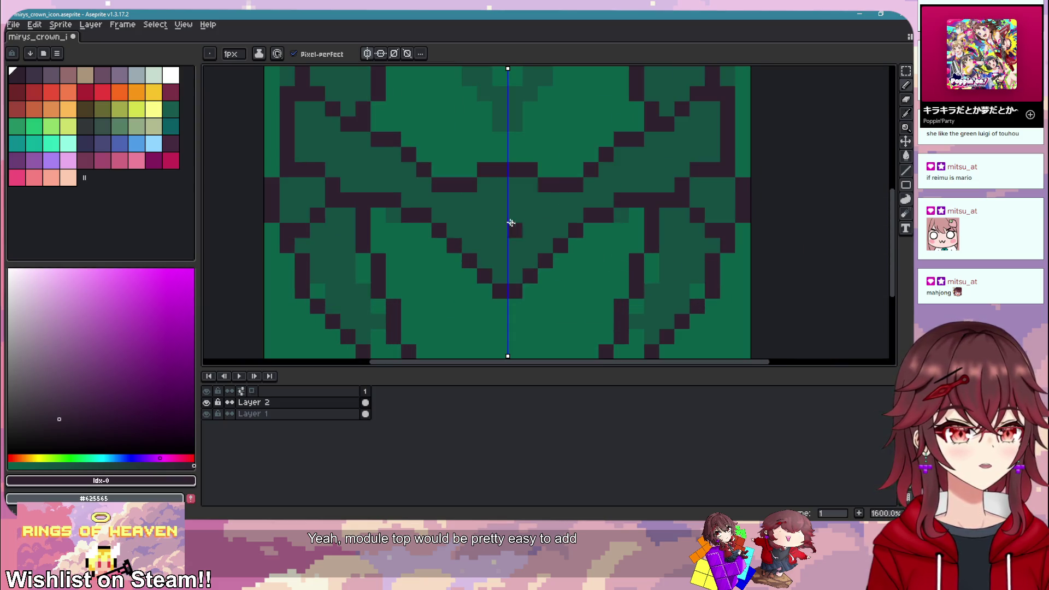
pyautogui.moveTo(479, 201)
pyautogui.mouseDown()
pyautogui.moveTo(501, 201)
pyautogui.moveTo(473, 228)
pyautogui.moveTo(501, 254)
pyautogui.mouseUp()
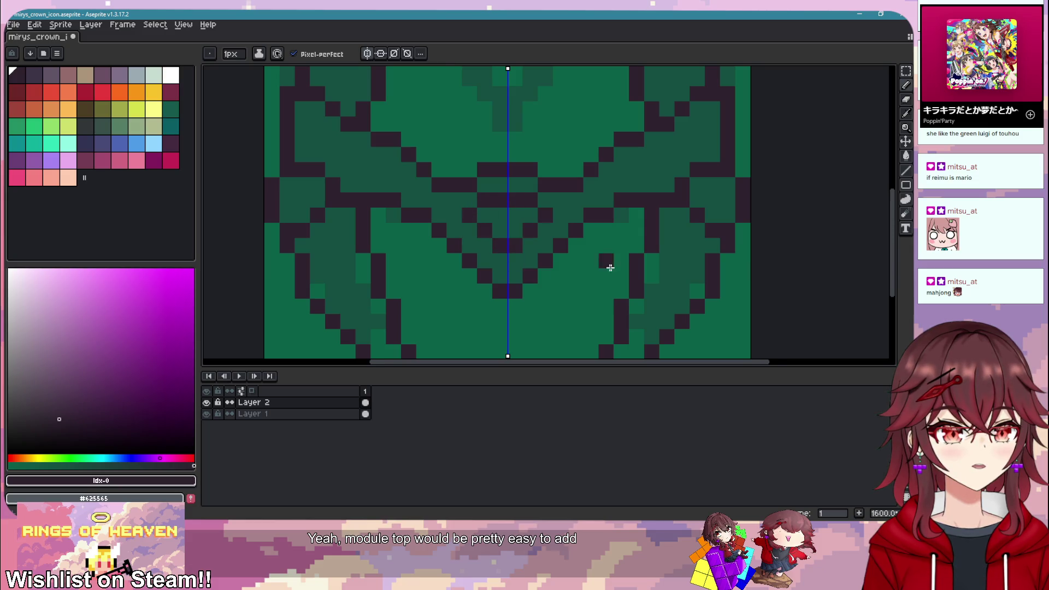
# Add mirrored centre pixels below the crossbar, undoing a misplaced stroke
pyautogui.scroll(-3, 605, 267)
pyautogui.scroll(3, 606, 266)
pyautogui.moveTo(572, 257)
pyautogui.mouseDown()
pyautogui.moveTo(572, 271)
pyautogui.moveTo(602, 273)
pyautogui.mouseUp()
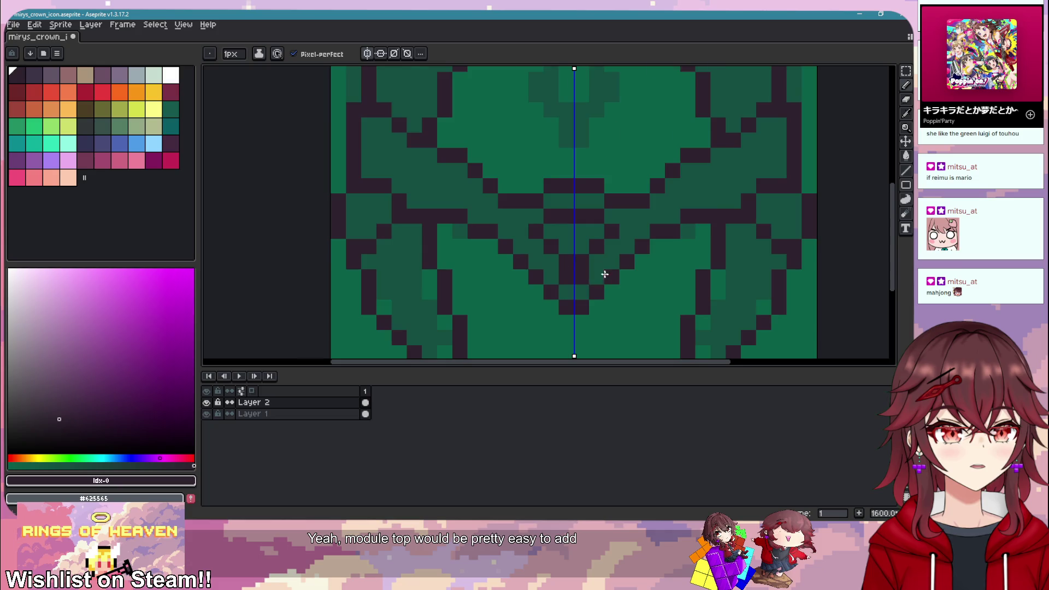
pyautogui.hotkey('ctrl', 'z')
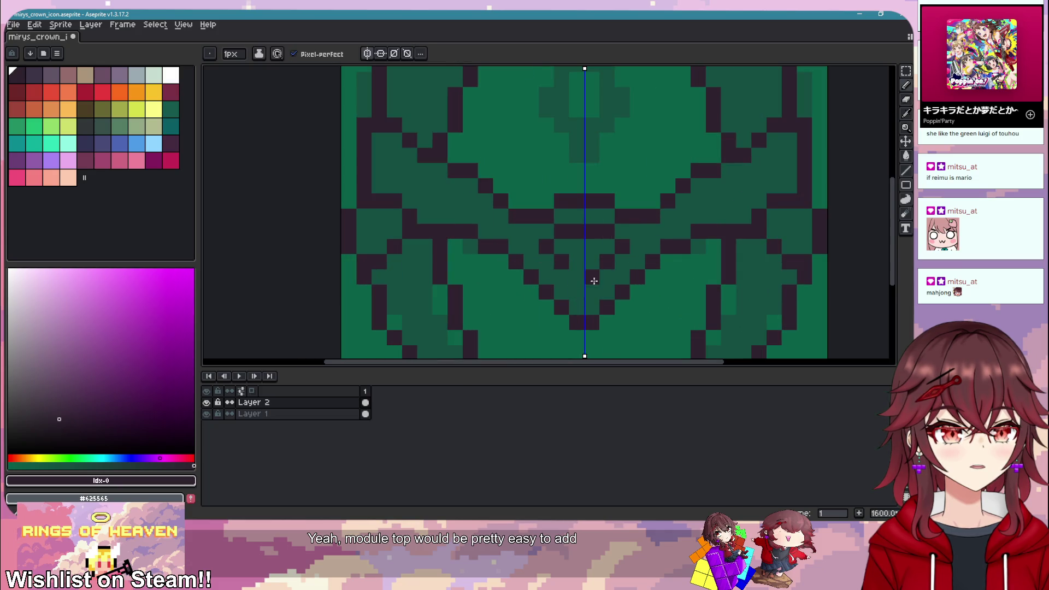
pyautogui.click(594, 281)
pyautogui.scroll(-4, 651, 290)
pyautogui.scroll(4, 655, 271)
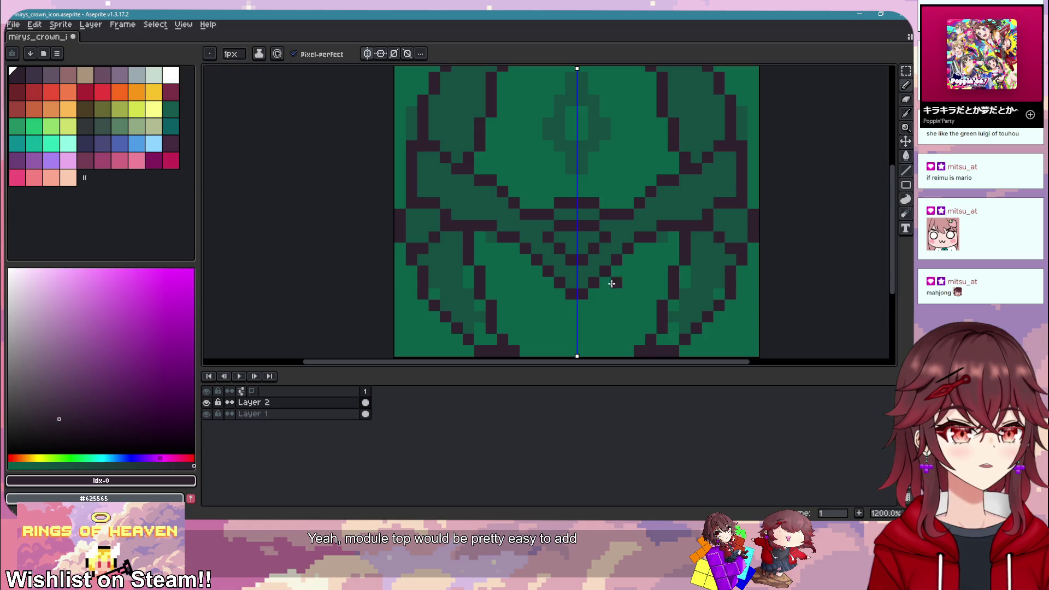
pyautogui.scroll(-3, 621, 302)
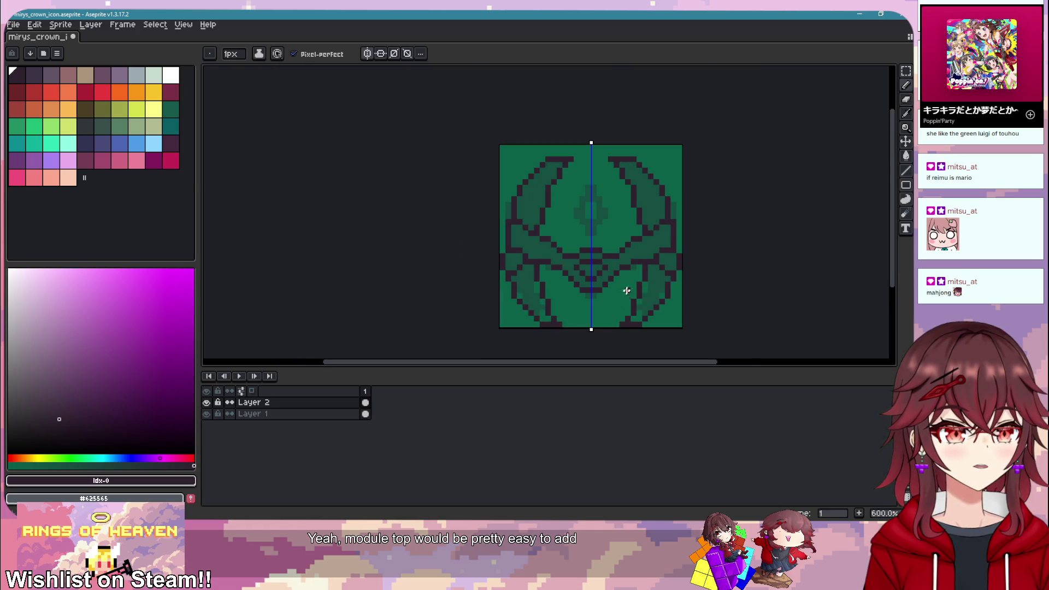
pyautogui.scroll(-1, 640, 289)
pyautogui.scroll(1, 670, 278)
pyautogui.scroll(1, 624, 251)
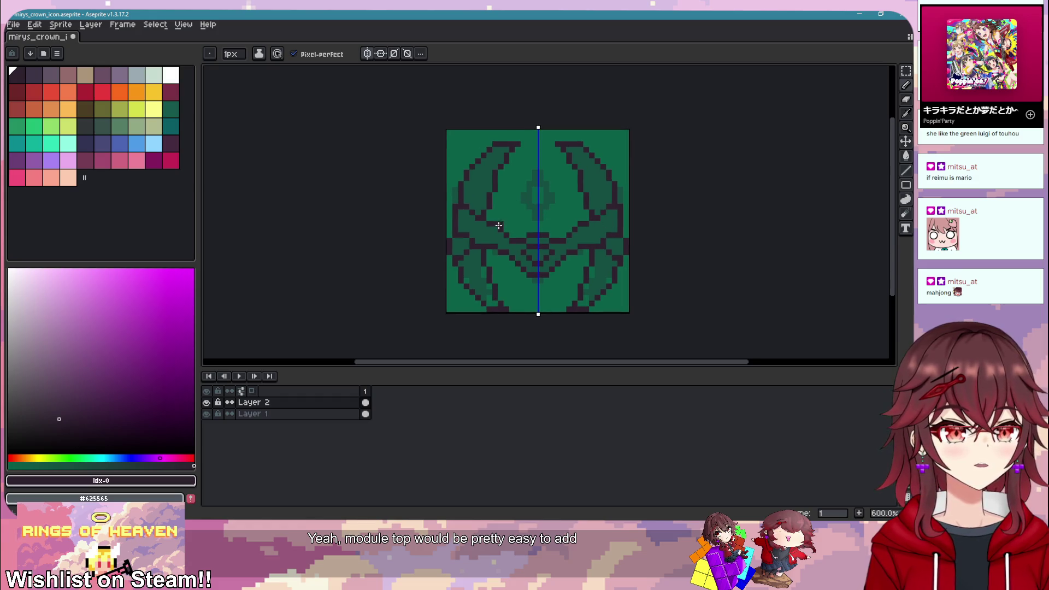
pyautogui.scroll(1, 497, 237)
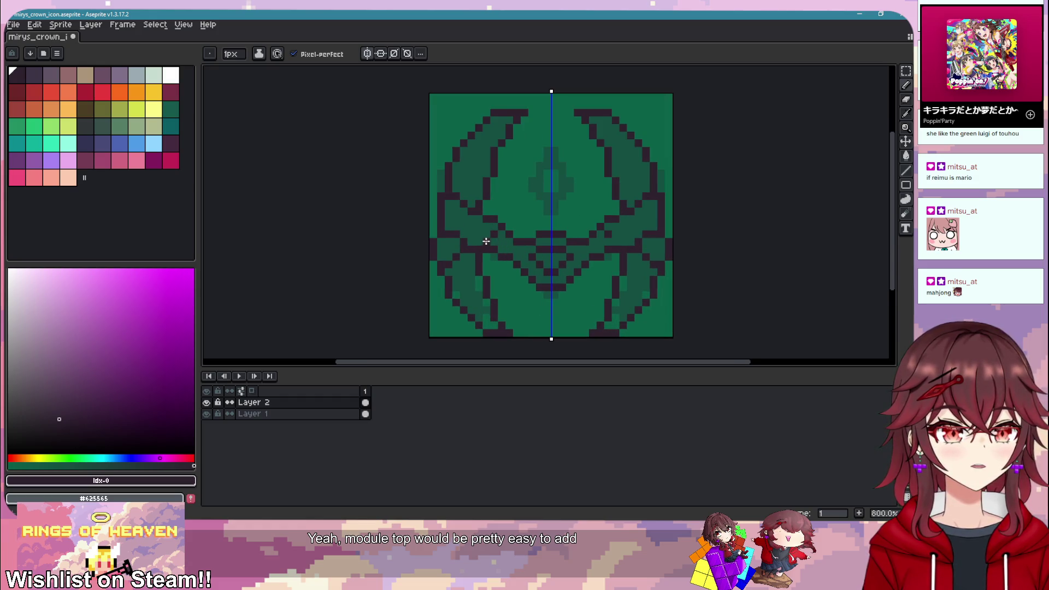
pyautogui.scroll(-2, 580, 263)
pyautogui.scroll(3, 550, 251)
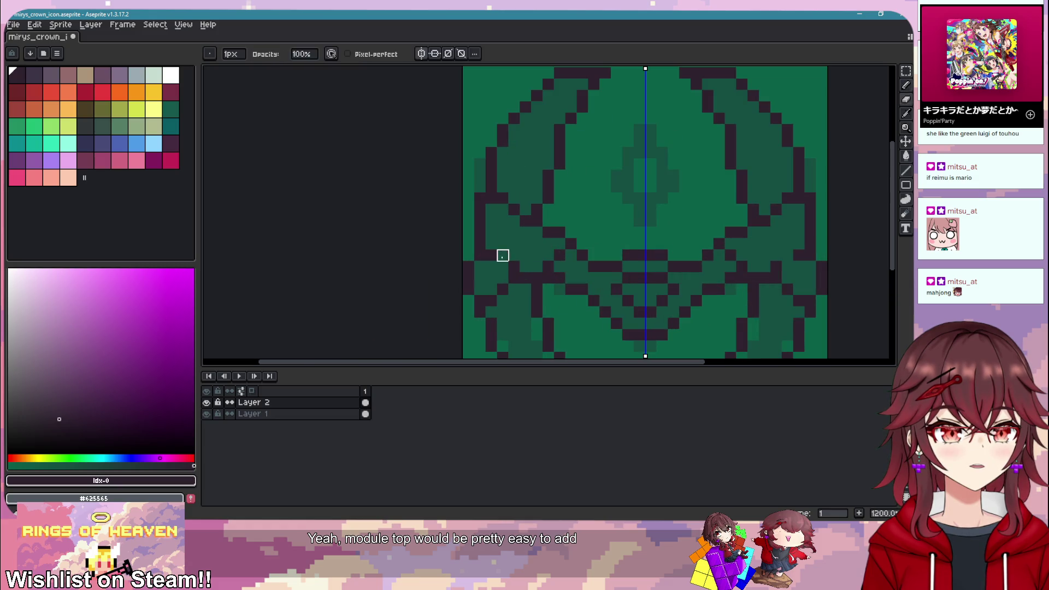
pyautogui.scroll(-4, 501, 264)
pyautogui.scroll(4, 561, 241)
pyautogui.press('e')
pyautogui.scroll(-4, 497, 249)
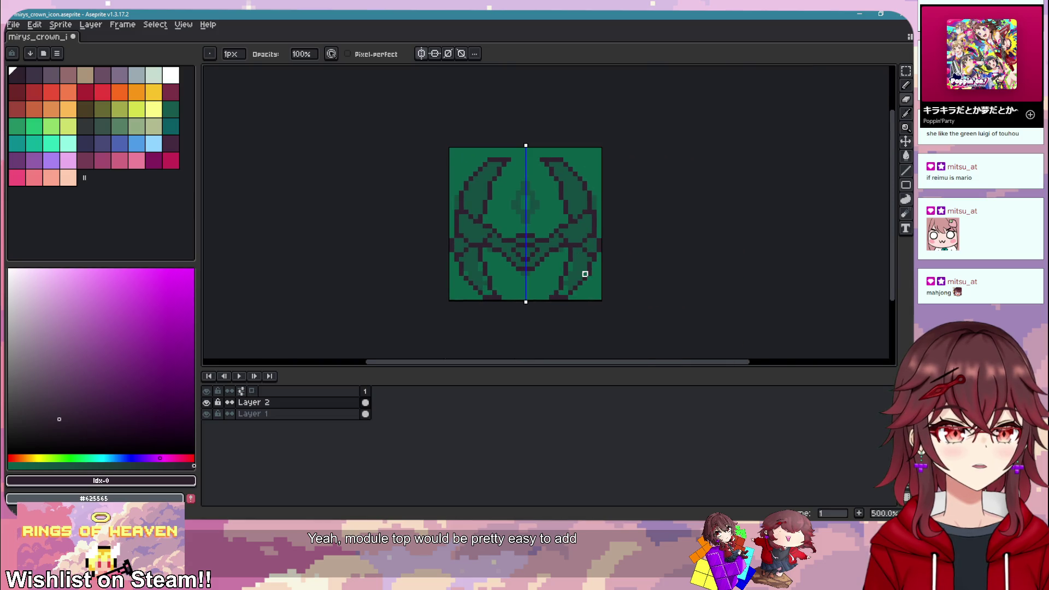
pyautogui.scroll(2, 585, 273)
# Delete the Layer 1 sketch layer
pyautogui.click(322, 414)
pyautogui.rightClick(322, 417)
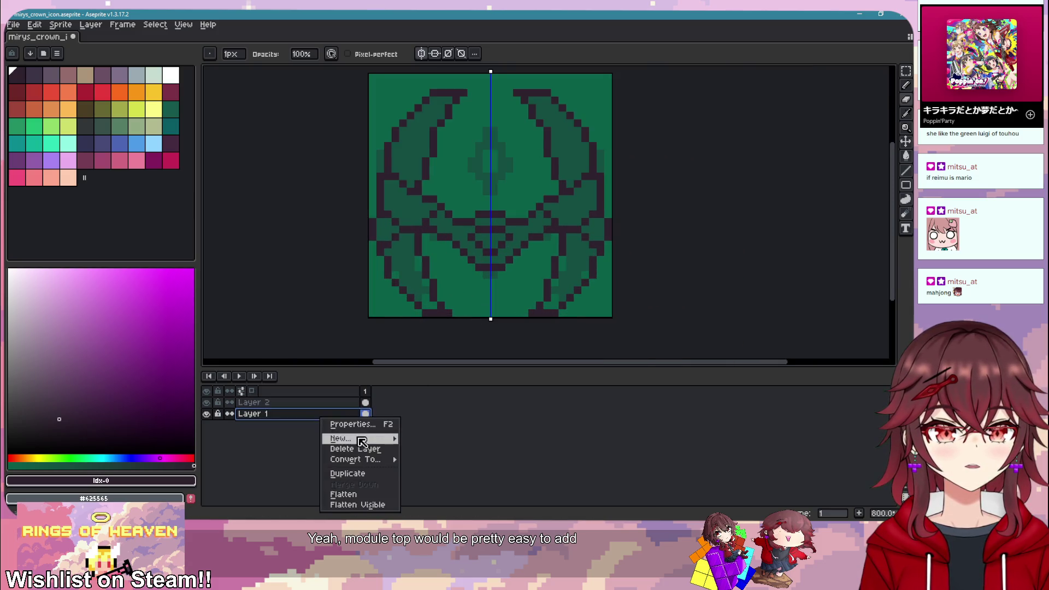
pyautogui.click(367, 449)
# On Layer 2, draw the first mirrored pixels of the gem outline at the crown's centre
pyautogui.click(317, 402)
pyautogui.scroll(-2, 584, 222)
pyautogui.scroll(2, 577, 188)
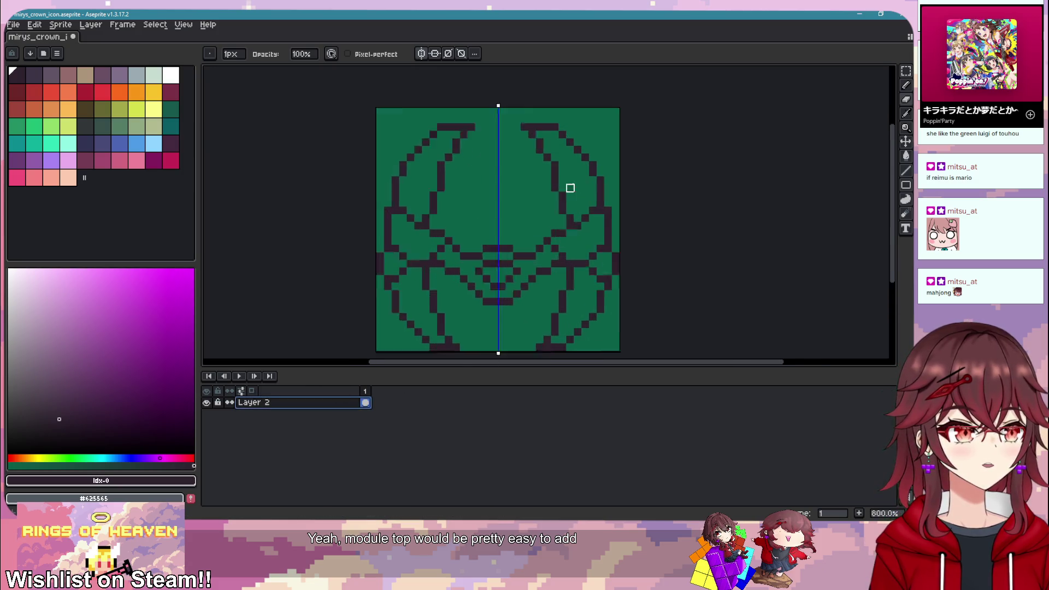
pyautogui.scroll(4, 577, 189)
pyautogui.press('b')
pyautogui.moveTo(545, 168)
pyautogui.mouseDown()
pyautogui.moveTo(499, 206)
pyautogui.moveTo(523, 228)
pyautogui.moveTo(499, 210)
pyautogui.moveTo(529, 243)
pyautogui.moveTo(562, 251)
pyautogui.mouseUp()
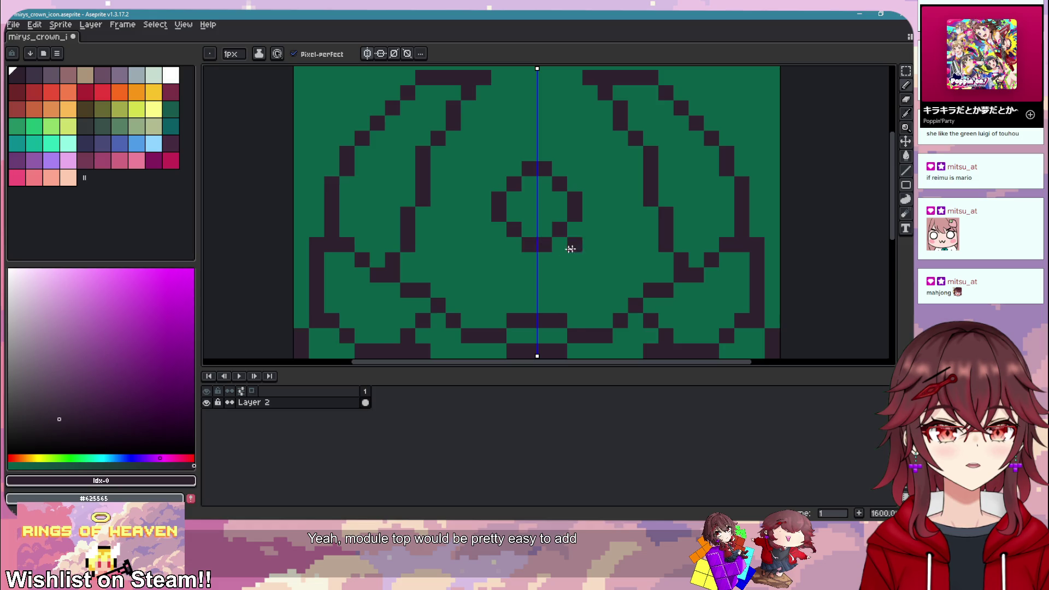
# Add dark pixel rows directly below and above the centre diamond
pyautogui.scroll(-5, 562, 251)
pyautogui.moveTo(638, 276); pyautogui.dragTo(623, 225)
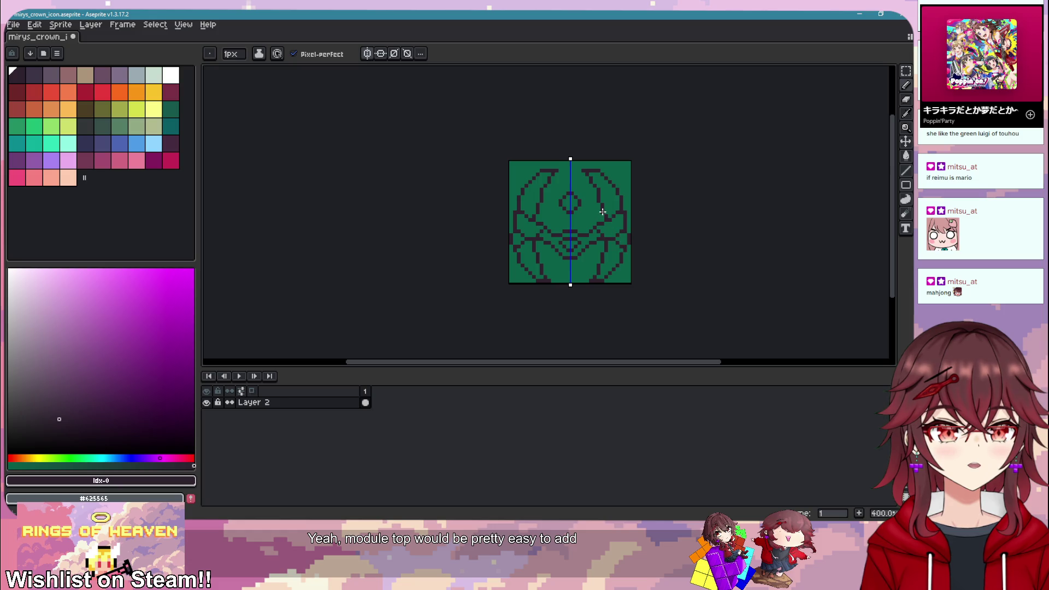
pyautogui.scroll(5, 603, 212)
pyautogui.click(534, 285)
pyautogui.click(539, 180)
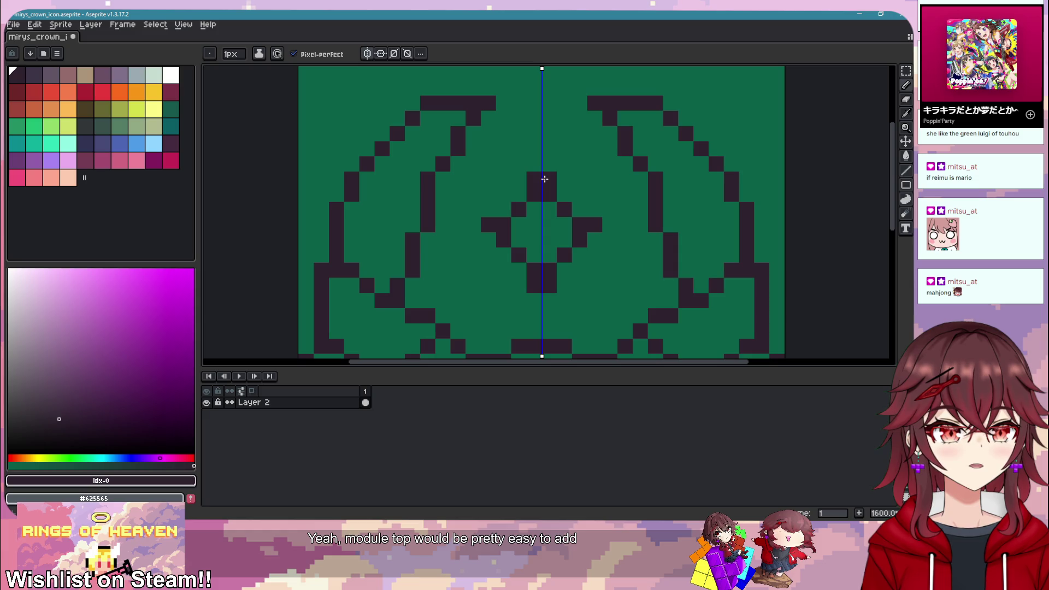
# Toggle vertical mirror drawing off and then back on
pyautogui.scroll(-6, 545, 178)
pyautogui.scroll(5, 570, 250)
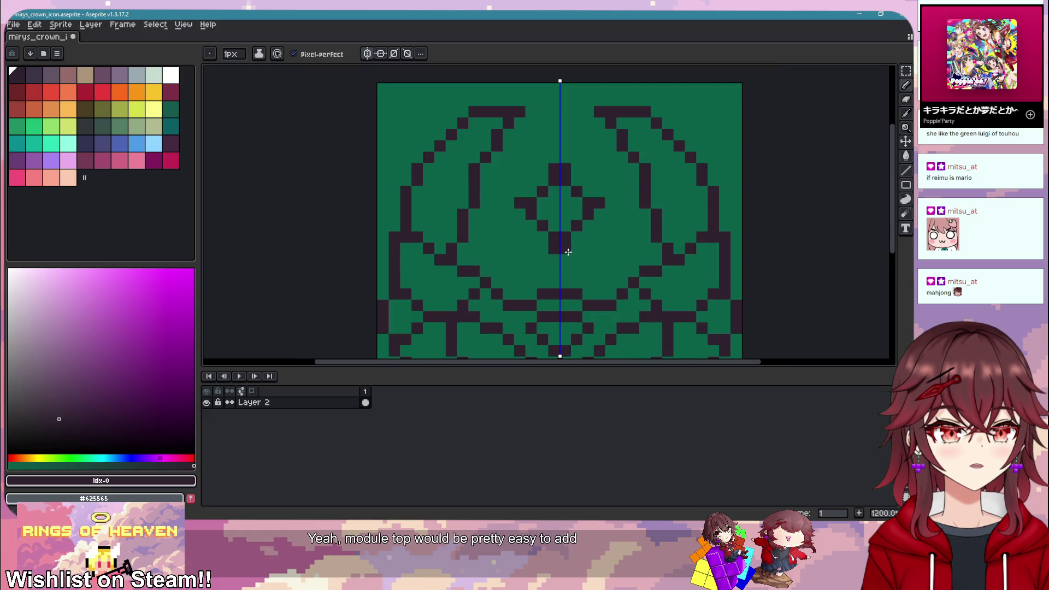
pyautogui.scroll(-6, 567, 253)
pyautogui.scroll(4, 599, 208)
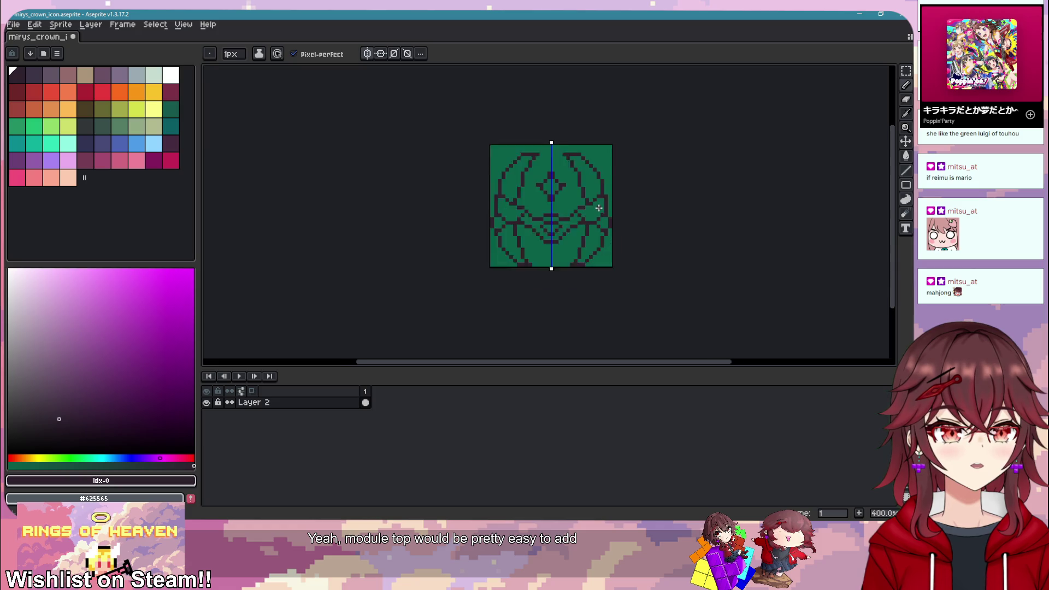
pyautogui.click(368, 53)
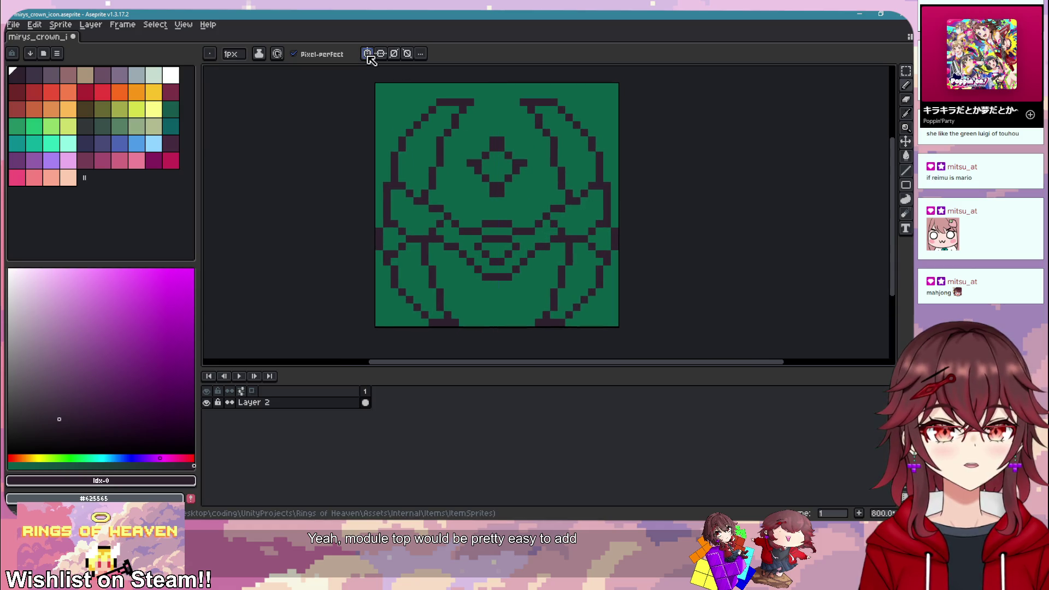
pyautogui.click(368, 54)
# Draw two mirrored pairs of gem pixels on the crown's sides
pyautogui.scroll(-2, 508, 164)
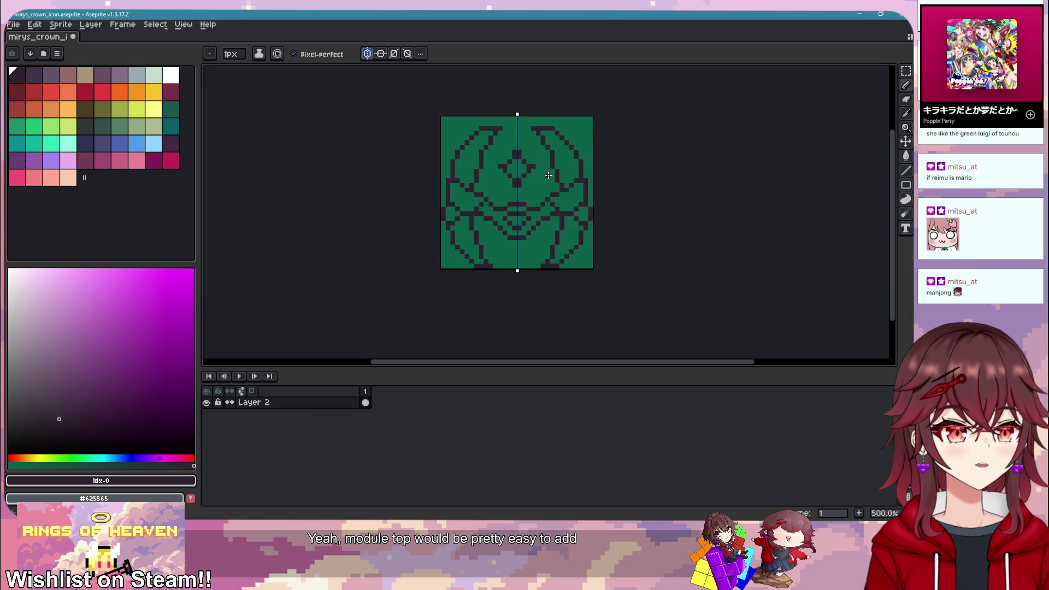
pyautogui.scroll(8, 508, 163)
pyautogui.click(488, 148)
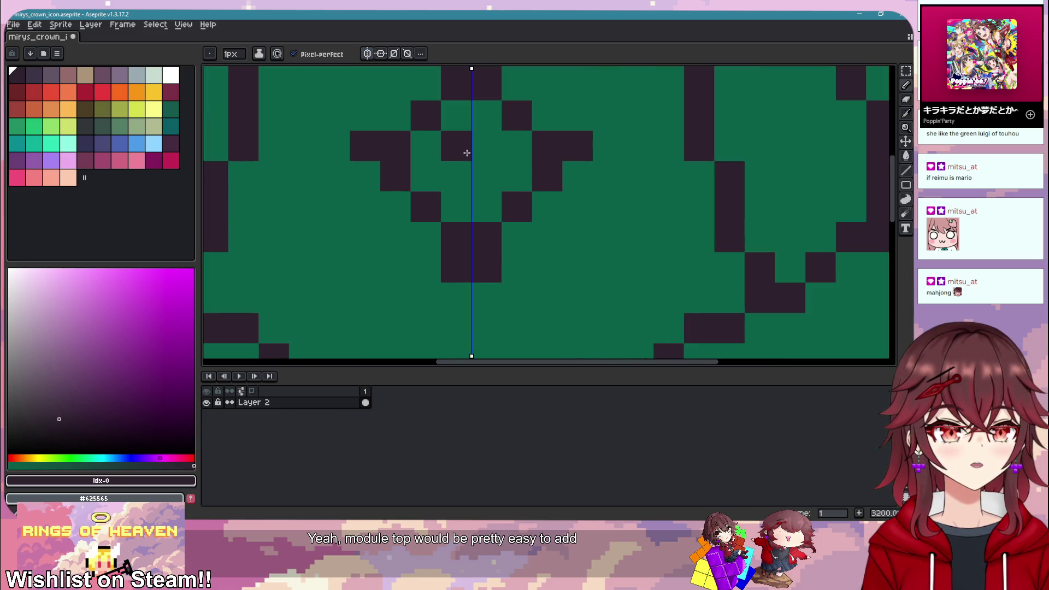
pyautogui.click(488, 171)
# Erase the dark pixels inside the centre gem with the Eraser
pyautogui.scroll(-2, 488, 171)
pyautogui.scroll(2, 576, 188)
pyautogui.press('e')
pyautogui.moveTo(536, 186); pyautogui.dragTo(531, 171)
pyautogui.scroll(-8, 531, 171)
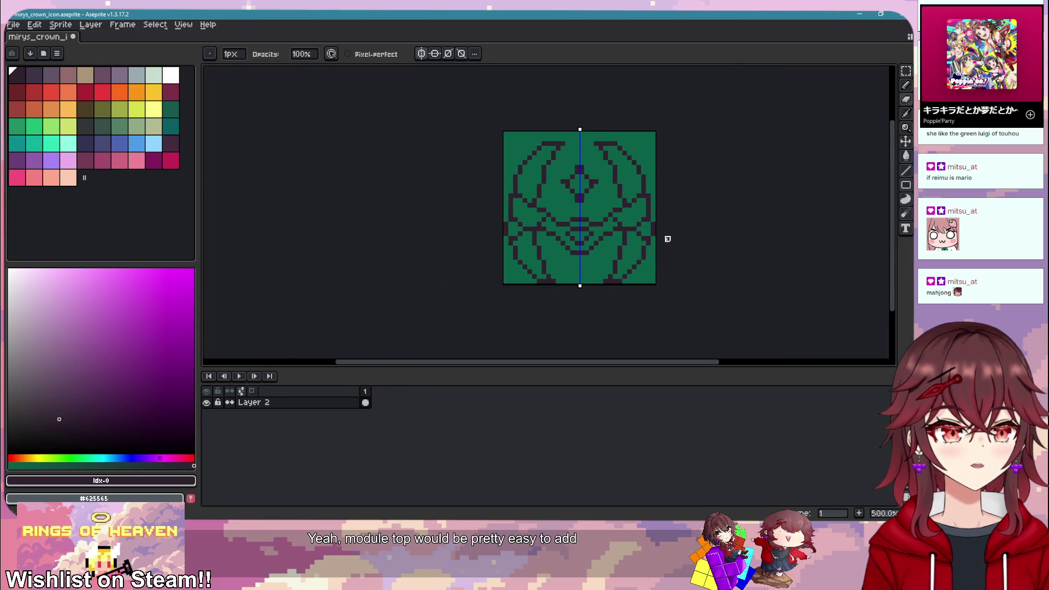
pyautogui.scroll(5, 597, 239)
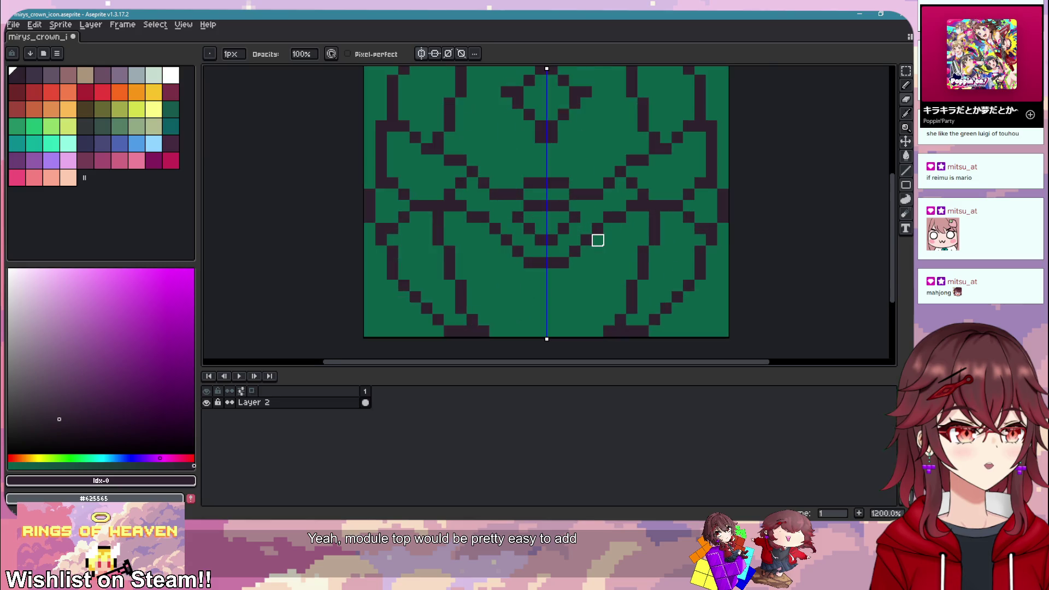
pyautogui.scroll(-5, 595, 262)
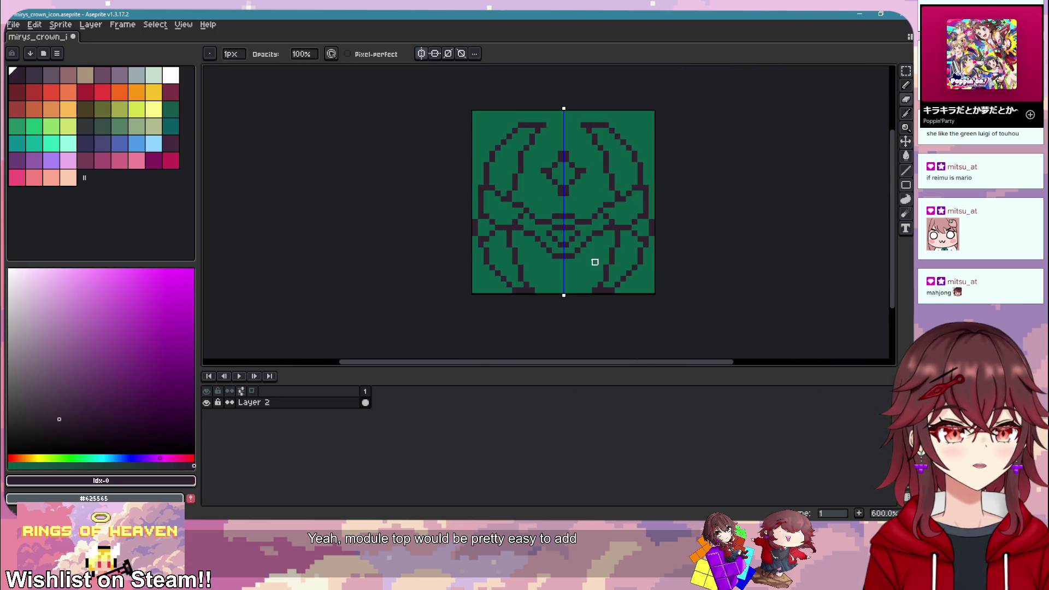
pyautogui.hscroll(3, 589, 262)
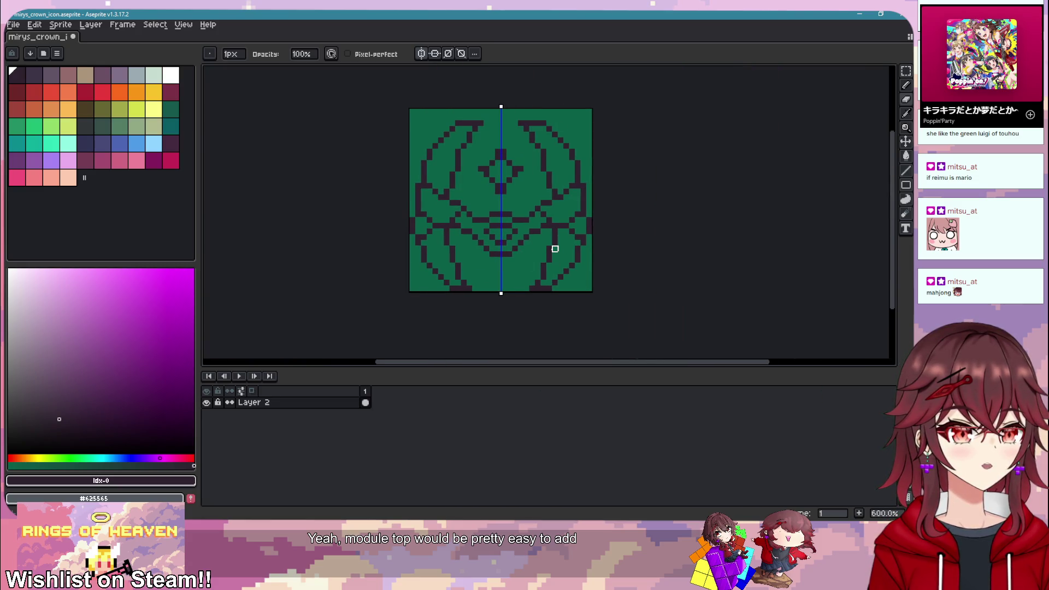
pyautogui.scroll(4, 527, 208)
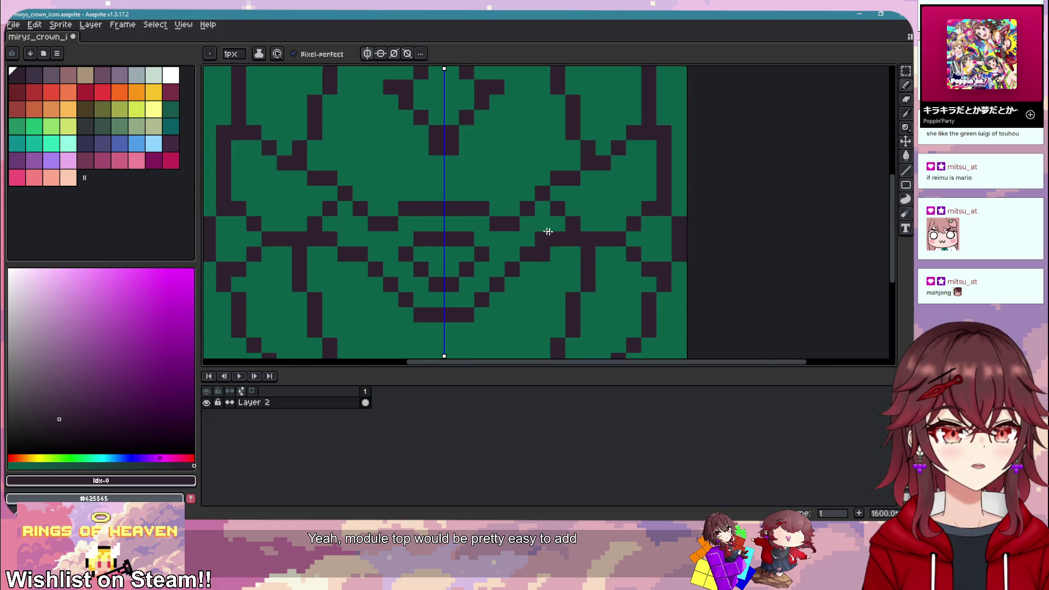
pyautogui.scroll(-4, 580, 242)
# Undo the eraser stroke to restore solid dark pixels around the centre diamond
pyautogui.hotkey('ctrl', 'z')
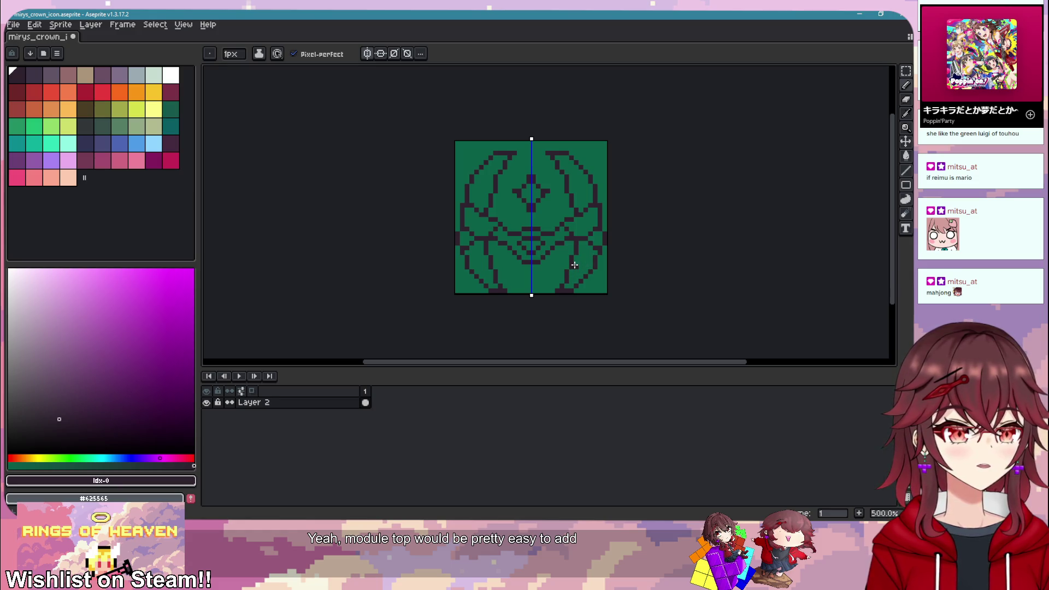
pyautogui.scroll(5, 509, 231)
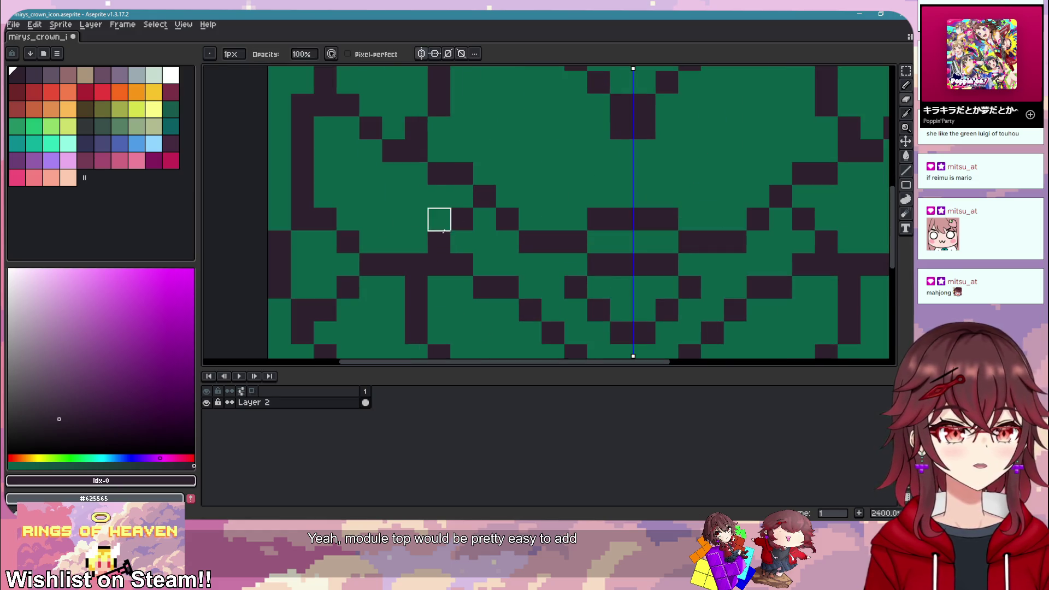
pyautogui.scroll(-4, 690, 274)
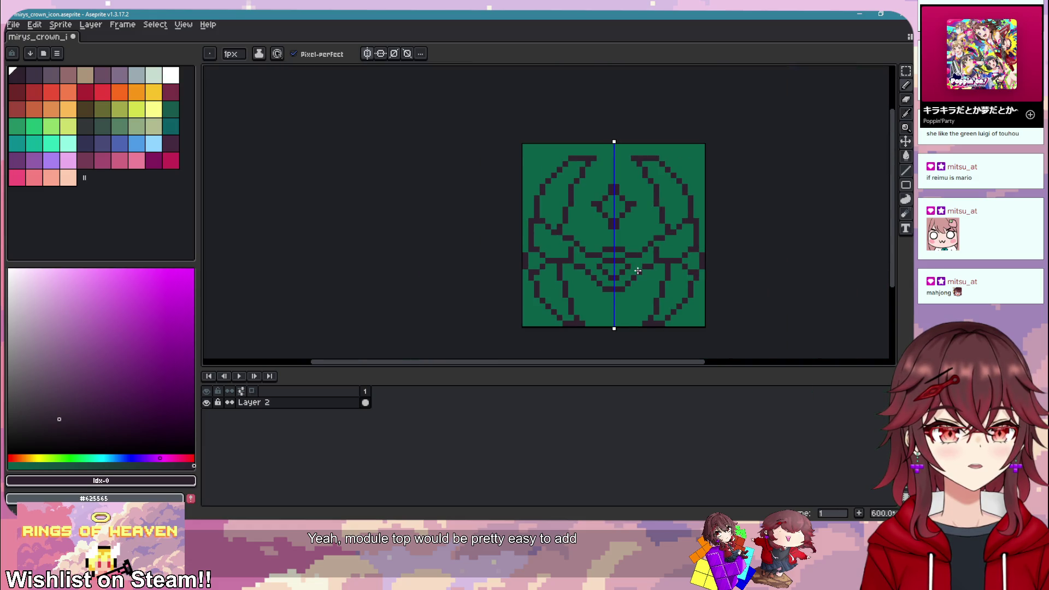
pyautogui.scroll(3, 637, 270)
pyautogui.scroll(-4, 642, 270)
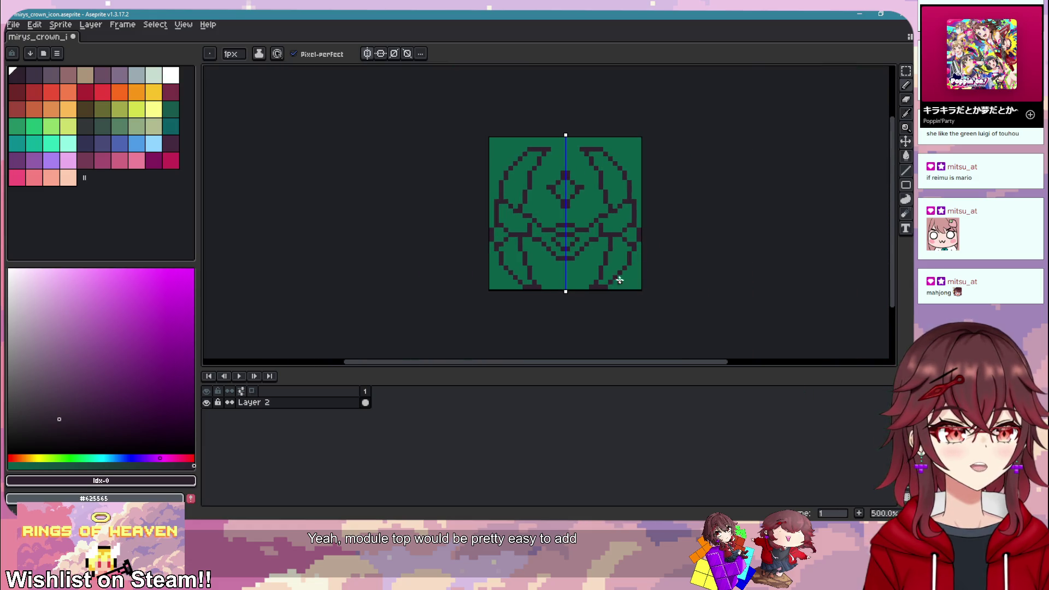
pyautogui.scroll(2, 532, 254)
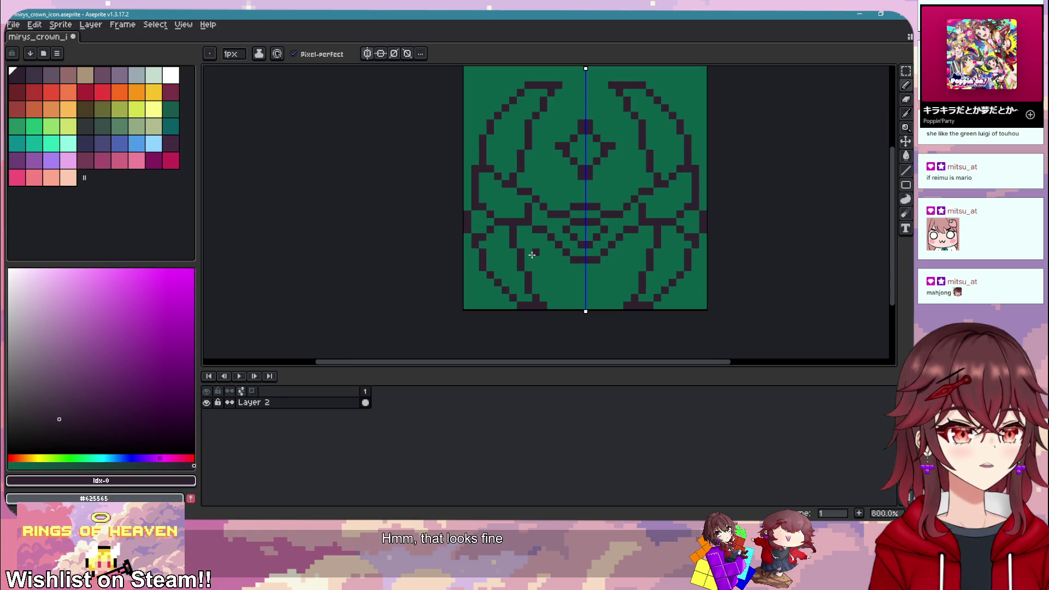
pyautogui.moveTo(550, 259); pyautogui.dragTo(494, 261)
pyautogui.click(137, 89)
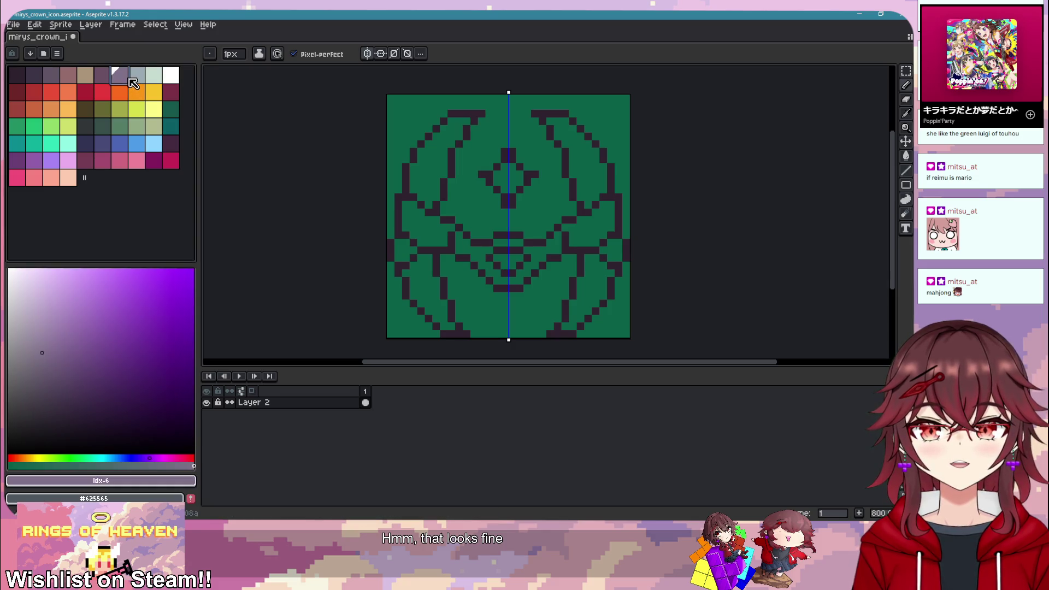
# Fill both horns and their lower sections with light grey silver
pyautogui.click(138, 81)
pyautogui.press('g')
pyautogui.click(430, 166)
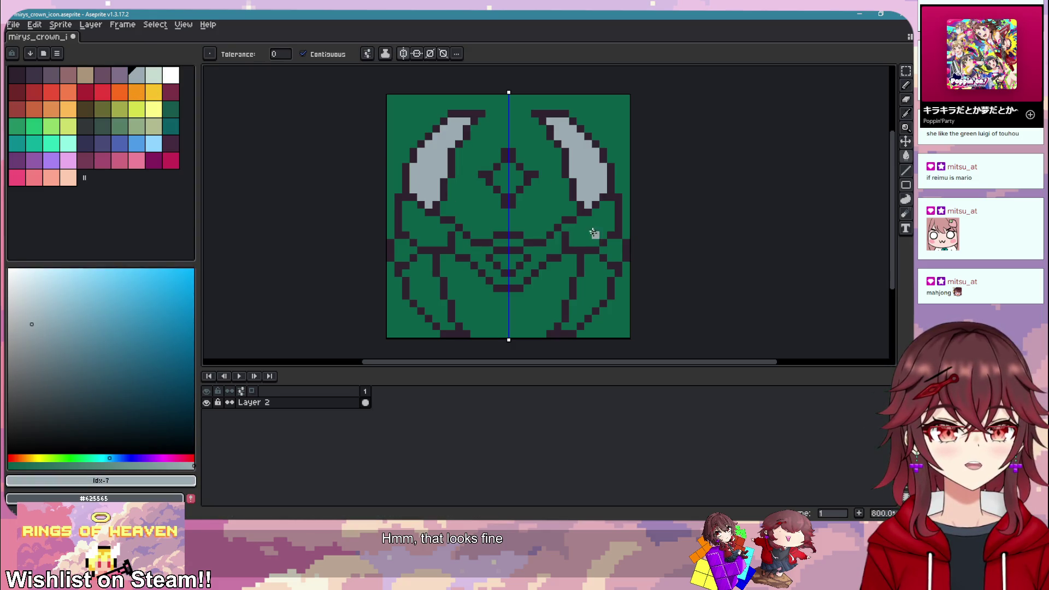
pyautogui.click(596, 227)
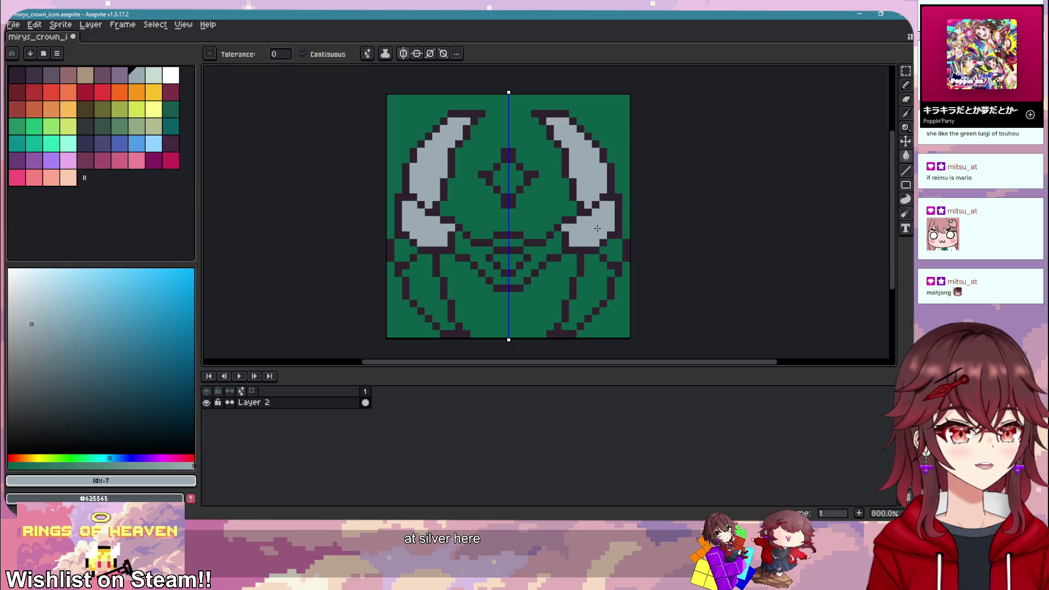
pyautogui.scroll(1, 597, 228)
# Add a mirrored dark outline pixel at the lower horn edge
pyautogui.press('b')
pyautogui.keyDown('alt'); pyautogui.click(601, 249); pyautogui.keyUp('alt')
pyautogui.click(595, 227)
pyautogui.scroll(-3, 593, 226)
pyautogui.scroll(2, 426, 227)
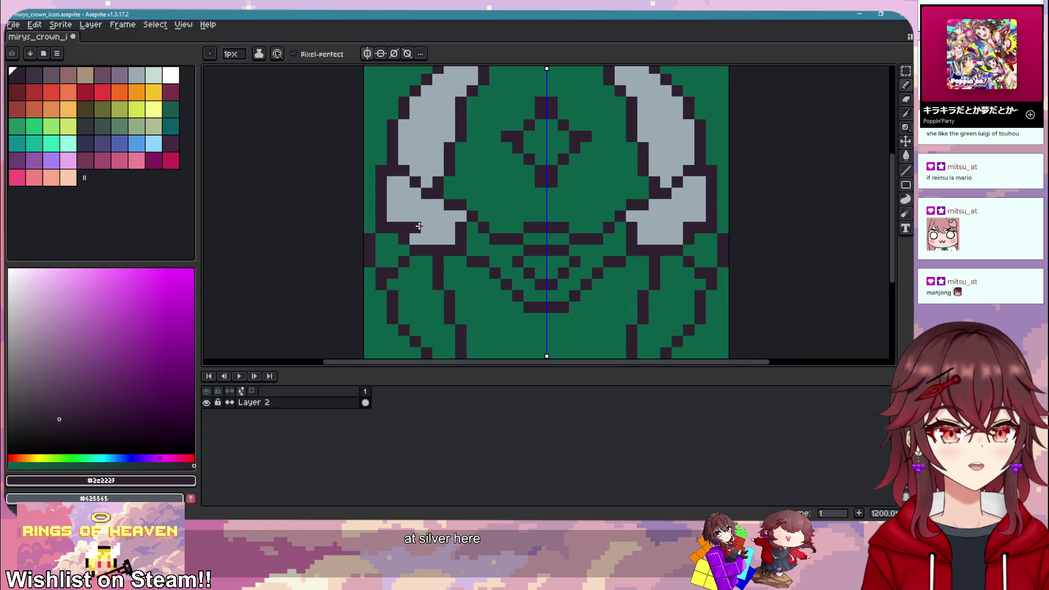
pyautogui.scroll(-3, 595, 229)
pyautogui.scroll(2, 620, 241)
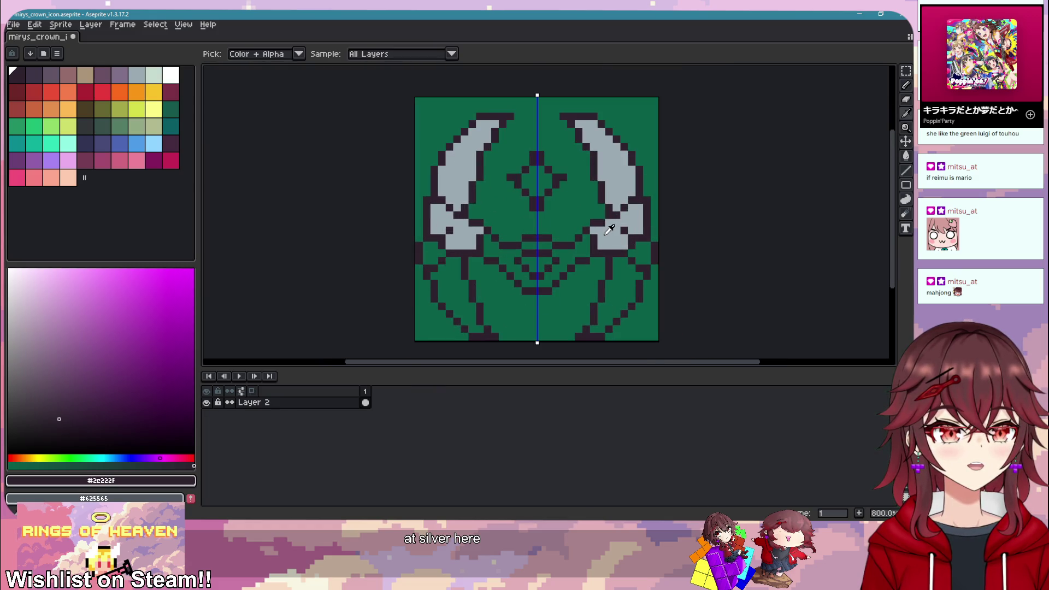
# Fill the crown's lower band with silver sampled from a horn
pyautogui.keyDown('alt'); pyautogui.click(609, 230); pyautogui.keyUp('alt')
pyautogui.press('g')
pyautogui.click(588, 241)
pyautogui.scroll(-2, 578, 266)
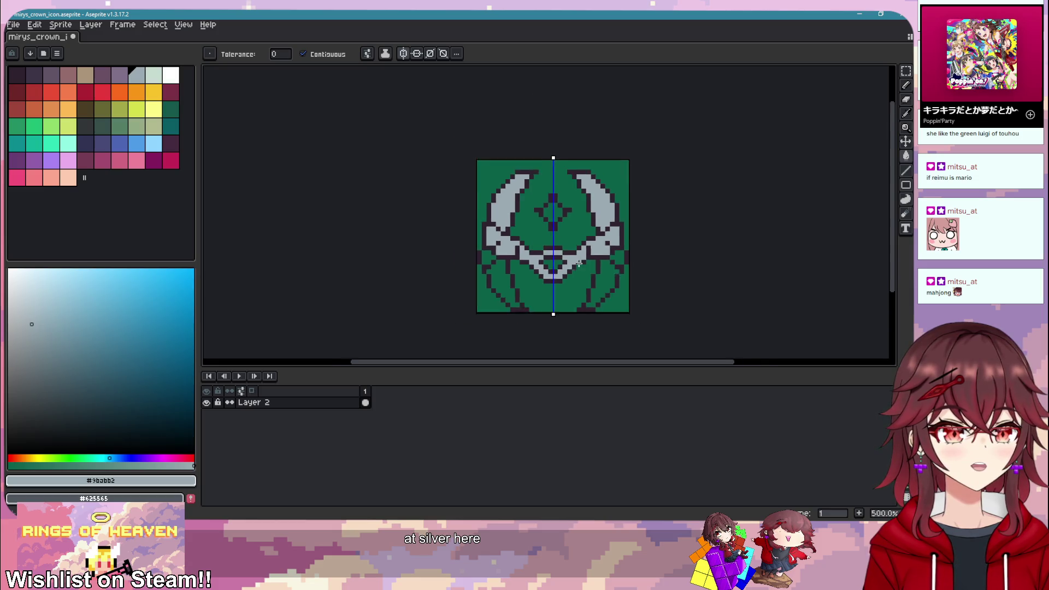
pyautogui.scroll(1, 578, 266)
pyautogui.scroll(1, 578, 267)
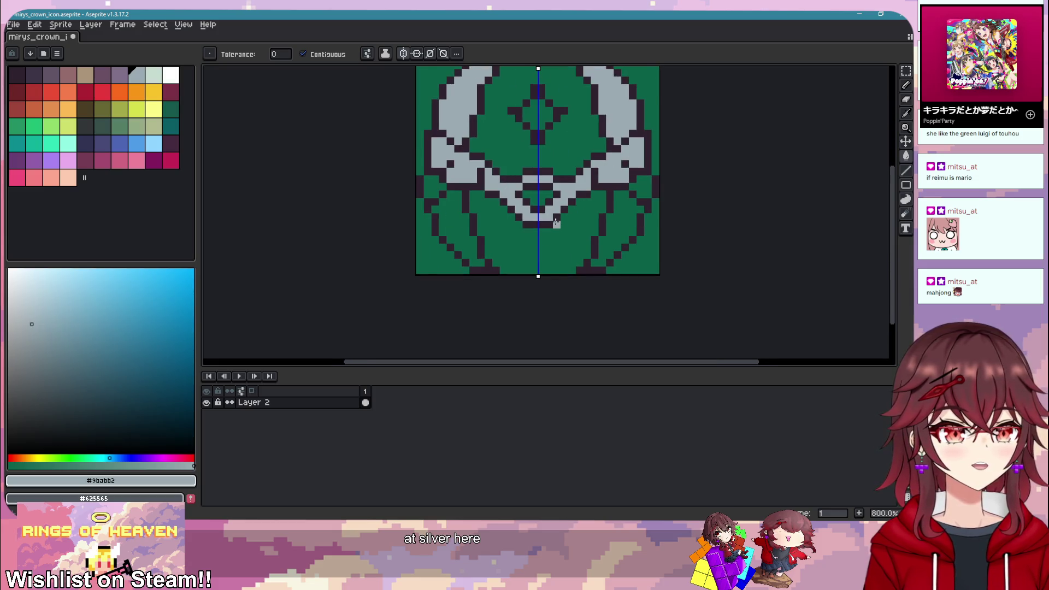
pyautogui.scroll(1, 555, 228)
pyautogui.scroll(-1, 470, 227)
pyautogui.keyDown('alt'); pyautogui.click(430, 212); pyautogui.keyUp('alt')
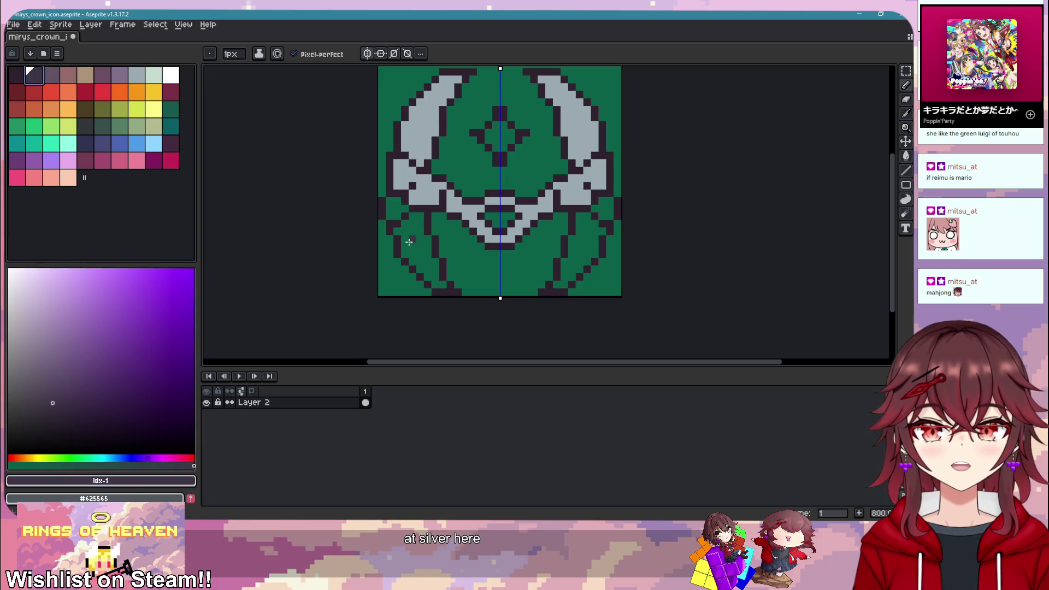
pyautogui.scroll(2, 426, 245)
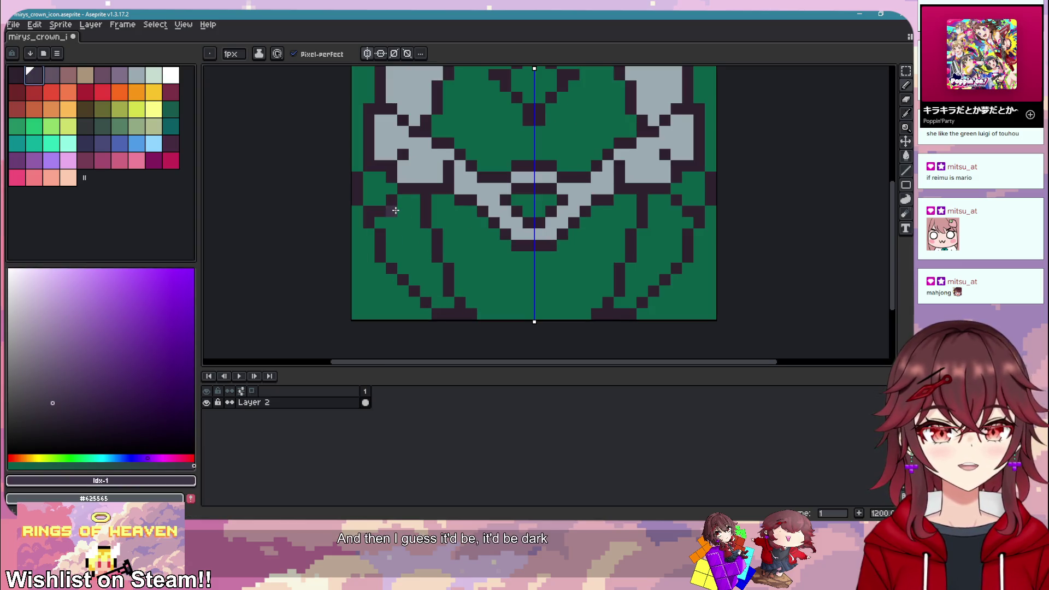
# Draw a dark shading stroke down the crown's lower left side
pyautogui.moveTo(399, 202)
pyautogui.mouseDown()
pyautogui.moveTo(431, 287)
pyautogui.moveTo(432, 269)
pyautogui.moveTo(415, 257)
pyautogui.moveTo(438, 262)
pyautogui.mouseUp()
pyautogui.press('g')
pyautogui.scroll(-5, 502, 259)
pyautogui.scroll(5, 553, 275)
pyautogui.press('b')
pyautogui.scroll(-6, 517, 296)
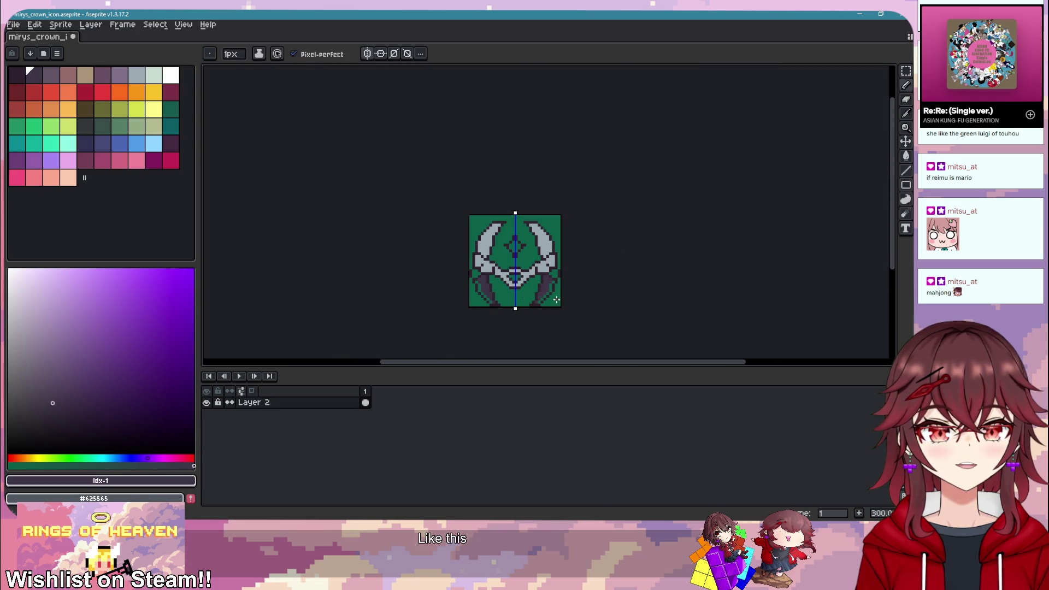
pyautogui.scroll(4, 553, 297)
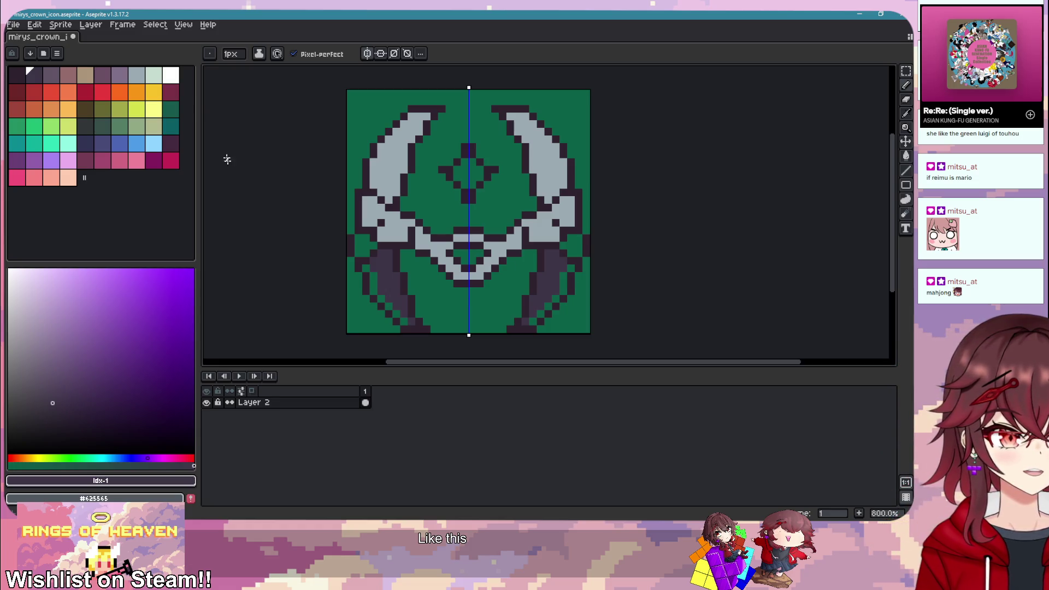
# Fill the side patches, band centre gem and central diamond with lavender
pyautogui.click(51, 160)
pyautogui.scroll(3, 381, 259)
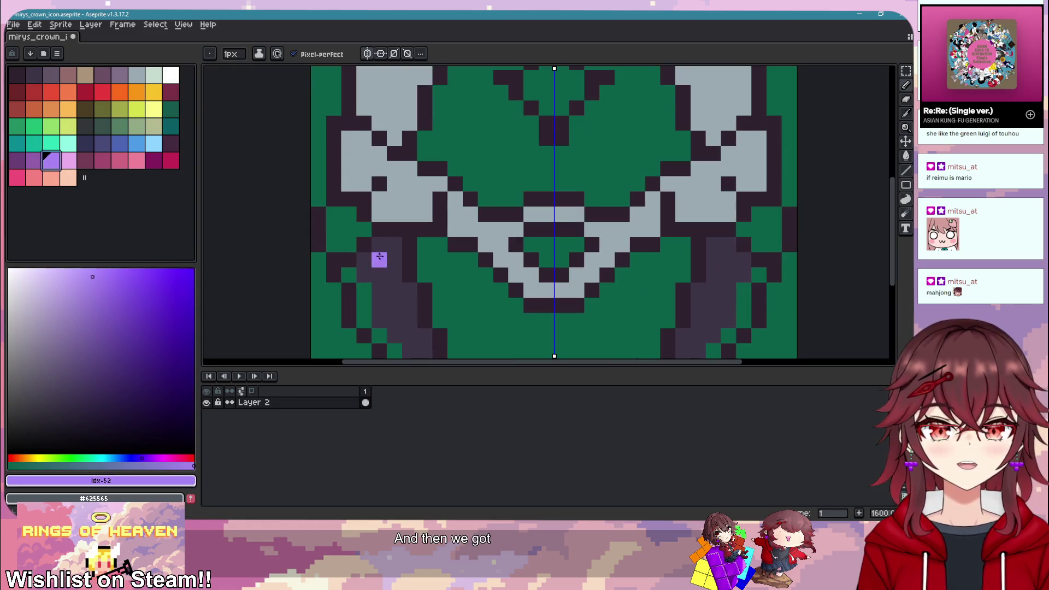
pyautogui.press('g')
pyautogui.click(350, 240)
pyautogui.click(547, 257)
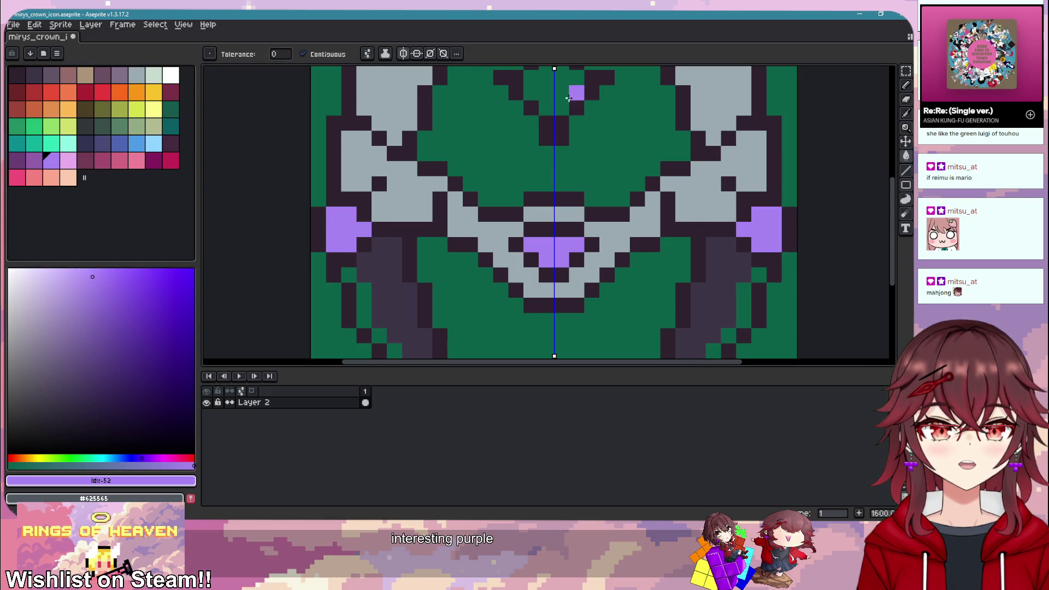
pyautogui.moveTo(382, 273); pyautogui.dragTo(359, 207)
pyautogui.click(325, 210)
# Turn five diagonal pixels along the lower arm edges lavender
pyautogui.click(340, 240)
pyautogui.click(356, 270)
pyautogui.click(371, 286)
pyautogui.click(385, 300)
pyautogui.click(402, 316)
pyautogui.scroll(-6, 577, 282)
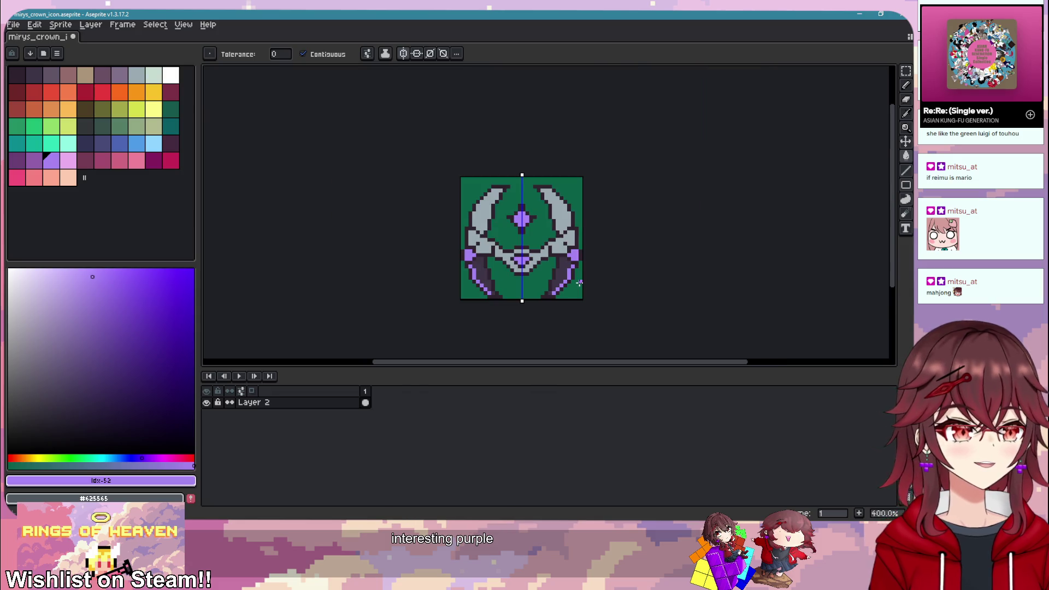
pyautogui.scroll(6, 539, 264)
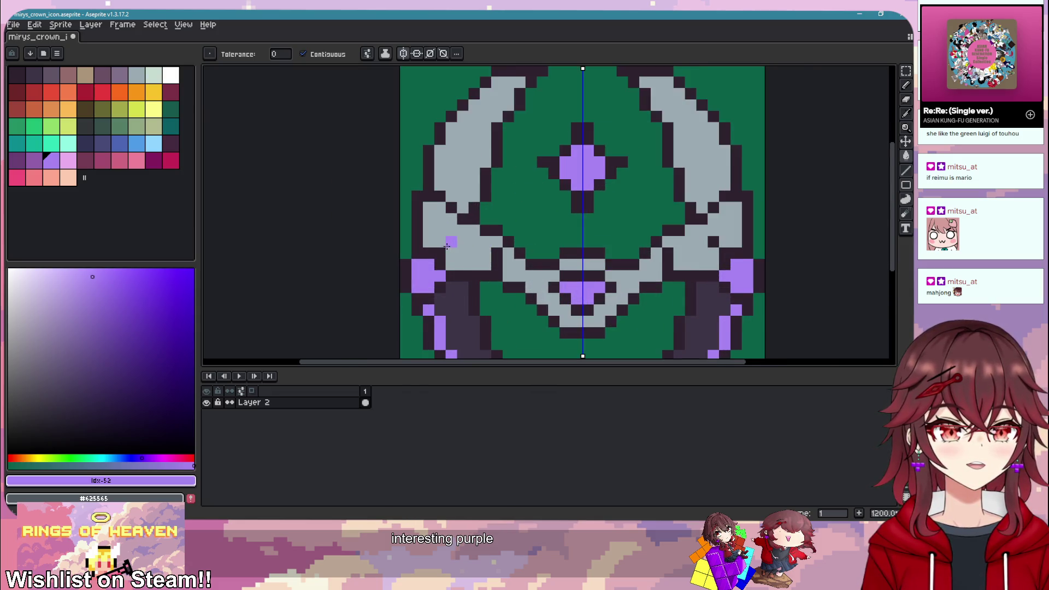
# Sample the dark outline colour from the canvas and return to the Pencil
pyautogui.keyDown('alt'); pyautogui.click(417, 243); pyautogui.keyUp('alt')
pyautogui.press('b')
pyautogui.scroll(-5, 588, 269)
pyautogui.scroll(2, 514, 252)
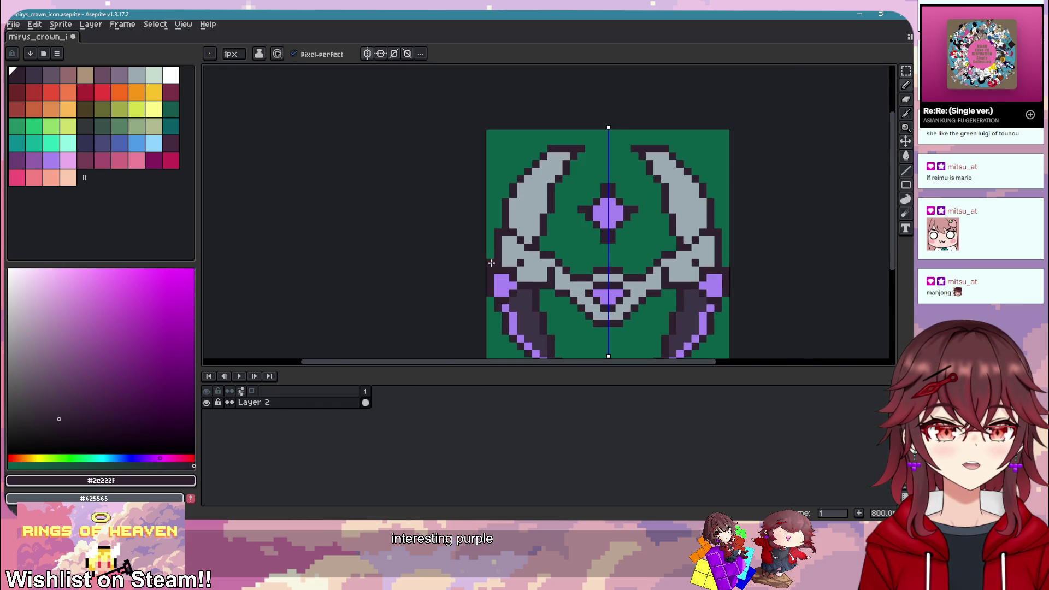
pyautogui.scroll(-4, 491, 245)
pyautogui.scroll(4, 492, 243)
pyautogui.scroll(2, 495, 241)
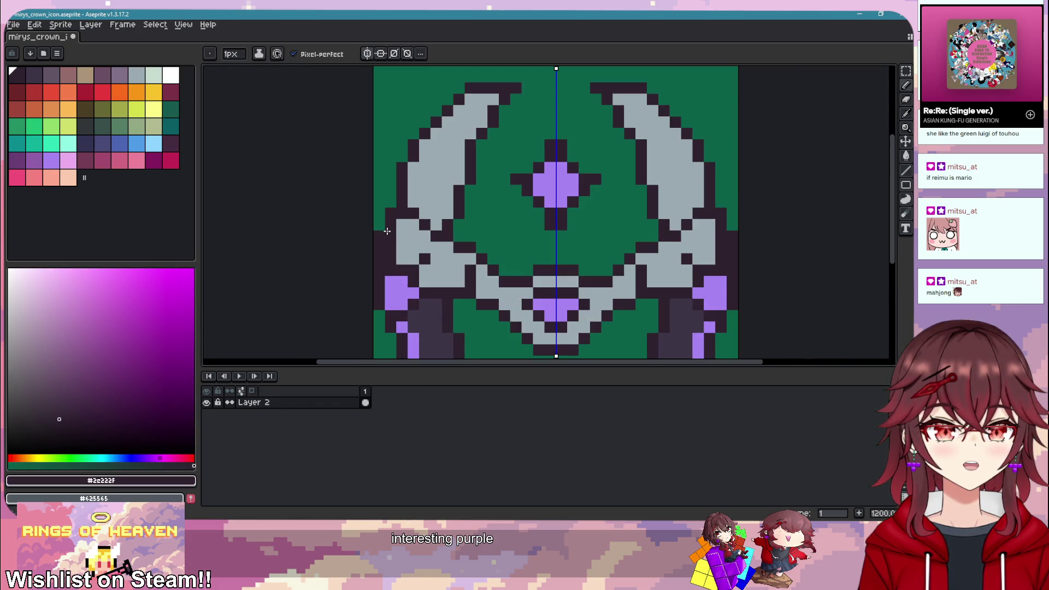
pyautogui.scroll(2, 481, 236)
pyautogui.press('i')
pyautogui.scroll(-5, 492, 241)
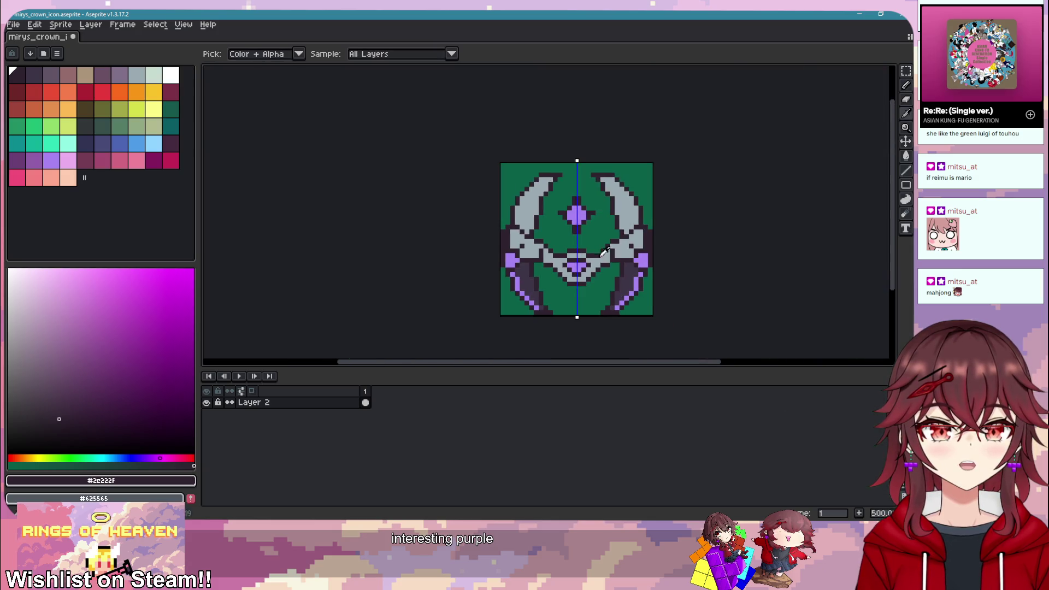
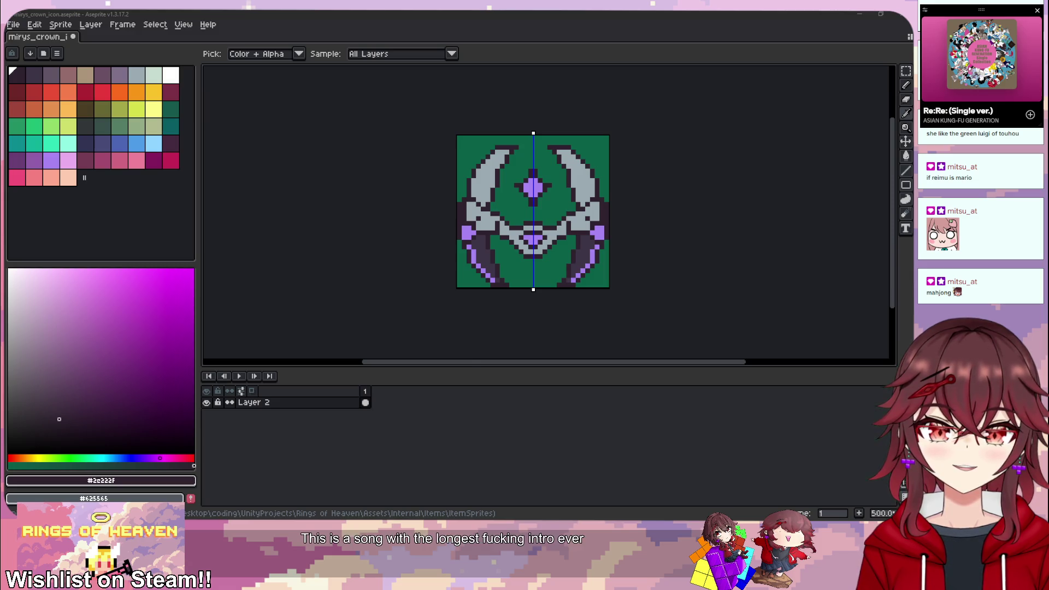
# Skip to the next song in the overlay music player and dismiss it
pyautogui.moveTo(0, 256); pyautogui.dragTo(375, 256)
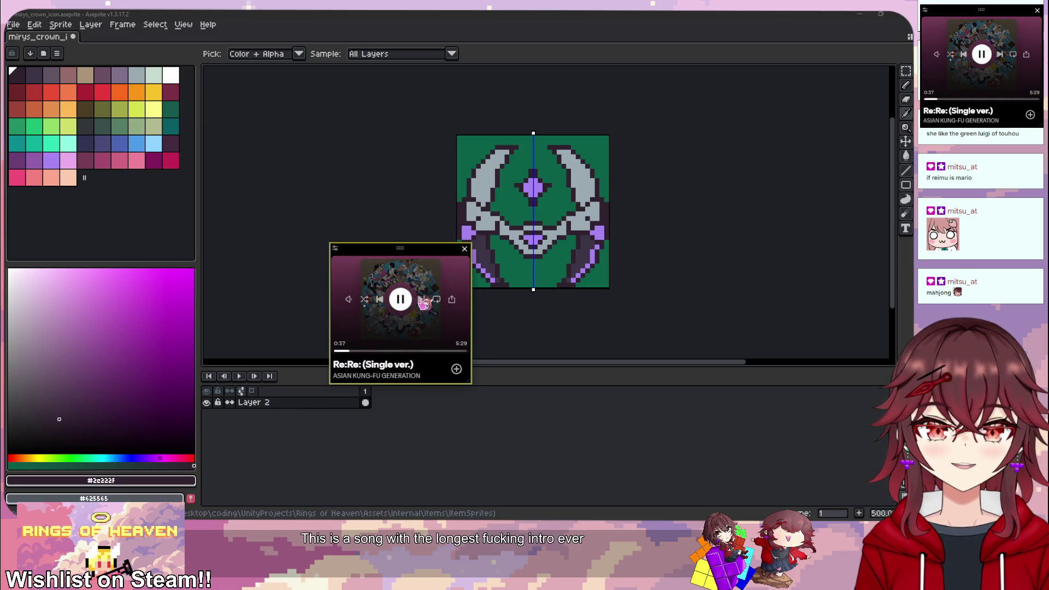
pyautogui.click(425, 305)
pyautogui.moveTo(411, 257); pyautogui.dragTo(351, 382)
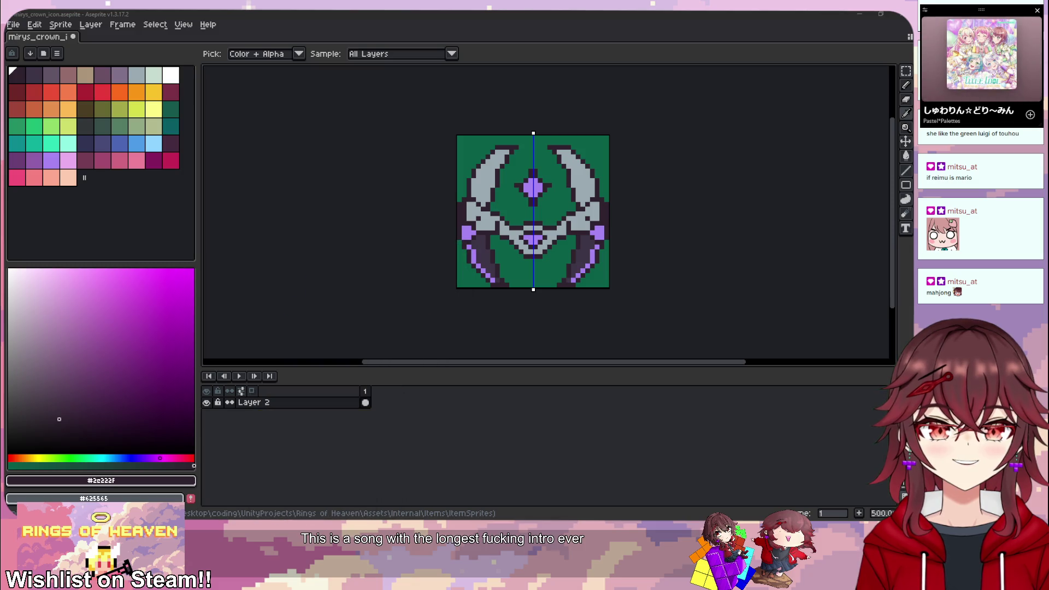
pyautogui.moveTo(613, 240); pyautogui.dragTo(589, 257)
# Widen the centre gem with purple pixels on both sides
pyautogui.scroll(5, 516, 211)
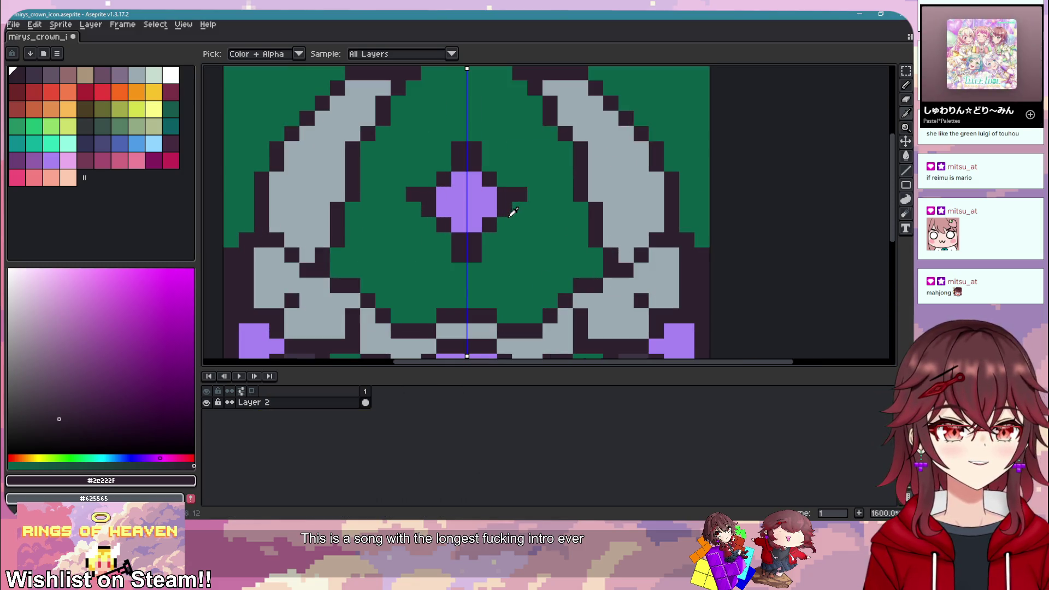
pyautogui.keyDown('alt'); pyautogui.click(458, 198); pyautogui.keyUp('alt')
pyautogui.click(504, 195)
pyautogui.click(429, 195)
pyautogui.click(504, 225)
pyautogui.scroll(-3, 509, 220)
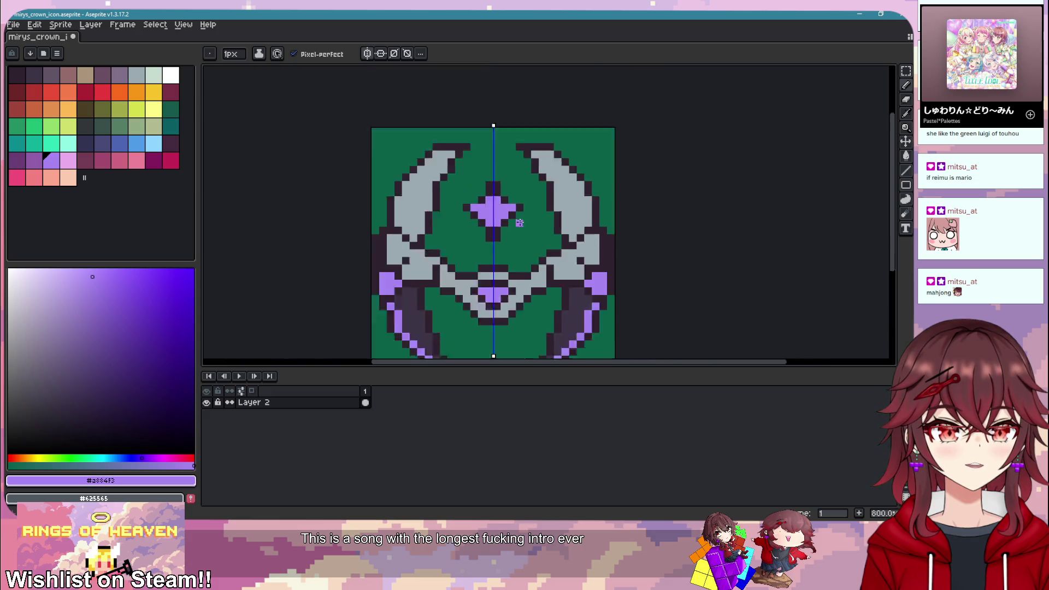
pyautogui.scroll(3, 508, 220)
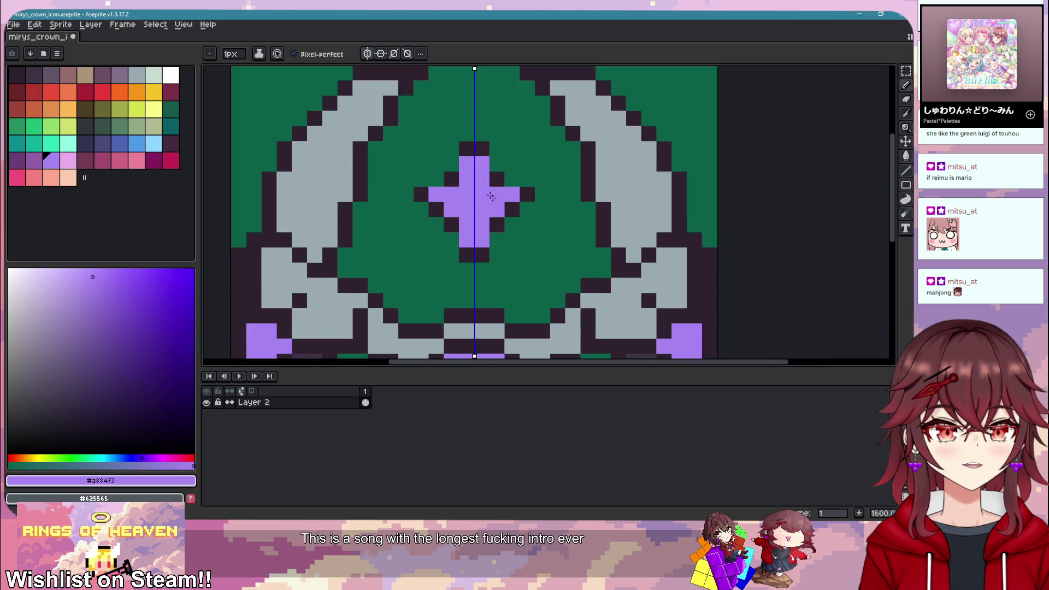
pyautogui.scroll(-5, 547, 266)
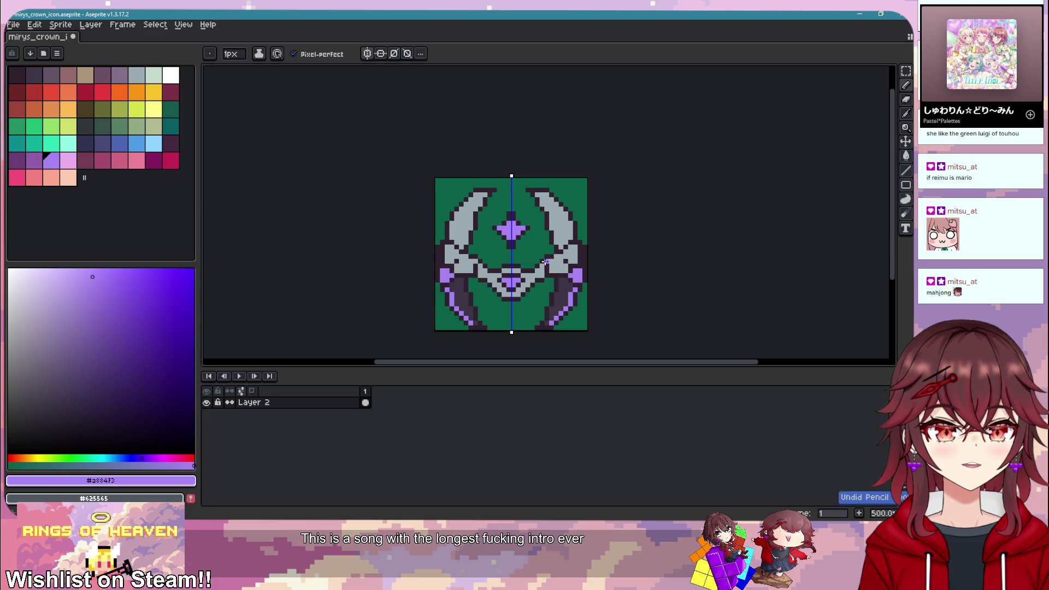
pyautogui.scroll(-2, 546, 268)
pyautogui.scroll(3, 549, 273)
pyautogui.scroll(3, 536, 291)
pyautogui.scroll(2, 514, 219)
pyautogui.scroll(3, 491, 154)
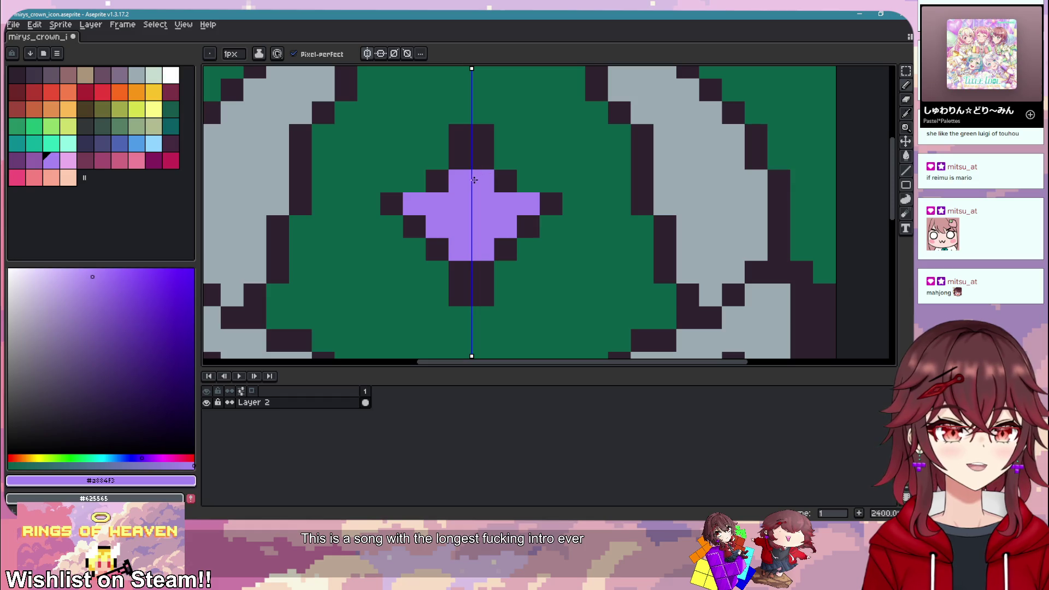
# Add dark outline pixels above the gem
pyautogui.press('i')
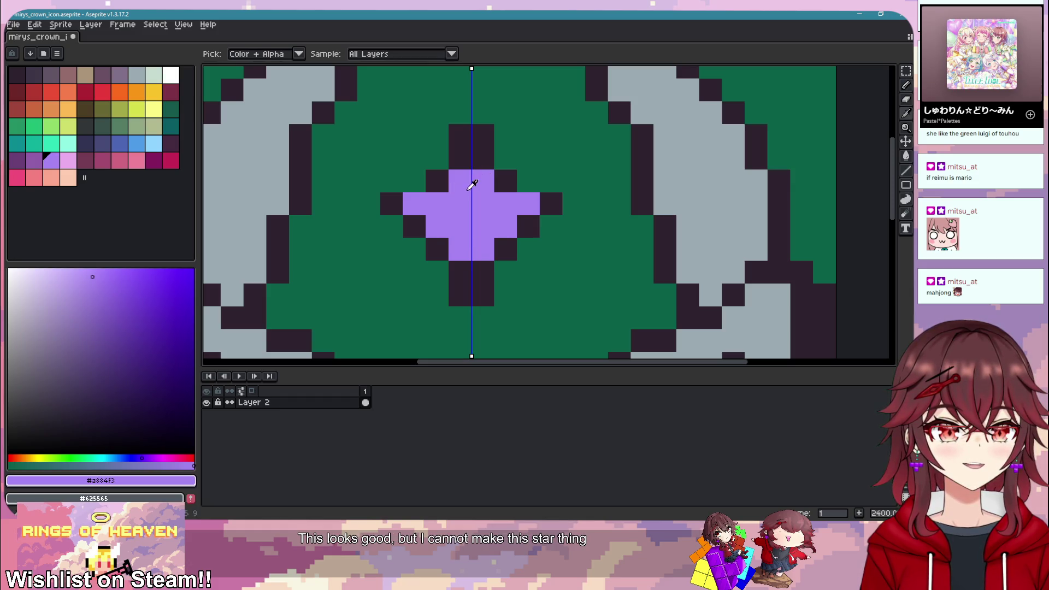
pyautogui.scroll(-3, 472, 184)
pyautogui.press('b')
pyautogui.scroll(1, 488, 206)
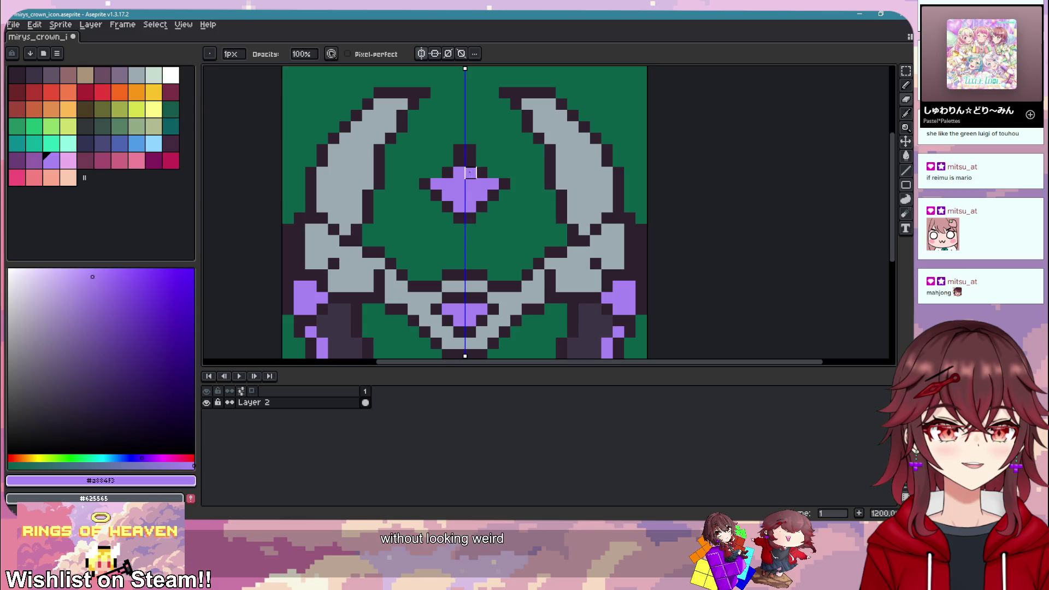
pyautogui.press('i')
pyautogui.click(443, 172)
pyautogui.press('b')
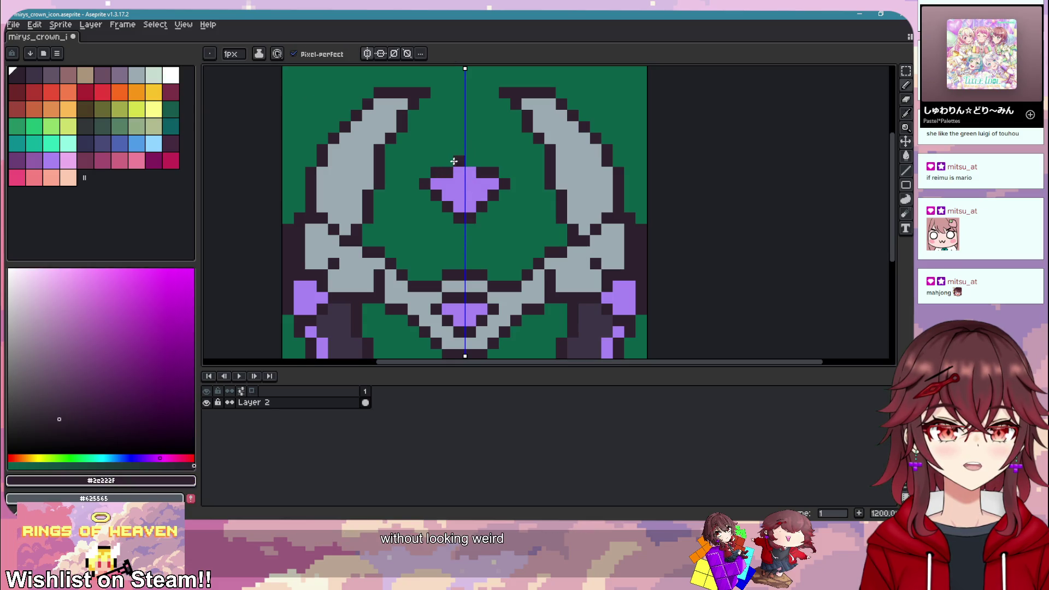
pyautogui.click(453, 162)
pyautogui.scroll(-2, 453, 162)
pyautogui.scroll(2, 516, 210)
pyautogui.click(454, 174)
pyautogui.click(467, 162)
# Bucket-fill the gem's green corners with purple
pyautogui.keyDown('alt'); pyautogui.click(471, 184); pyautogui.keyUp('alt')
pyautogui.press('g')
pyautogui.click(453, 185)
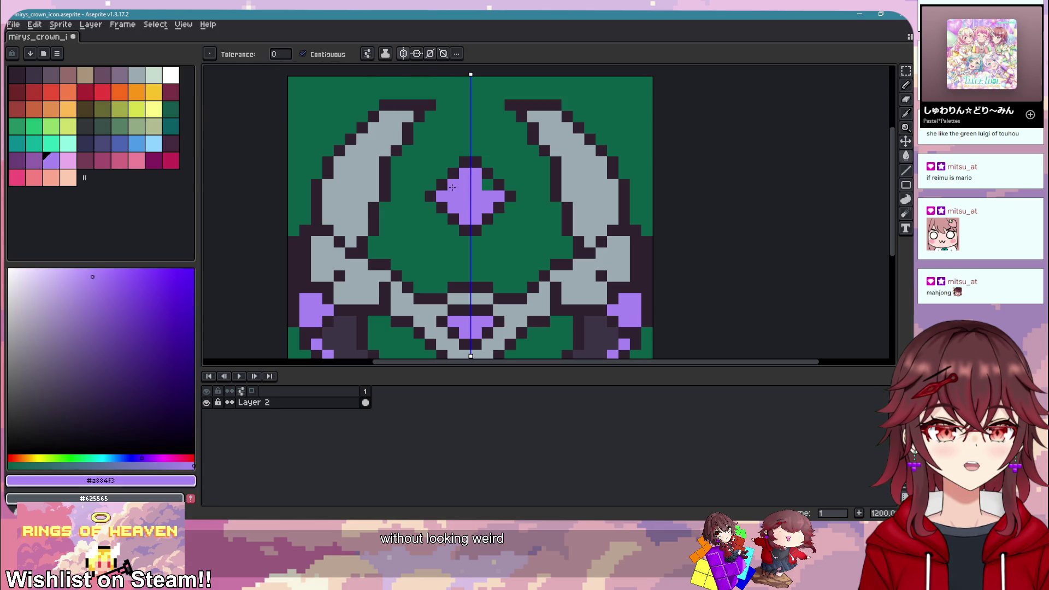
pyautogui.click(487, 185)
pyautogui.scroll(-3, 521, 228)
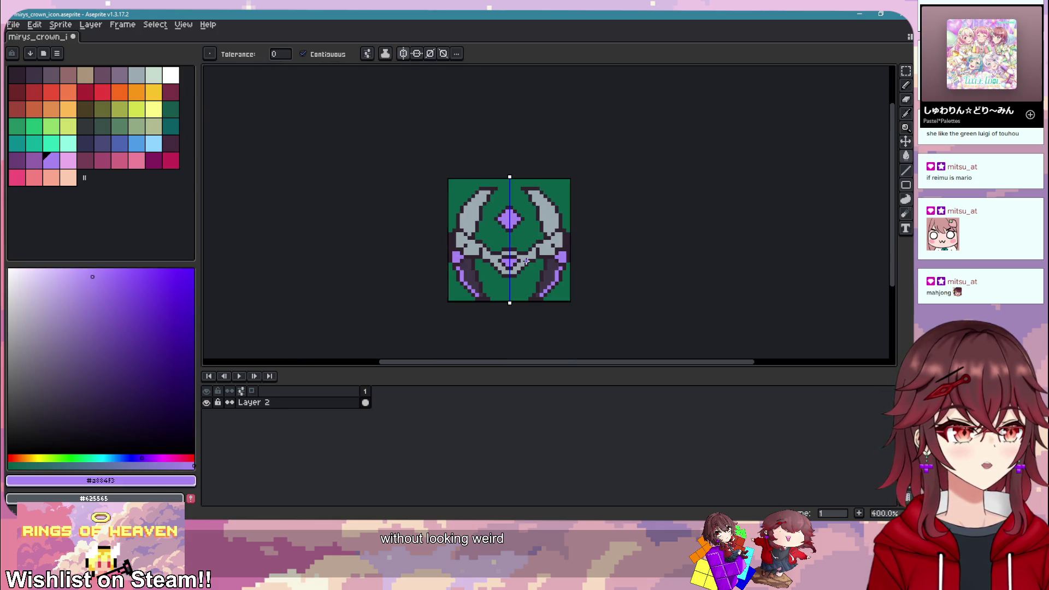
pyautogui.scroll(3, 525, 261)
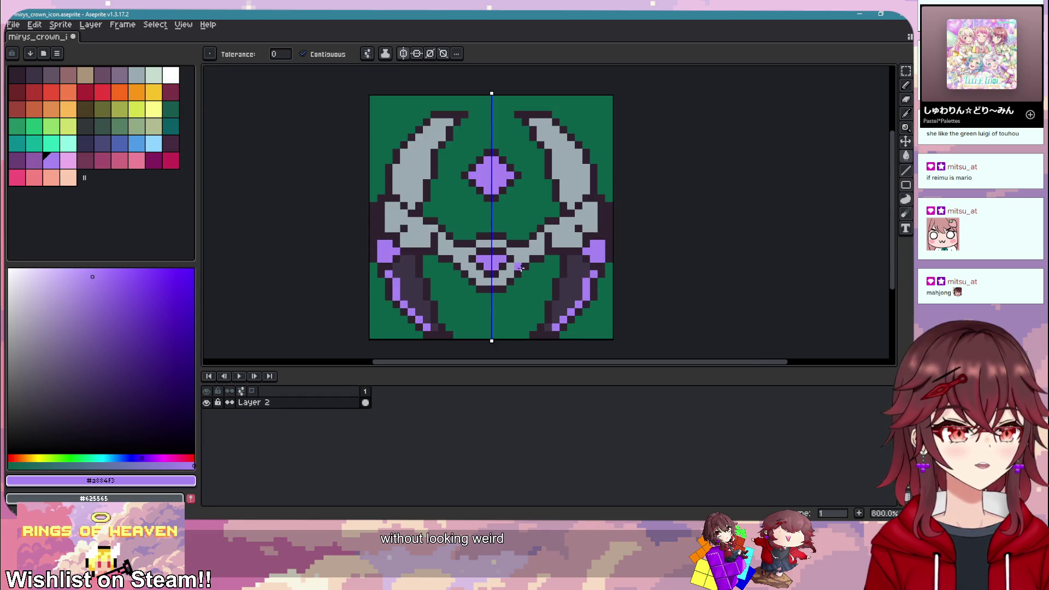
pyautogui.scroll(-2, 521, 269)
pyautogui.scroll(-3, 578, 272)
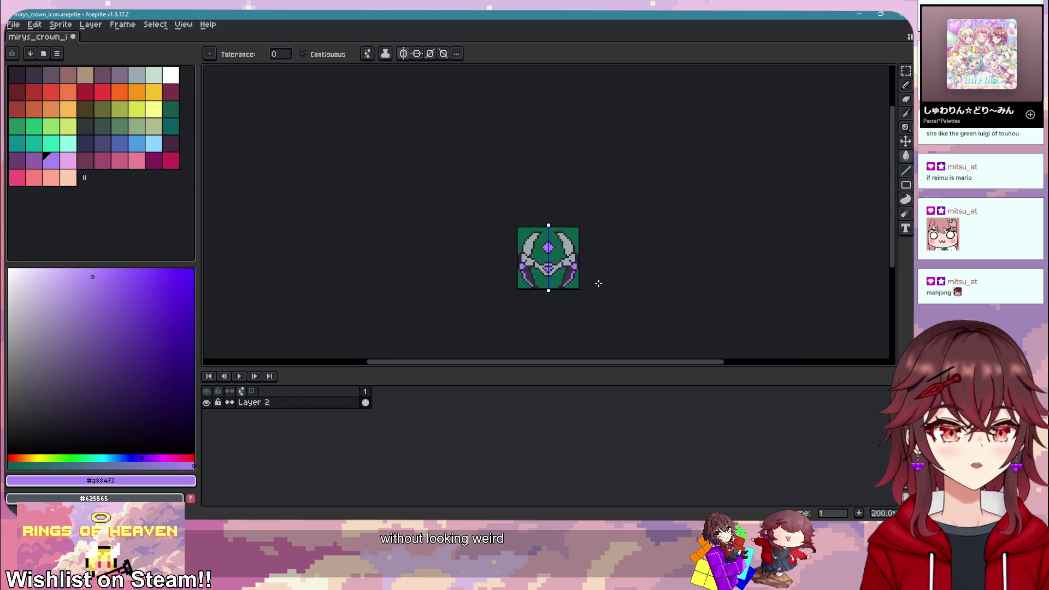
pyautogui.scroll(5, 554, 262)
# Sample the horn grey and dark outline colours from the crown
pyautogui.press('i')
pyautogui.click(479, 216)
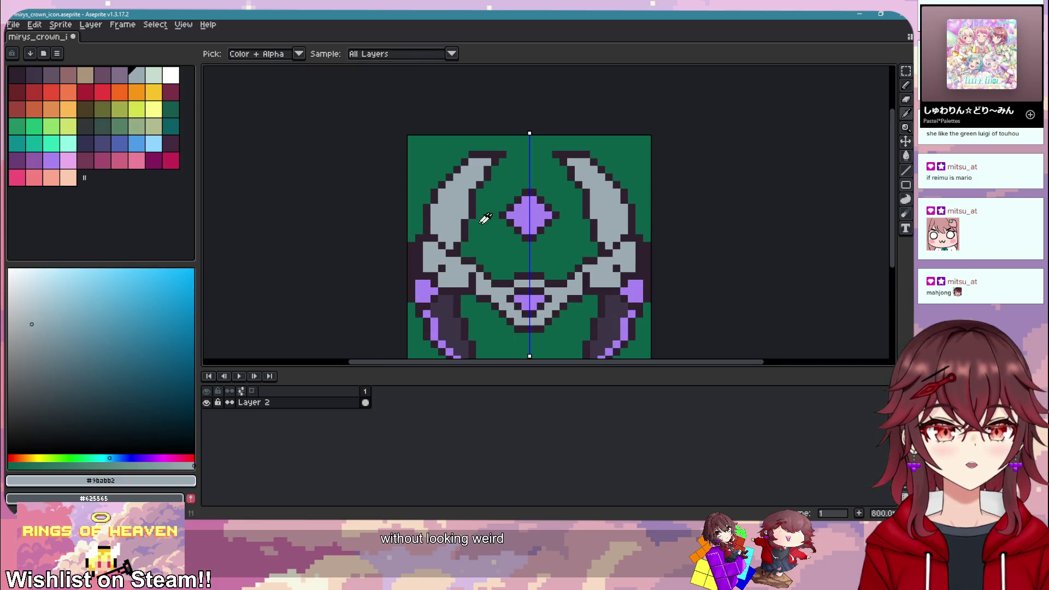
pyautogui.scroll(3, 479, 216)
pyautogui.click(459, 201)
pyautogui.press('b')
pyautogui.scroll(-4, 534, 238)
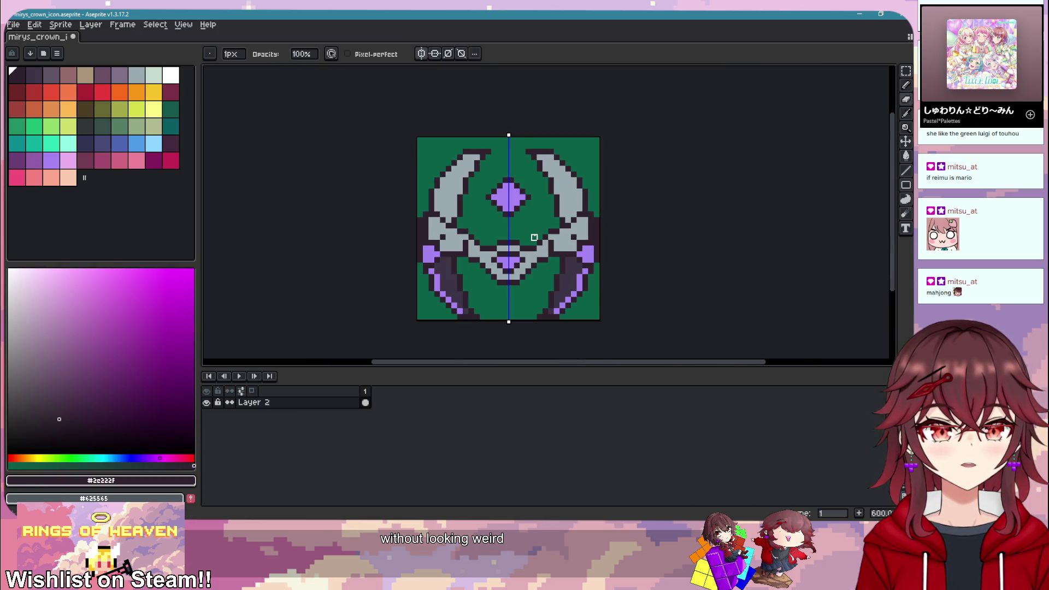
pyautogui.scroll(3, 483, 221)
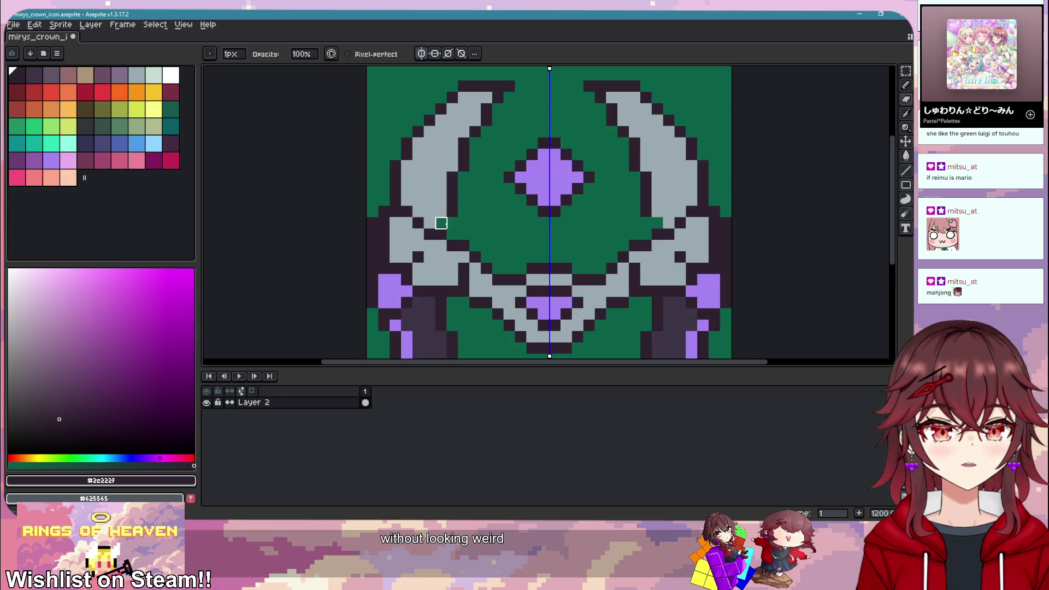
pyautogui.press('e')
pyautogui.scroll(-4, 517, 248)
pyautogui.scroll(3, 514, 246)
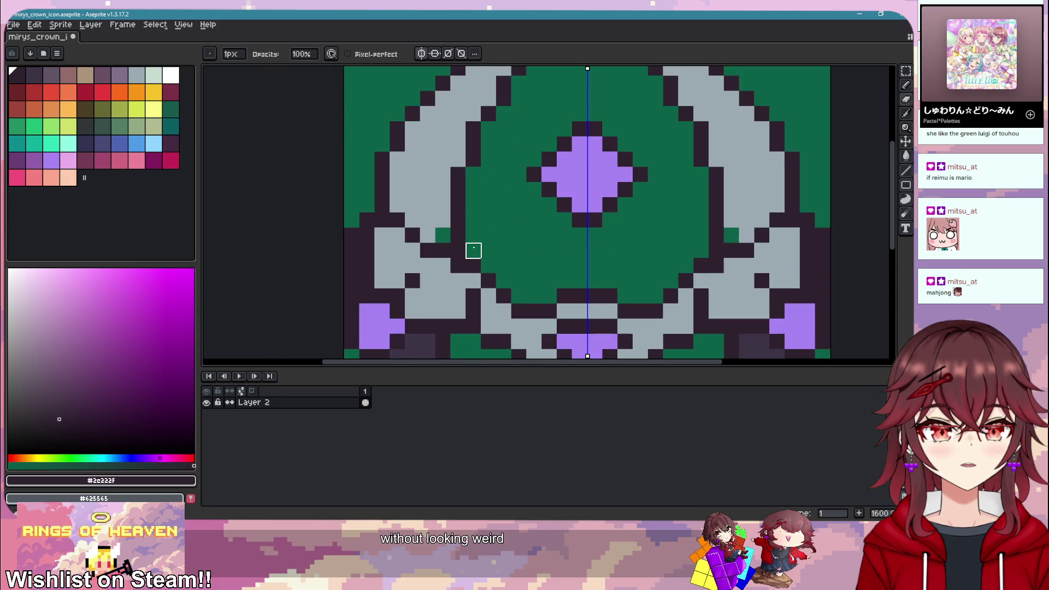
pyautogui.keyDown('alt'); pyautogui.click(459, 223); pyautogui.keyUp('alt')
pyautogui.scroll(-3, 574, 246)
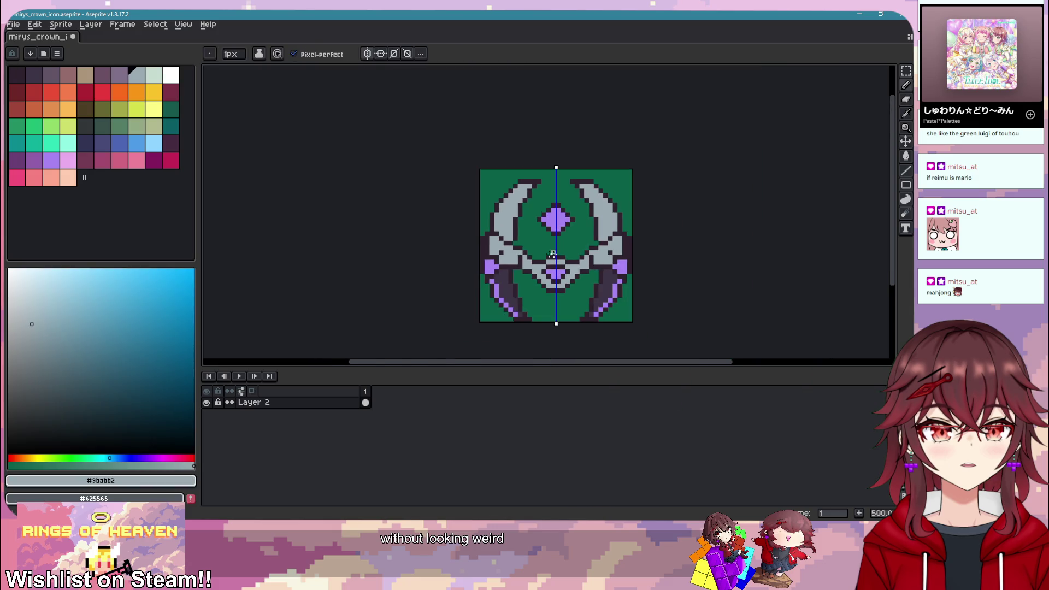
pyautogui.scroll(4, 514, 238)
pyautogui.keyDown('alt'); pyautogui.click(511, 238); pyautogui.keyUp('alt')
pyautogui.scroll(-5, 548, 244)
pyautogui.scroll(3, 503, 260)
pyautogui.scroll(-3, 504, 260)
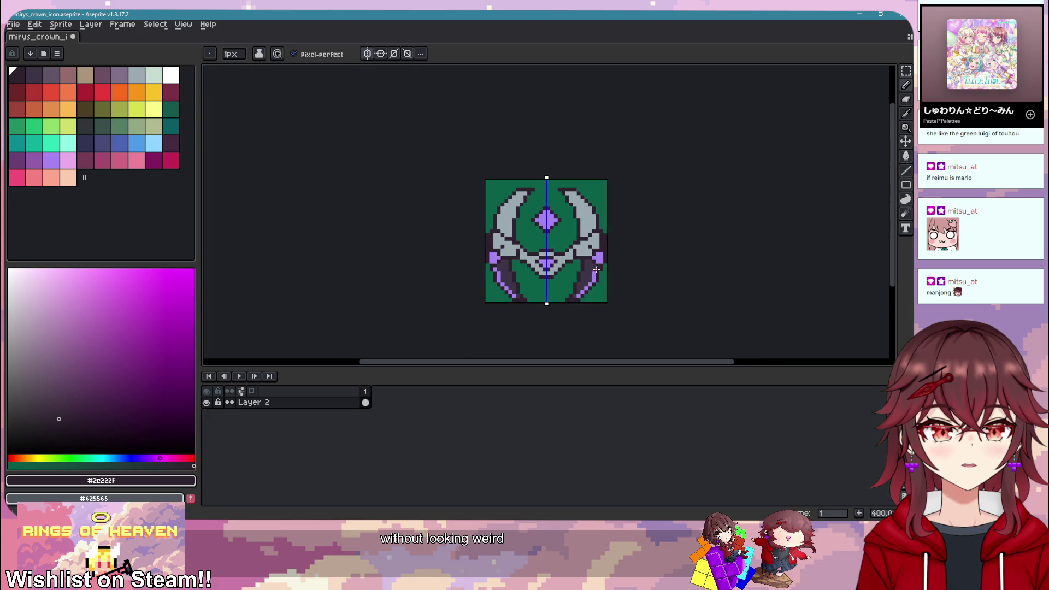
pyautogui.scroll(2, 541, 283)
pyautogui.scroll(1, 541, 283)
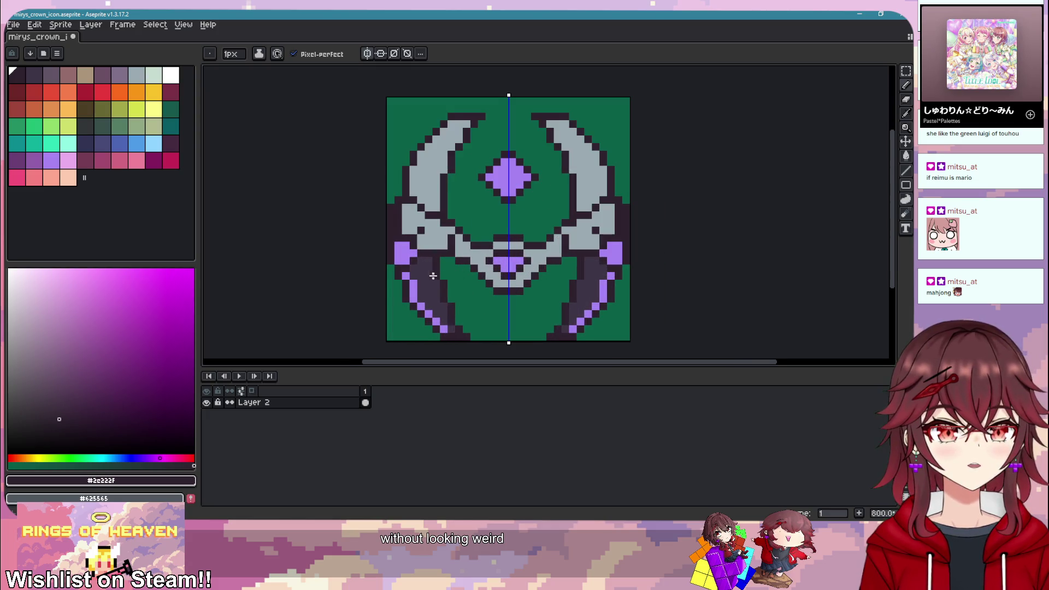
# Lighten the claws' shadow colour and bucket-fill both lower claw shadows with it
pyautogui.press('i')
pyautogui.click(426, 298)
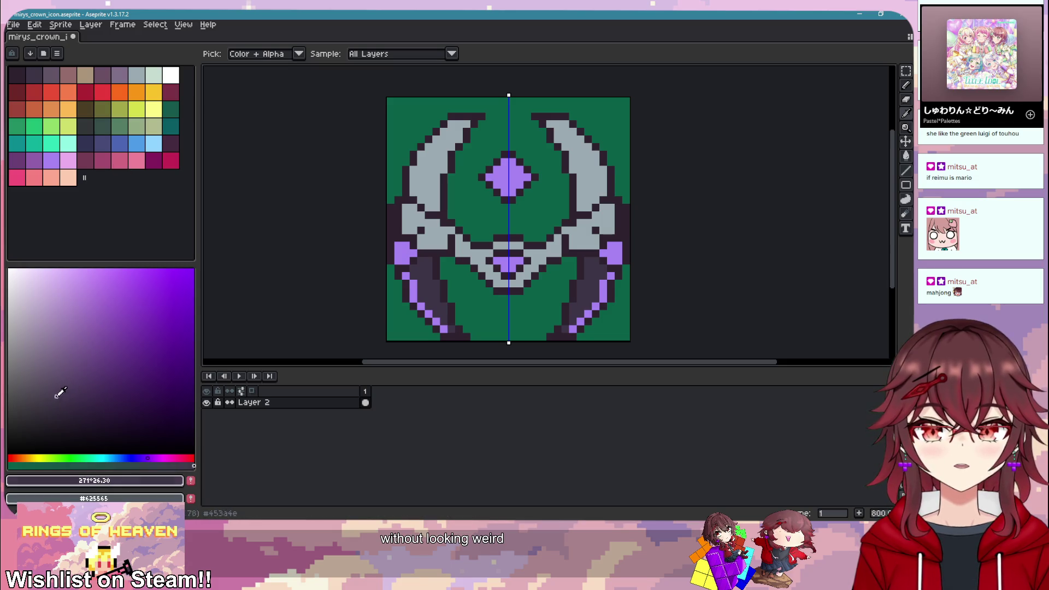
pyautogui.moveTo(58, 392); pyautogui.dragTo(46, 385)
pyautogui.press('g')
pyautogui.click(588, 295)
# Paint horn-grey pixels along the crown's outer edges
pyautogui.scroll(2, 554, 314)
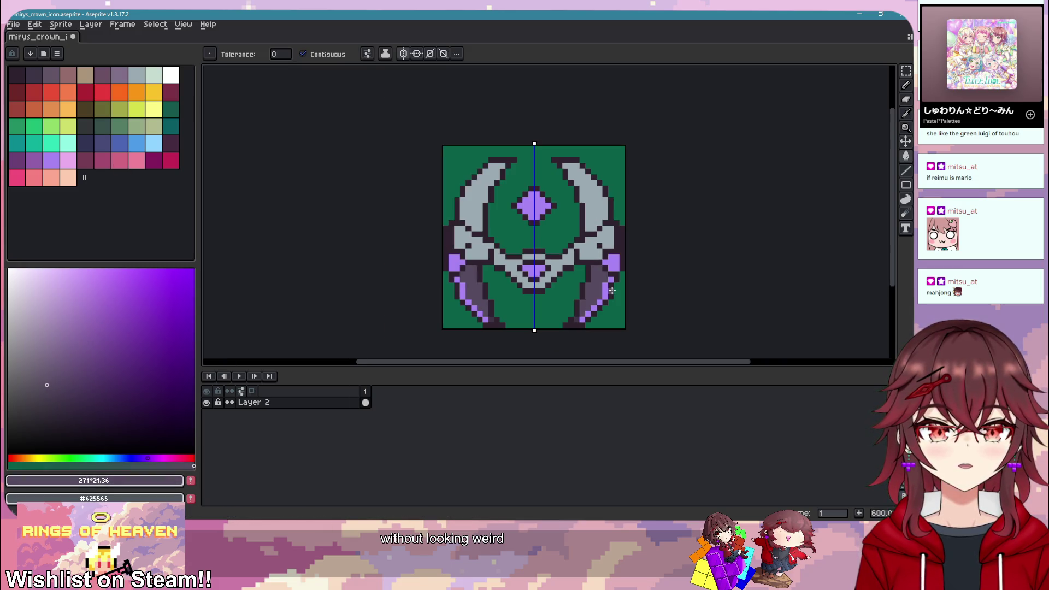
pyautogui.keyDown('alt'); pyautogui.click(324, 199); pyautogui.keyUp('alt')
pyautogui.press('b')
pyautogui.moveTo(323, 200); pyautogui.dragTo(322, 217)
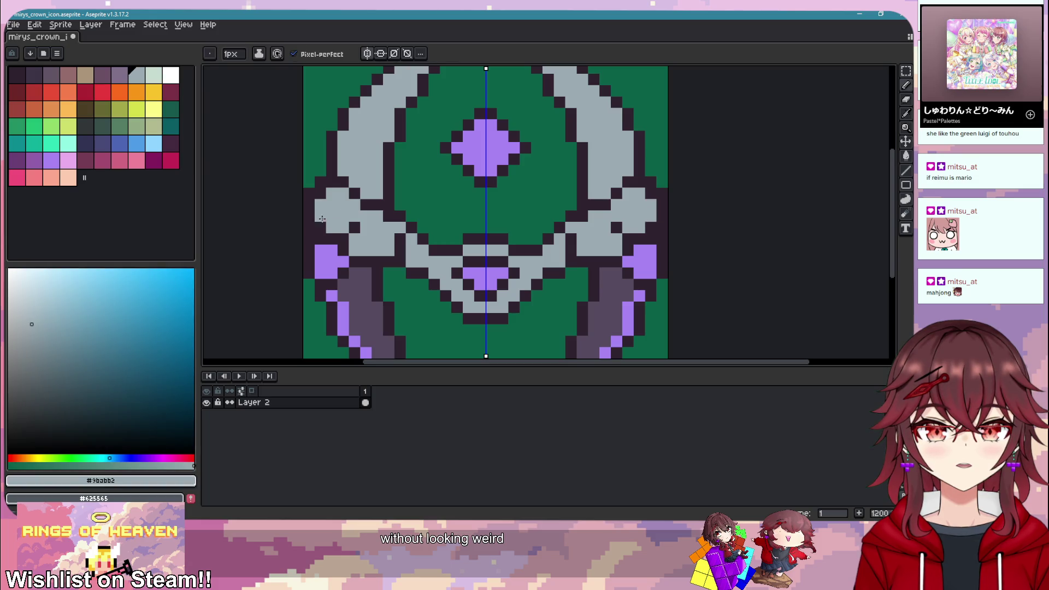
# Take the horns' light grey #9babb2 from the sprite, then pick a darker grey
pyautogui.scroll(-4, 323, 198)
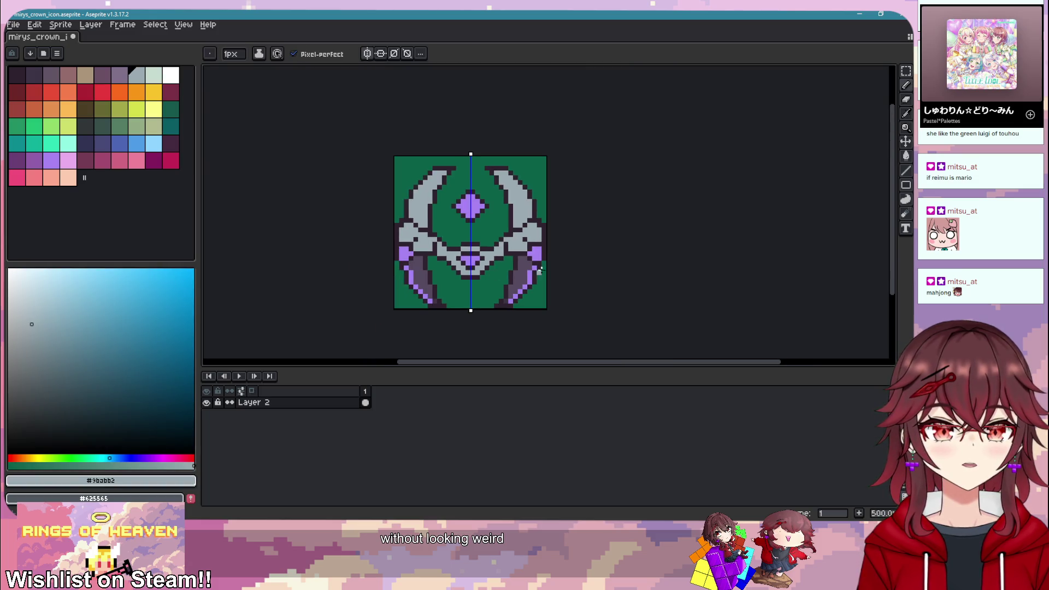
pyautogui.scroll(5, 541, 249)
pyautogui.keyDown('alt'); pyautogui.click(496, 221); pyautogui.keyUp('alt')
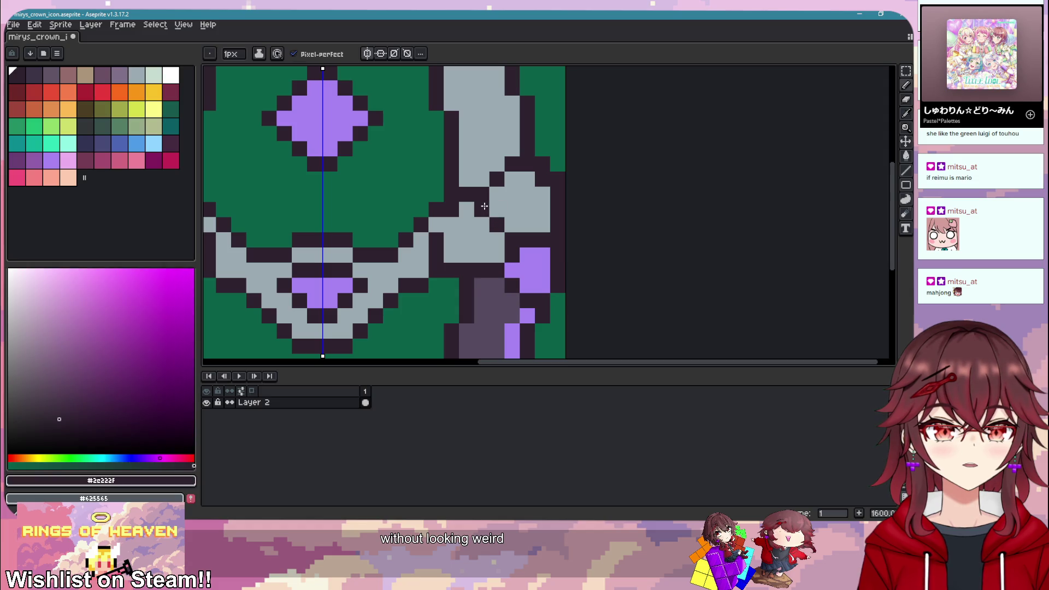
pyautogui.scroll(-4, 547, 270)
pyautogui.scroll(-3, 551, 307)
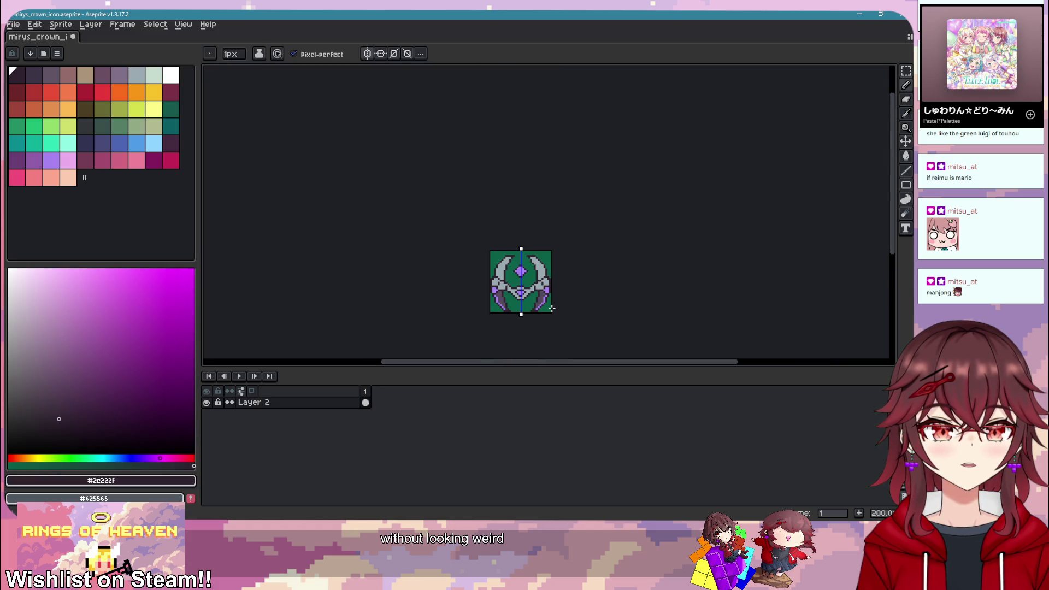
pyautogui.scroll(7, 525, 305)
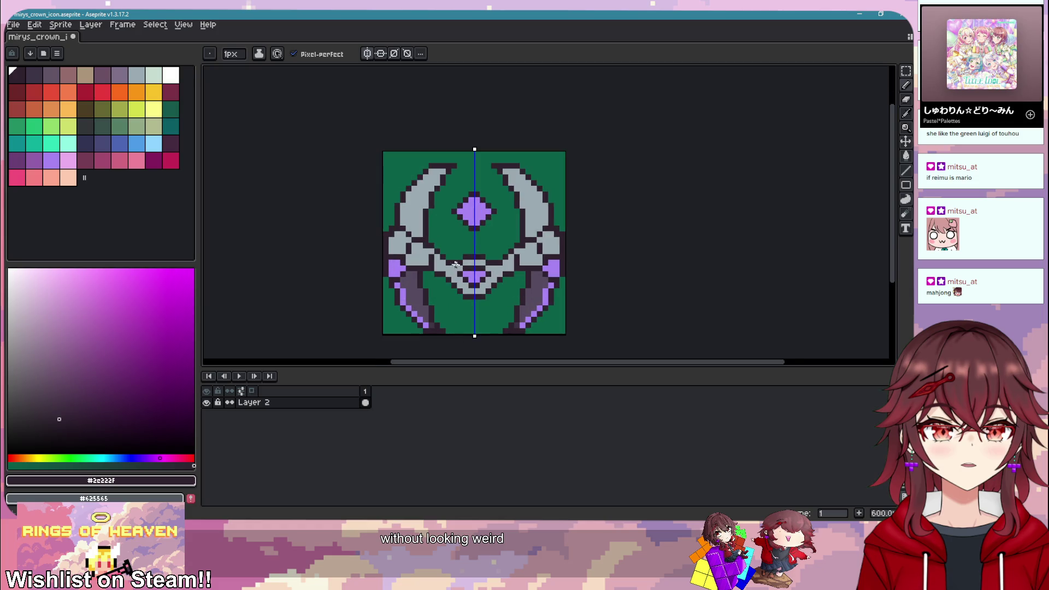
pyautogui.keyDown('alt'); pyautogui.click(416, 256); pyautogui.keyUp('alt')
pyautogui.scroll(-4, 606, 299)
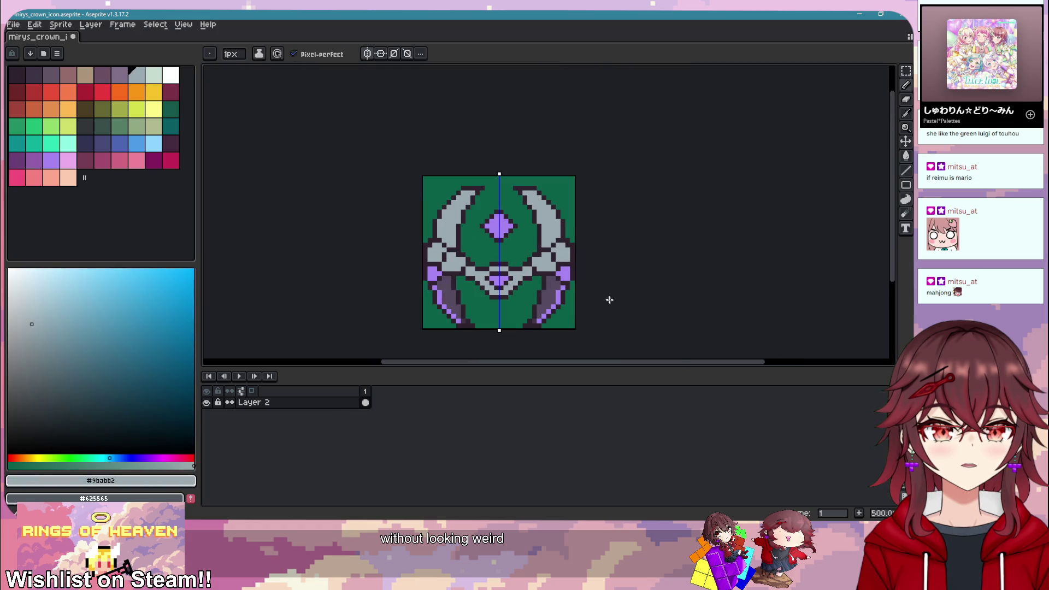
pyautogui.scroll(-2, 556, 308)
pyautogui.scroll(6, 557, 311)
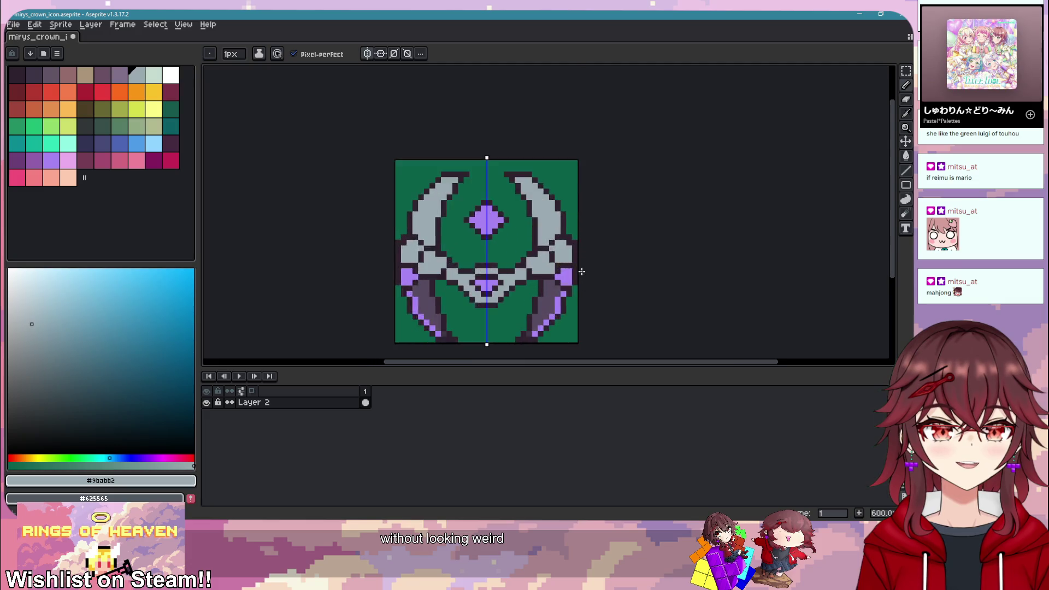
pyautogui.scroll(-3, 662, 263)
pyautogui.press('alt')
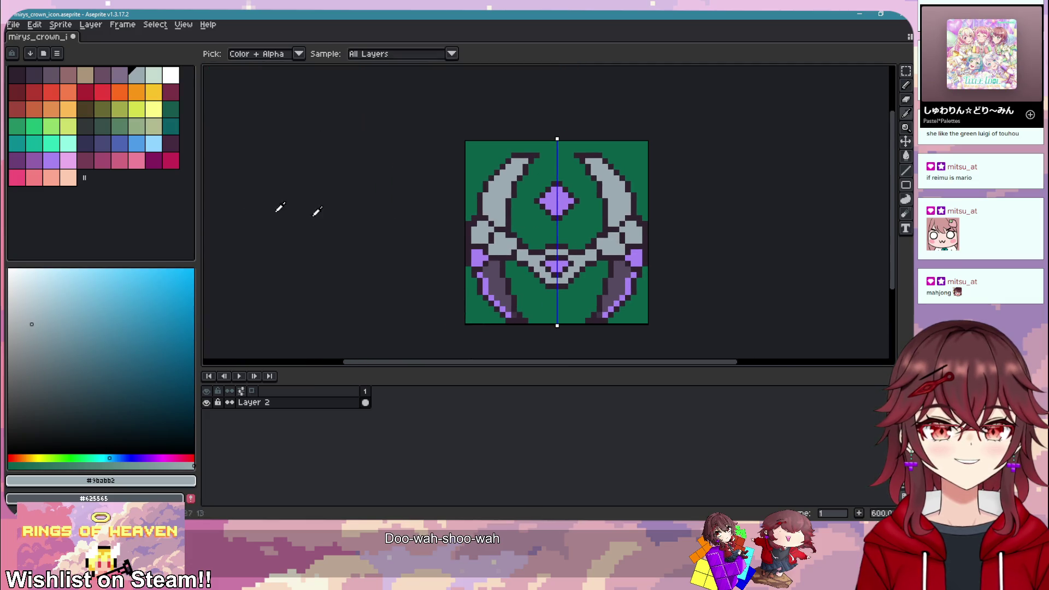
pyautogui.click(49, 355)
# Shade down both horns and the crown's lower arc in darker grey, mirrored
pyautogui.scroll(3, 452, 217)
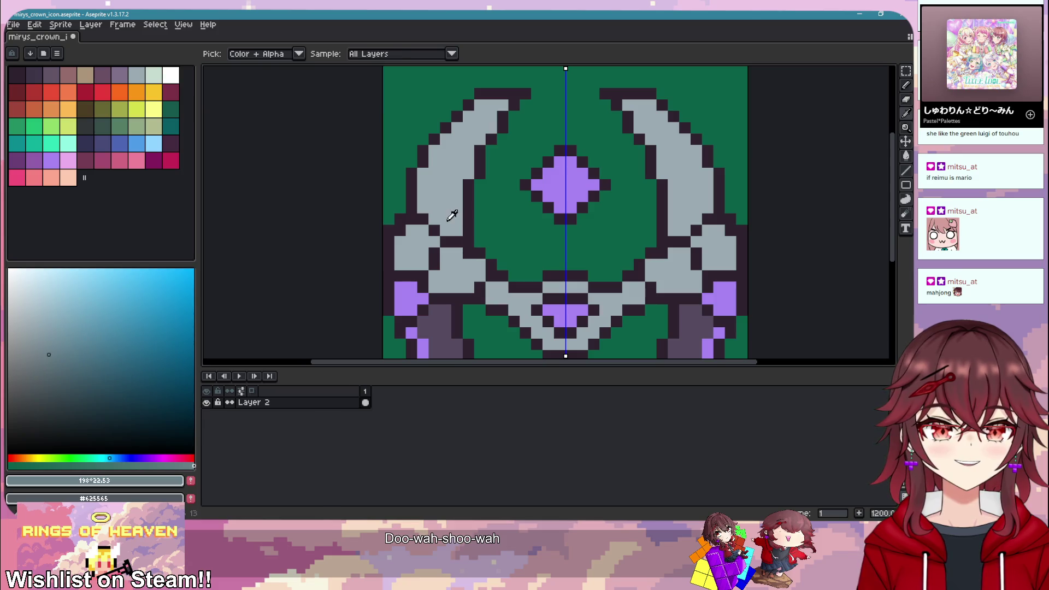
pyautogui.moveTo(493, 119)
pyautogui.mouseDown()
pyautogui.moveTo(457, 191)
pyautogui.moveTo(454, 228)
pyautogui.mouseUp()
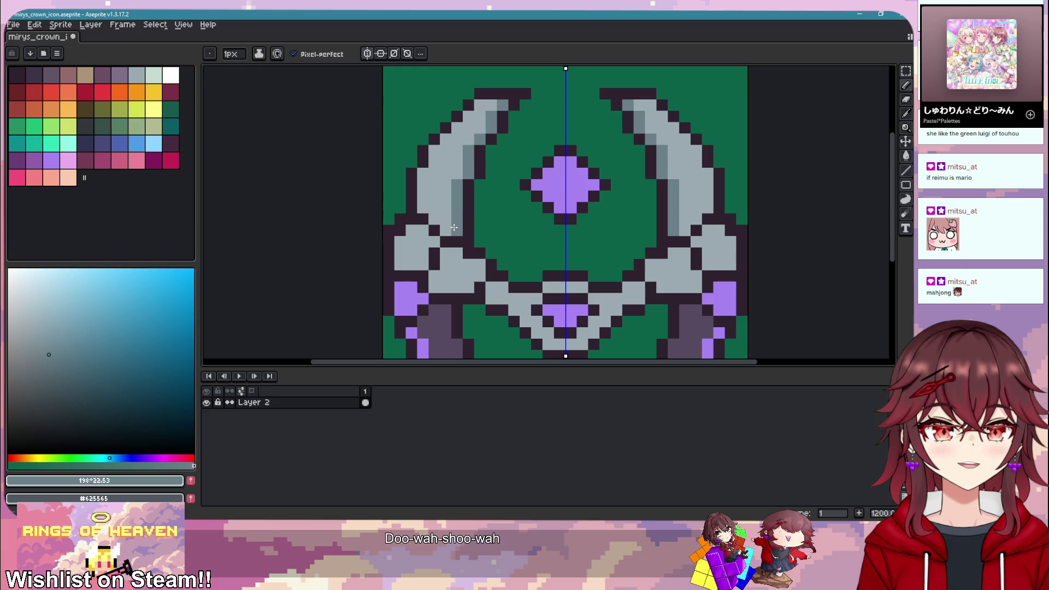
pyautogui.moveTo(400, 267); pyautogui.dragTo(403, 247)
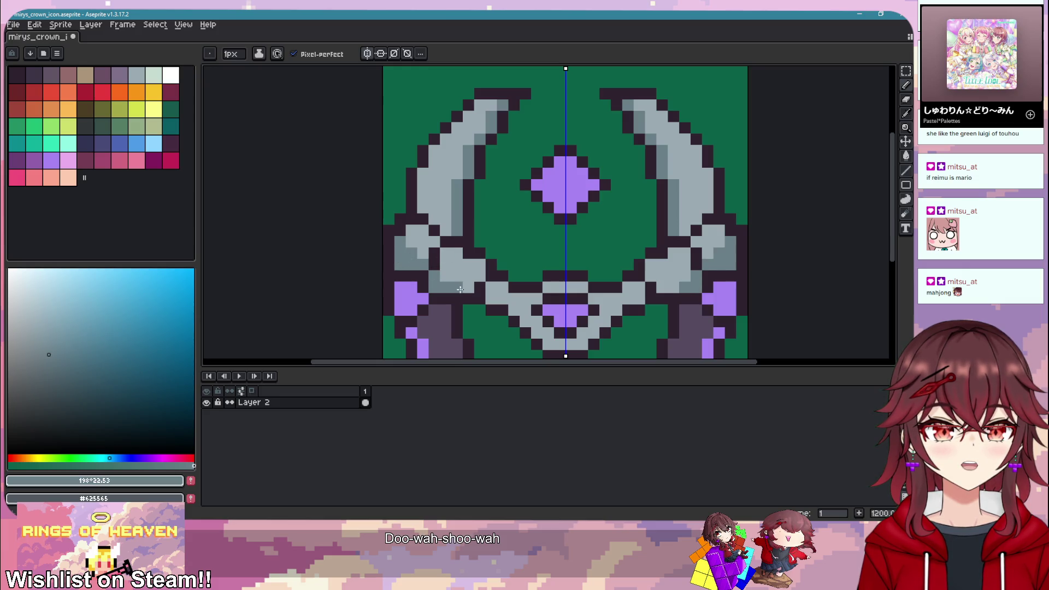
pyautogui.moveTo(517, 316); pyautogui.dragTo(492, 287)
pyautogui.scroll(-4, 547, 284)
pyautogui.scroll(2, 573, 287)
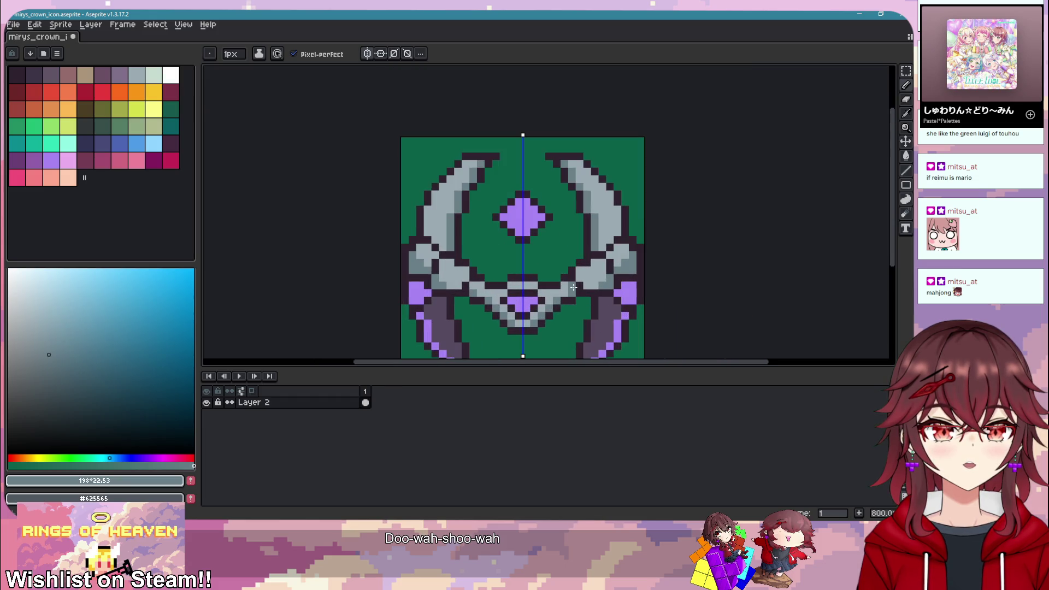
pyautogui.scroll(-5, 596, 287)
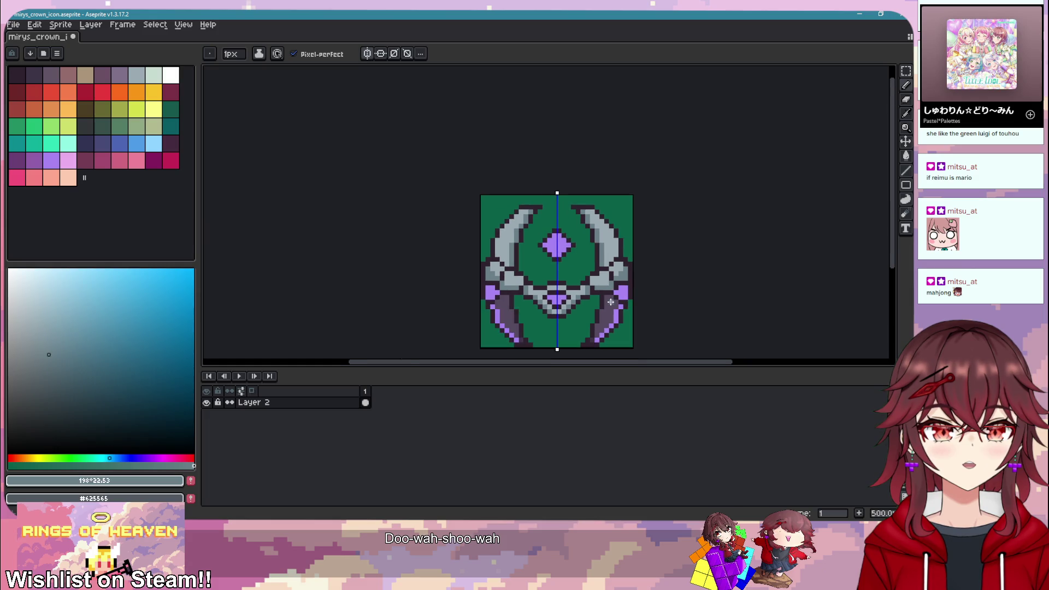
pyautogui.scroll(5, 601, 214)
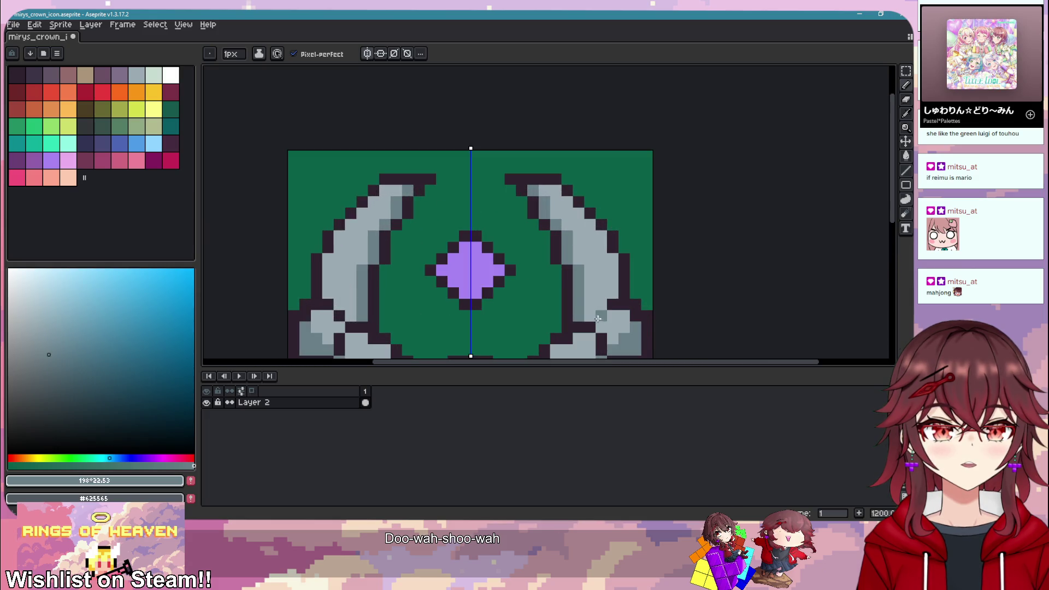
pyautogui.scroll(-5, 590, 315)
pyautogui.scroll(5, 640, 281)
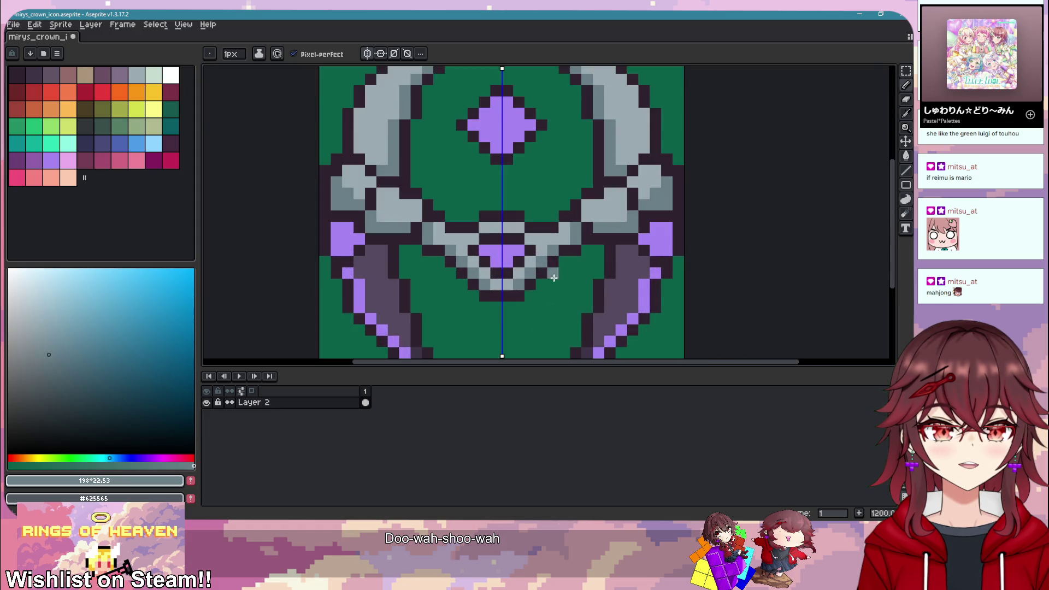
pyautogui.scroll(-3, 614, 315)
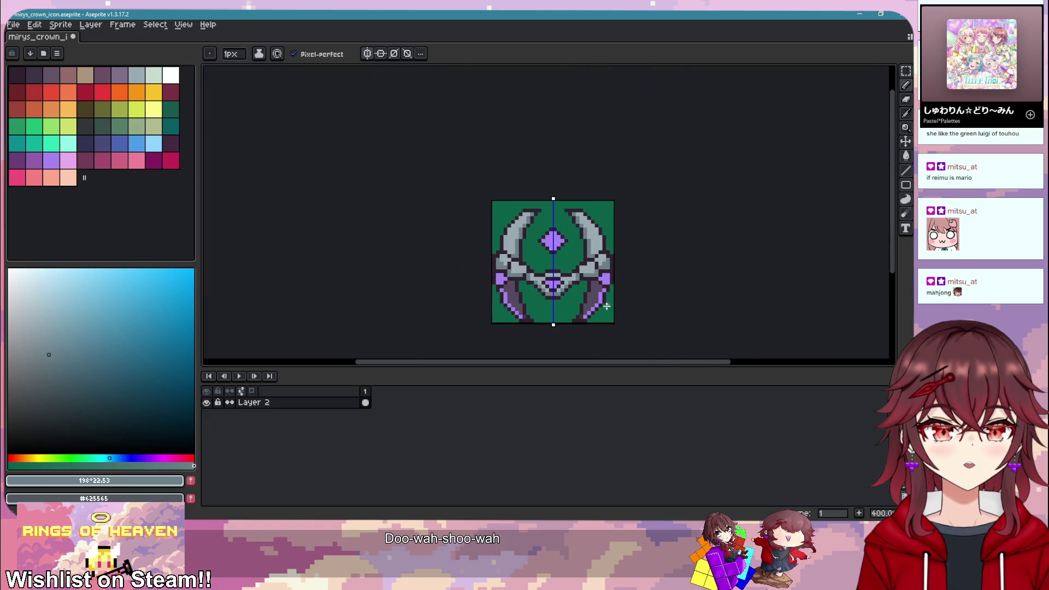
pyautogui.scroll(2, 605, 305)
pyautogui.scroll(1, 472, 290)
# Shade inside both scythe blades and the tip with a darker purple
pyautogui.keyDown('alt'); pyautogui.click(472, 290); pyautogui.keyUp('alt')
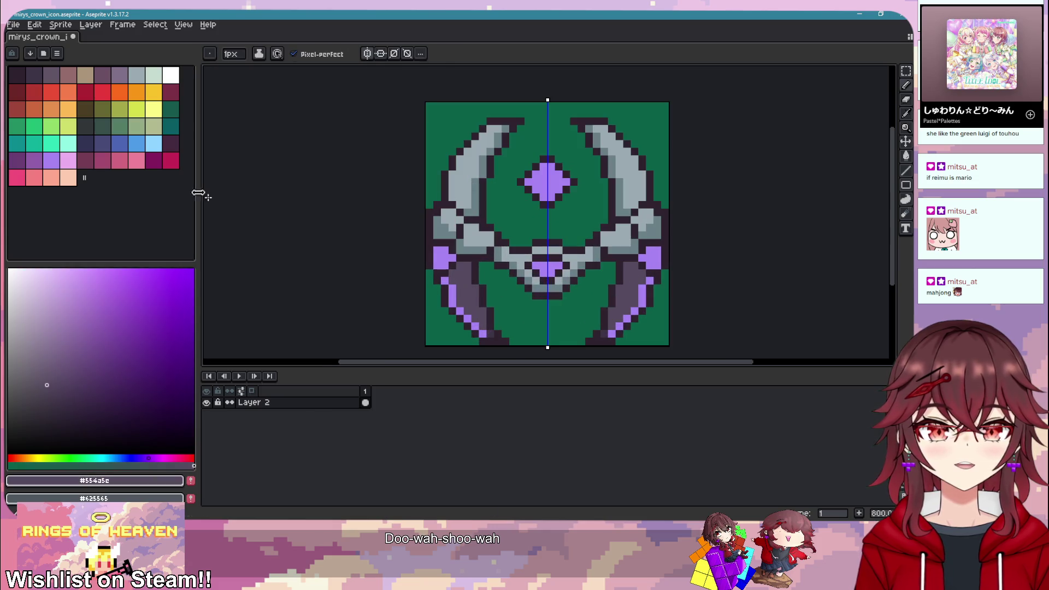
pyautogui.click(76, 398)
pyautogui.moveTo(467, 264); pyautogui.dragTo(474, 284)
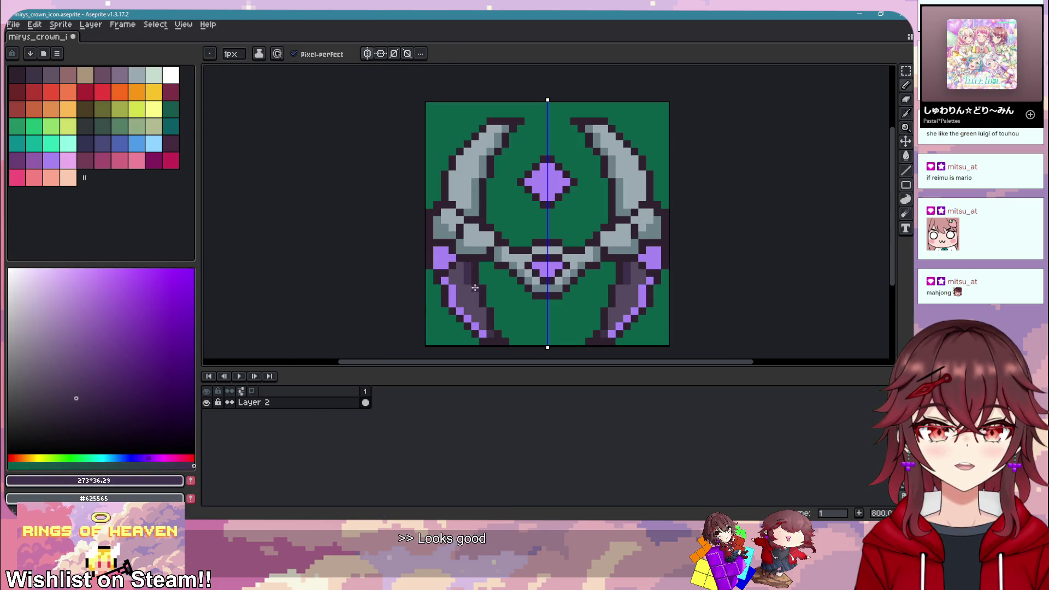
pyautogui.click(484, 332)
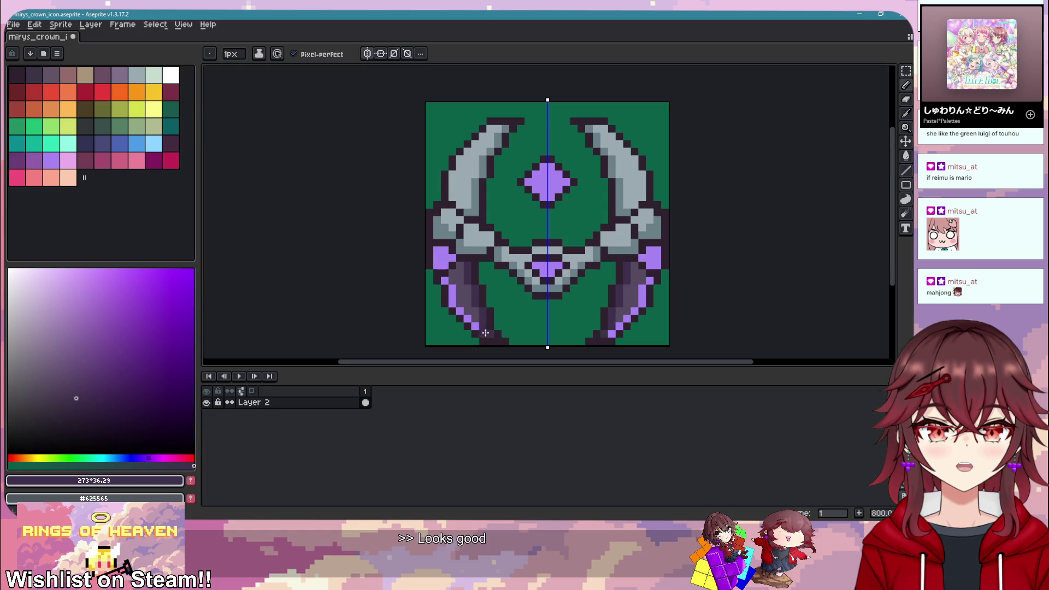
pyautogui.scroll(-2, 649, 316)
pyautogui.scroll(-2, 601, 295)
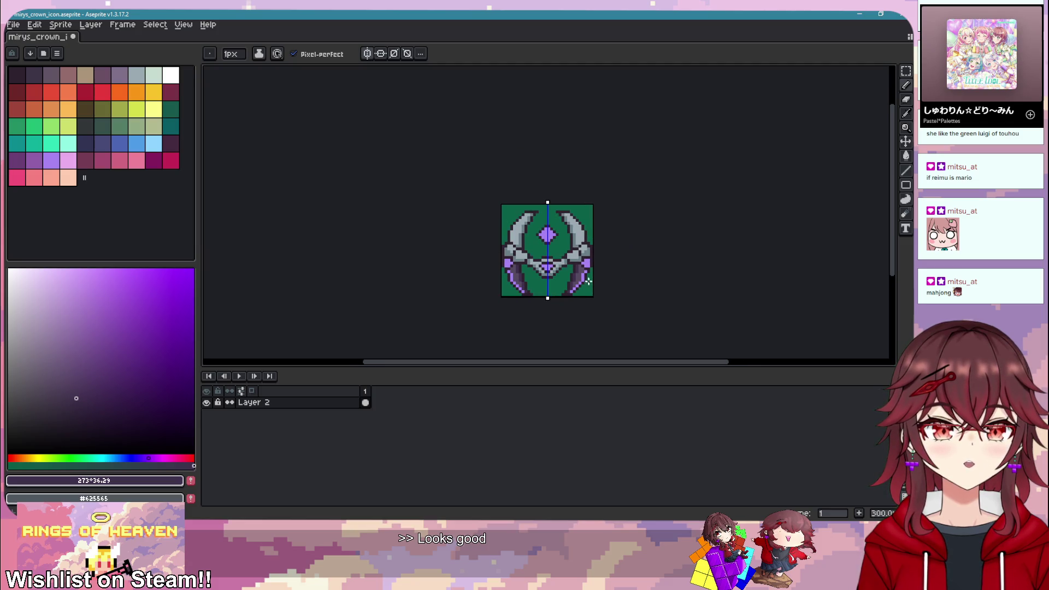
pyautogui.scroll(3, 571, 268)
pyautogui.scroll(4, 541, 216)
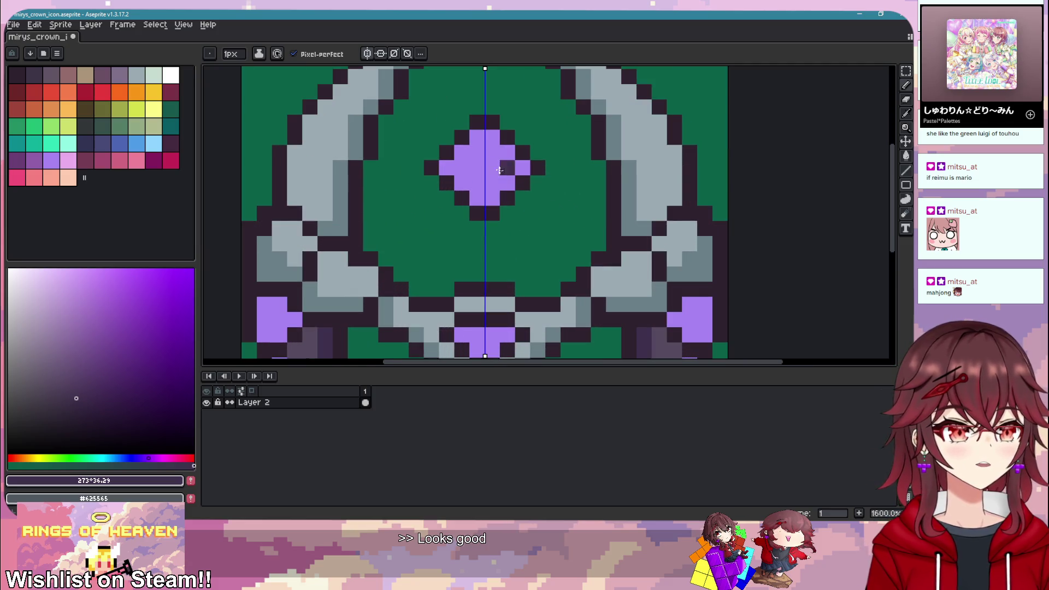
pyautogui.keyDown('alt'); pyautogui.click(495, 153); pyautogui.keyUp('alt')
pyautogui.click(71, 268)
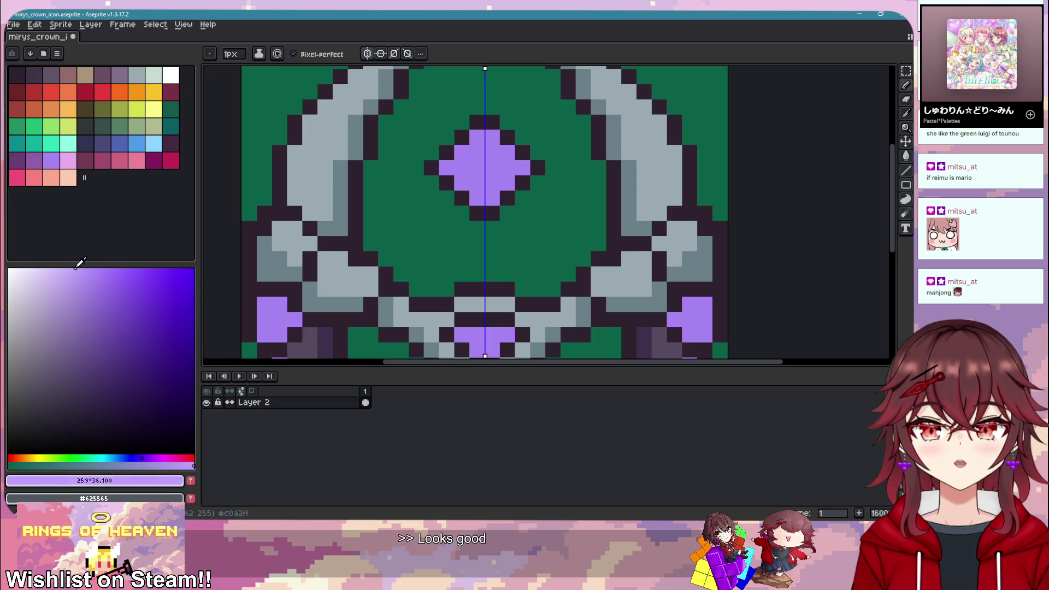
pyautogui.click(368, 53)
pyautogui.scroll(2, 490, 125)
pyautogui.click(490, 125)
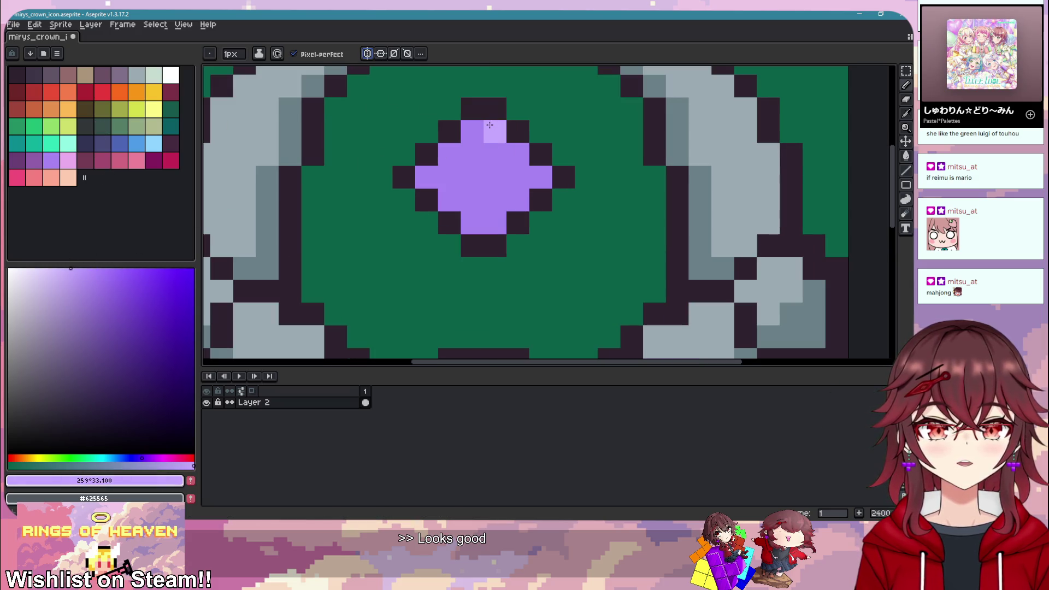
pyautogui.click(519, 154)
pyautogui.click(472, 131)
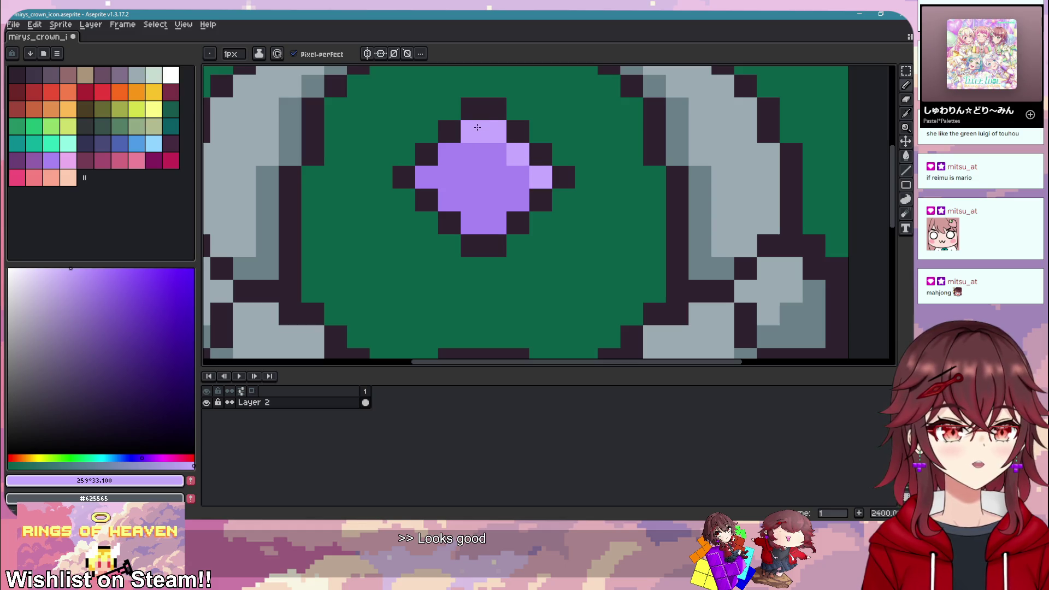
pyautogui.click(495, 154)
pyautogui.click(518, 177)
pyautogui.click(518, 200)
pyautogui.scroll(-3, 517, 169)
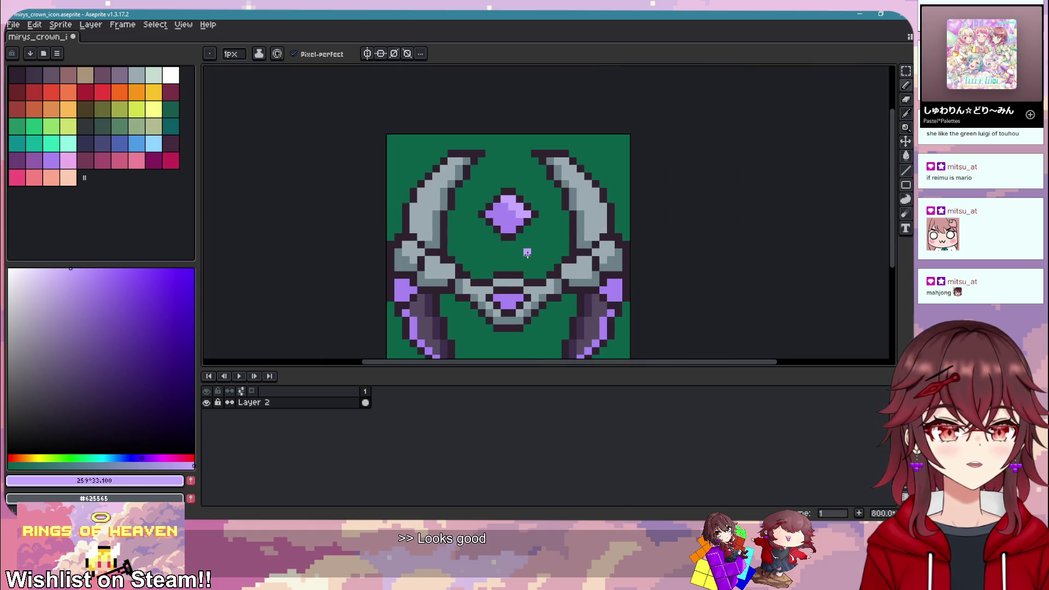
pyautogui.scroll(3, 518, 265)
pyautogui.moveTo(507, 238); pyautogui.dragTo(465, 232)
pyautogui.moveTo(695, 207)
pyautogui.mouseDown()
pyautogui.moveTo(709, 207)
pyautogui.moveTo(711, 237)
pyautogui.mouseUp()
pyautogui.moveTo(285, 207); pyautogui.dragTo(269, 232)
pyautogui.scroll(-3, 415, 282)
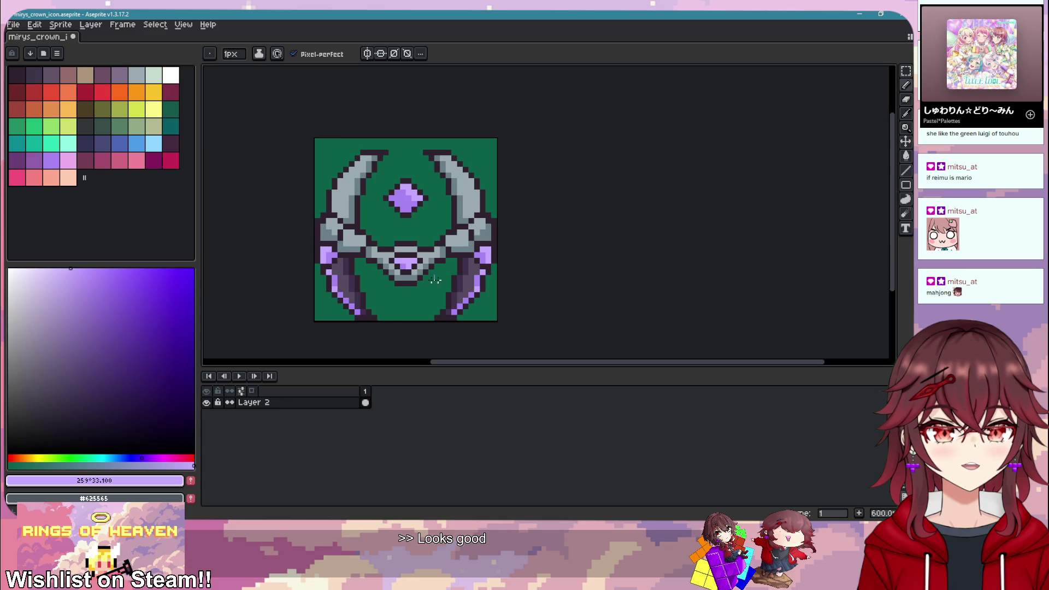
pyautogui.scroll(-1, 479, 293)
pyautogui.scroll(2, 479, 293)
pyautogui.scroll(-1, 579, 276)
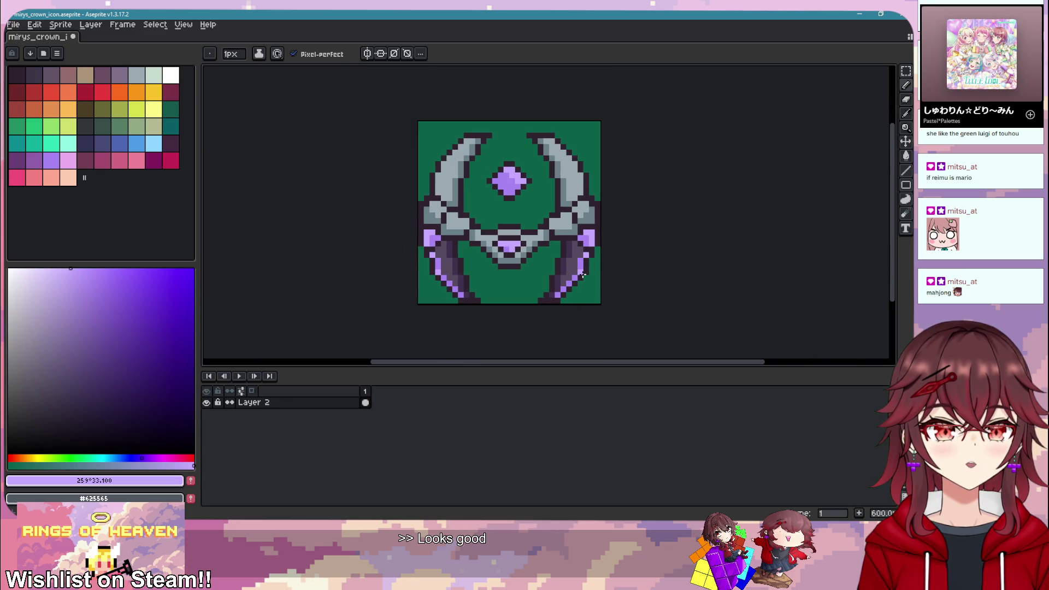
pyautogui.hotkey('ctrl', 'a')
pyautogui.press('Up')
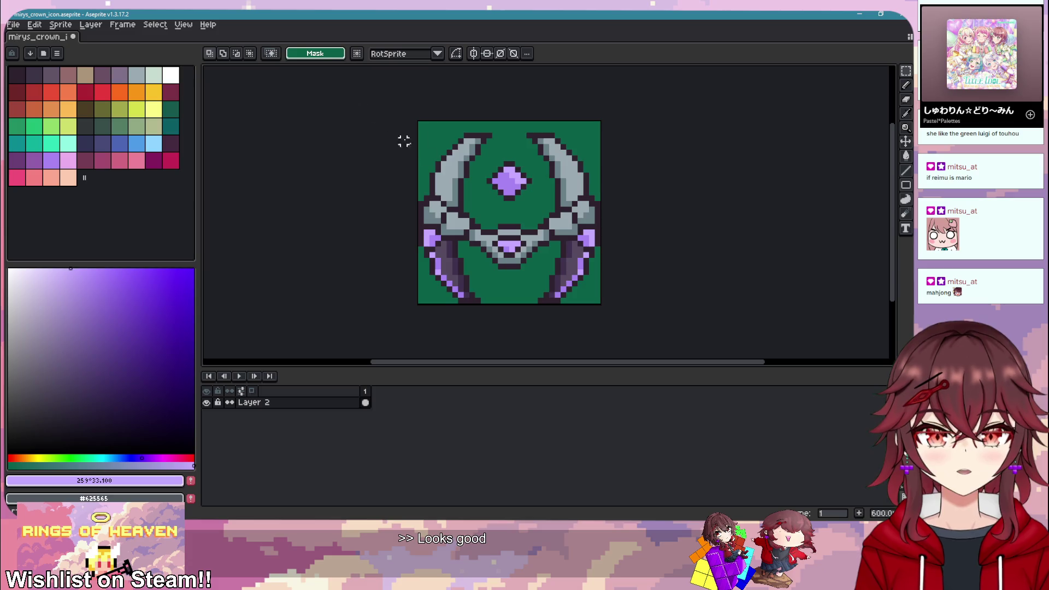
pyautogui.hotkey('ctrl', 'd')
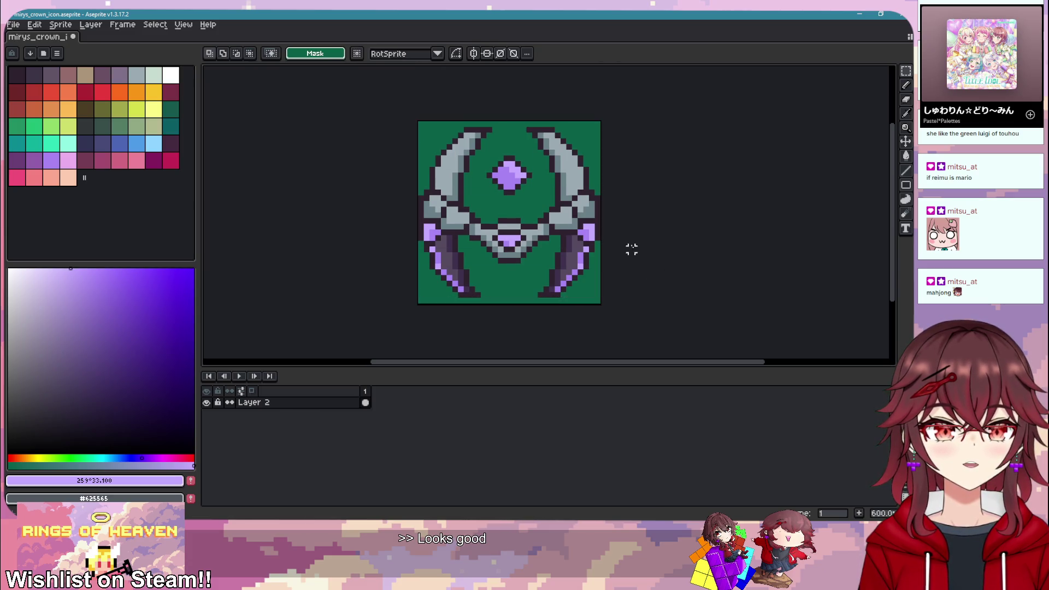
pyautogui.scroll(3, 605, 213)
pyautogui.press('b')
pyautogui.keyDown('alt'); pyautogui.click(536, 140); pyautogui.keyUp('alt')
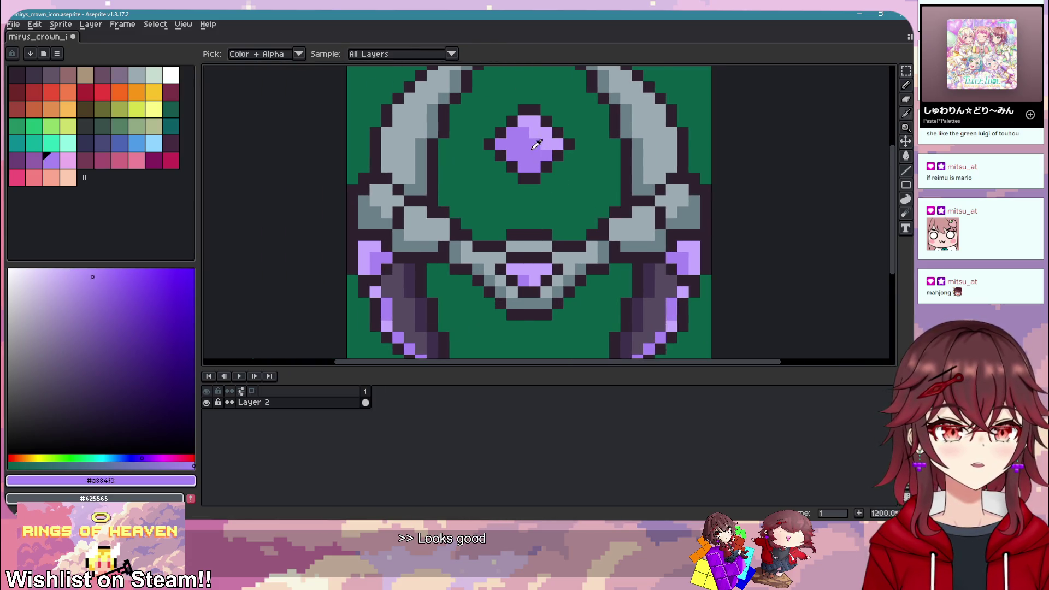
pyautogui.click(109, 298)
pyautogui.click(106, 306)
pyautogui.click(527, 166)
pyautogui.click(516, 156)
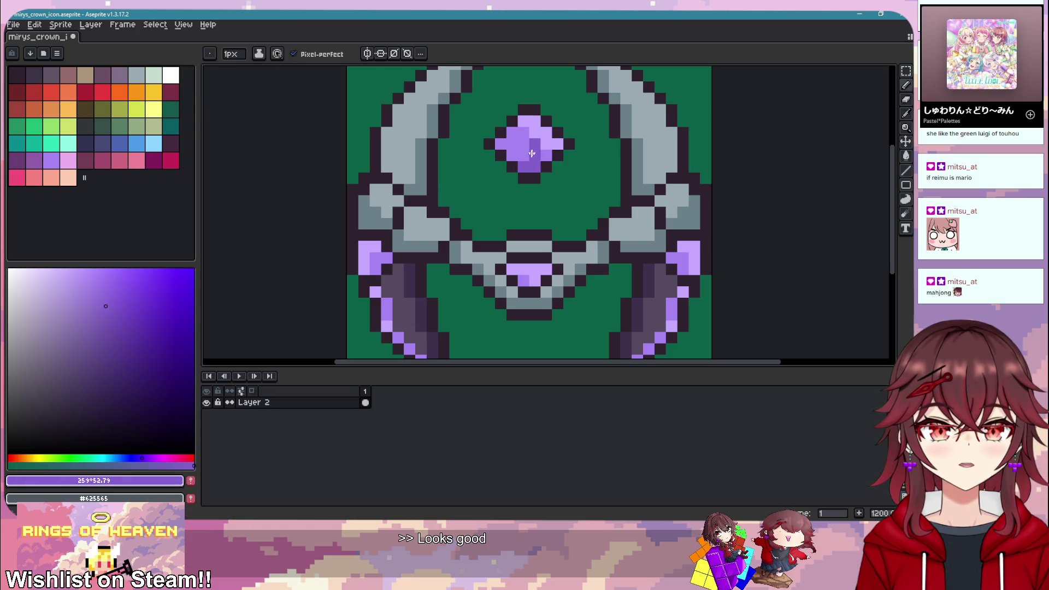
pyautogui.scroll(-4, 561, 186)
pyautogui.scroll(-3, 613, 232)
pyautogui.scroll(7, 484, 220)
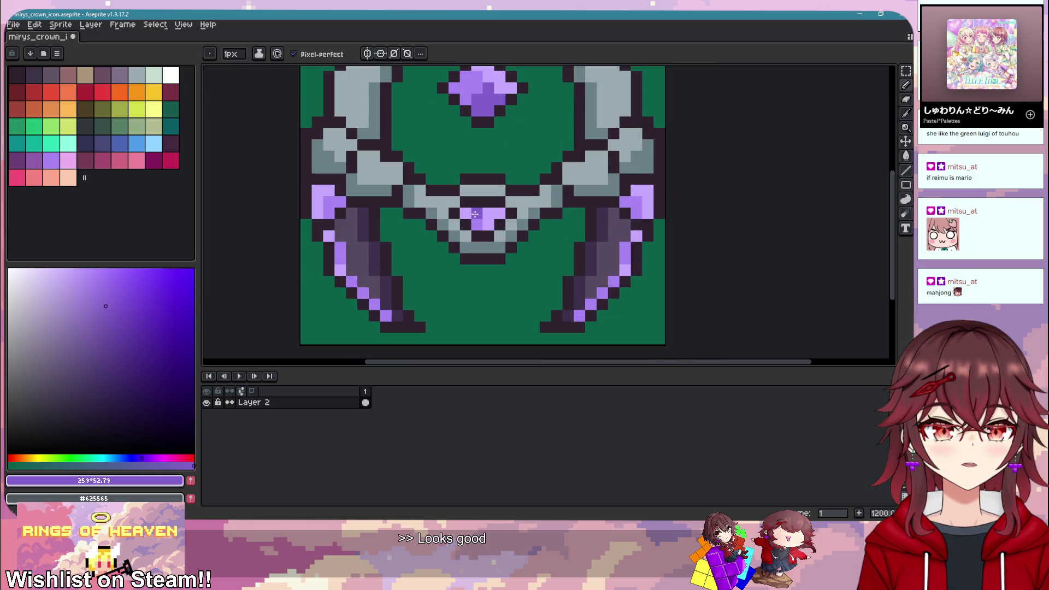
pyautogui.scroll(-5, 490, 216)
pyautogui.scroll(7, 475, 233)
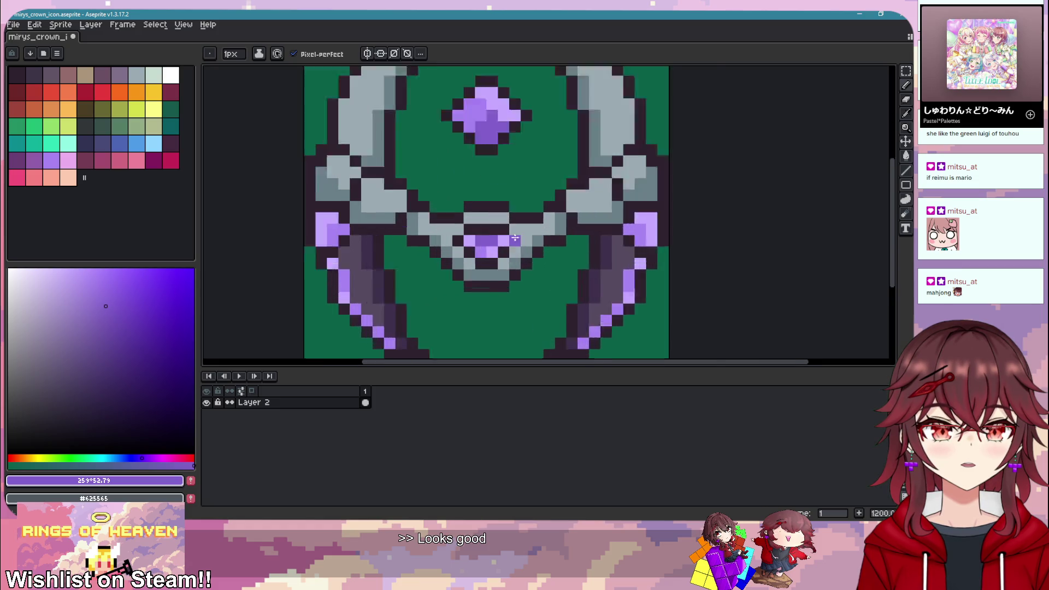
pyautogui.scroll(-4, 578, 283)
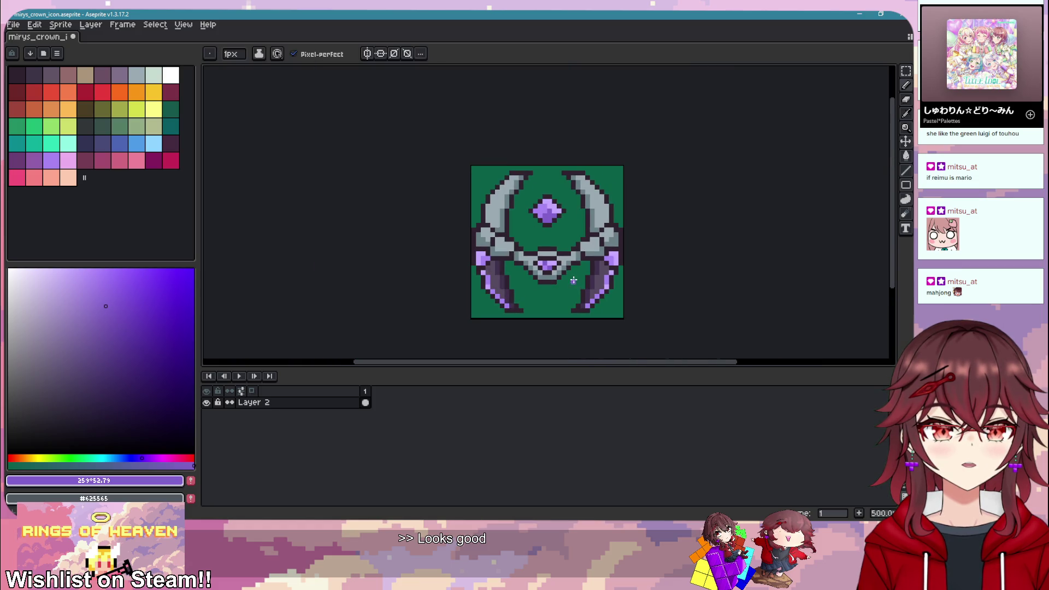
pyautogui.scroll(5, 574, 281)
pyautogui.scroll(-5, 639, 293)
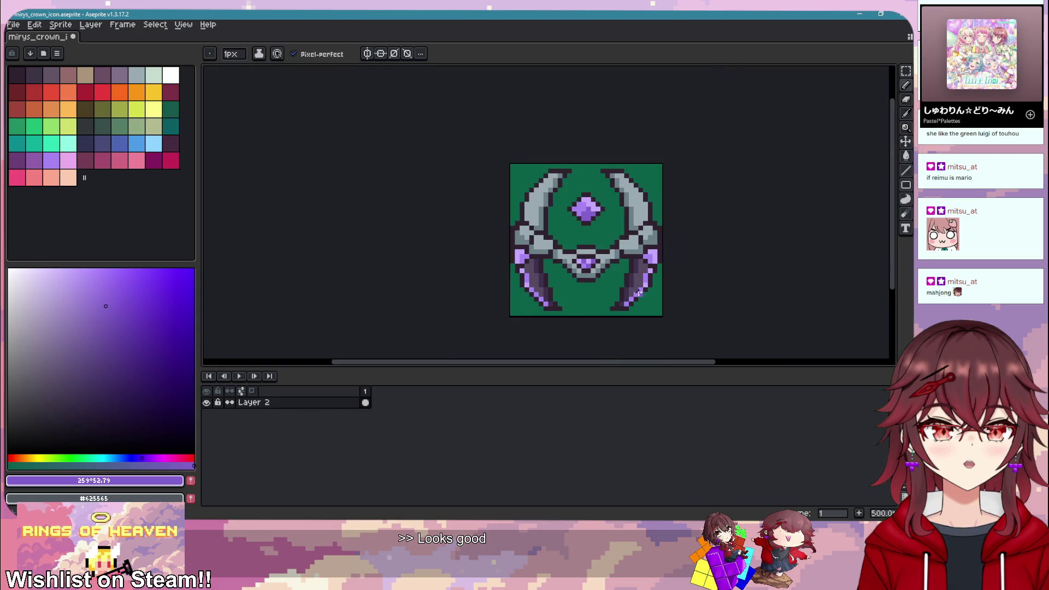
pyautogui.scroll(4, 628, 289)
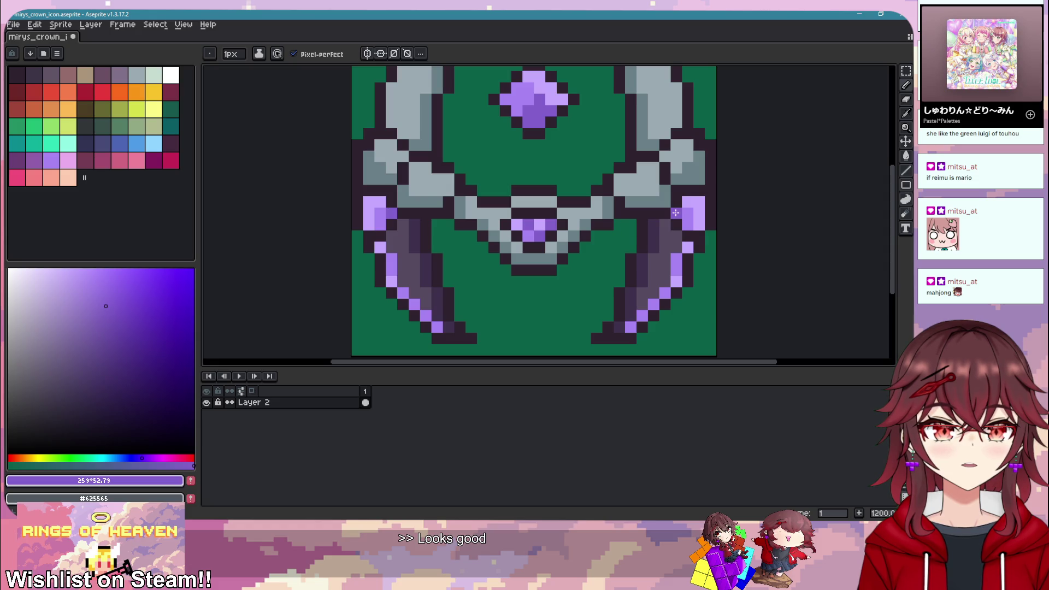
pyautogui.scroll(-4, 689, 293)
pyautogui.scroll(4, 695, 262)
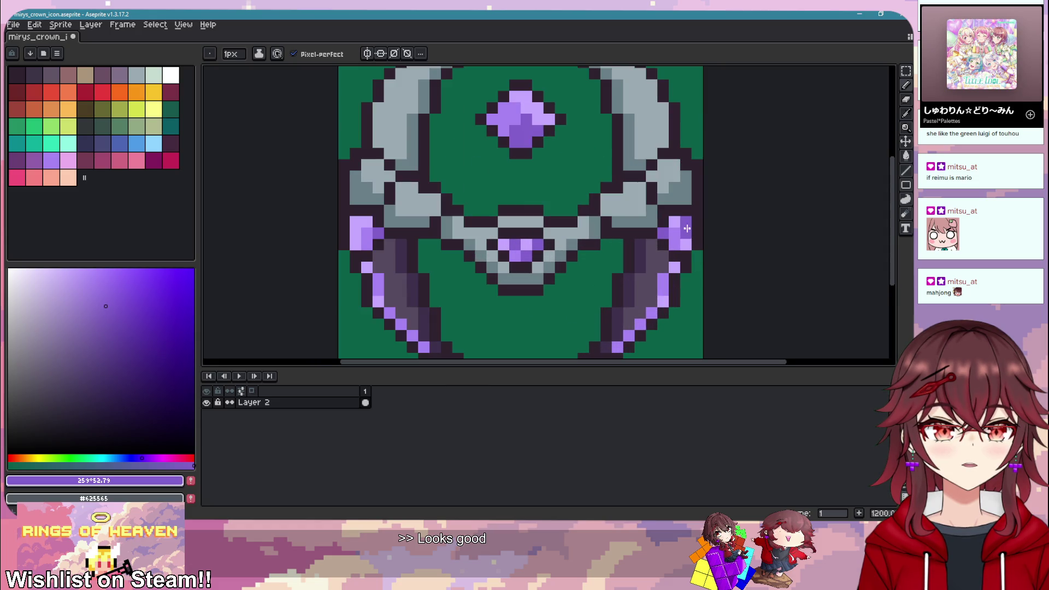
pyautogui.scroll(-4, 675, 277)
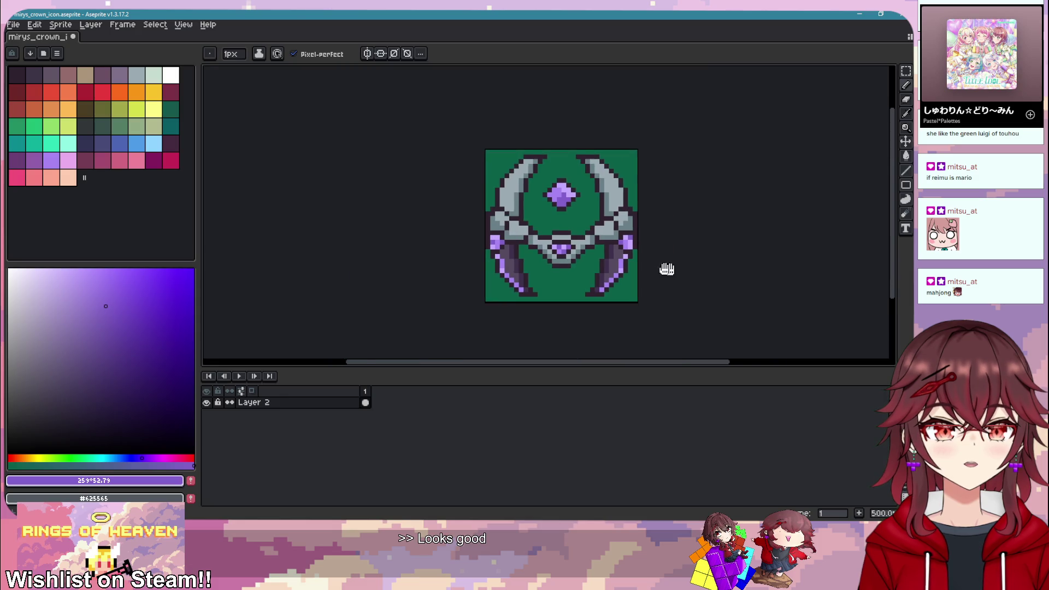
pyautogui.scroll(-2, 621, 274)
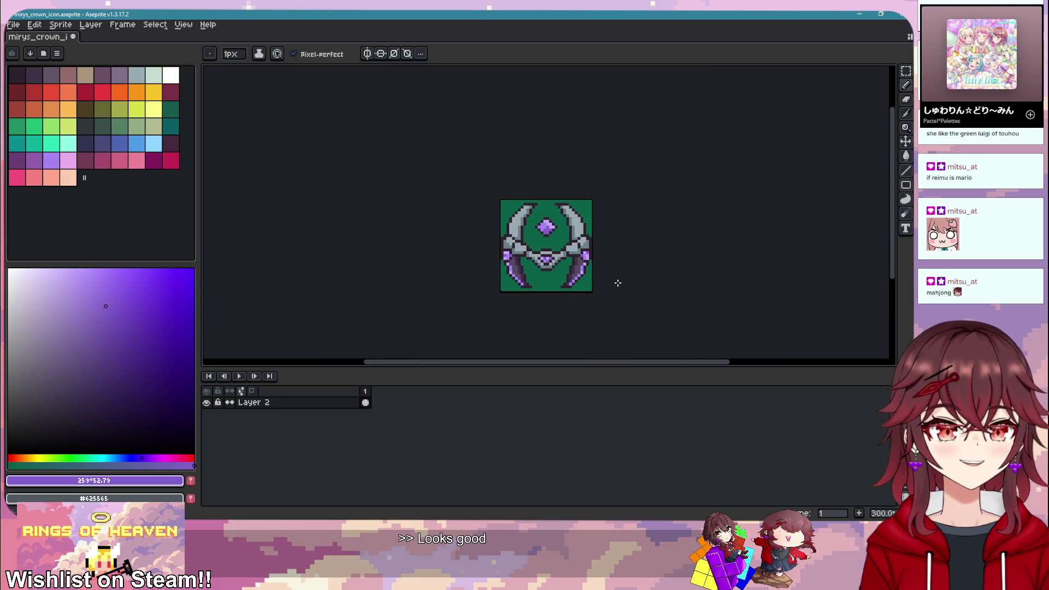
pyautogui.scroll(2, 618, 283)
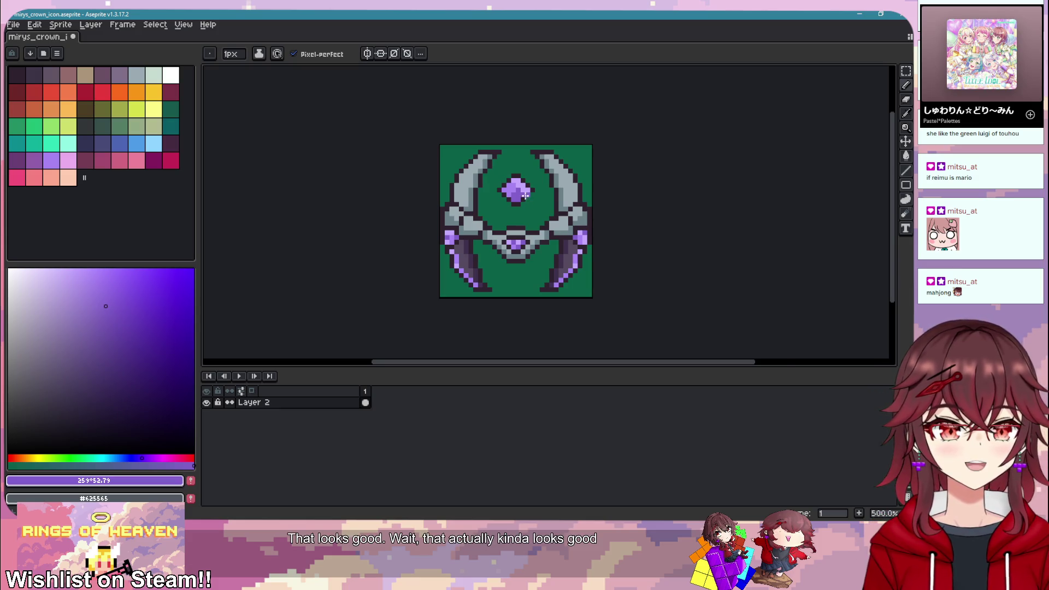
pyautogui.scroll(2, 555, 227)
pyautogui.scroll(5, 555, 227)
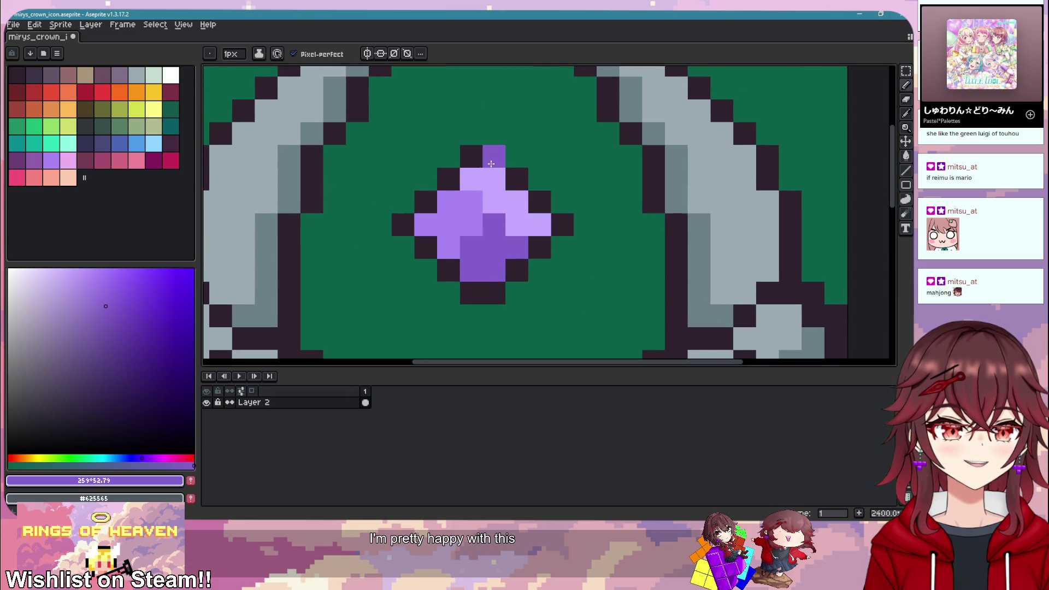
# Try nudging the purple gem one pixel left and right, then undo the shift
pyautogui.press('i')
pyautogui.press('m')
pyautogui.moveTo(585, 157); pyautogui.dragTo(485, 326)
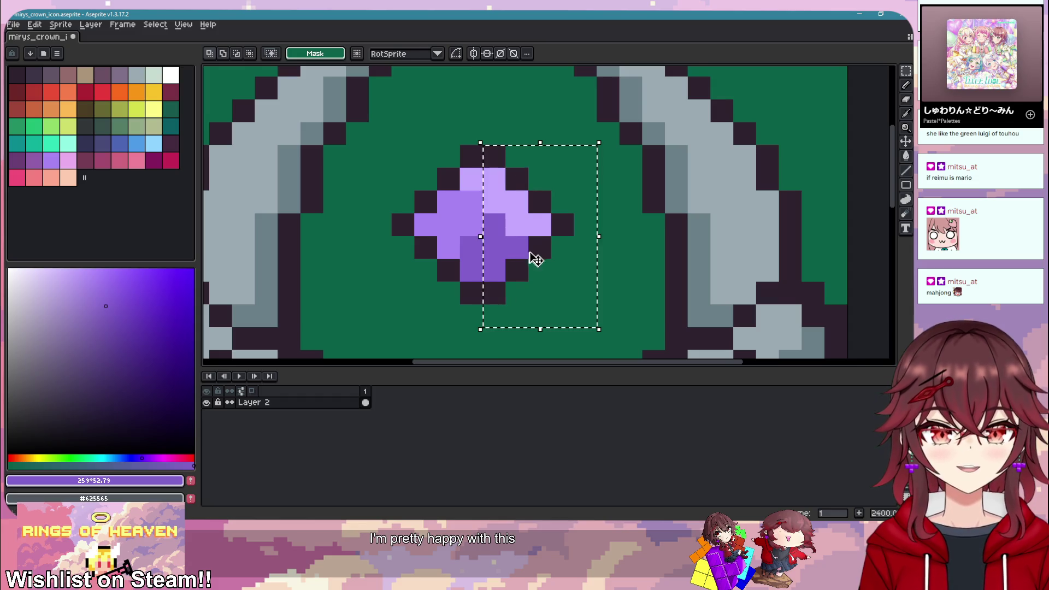
pyautogui.press('Left')
pyautogui.scroll(-4, 630, 275)
pyautogui.moveTo(629, 275); pyautogui.dragTo(600, 206)
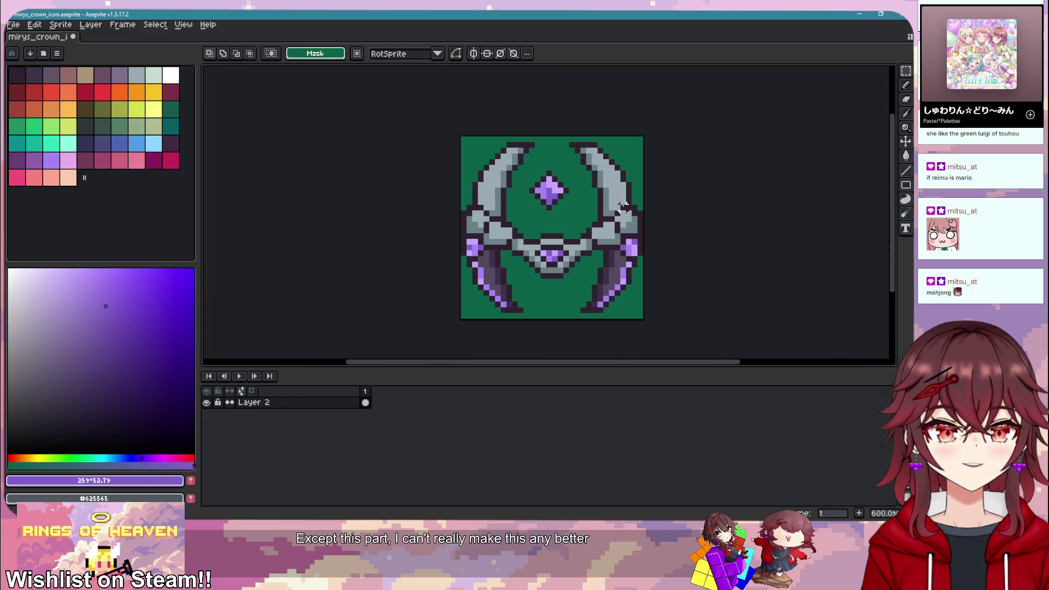
pyautogui.moveTo(532, 173); pyautogui.dragTo(576, 209)
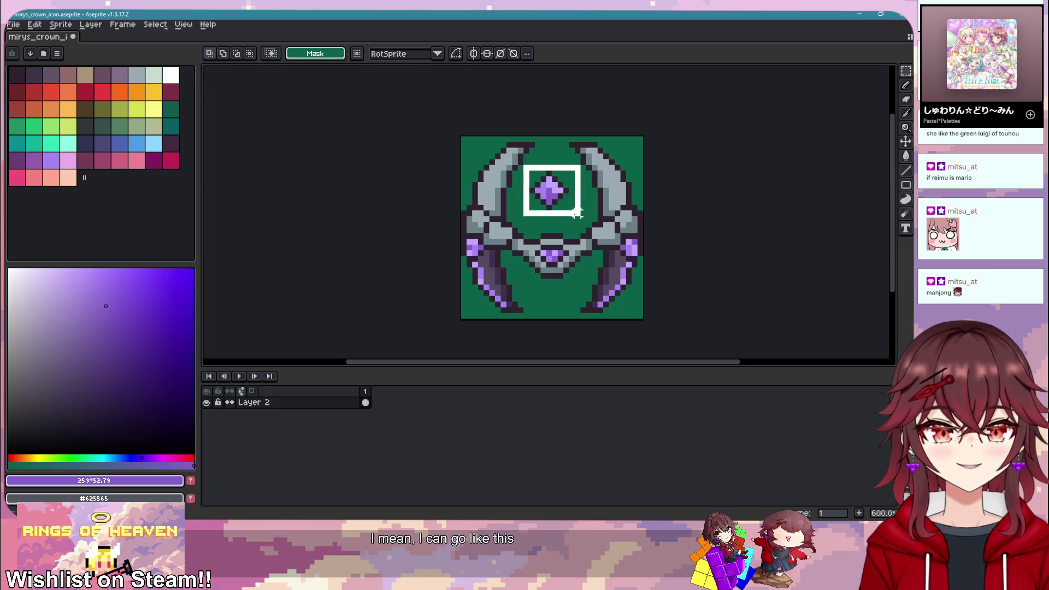
pyautogui.press('Right')
pyautogui.hotkey('ctrl', 'd')
pyautogui.scroll(-3, 612, 256)
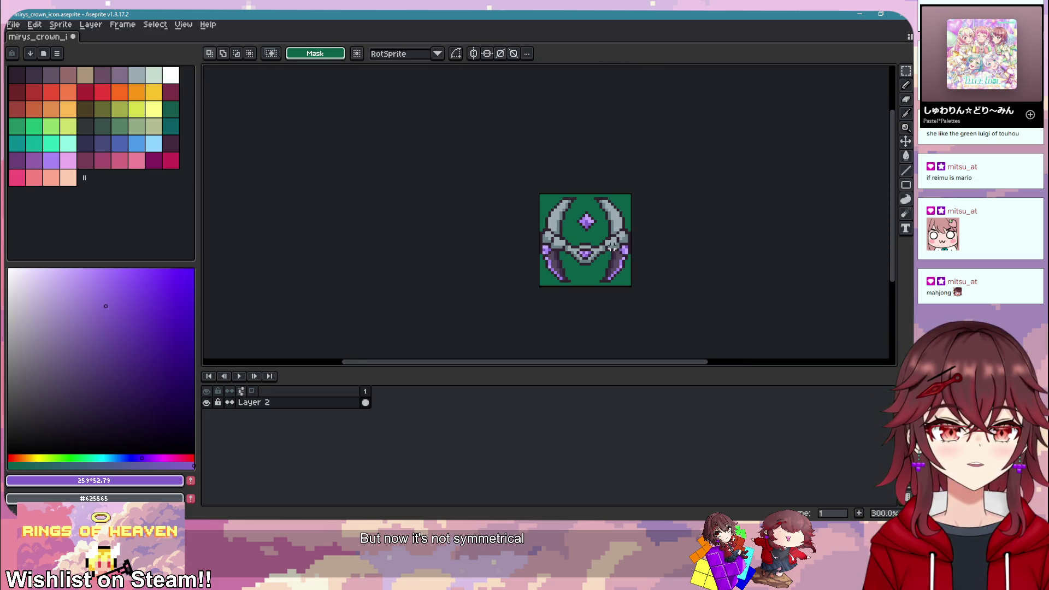
pyautogui.scroll(5, 613, 249)
pyautogui.hotkey('ctrl', 'z')
pyautogui.hotkey('ctrl', 'z')
pyautogui.hotkey('ctrl', 'z')
pyautogui.hotkey('ctrl', 'z')
pyautogui.hotkey('ctrl', 'z')
pyautogui.scroll(-5, 766, 255)
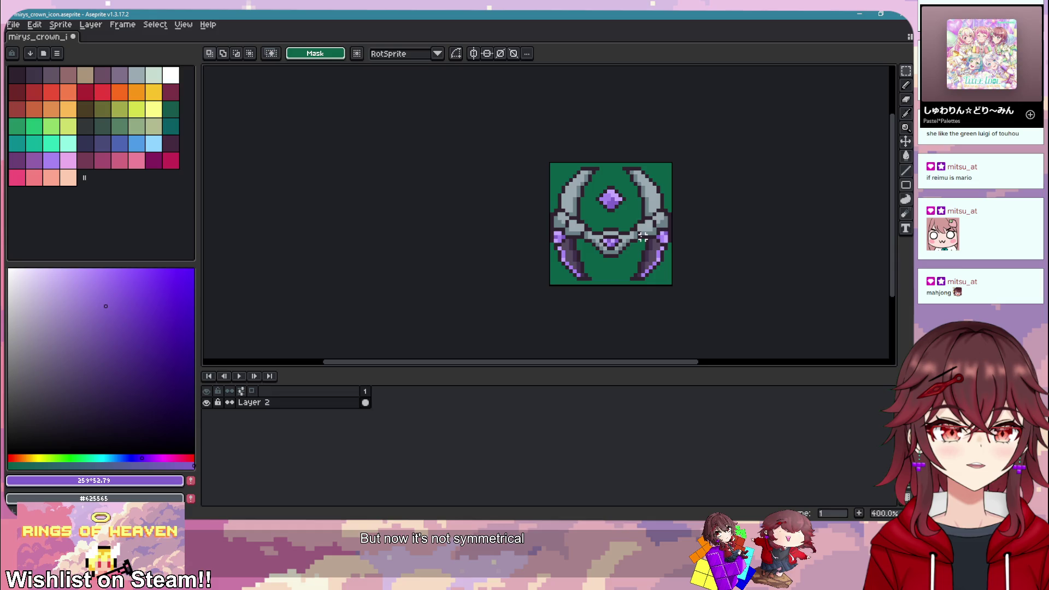
pyautogui.scroll(5, 643, 236)
# Stretch the gem taller and slimmer and commit the transform
pyautogui.moveTo(541, 160)
pyautogui.mouseDown()
pyautogui.moveTo(652, 249)
pyautogui.moveTo(603, 277)
pyautogui.mouseUp()
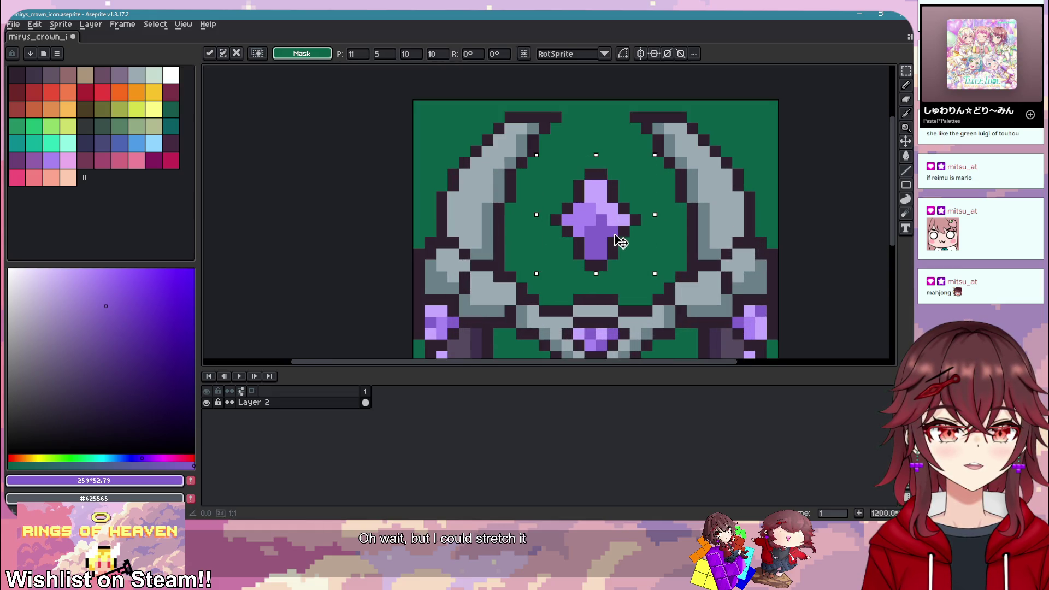
pyautogui.press('Return')
pyautogui.scroll(-5, 622, 233)
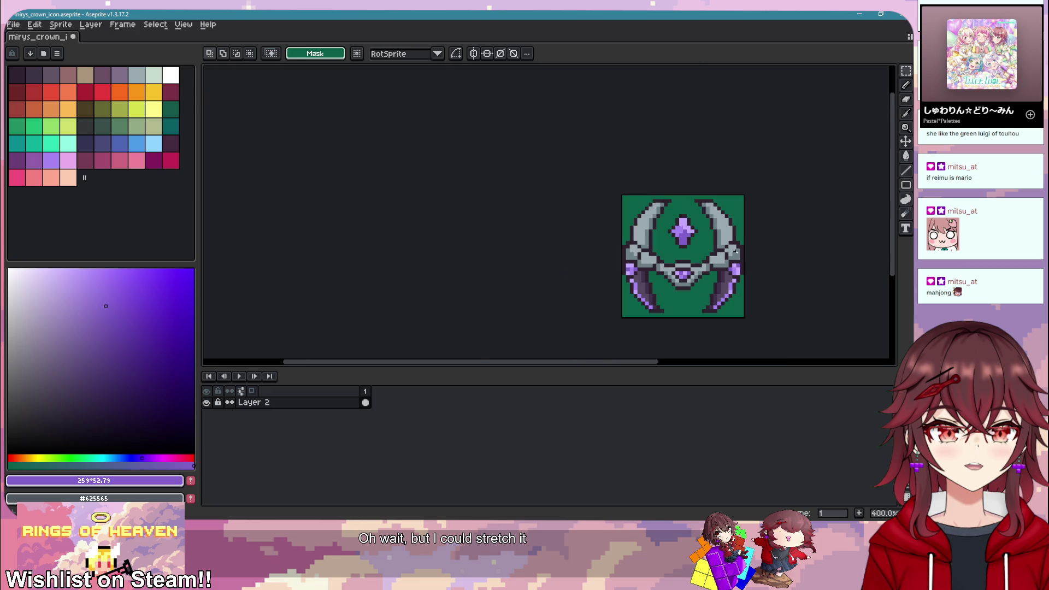
pyautogui.scroll(5, 690, 237)
pyautogui.scroll(3, 690, 236)
# Recolour one gem pixel with the mid purple #8260cb
pyautogui.press('i')
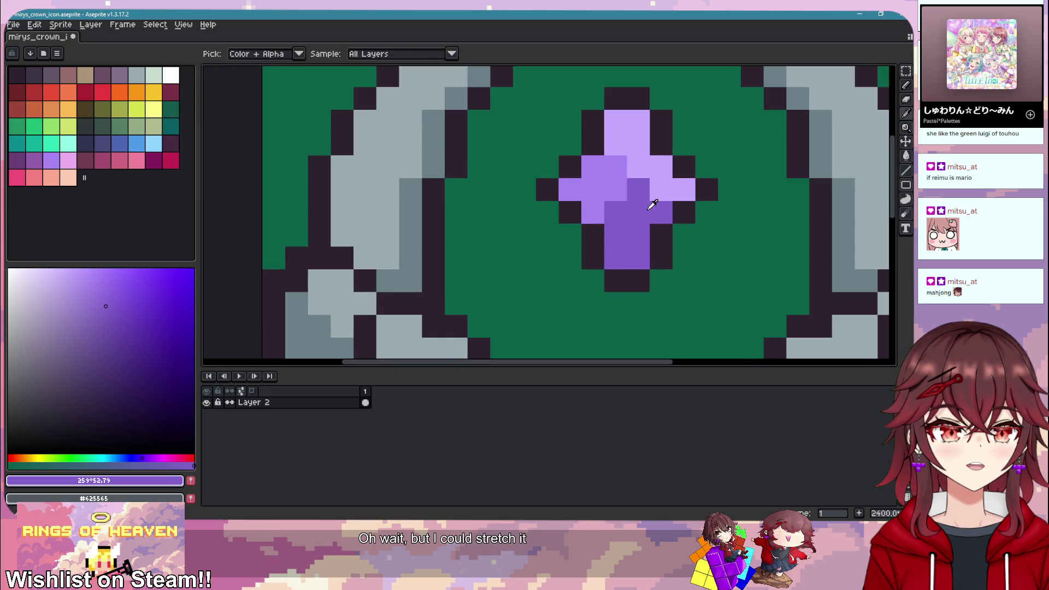
pyautogui.click(641, 211)
pyautogui.press('b')
pyautogui.click(637, 212)
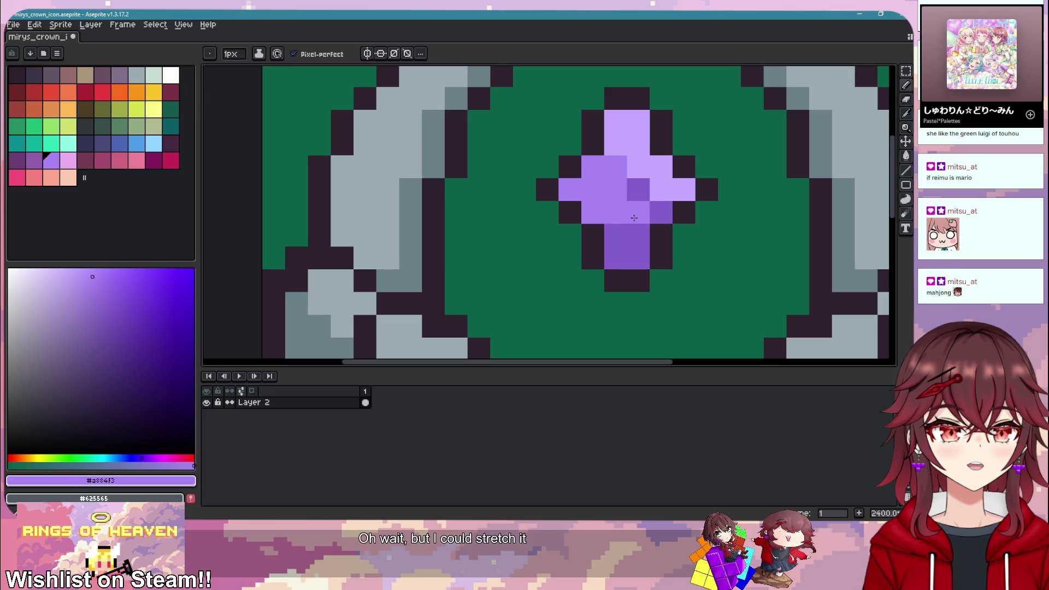
pyautogui.scroll(-6, 713, 257)
pyautogui.scroll(5, 628, 218)
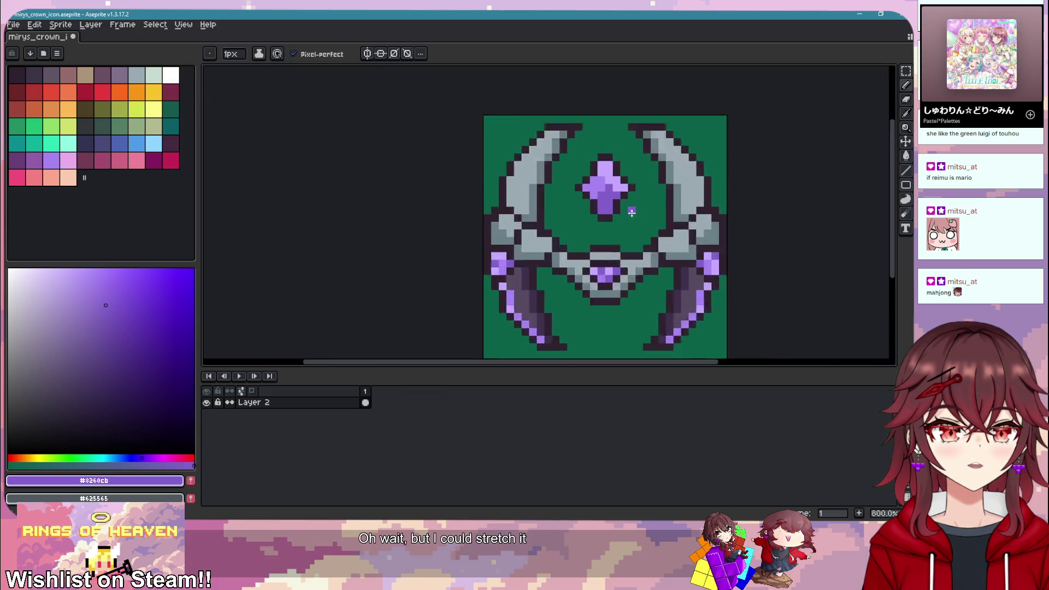
pyautogui.scroll(-3, 622, 230)
pyautogui.scroll(-5, 621, 230)
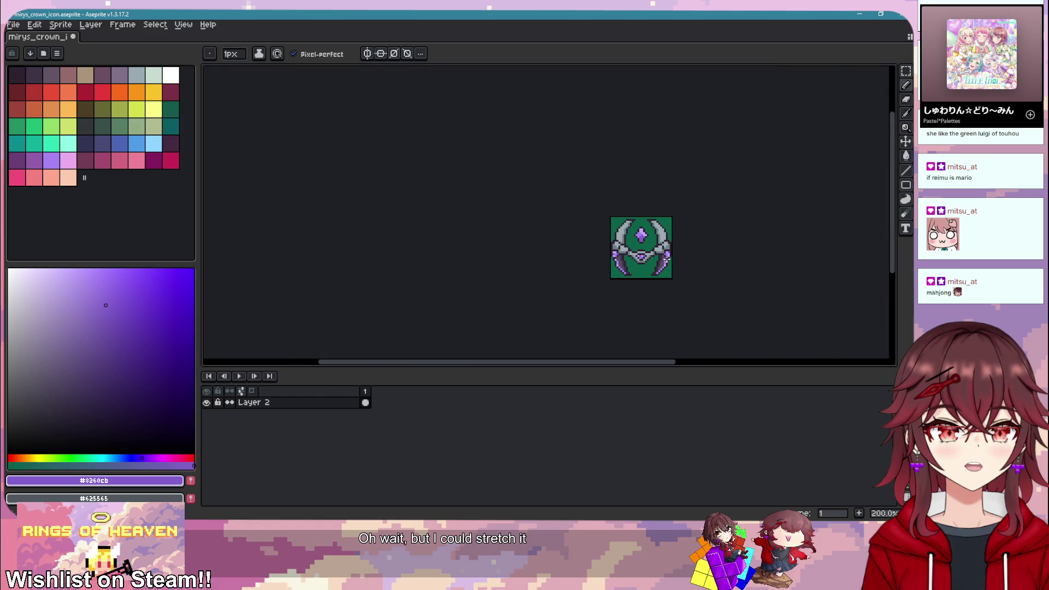
pyautogui.scroll(4, 667, 260)
pyautogui.scroll(-1, 703, 263)
pyautogui.scroll(-4, 703, 263)
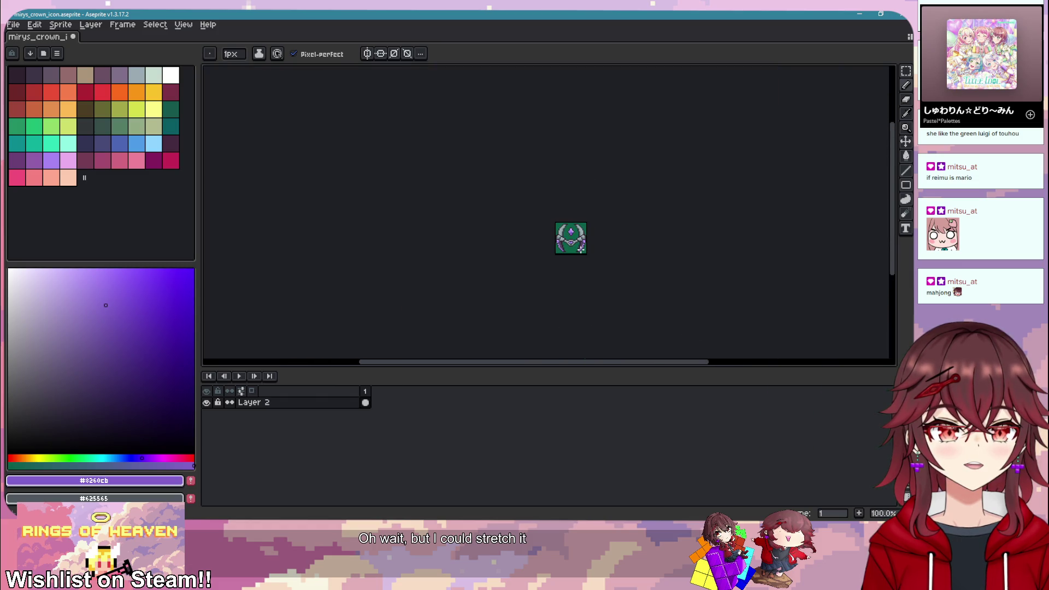
pyautogui.scroll(2, 581, 253)
pyautogui.scroll(4, 581, 253)
pyautogui.scroll(-1, 601, 240)
# Save the crown icon and check the updated mirys_crown_icon preview in Unity
pyautogui.hotkey('ctrl', 's')
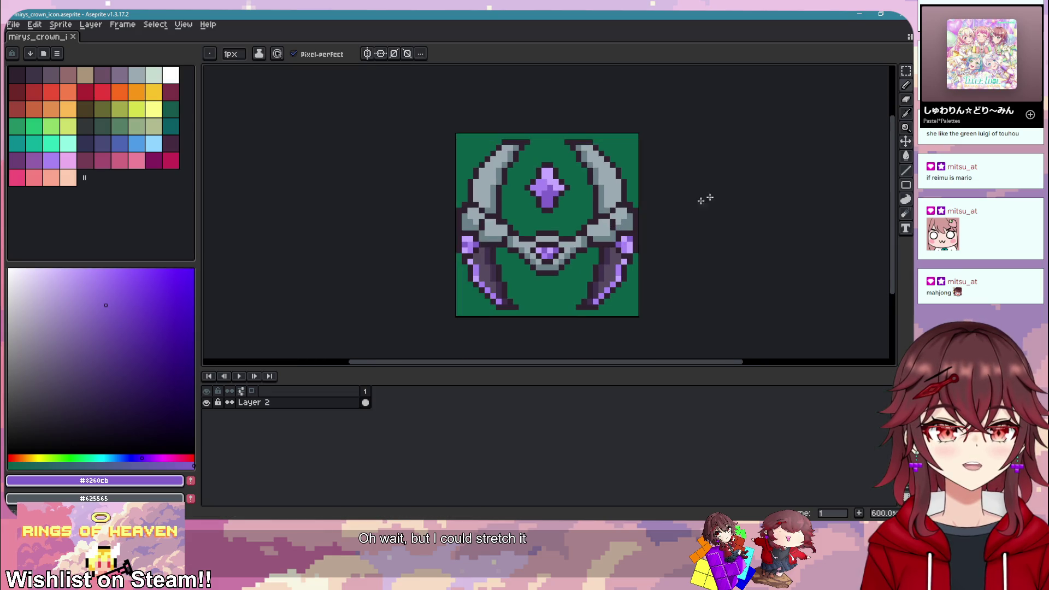
pyautogui.hotkey('alt', 'Tab')
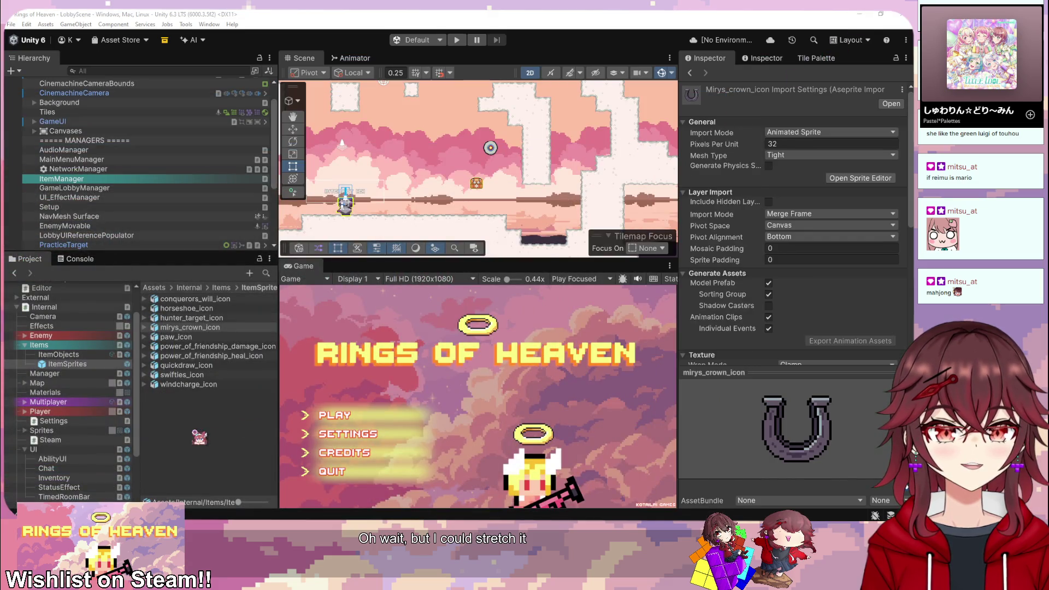
pyautogui.click(211, 328)
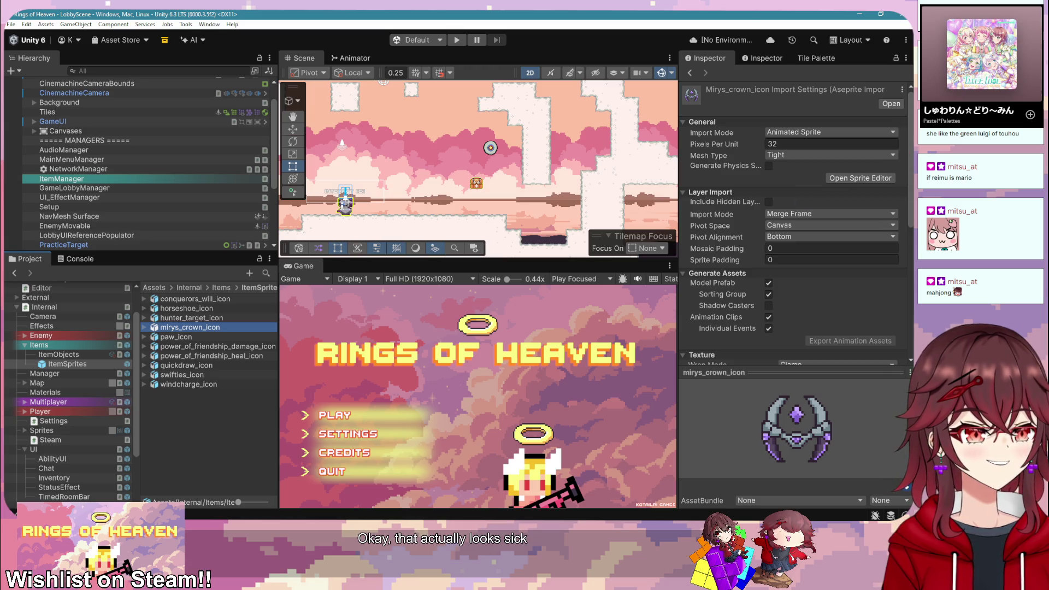
# Compare against the reference crown image, then open the ItemObjects folder with a taller asset list
pyautogui.hotkey('alt', 'Tab')
pyautogui.moveTo(623, 88); pyautogui.dragTo(576, 97)
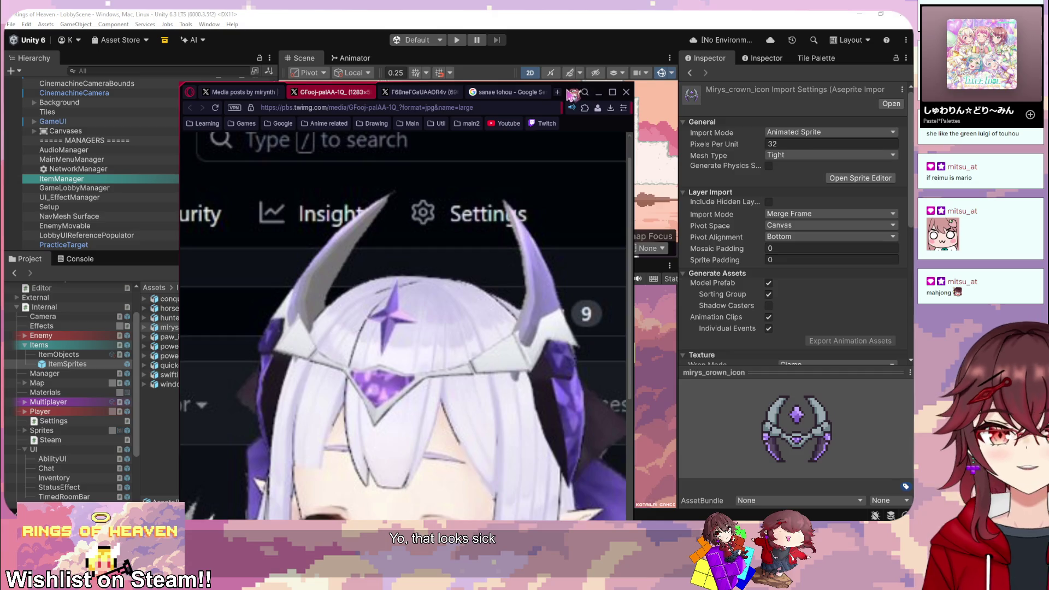
pyautogui.click(599, 91)
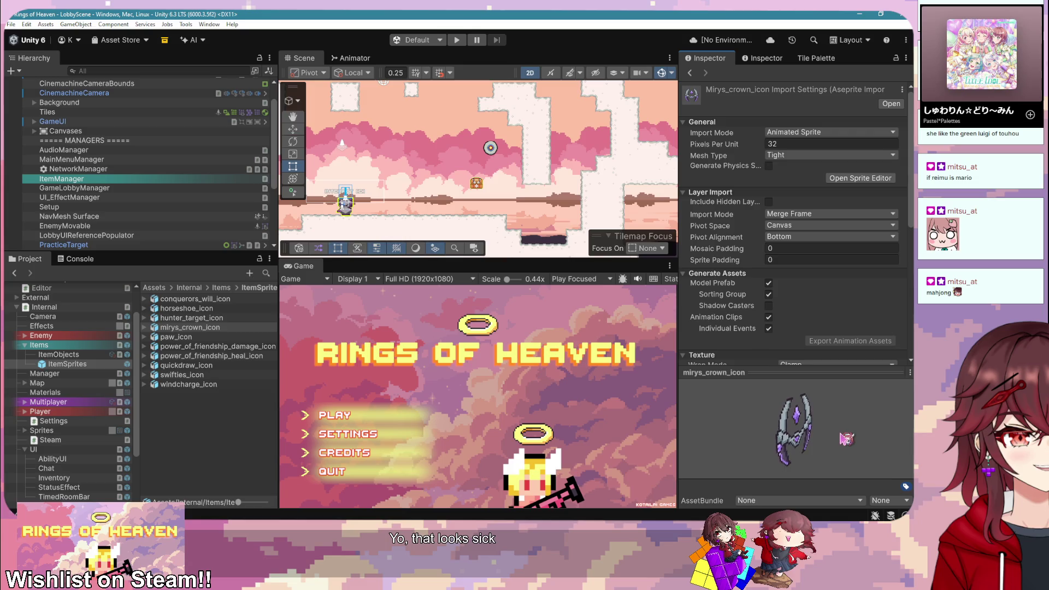
pyautogui.click(115, 356)
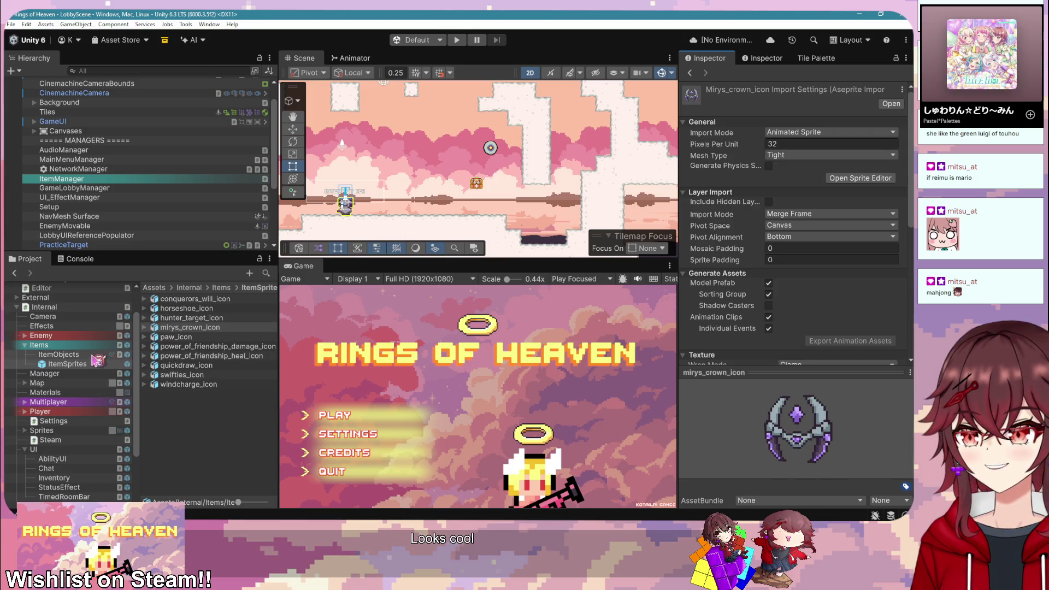
pyautogui.moveTo(205, 253); pyautogui.dragTo(205, 221)
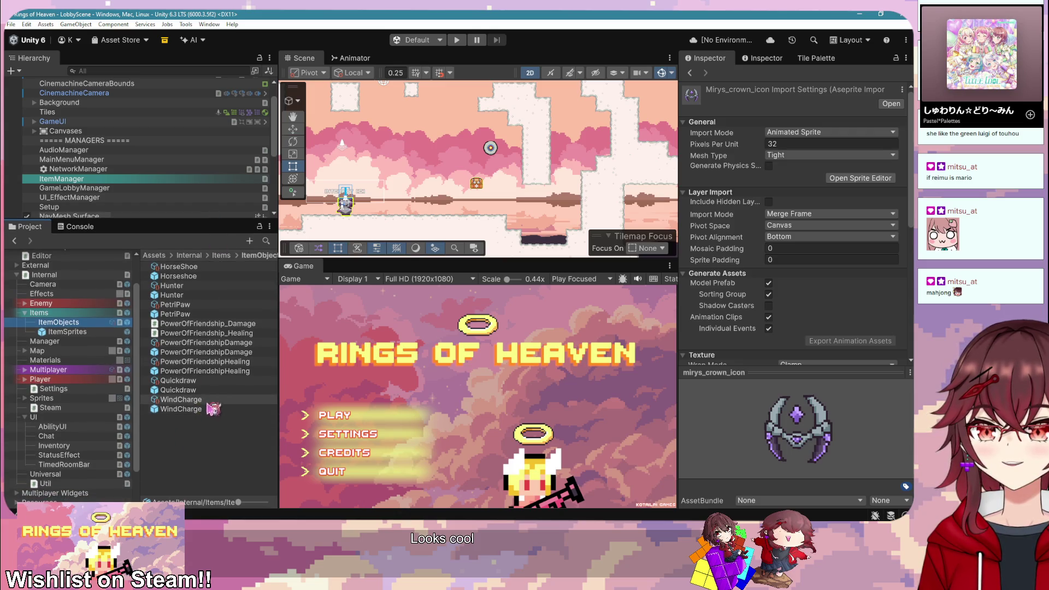
# Create a new ItemScriptable asset in ItemObjects named MirysCrown
pyautogui.rightClick(203, 415)
pyautogui.moveTo(339, 176)
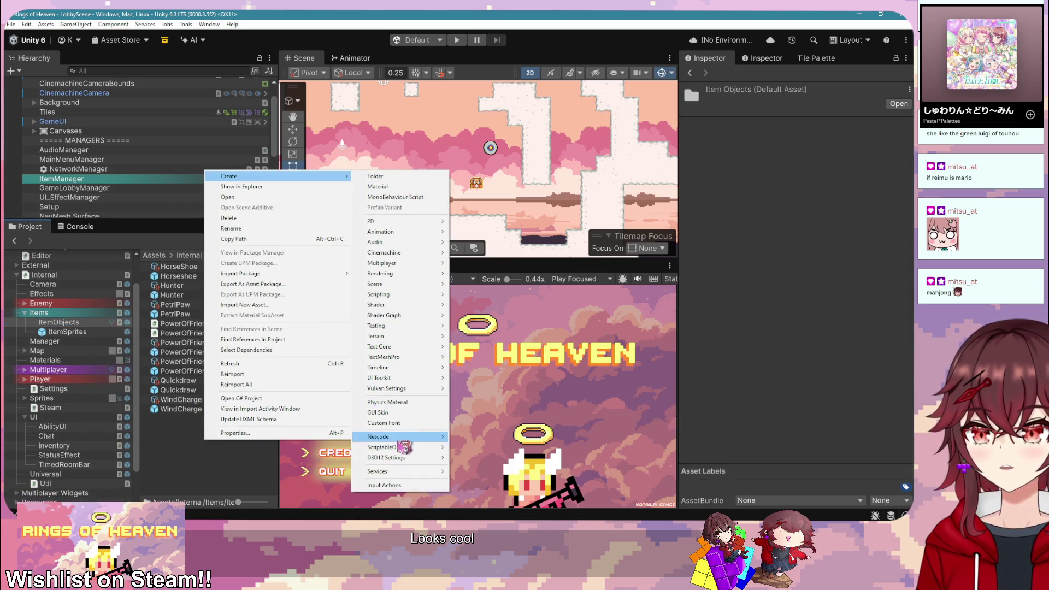
pyautogui.moveTo(402, 447)
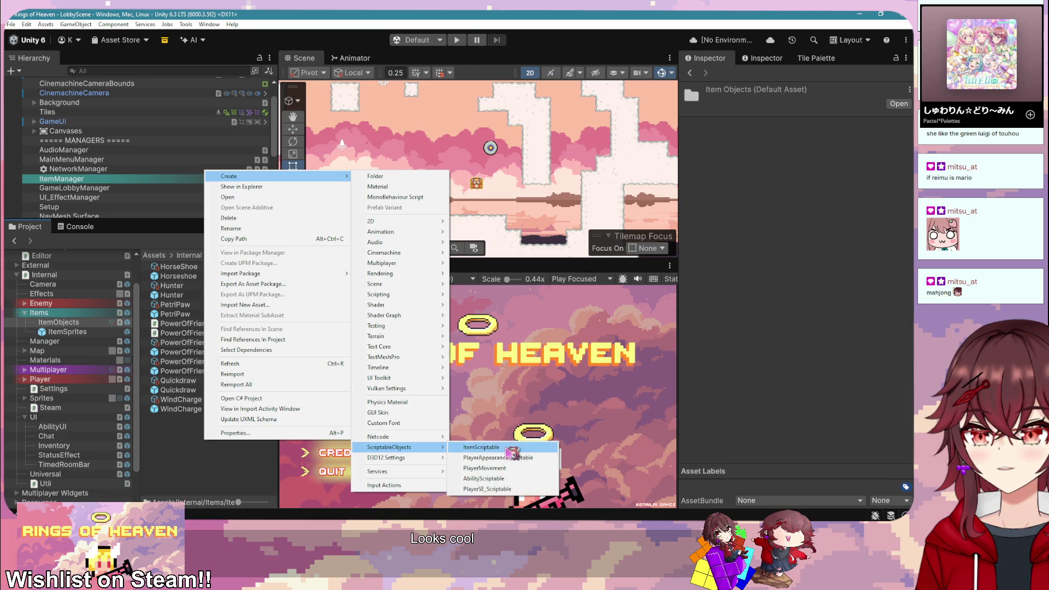
pyautogui.click(508, 448)
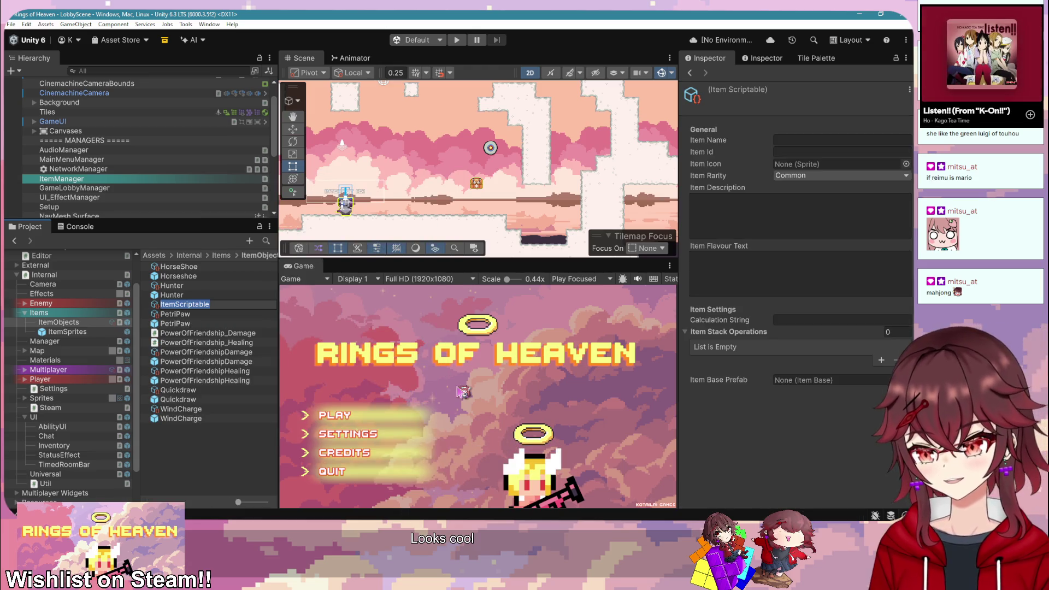
pyautogui.write('MirysCrown')
pyautogui.press('Return')
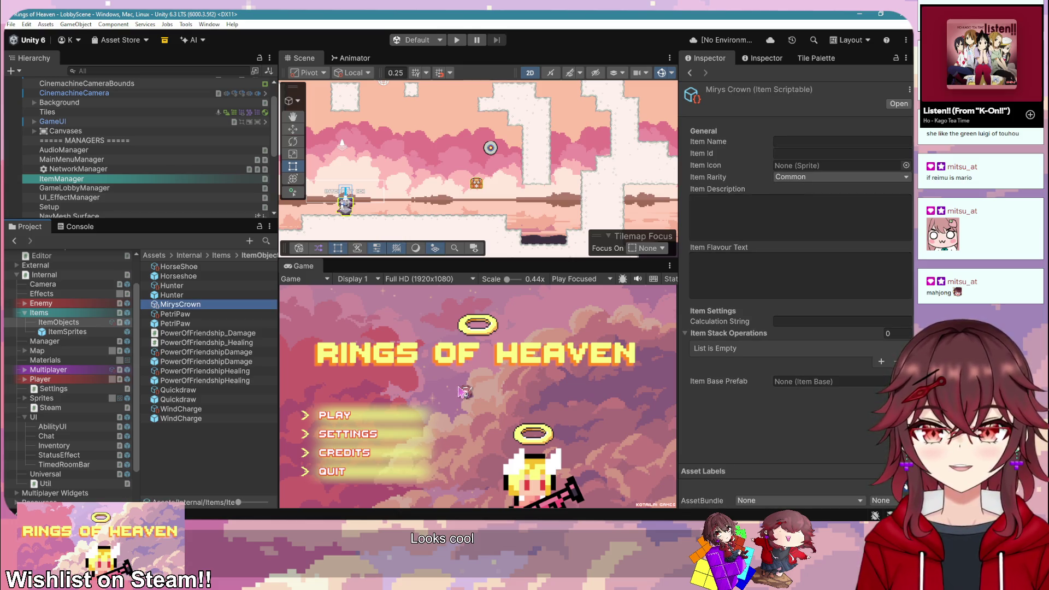
# Pick horseshoe_icon from the sprite selector as the MirysCrown item icon
pyautogui.click(906, 165)
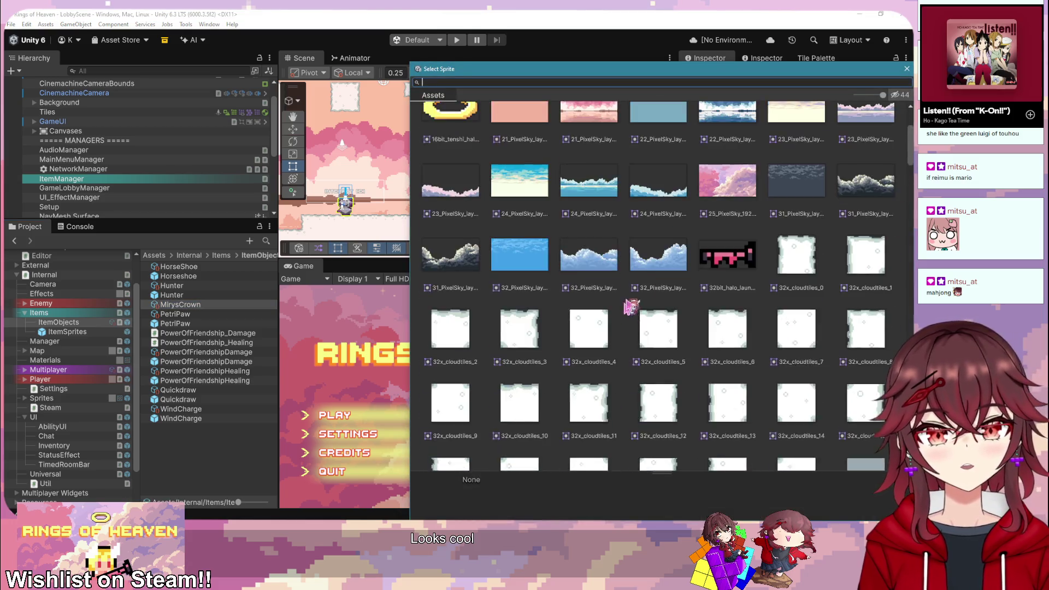
pyautogui.scroll(-5, 628, 313)
pyautogui.moveTo(910, 165); pyautogui.dragTo(910, 350)
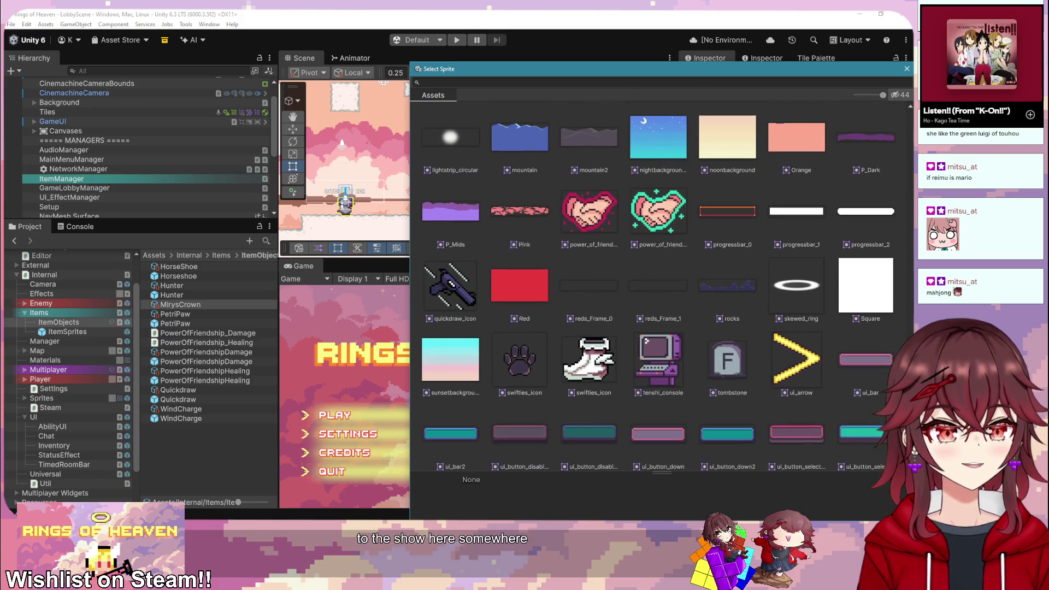
pyautogui.scroll(4, 662, 284)
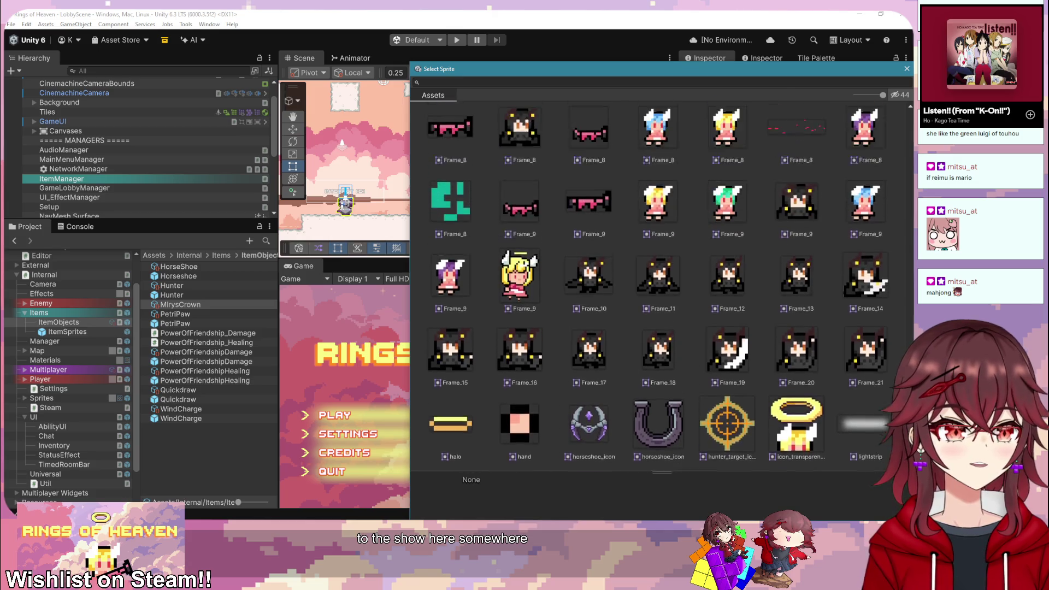
pyautogui.scroll(5, 897, 353)
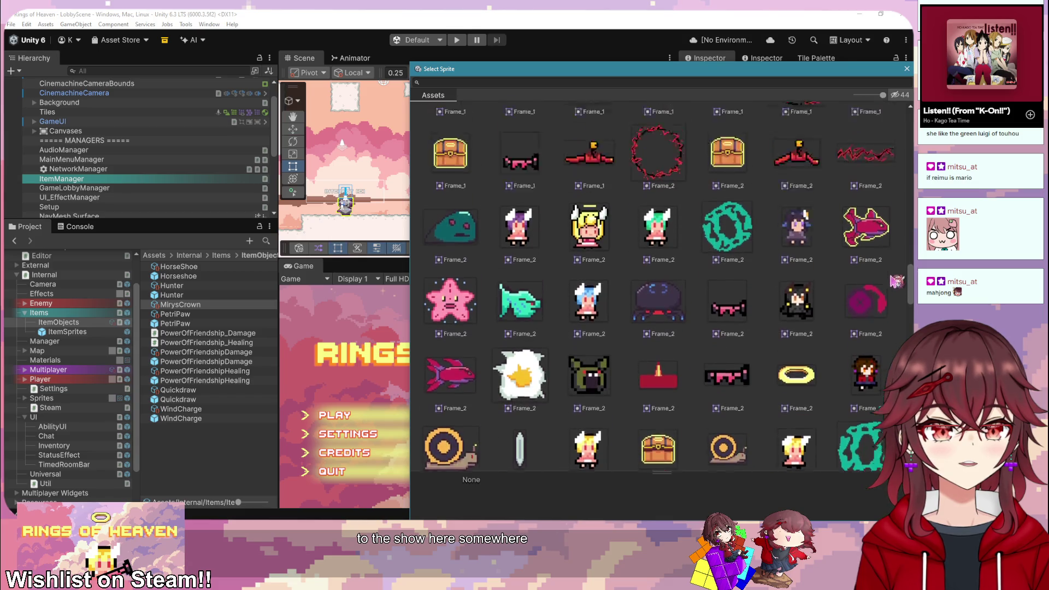
pyautogui.scroll(3, 896, 235)
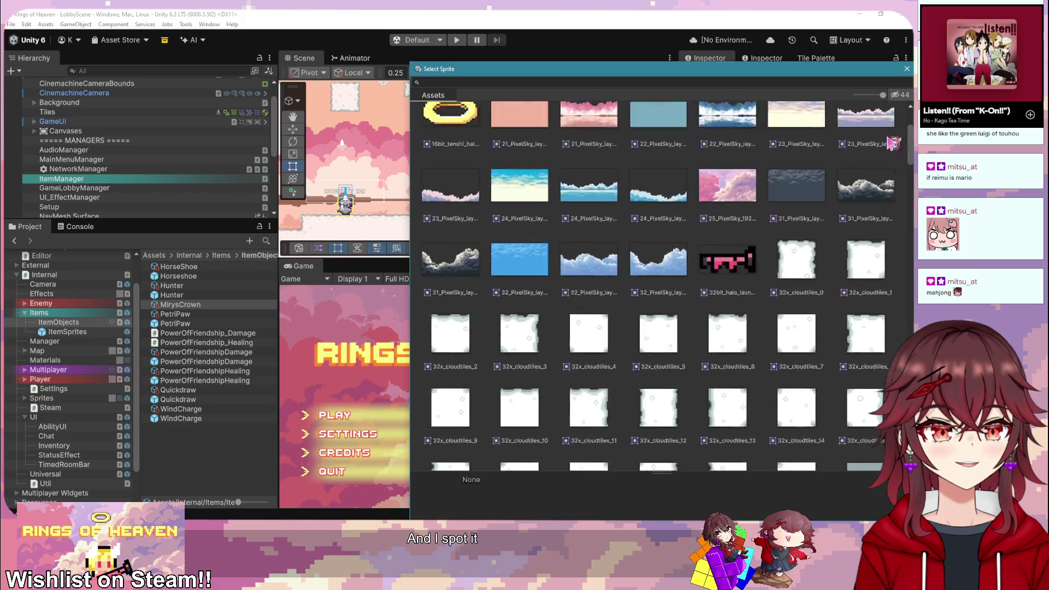
pyautogui.scroll(-5, 898, 219)
pyautogui.scroll(-1, 898, 253)
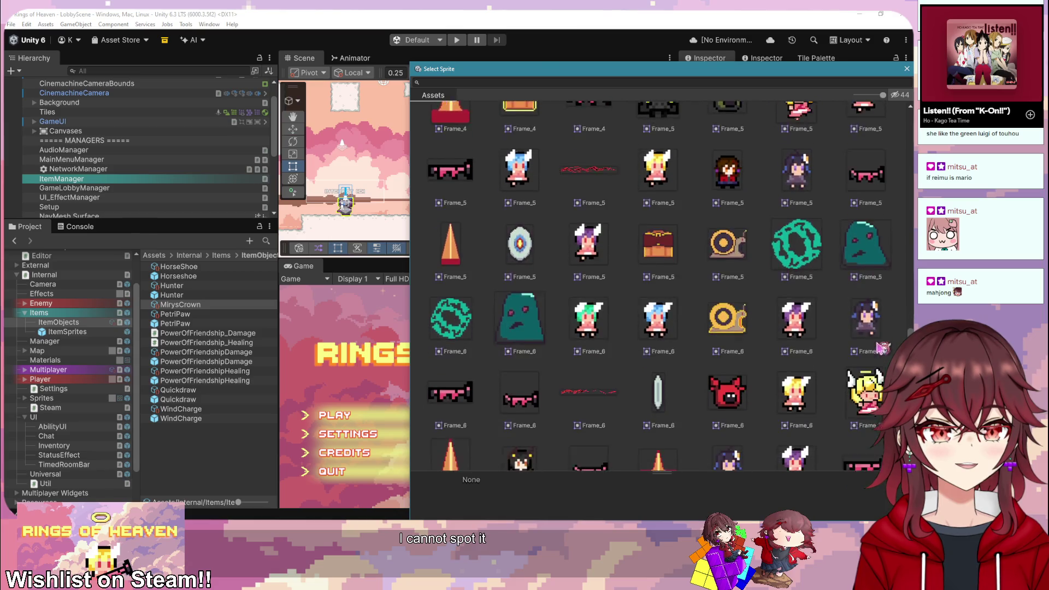
pyautogui.scroll(-5, 882, 349)
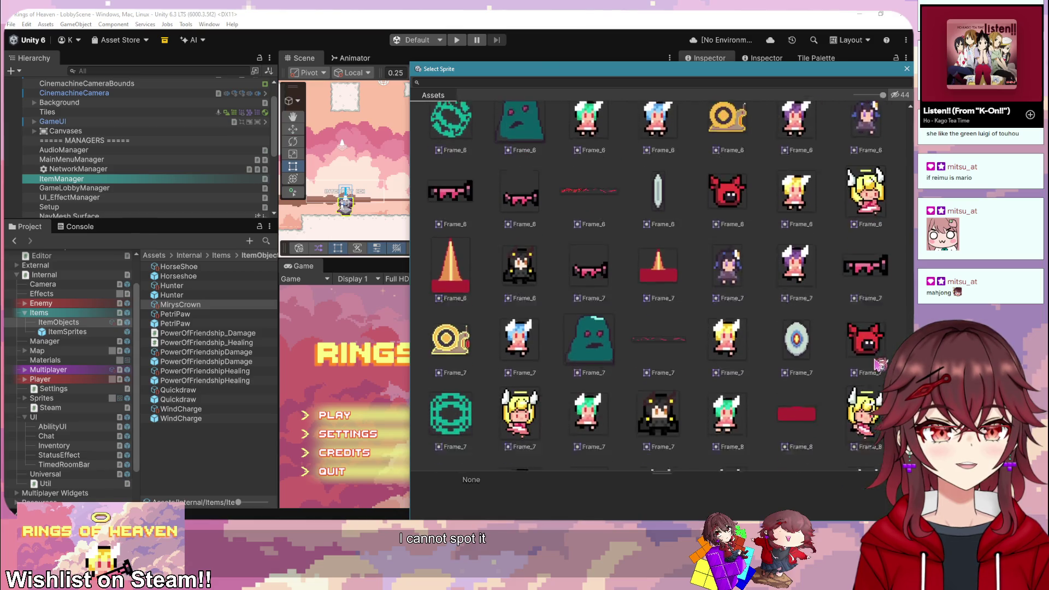
pyautogui.scroll(-10, 877, 375)
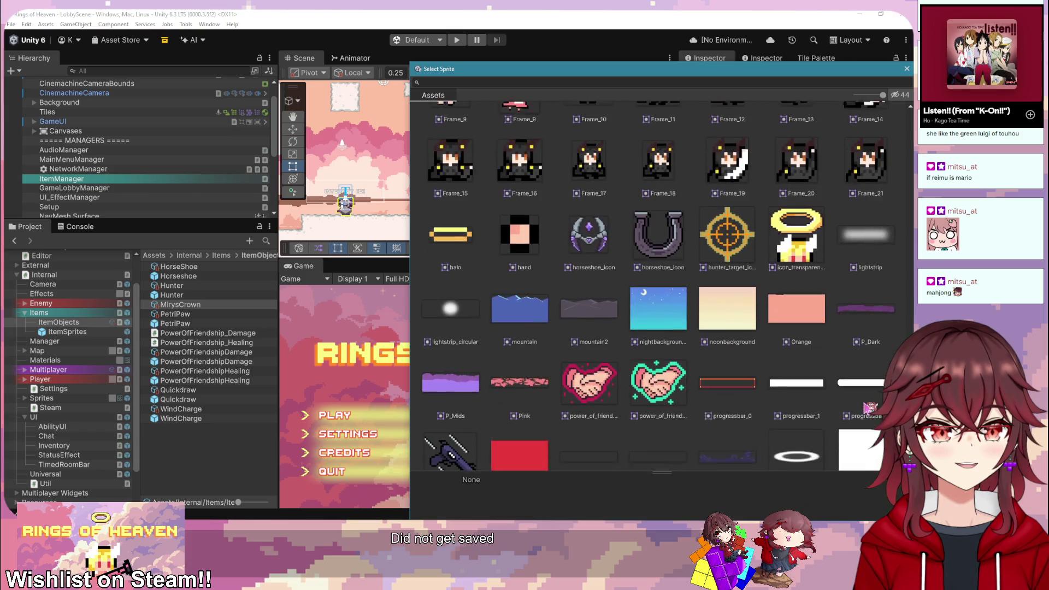
pyautogui.doubleClick(658, 225)
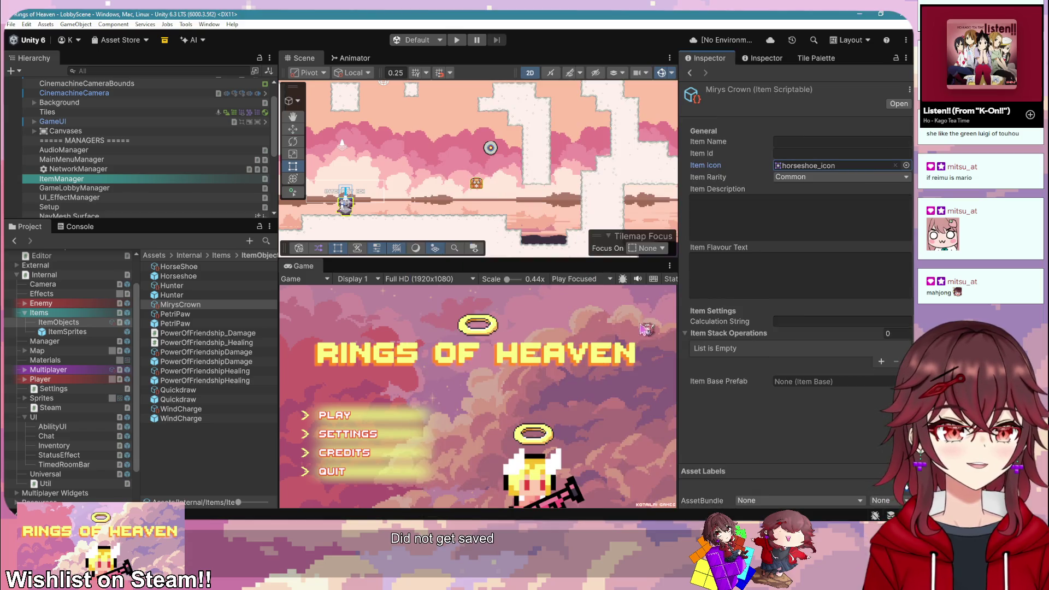
# Ping the Item Icon sprite and select the mirys_crown_icon asset in the Project panel
pyautogui.click(809, 166)
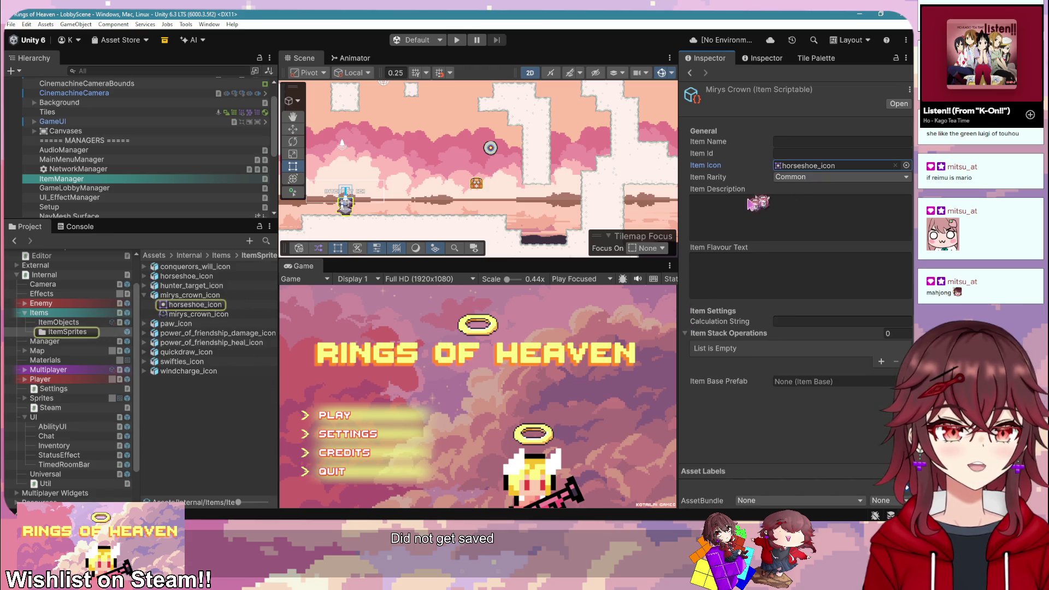
pyautogui.click(213, 306)
pyautogui.rightClick(210, 308)
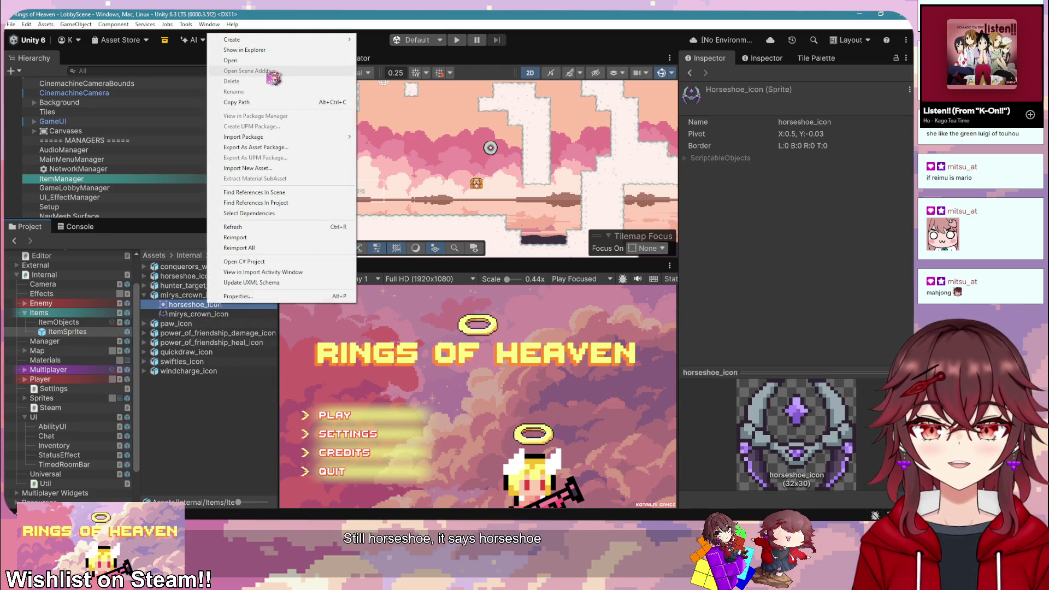
pyautogui.click(203, 316)
pyautogui.click(193, 298)
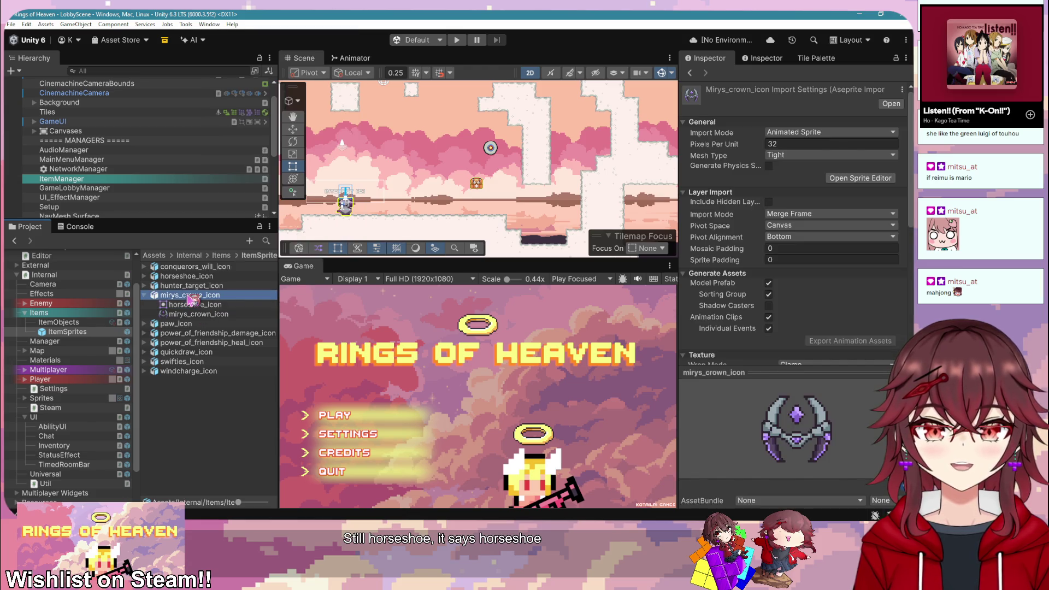
pyautogui.scroll(-5, 795, 235)
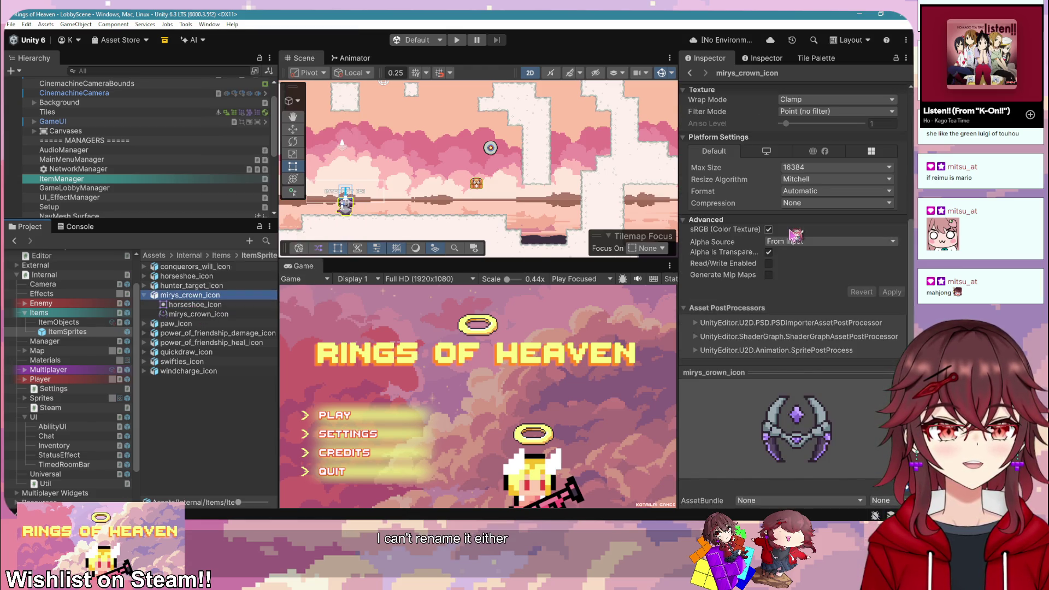
pyautogui.scroll(5, 793, 232)
# Show mirys_crown_icon in File Explorer
pyautogui.rightClick(241, 297)
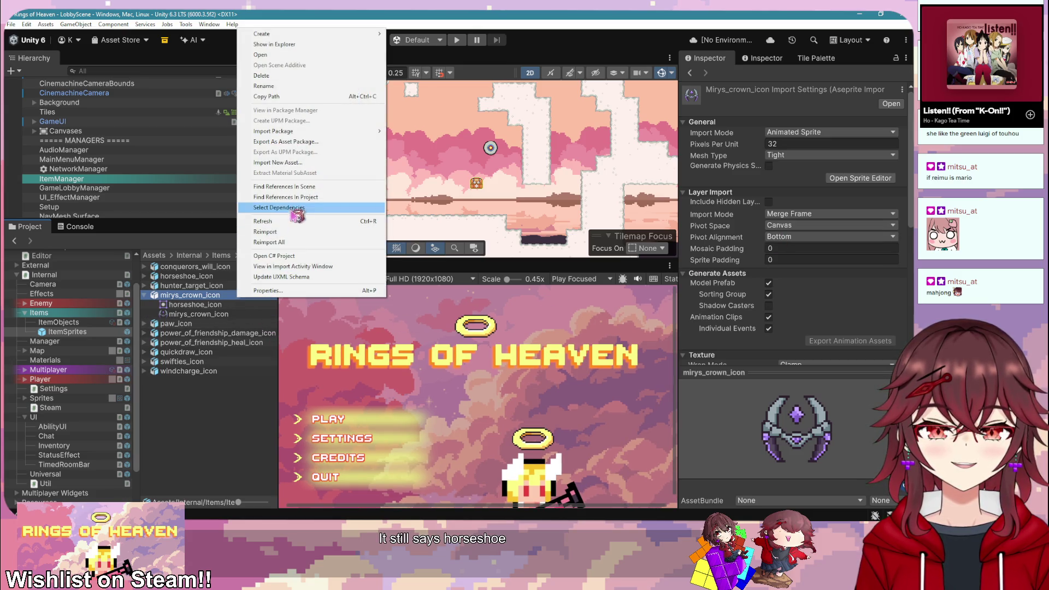
pyautogui.rightClick(212, 297)
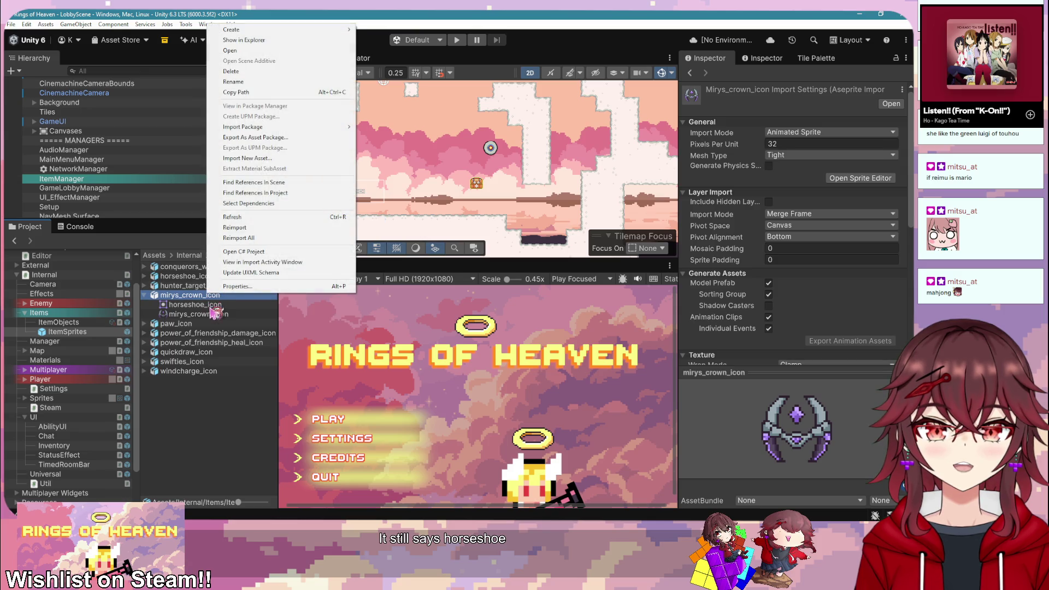
pyautogui.click(230, 50)
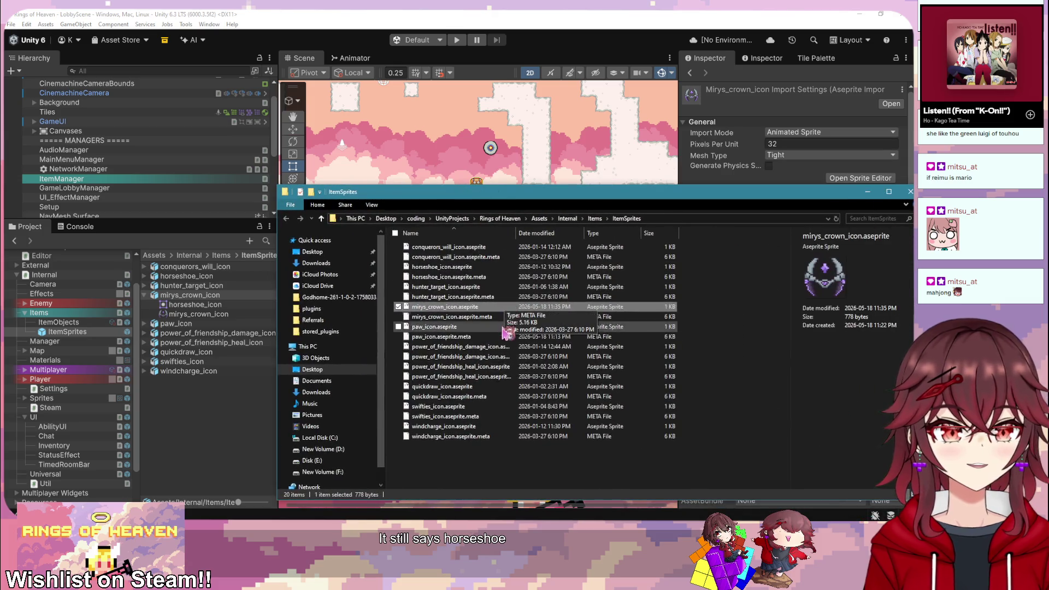
# Open mirys_crown_icon.aseprite from Explorer, then return to Unity and select its horseshoe_icon sub-sprite
pyautogui.click(503, 317)
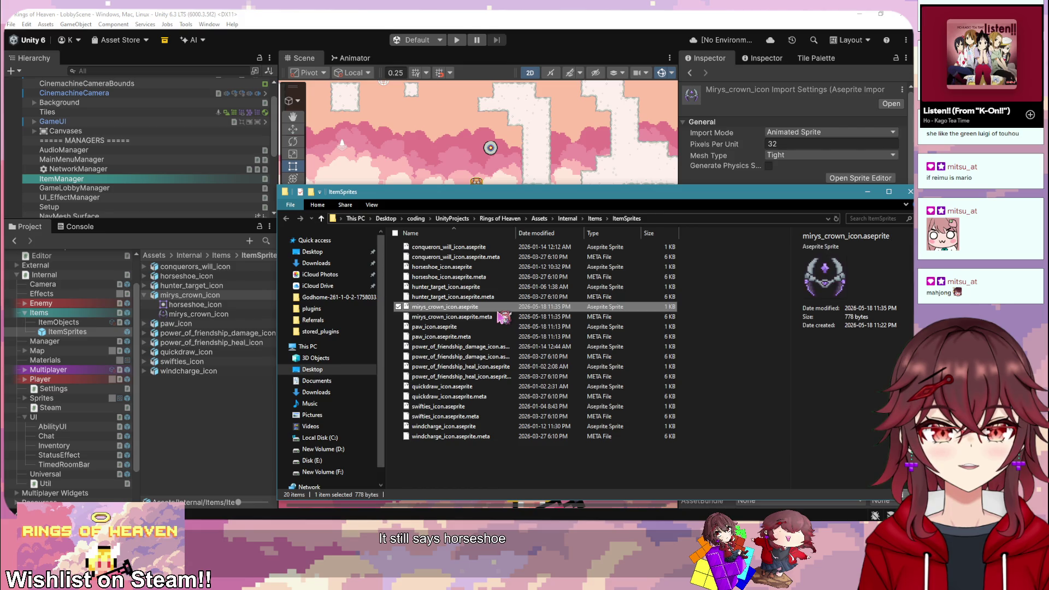
pyautogui.click(191, 295)
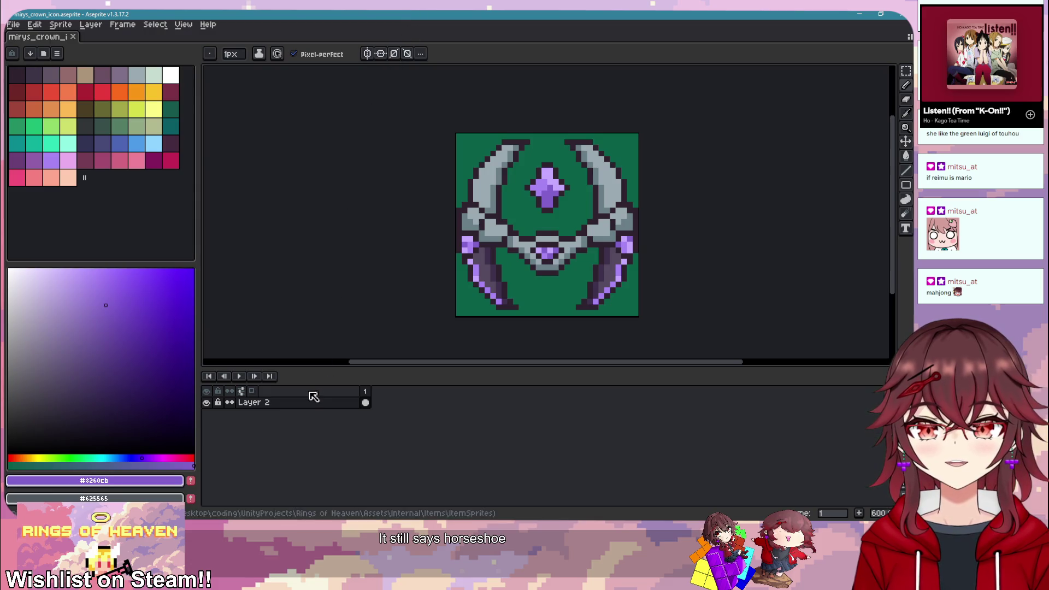
pyautogui.hotkey('alt', 'Tab')
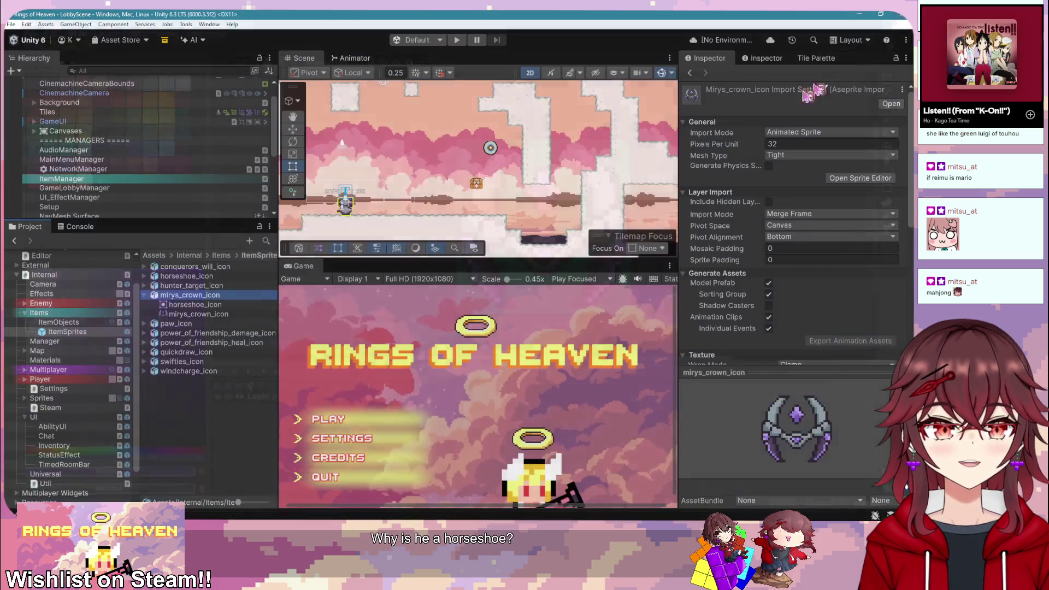
pyautogui.click(213, 306)
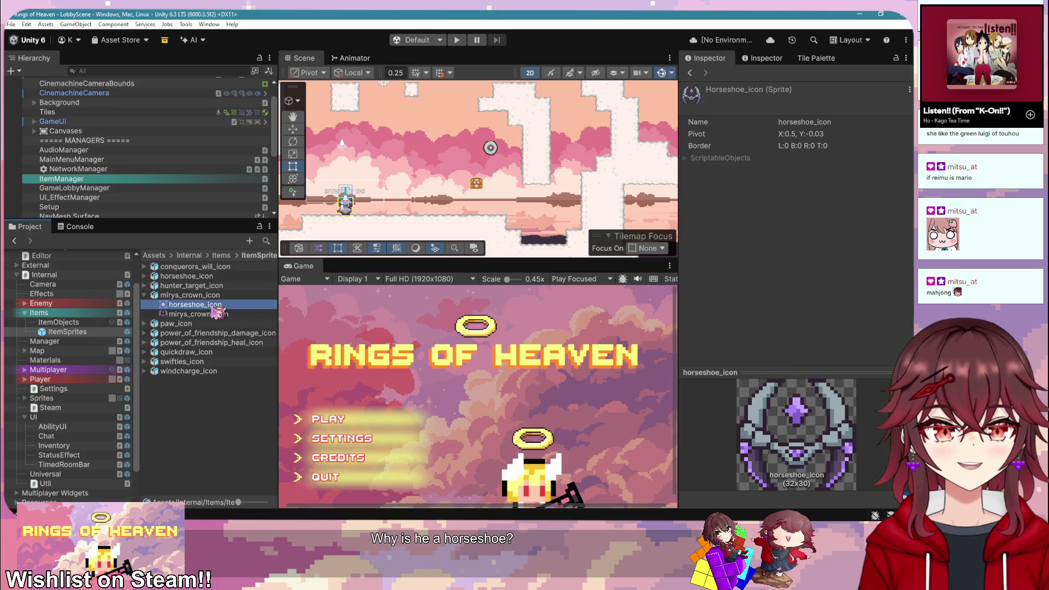
# Reimport the mirys_crown_icon asset
pyautogui.click(690, 158)
pyautogui.click(218, 296)
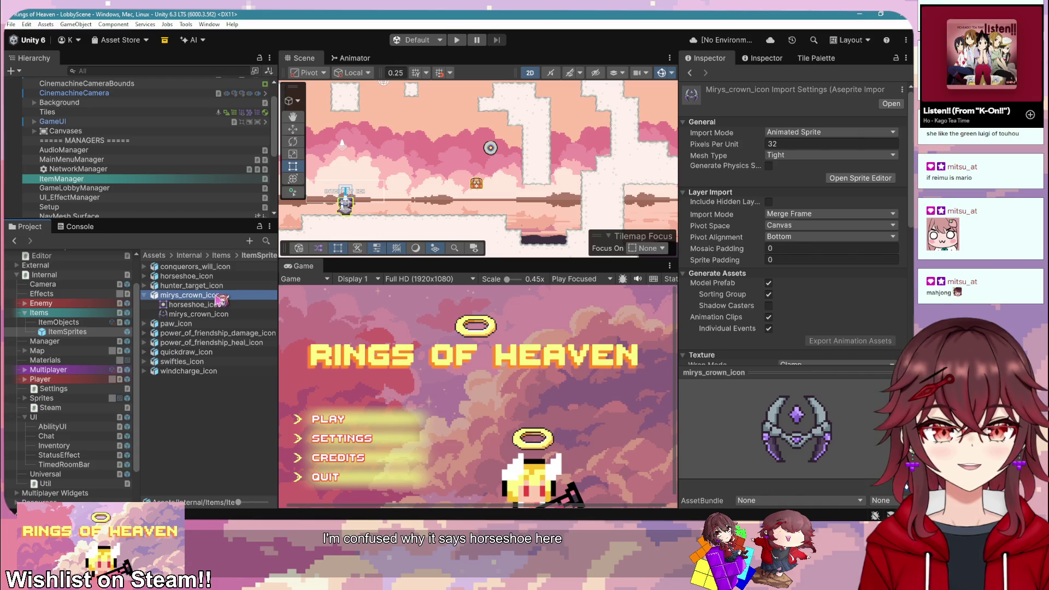
pyautogui.moveTo(221, 299)
pyautogui.mouseDown()
pyautogui.moveTo(792, 328)
pyautogui.moveTo(793, 356)
pyautogui.moveTo(571, 329)
pyautogui.mouseUp()
pyautogui.rightClick(211, 295)
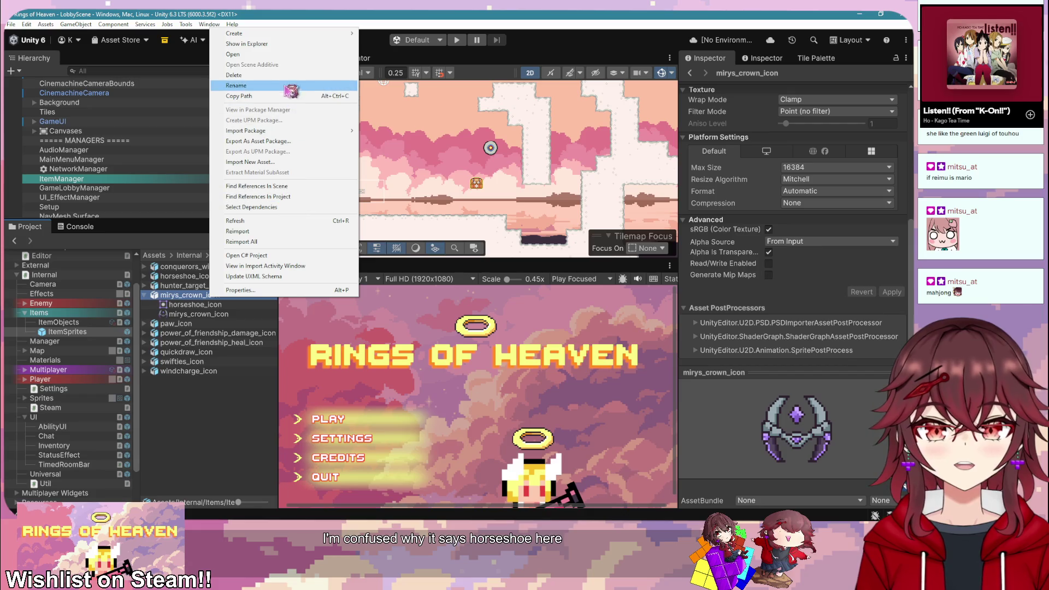
pyautogui.click(316, 232)
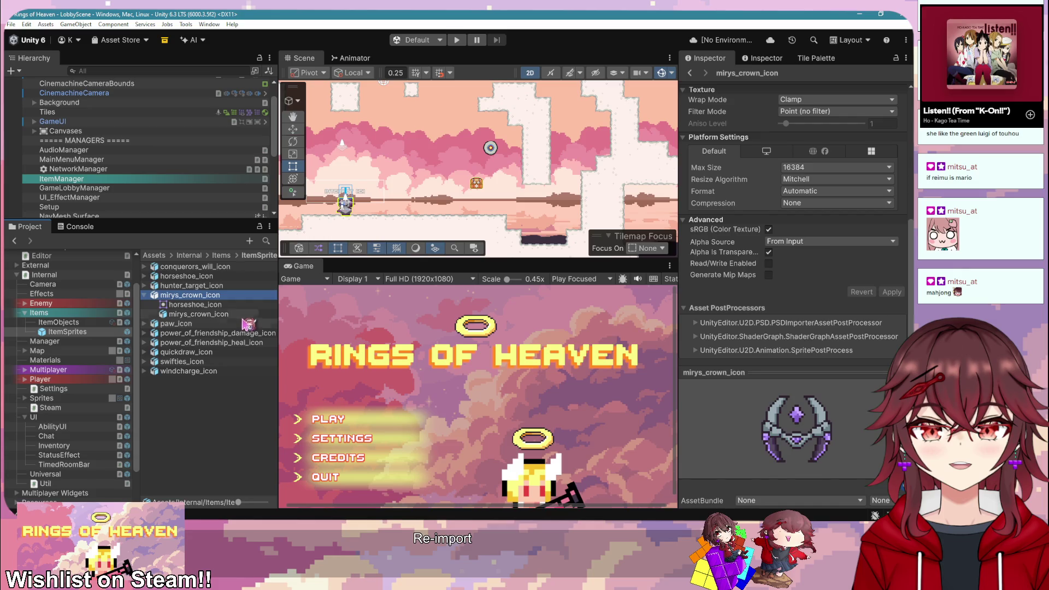
# Show the horseshoe_icon sub-sprite's file in File Explorer
pyautogui.click(243, 315)
pyautogui.click(241, 307)
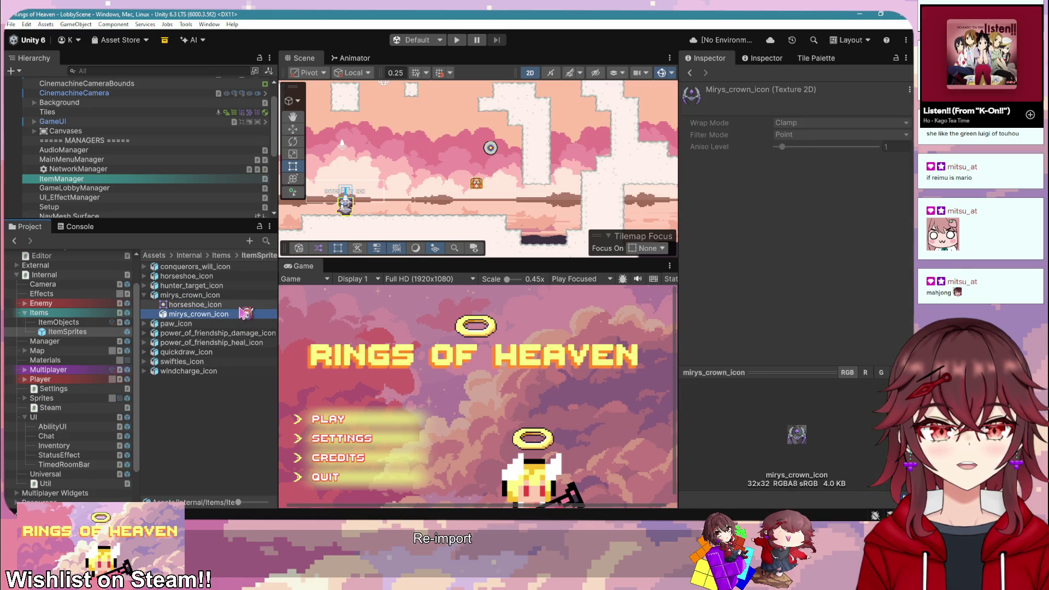
pyautogui.rightClick(240, 308)
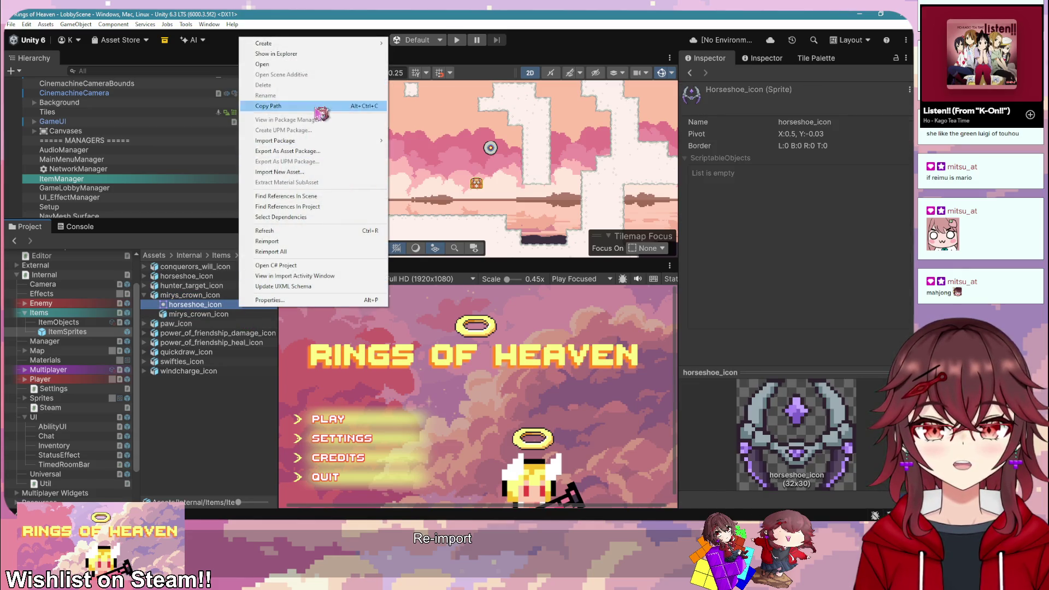
pyautogui.click(312, 55)
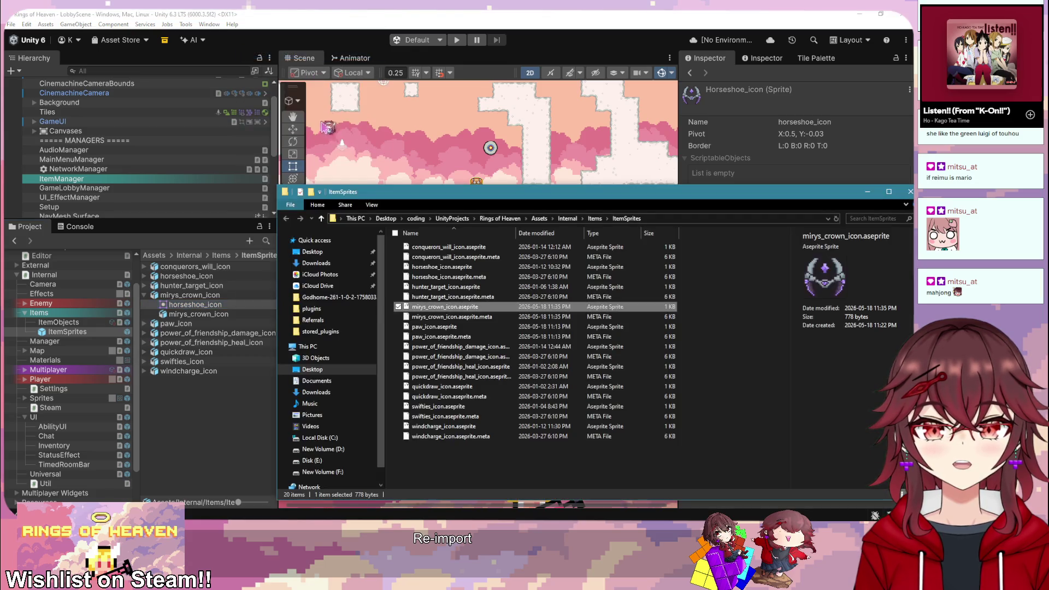